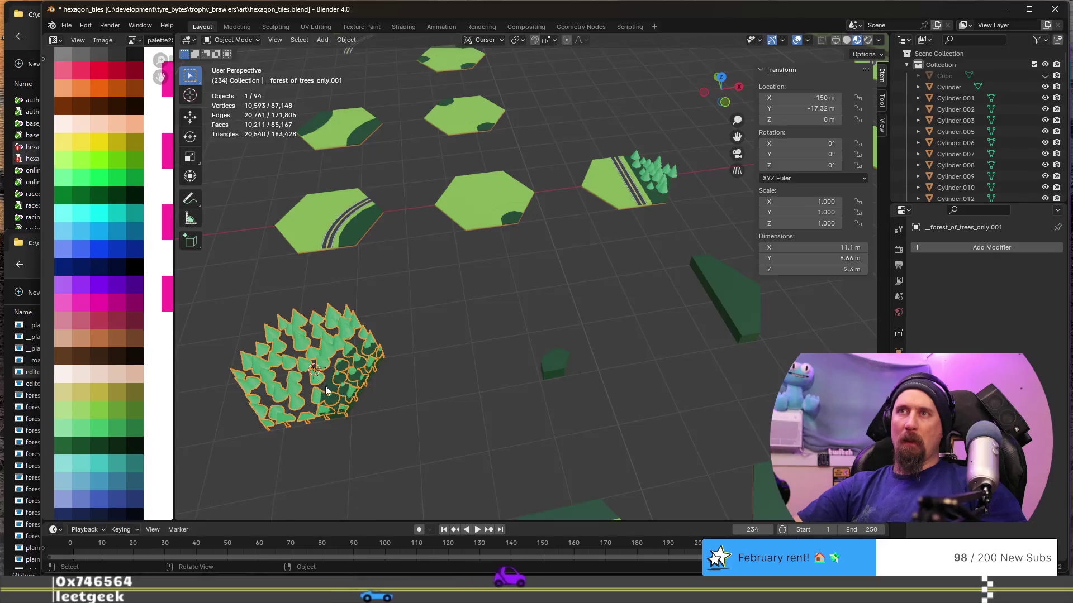
# Select the forest_of_trees_only.001 object and enter Edit Mode on its mesh.
pyautogui.press('KP_Decimal')
pyautogui.scroll(-3, 399, 392)
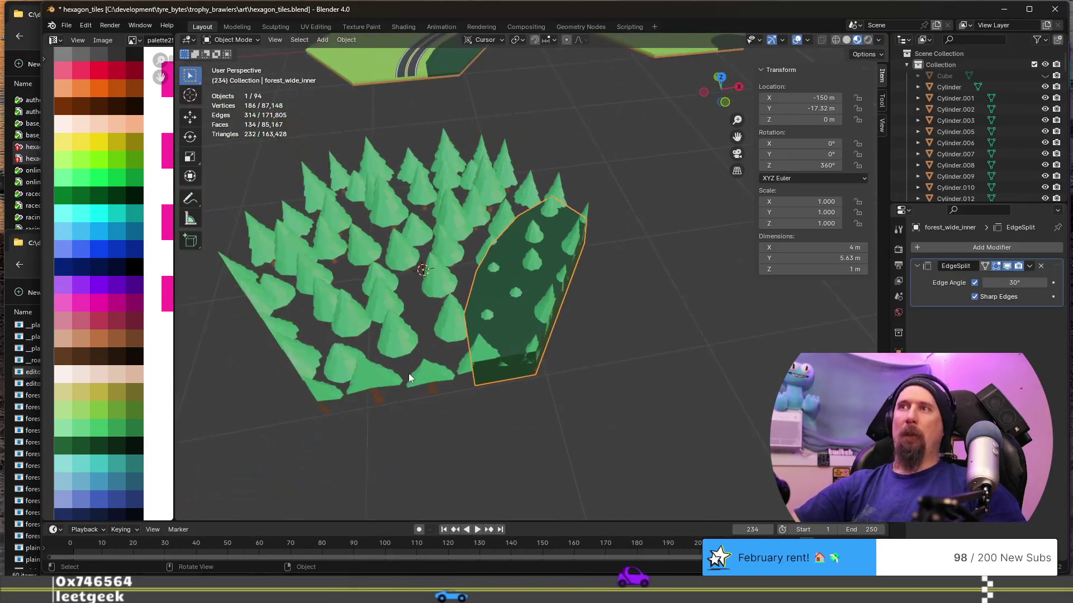
pyautogui.moveTo(463, 347)
pyautogui.mouseDown(button='middle')
pyautogui.moveTo(504, 291)
pyautogui.moveTo(488, 332)
pyautogui.moveTo(455, 336)
pyautogui.moveTo(473, 397)
pyautogui.mouseUp(button='middle')
pyautogui.click(479, 410)
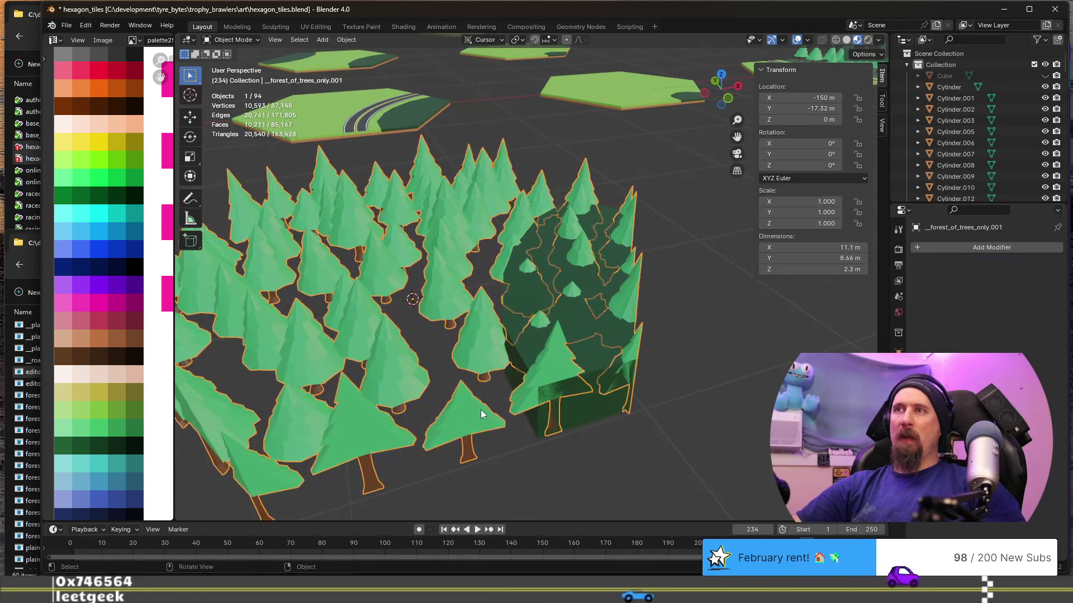
pyautogui.scroll(-1, 481, 408)
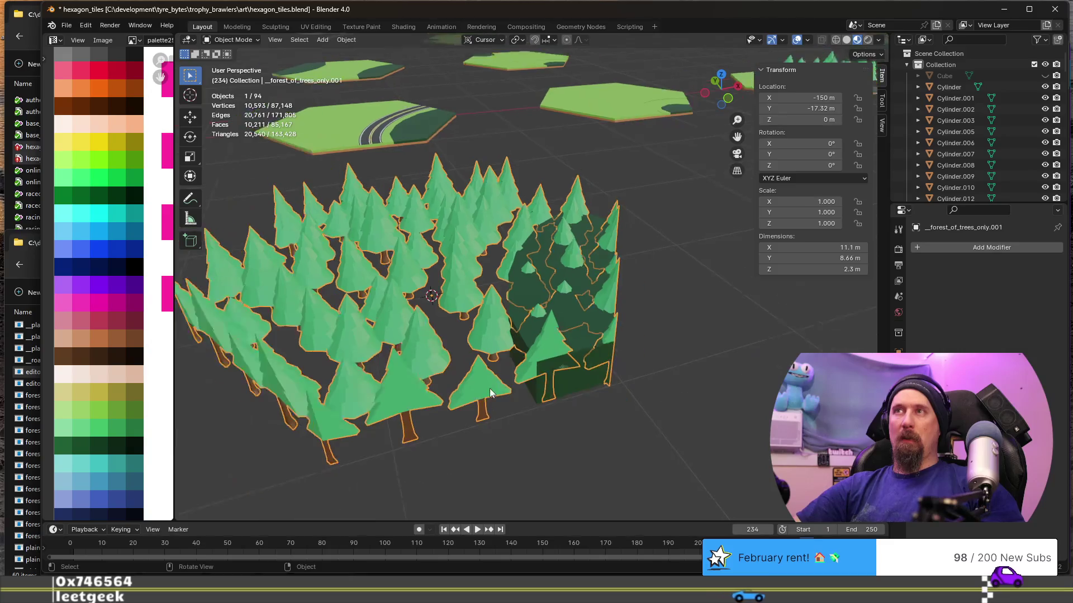
pyautogui.moveTo(538, 354); pyautogui.dragTo(500, 357, button='middle')
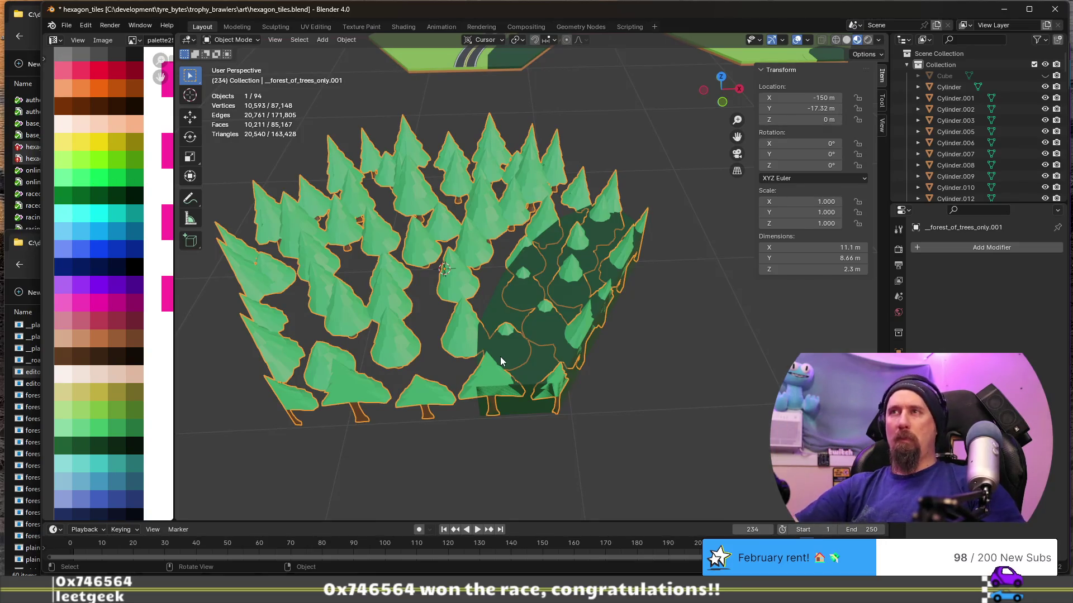
pyautogui.press('Tab')
pyautogui.scroll(2, 470, 338)
pyautogui.scroll(1, 581, 386)
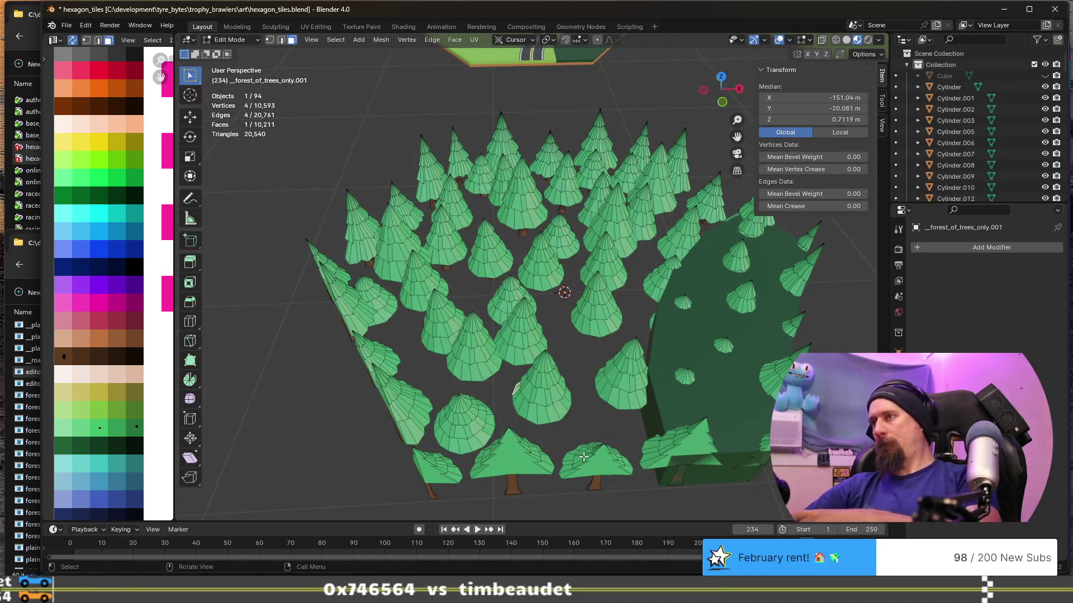
# Select the front-row trees by linked selection and circle-paint over nearby trees.
pyautogui.press('l')
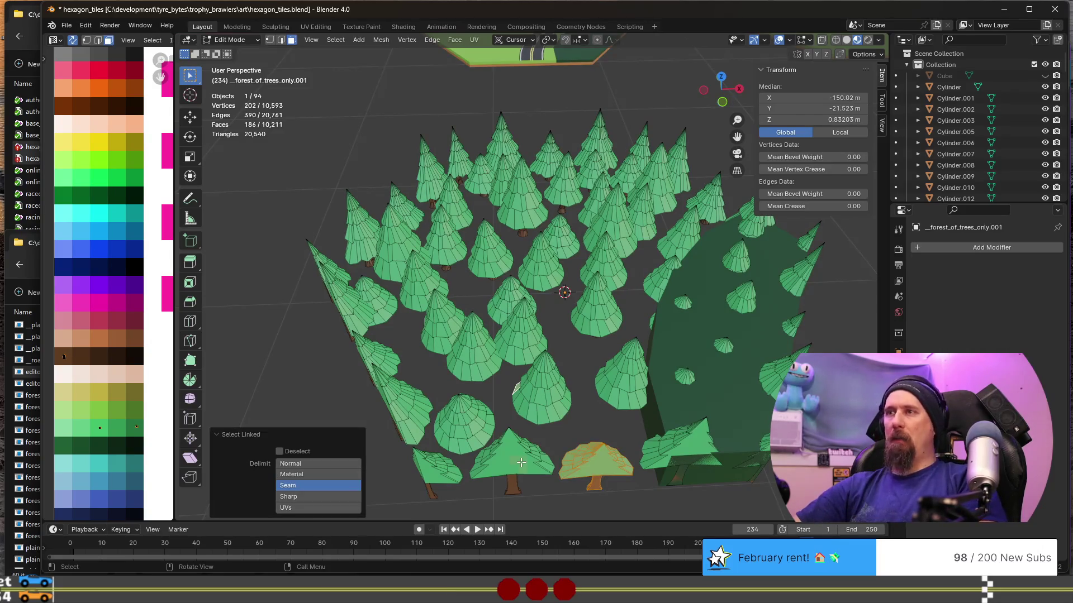
pyautogui.press('l')
pyautogui.press('l')
pyautogui.press('l')
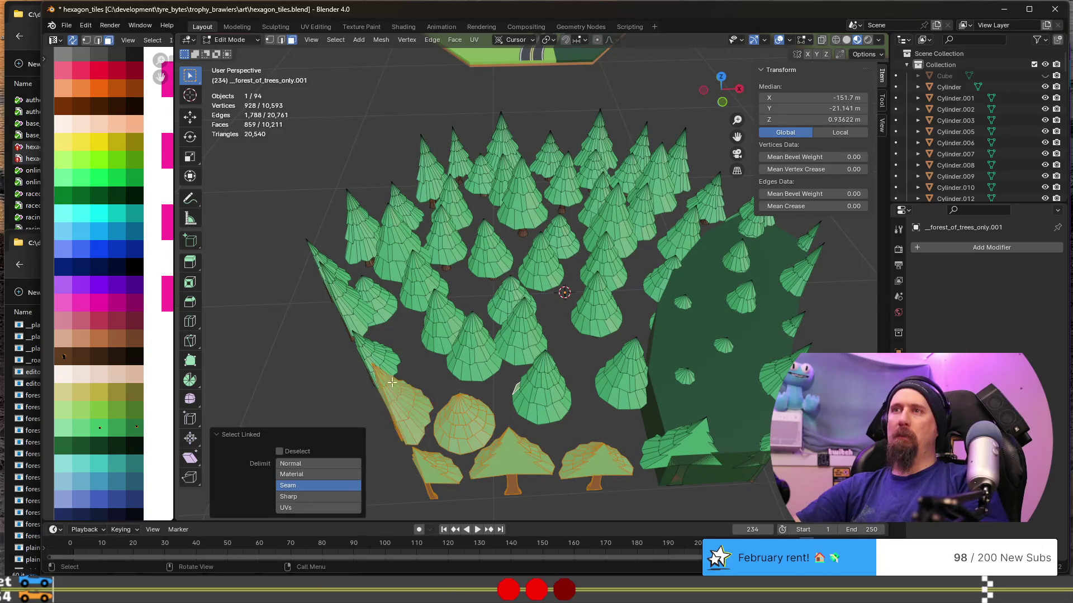
pyautogui.press('l')
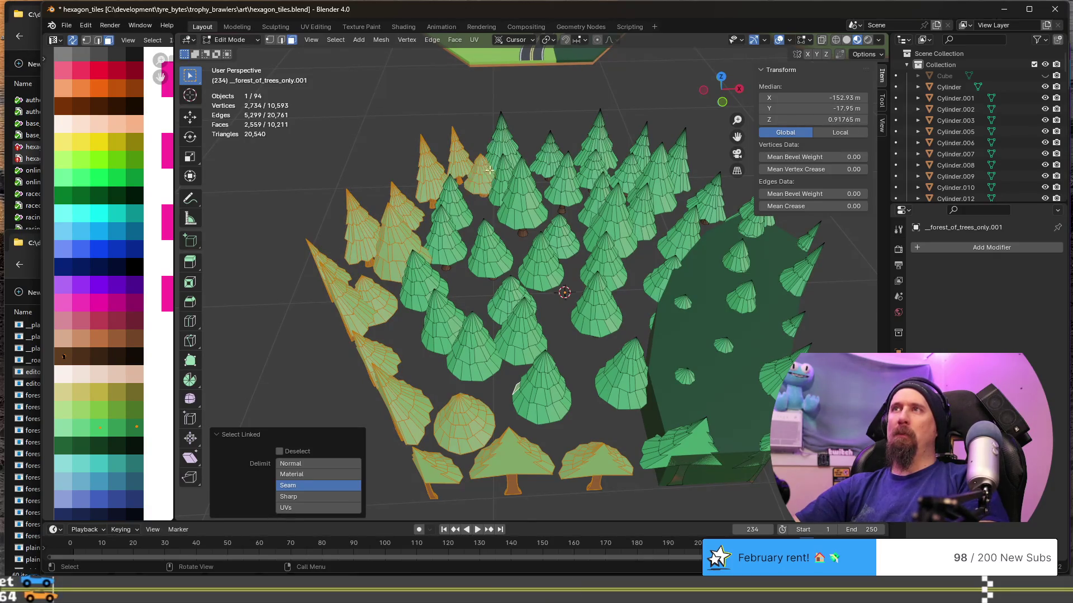
pyautogui.press('l')
pyautogui.press('l')
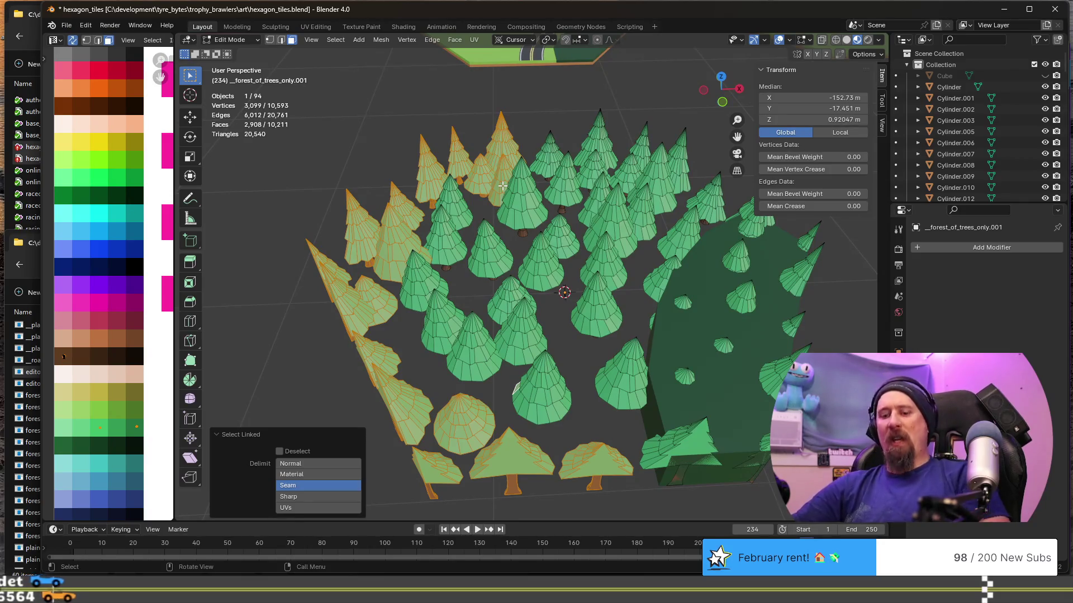
pyautogui.press('c')
pyautogui.moveTo(503, 184); pyautogui.dragTo(534, 225)
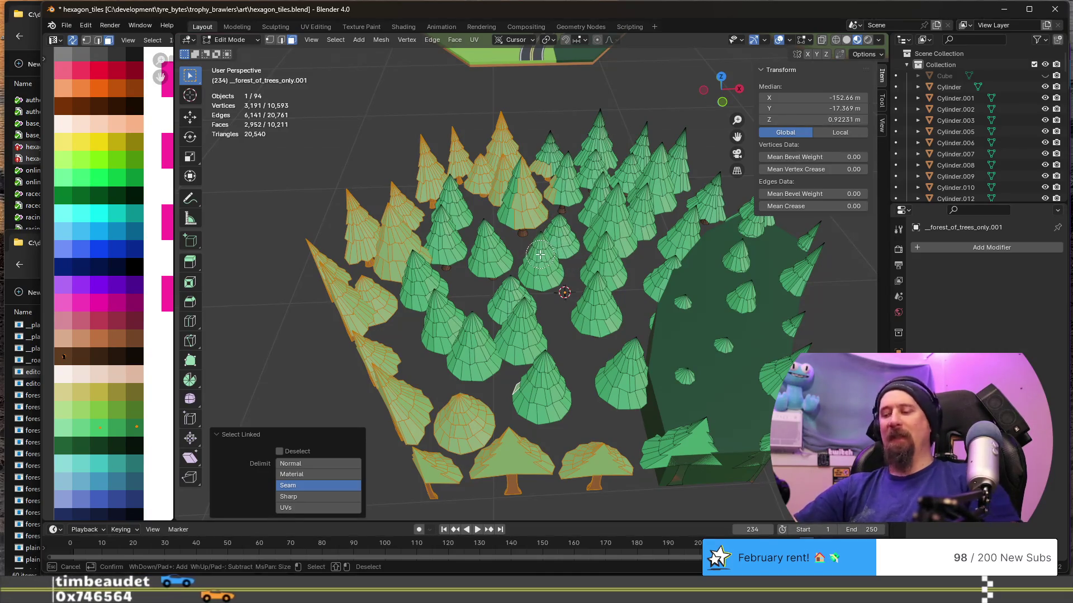
pyautogui.press('Escape')
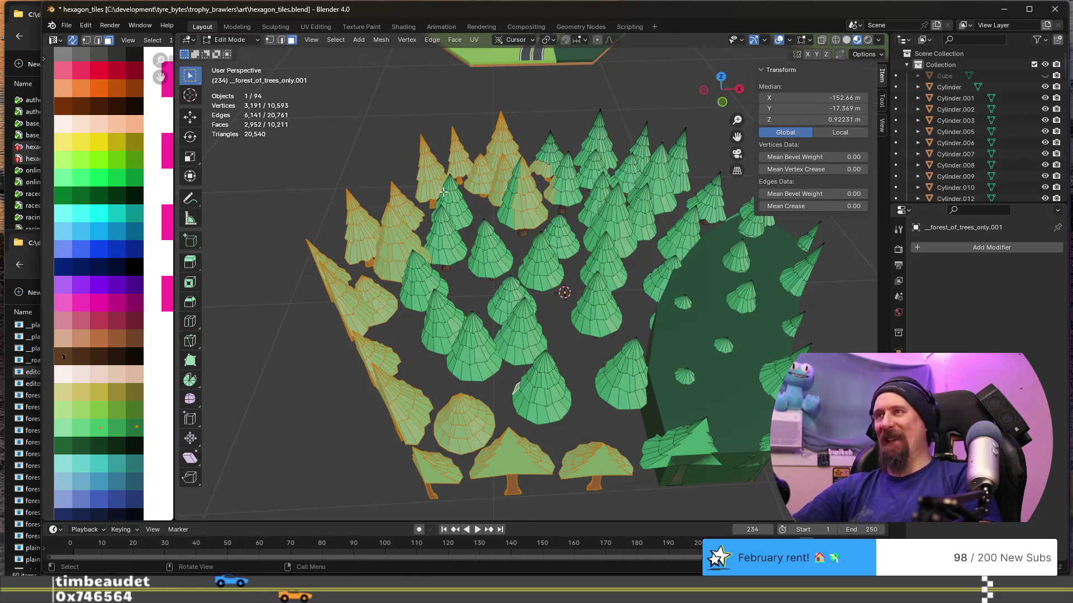
# Add the left-side, back and dark-tile trees to the selection with linked select.
pyautogui.press('l')
pyautogui.press('l')
pyautogui.press('l')
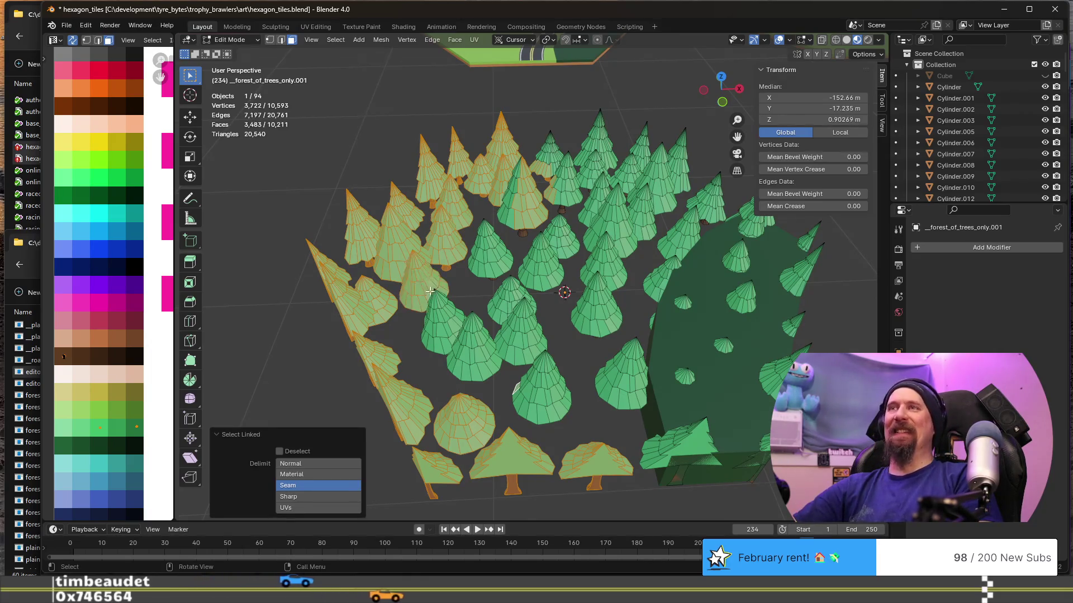
pyautogui.press('l')
pyautogui.press('l')
pyautogui.press('l')
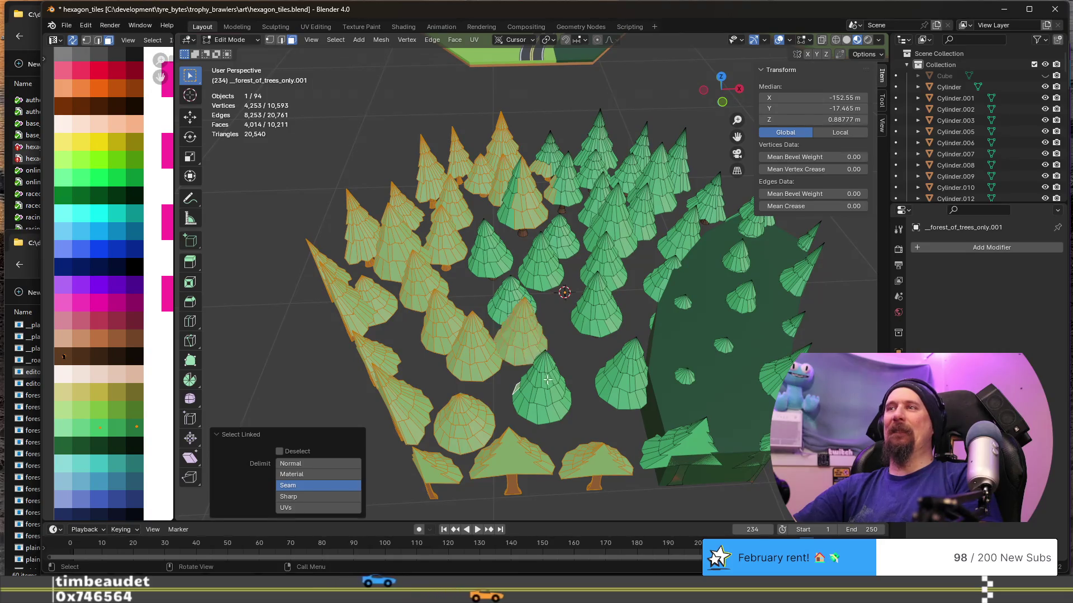
pyautogui.press('l')
pyautogui.press('l')
pyautogui.press('l')
pyautogui.press('l')
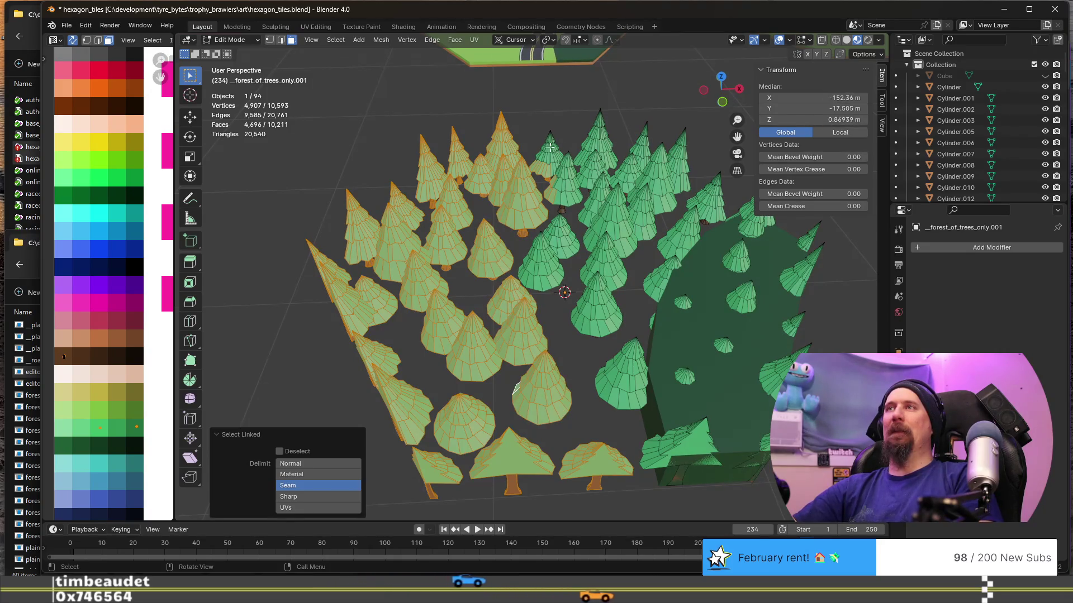
pyautogui.press('l')
pyautogui.press('l')
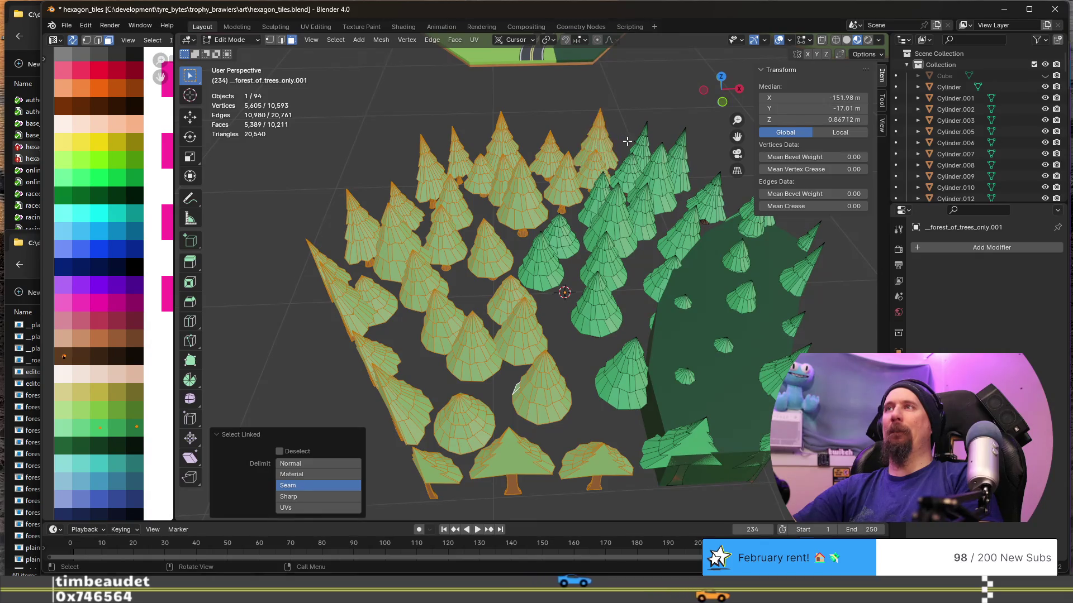
pyautogui.press('l')
pyautogui.press('l')
pyautogui.press('l')
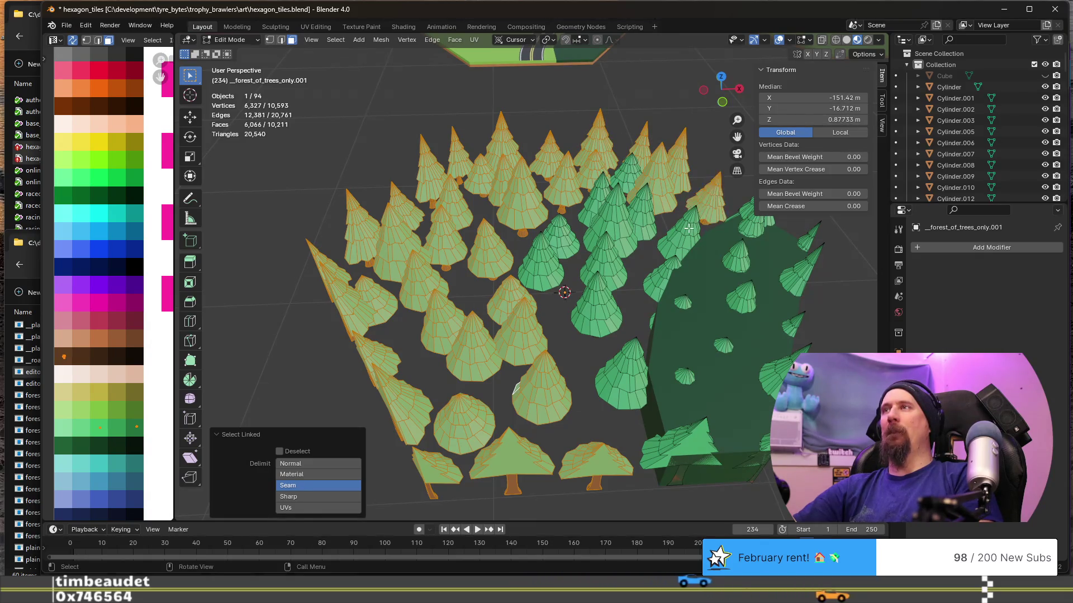
pyautogui.press('l')
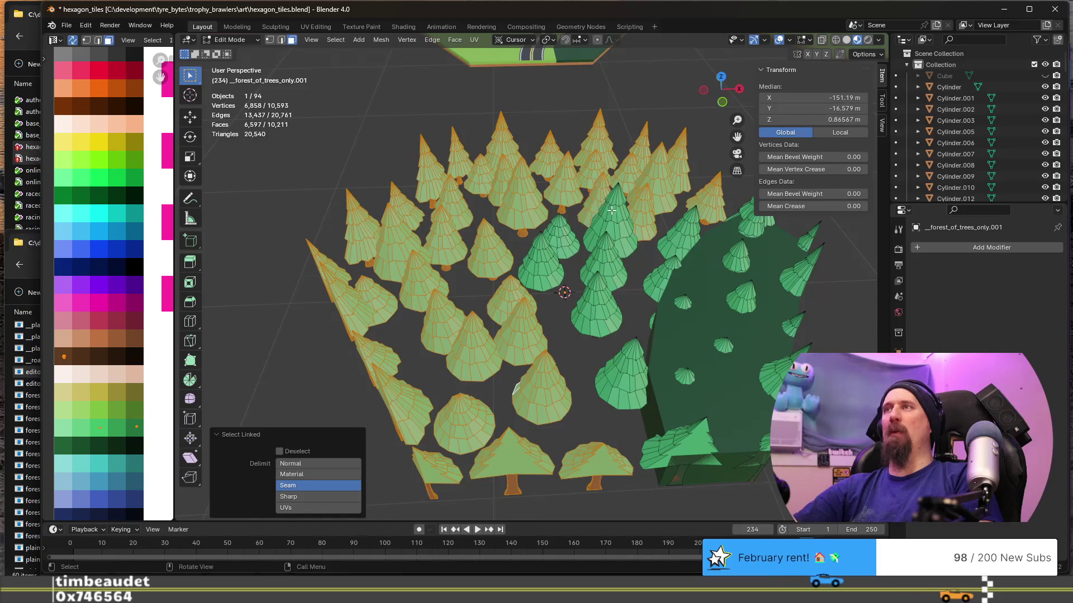
pyautogui.press('l')
pyautogui.press('l')
pyautogui.press('l')
pyautogui.press('l')
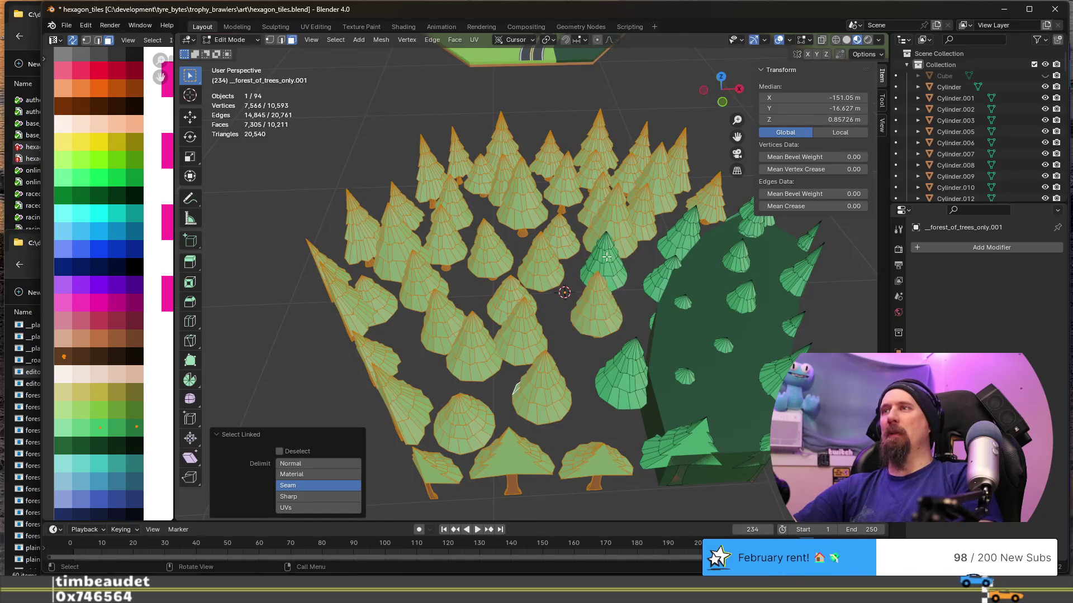
pyautogui.press('l')
pyautogui.press('l')
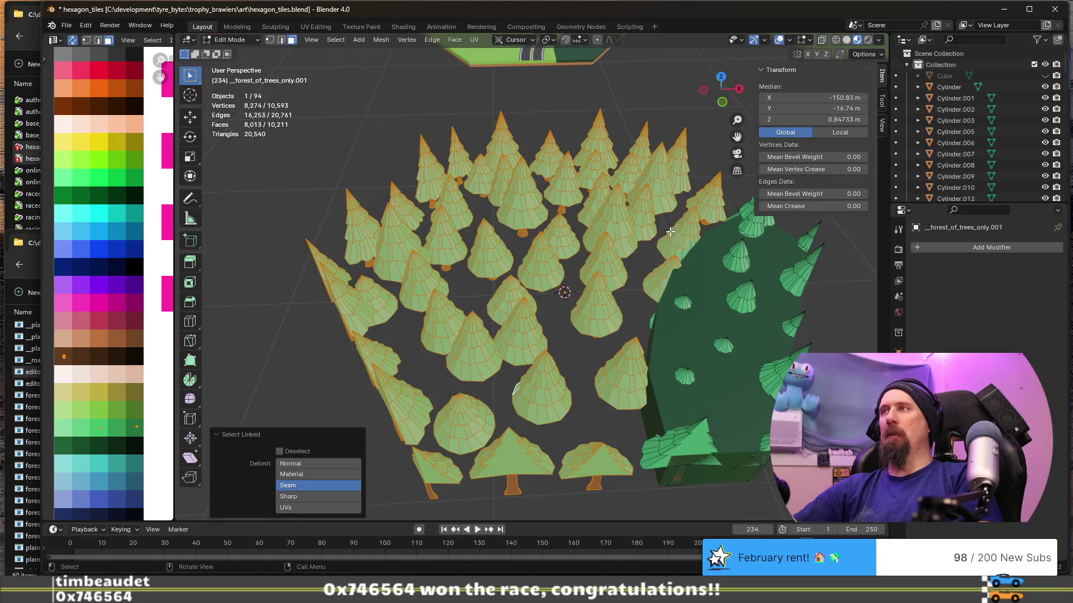
# Delete the faces of all selected trees, leaving only the band along the tile edge.
pyautogui.press('x')
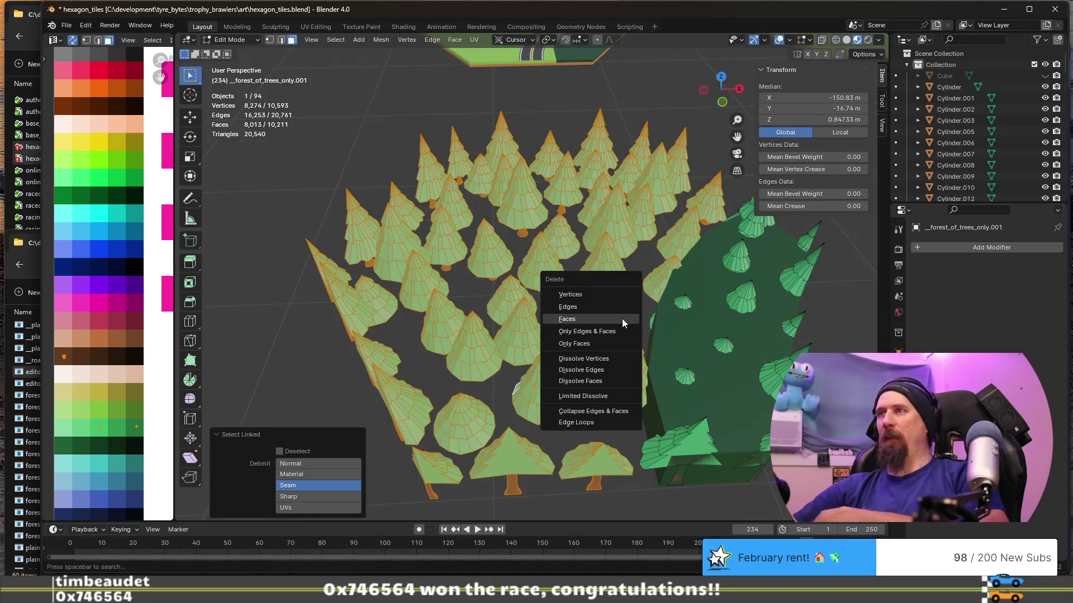
pyautogui.click(622, 318)
pyautogui.moveTo(622, 318)
pyautogui.mouseDown(button='middle')
pyautogui.moveTo(591, 401)
pyautogui.moveTo(532, 383)
pyautogui.mouseUp(button='middle')
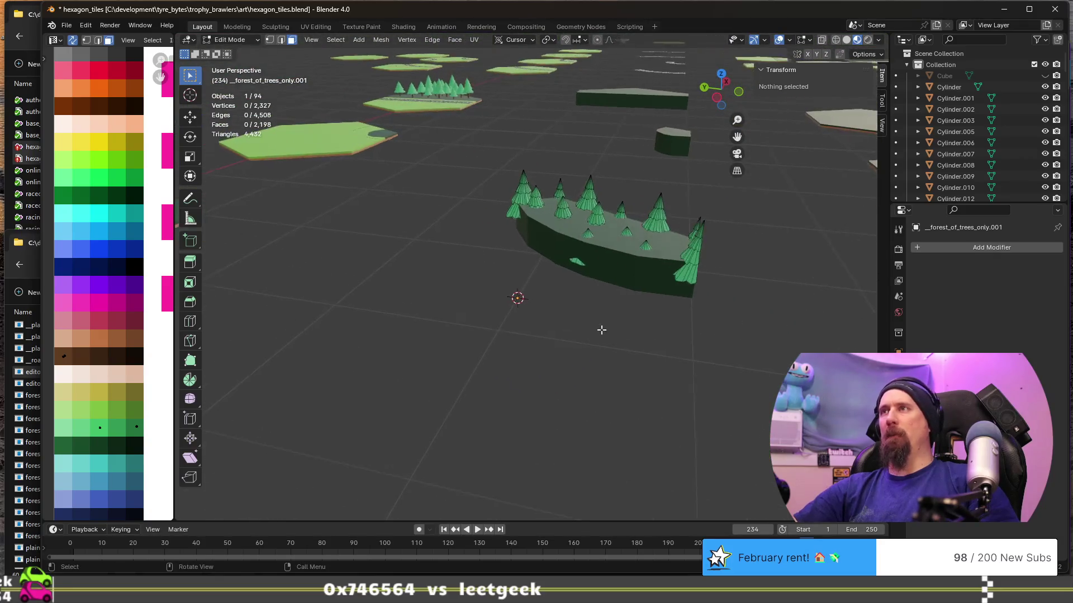
# Join the trimmed trees object into the forest_wide_inner tile with Ctrl+J.
pyautogui.moveTo(601, 330); pyautogui.dragTo(511, 383, button='middle')
pyautogui.press('Tab')
pyautogui.click(506, 379)
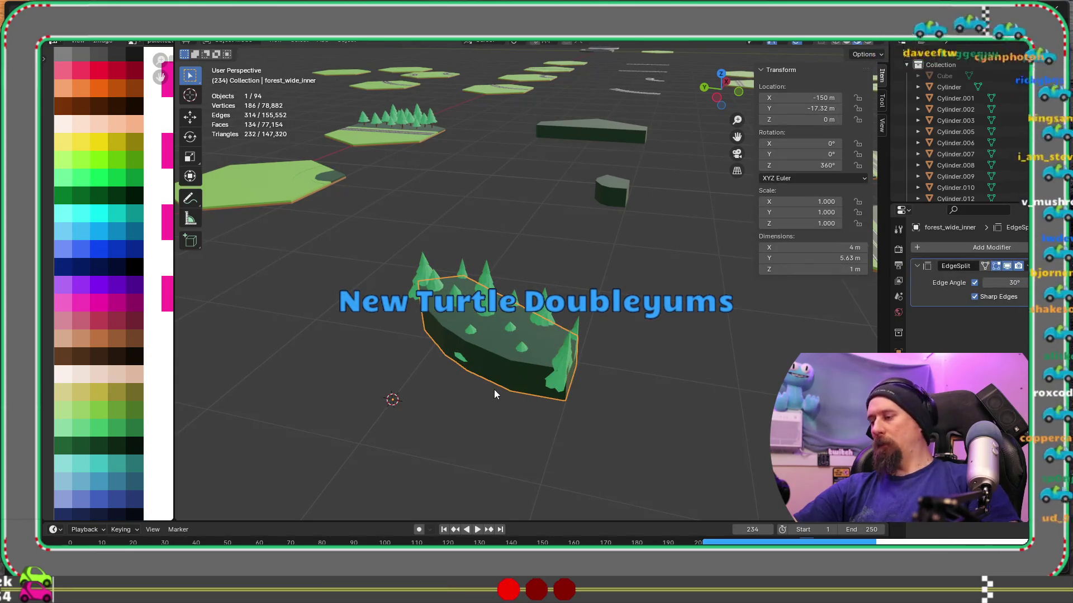
pyautogui.moveTo(494, 391)
pyautogui.mouseDown(button='middle')
pyautogui.moveTo(437, 395)
pyautogui.moveTo(522, 407)
pyautogui.moveTo(532, 423)
pyautogui.mouseUp(button='middle')
pyautogui.keyDown('shift'); pyautogui.click(538, 425); pyautogui.keyUp('shift')
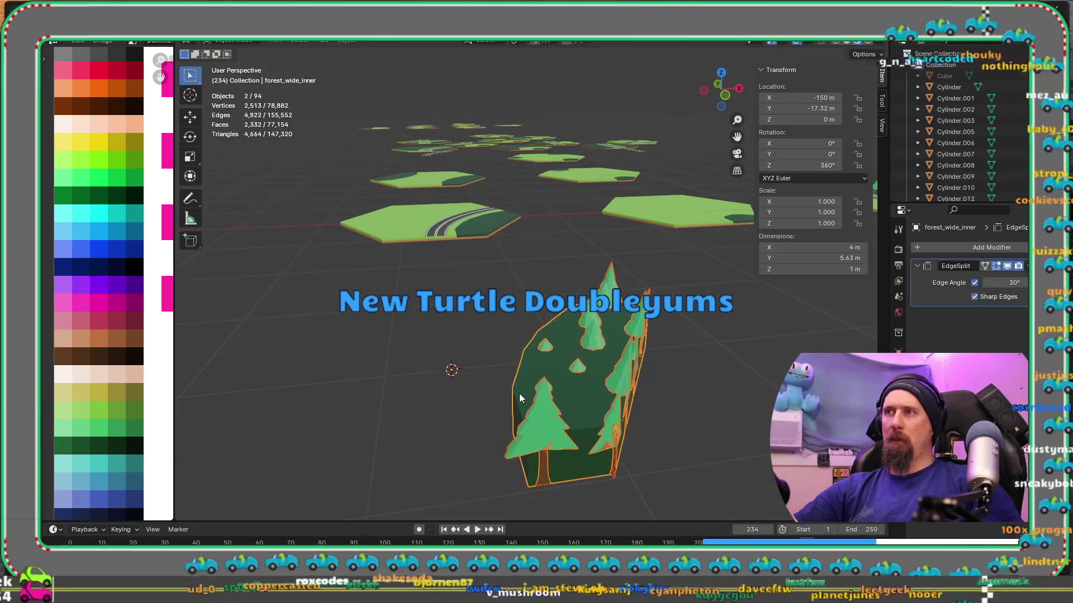
pyautogui.hotkey('ctrl', 'j')
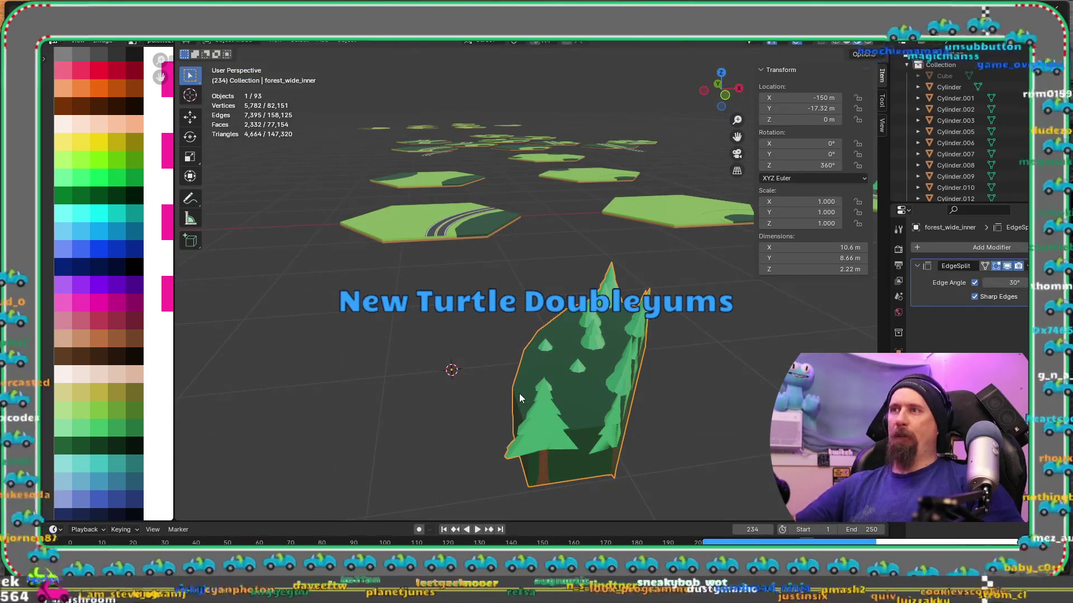
# Delete the tile's dark ground faces so only the trees remain, then exit mesh editing.
pyautogui.press('Tab')
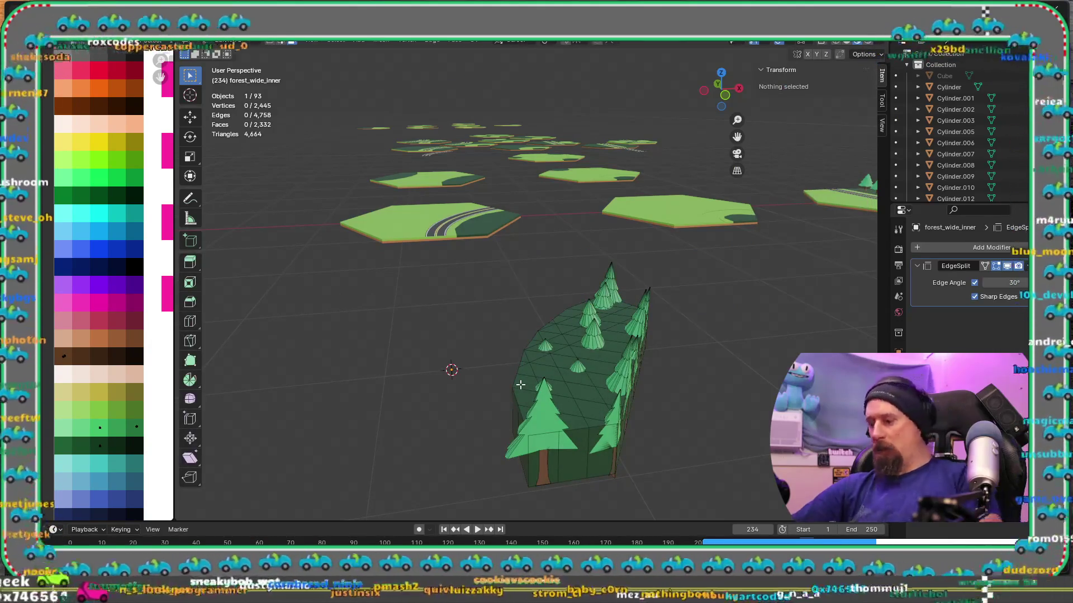
pyautogui.press('l')
pyautogui.press('x')
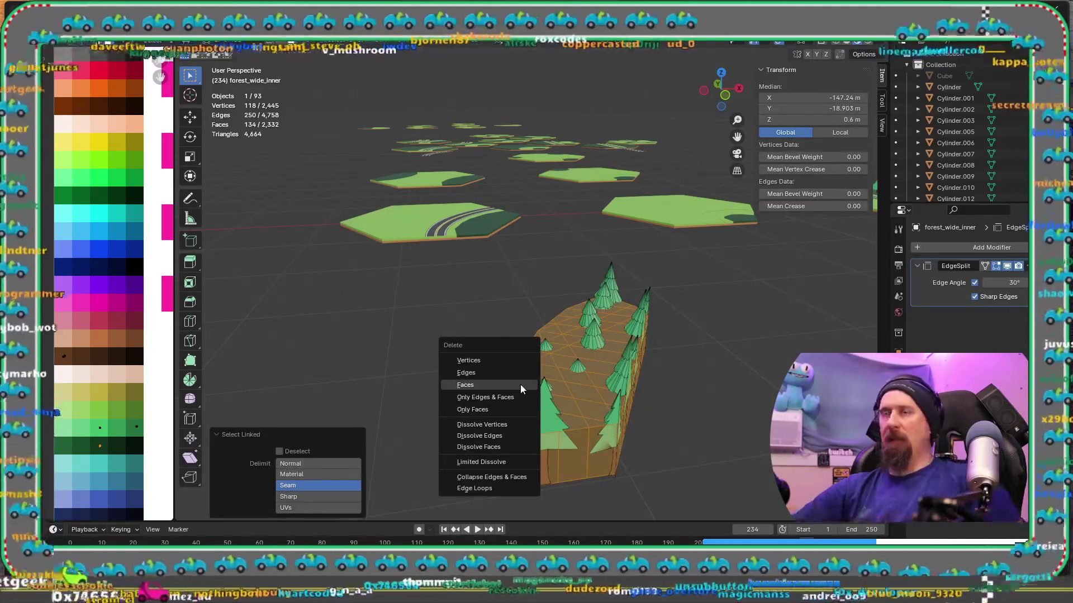
pyautogui.click(521, 385)
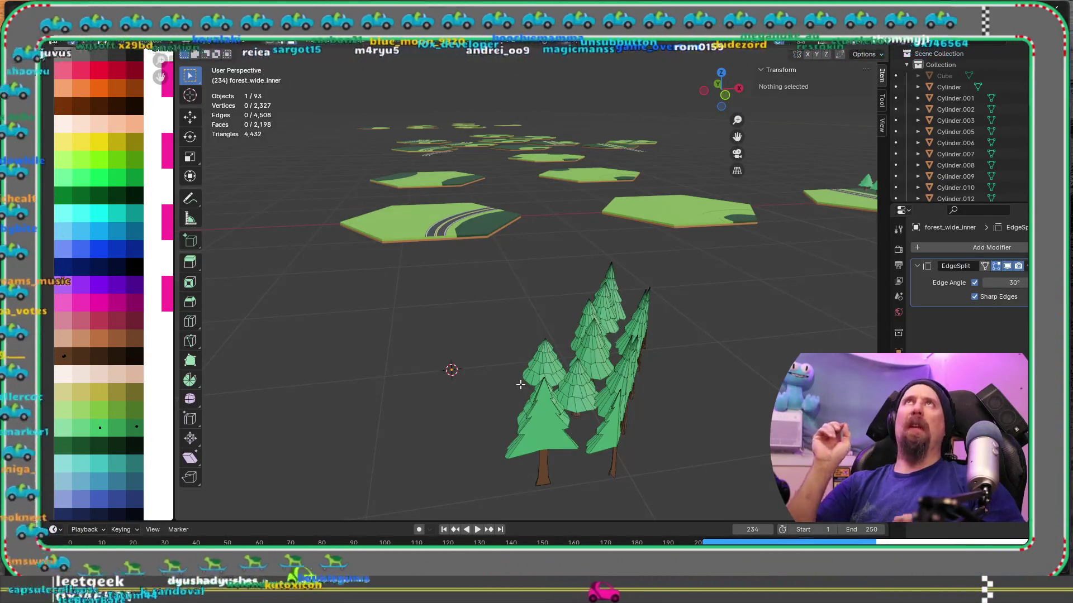
pyautogui.scroll(-2, 413, 332)
pyautogui.scroll(-2, 413, 332)
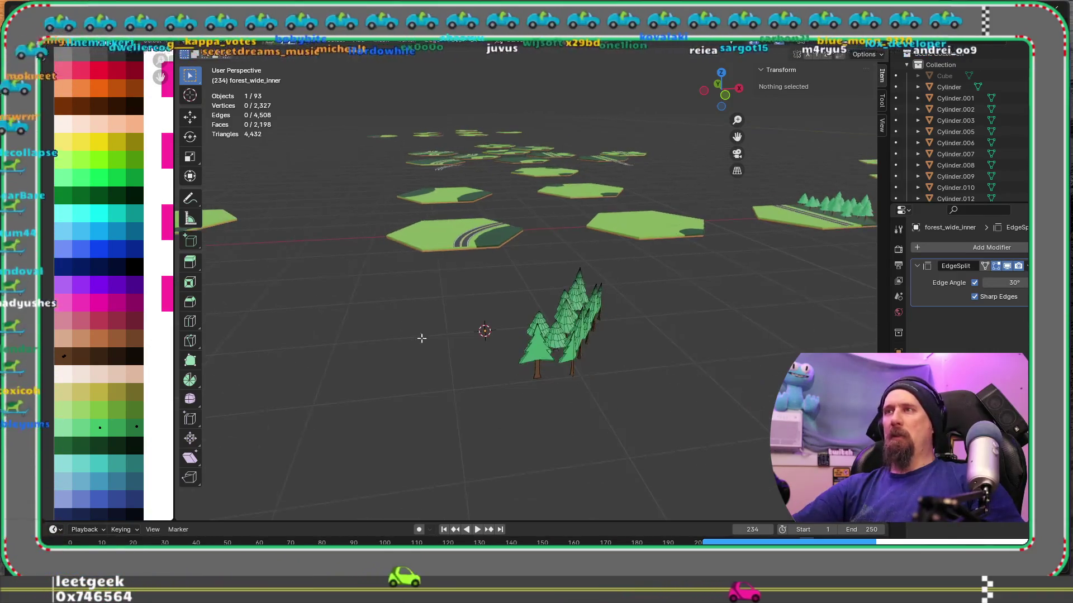
pyautogui.moveTo(412, 332); pyautogui.dragTo(474, 403, button='middle')
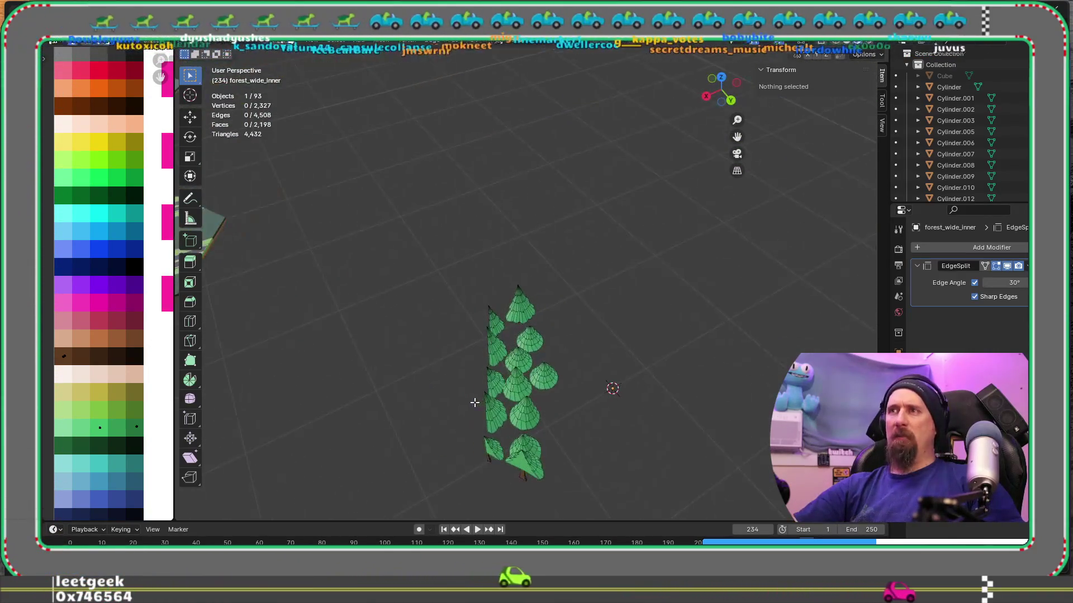
pyautogui.scroll(-3, 474, 402)
pyautogui.scroll(-2, 355, 419)
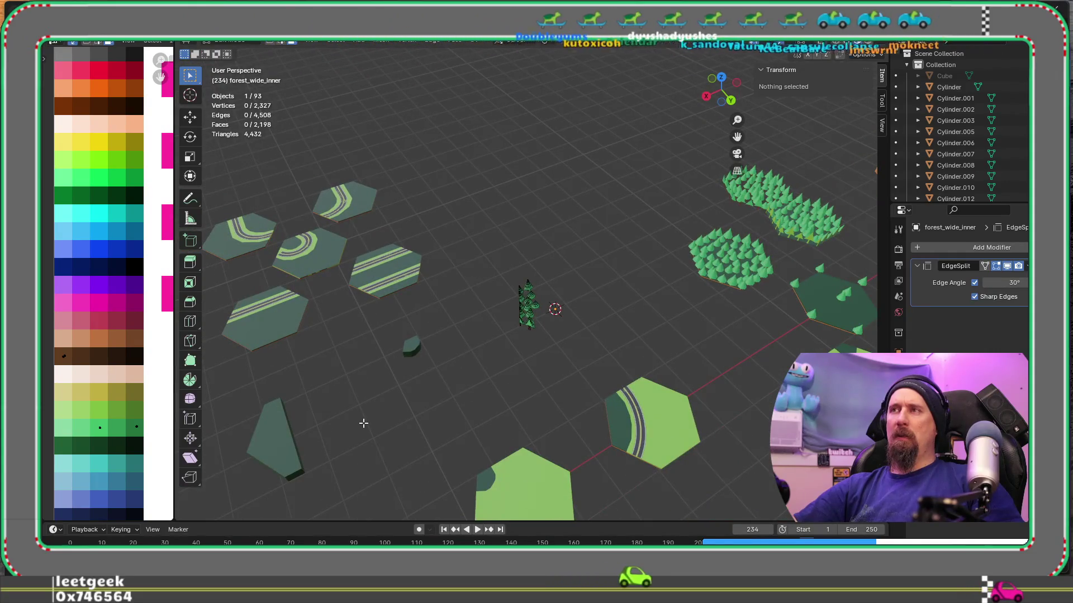
pyautogui.moveTo(363, 424)
pyautogui.mouseDown(button='middle')
pyautogui.moveTo(469, 405)
pyautogui.moveTo(601, 408)
pyautogui.moveTo(497, 394)
pyautogui.mouseUp(button='middle')
pyautogui.scroll(-2, 497, 394)
pyautogui.press('Tab')
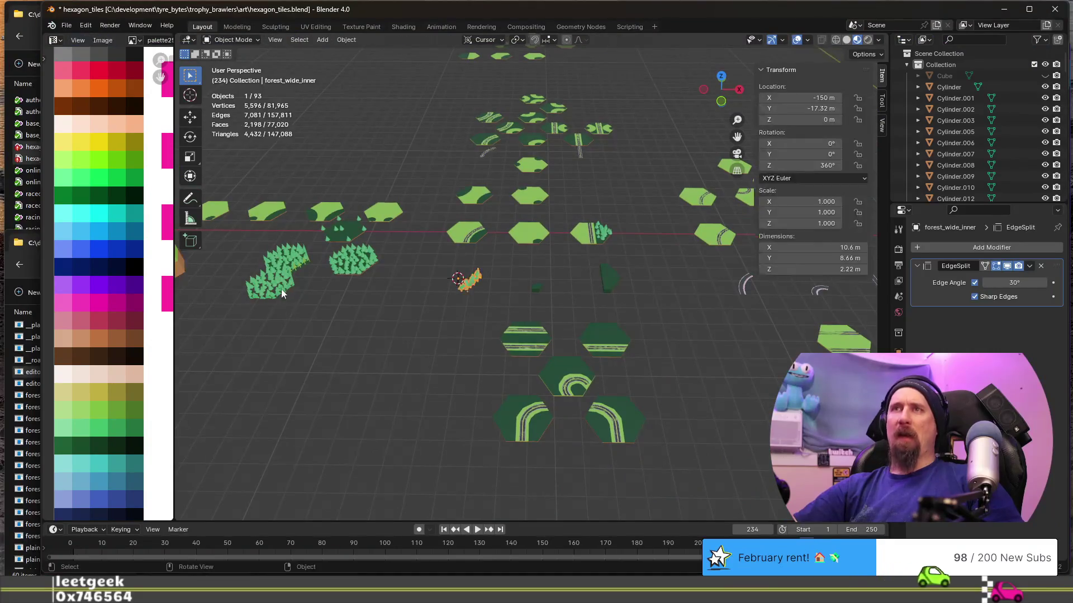
# Snap the 3D cursor to the forest_straight tile's location.
pyautogui.click(279, 289)
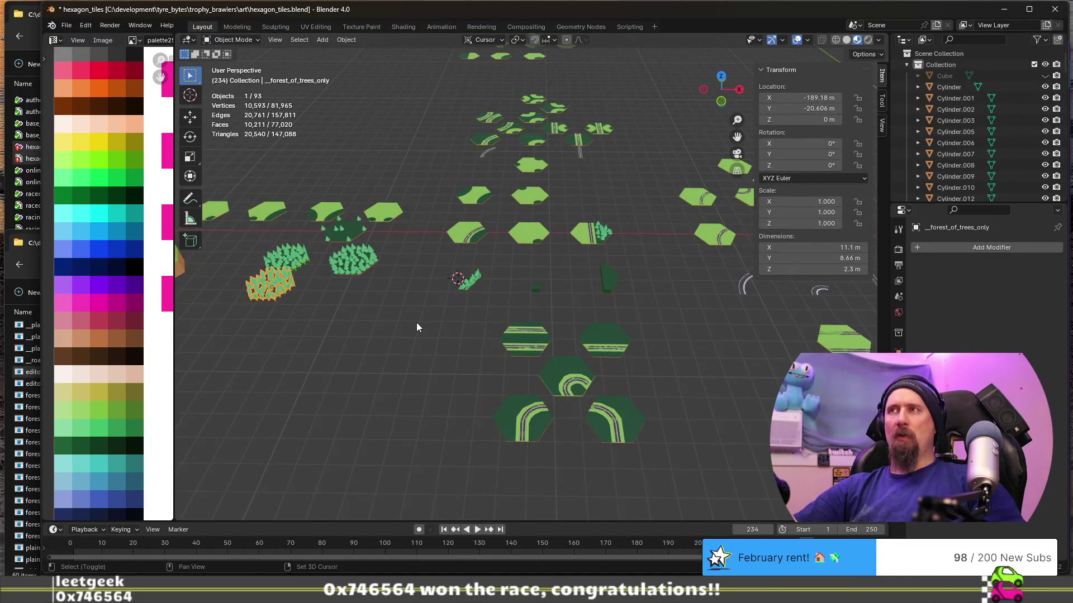
pyautogui.click(605, 280)
pyautogui.hotkey('shift', 's')
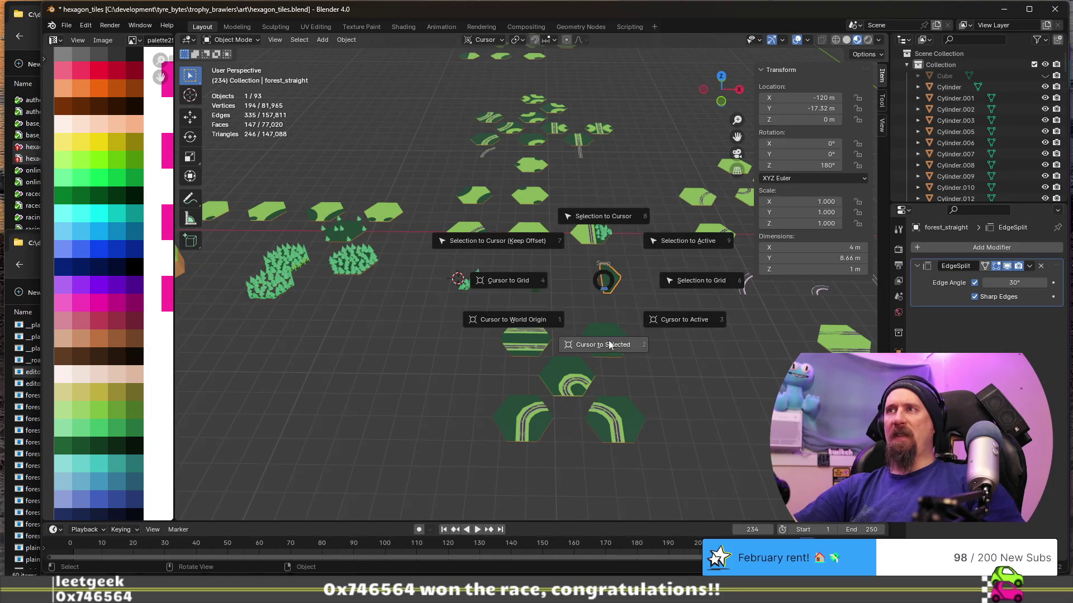
pyautogui.click(610, 344)
pyautogui.click(273, 288)
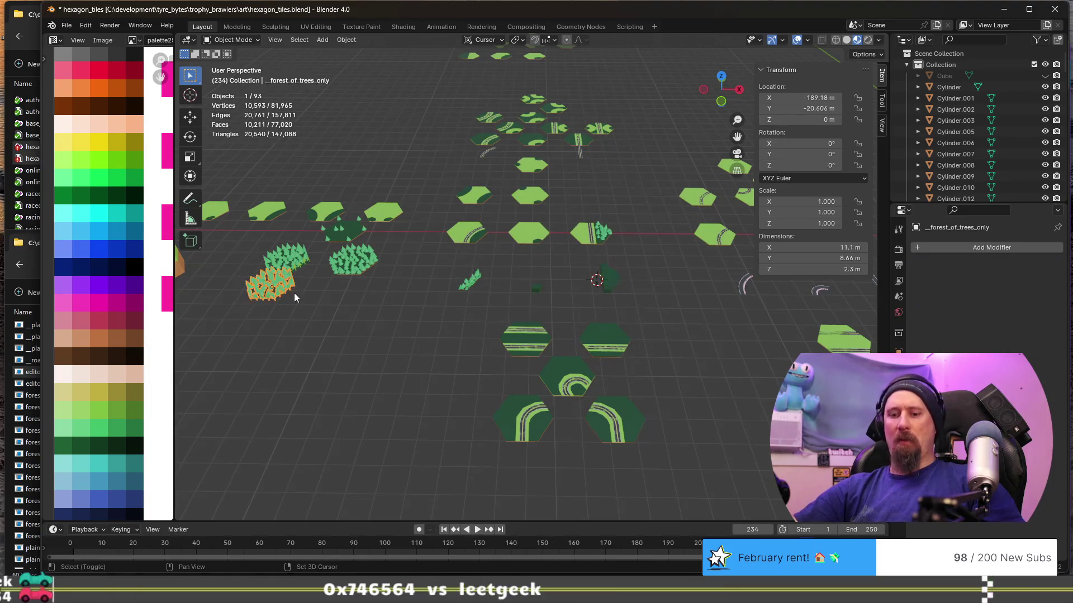
pyautogui.hotkey('shift', 's')
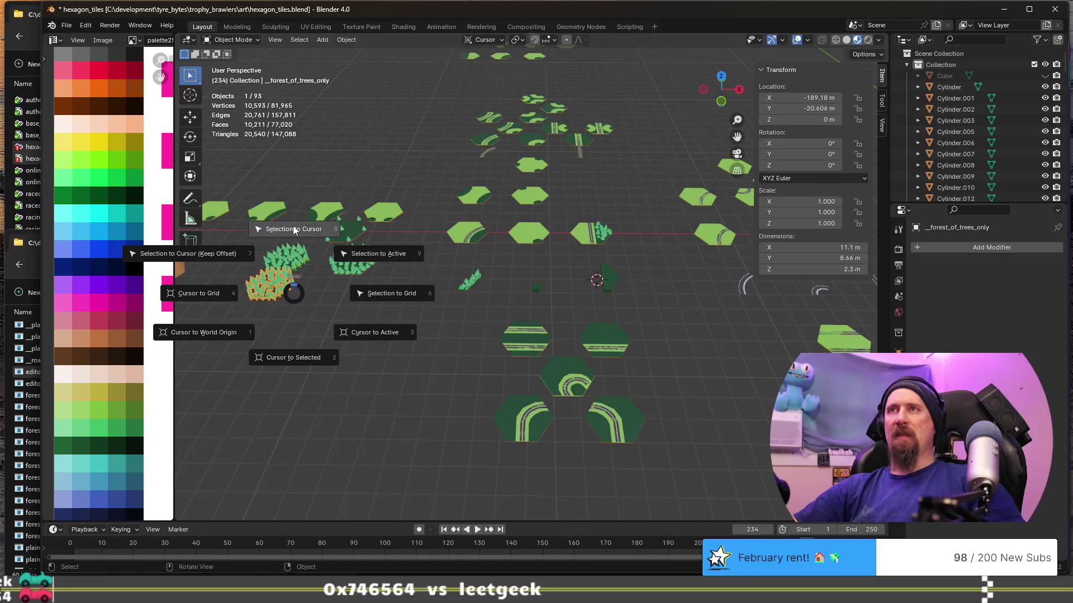
pyautogui.press('Escape')
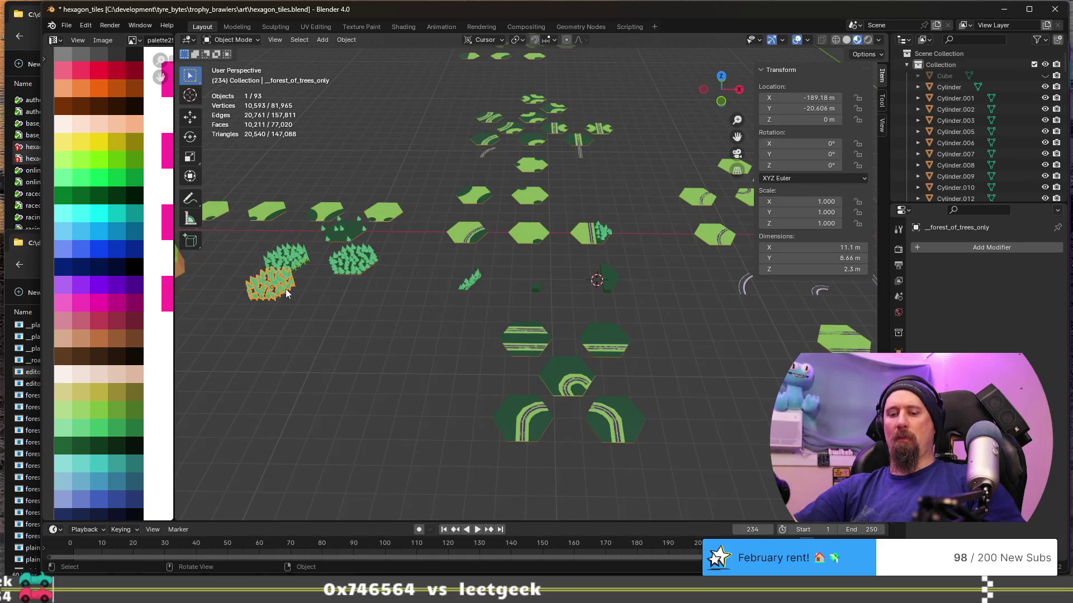
# Duplicate the trees-only forest in place and snap the copy onto the 3D cursor.
pyautogui.hotkey('shift', 'd')
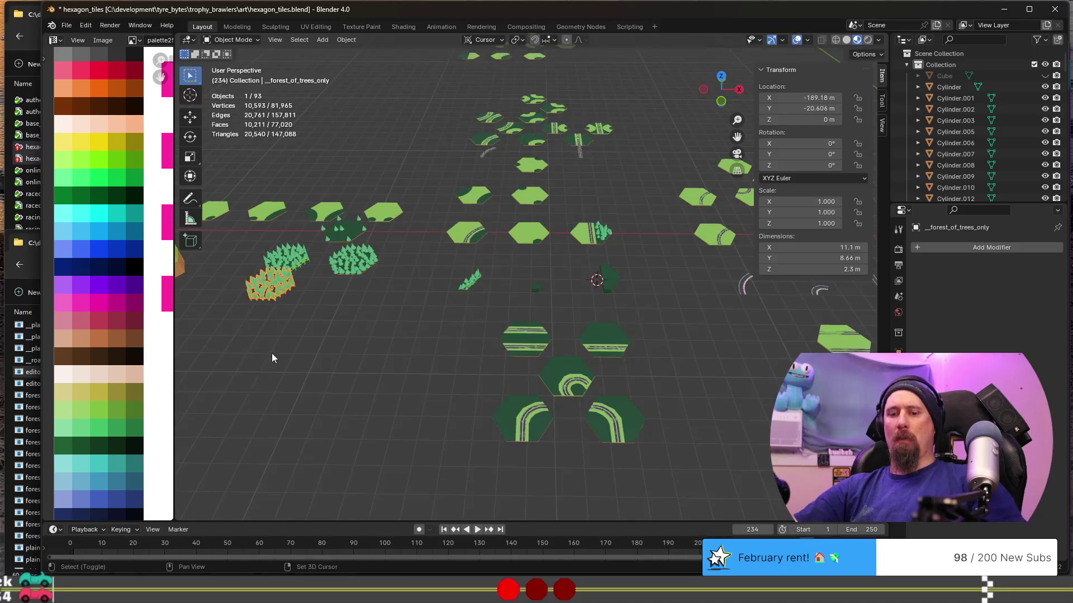
pyautogui.rightClick(293, 306)
pyautogui.hotkey('shift', 's')
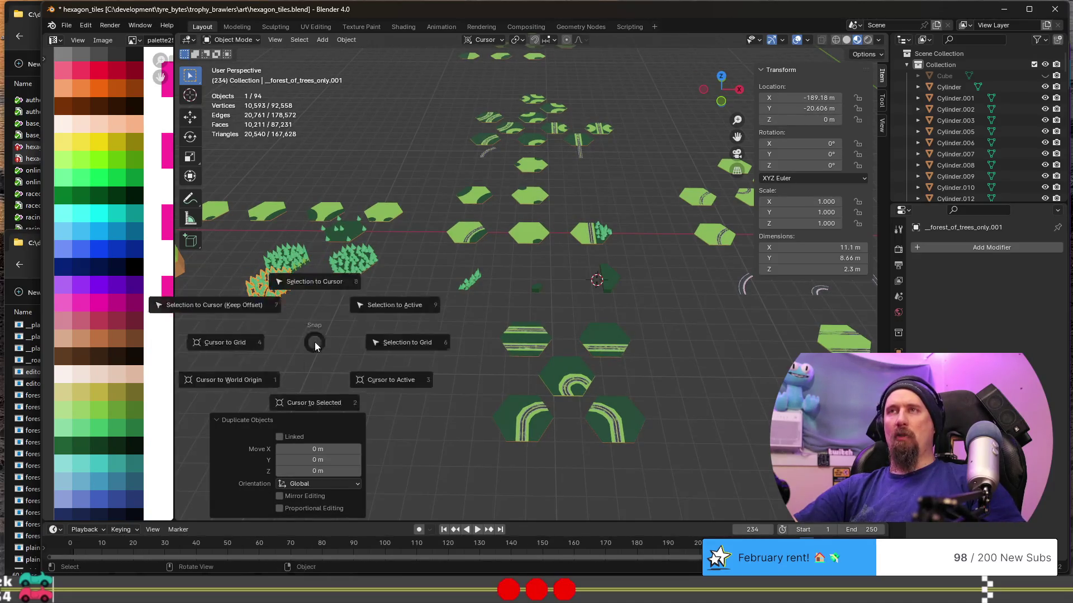
pyautogui.click(316, 276)
pyautogui.scroll(4, 621, 296)
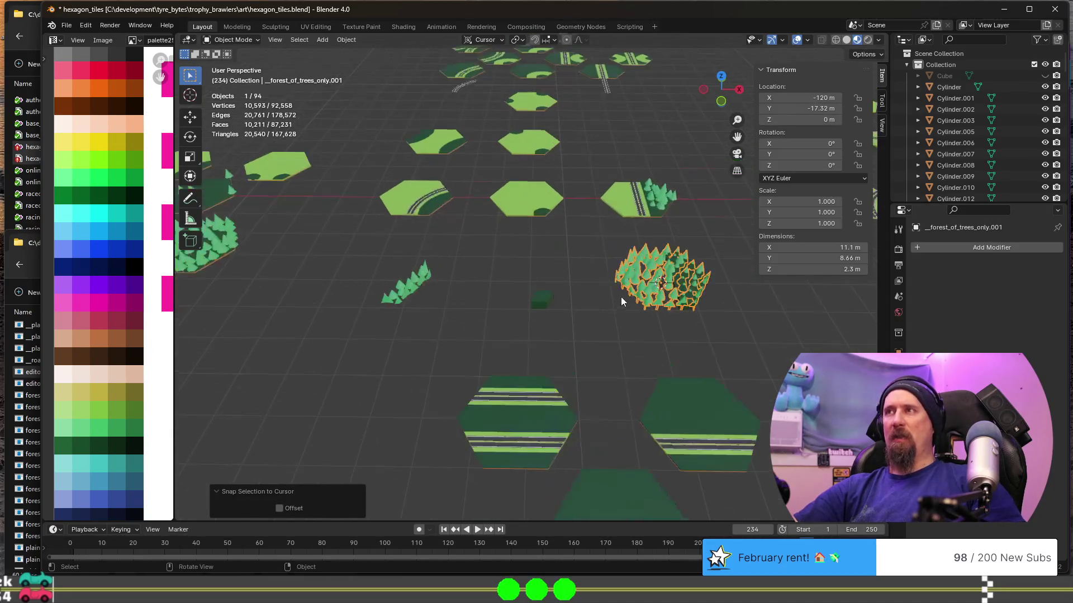
pyautogui.keyDown('shift'); pyautogui.click(695, 304); pyautogui.keyUp('shift')
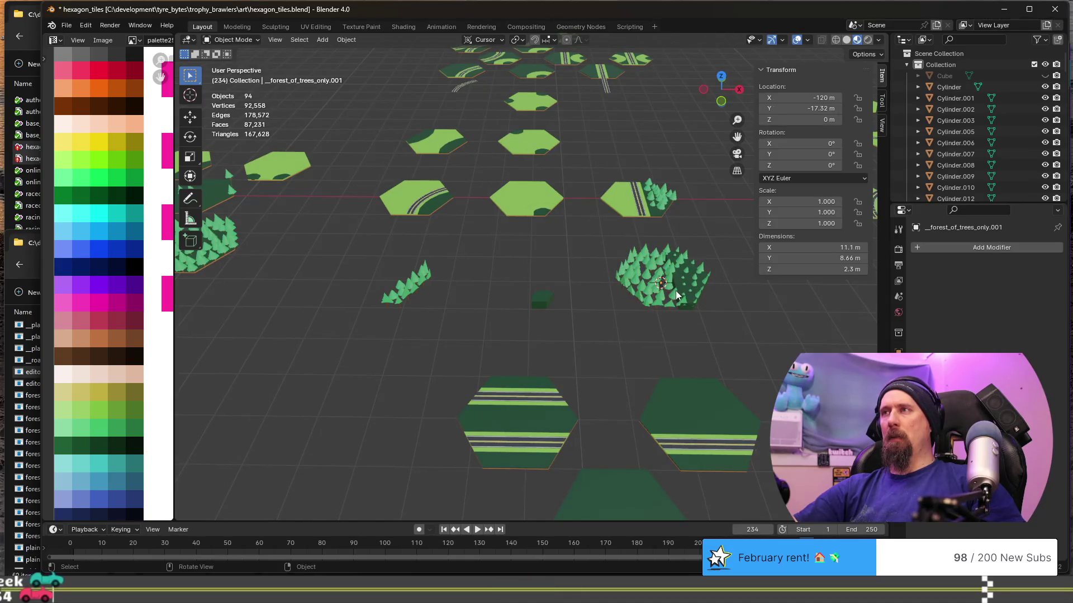
pyautogui.click(679, 298)
pyautogui.keyDown('shift'); pyautogui.click(687, 312); pyautogui.keyUp('shift')
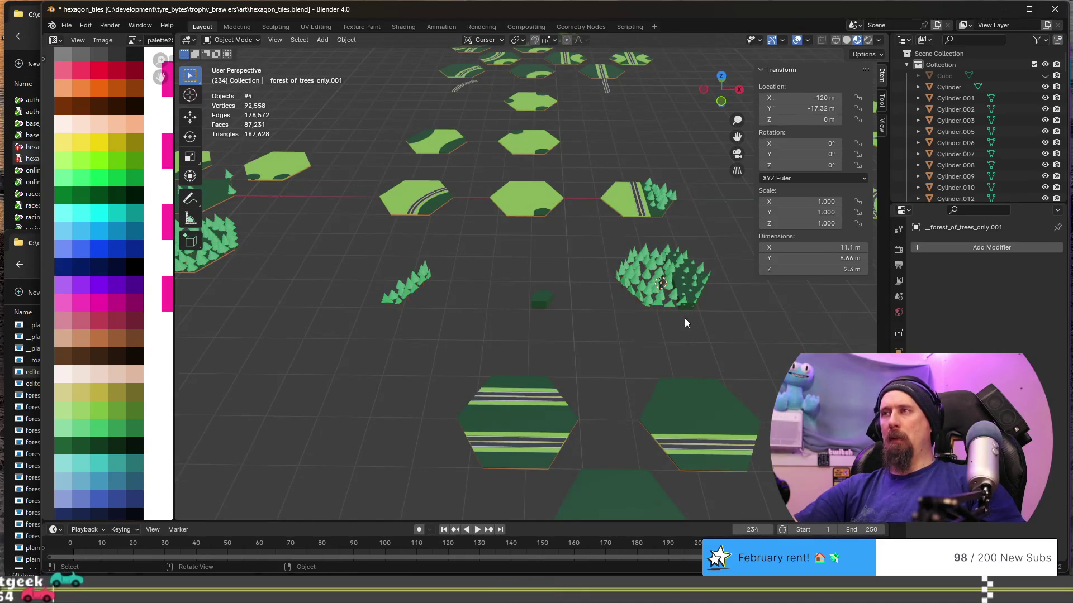
pyautogui.click(685, 288)
# Join the copied trees into the forest_straight tile and enter Edit Mode.
pyautogui.press('KP_Decimal')
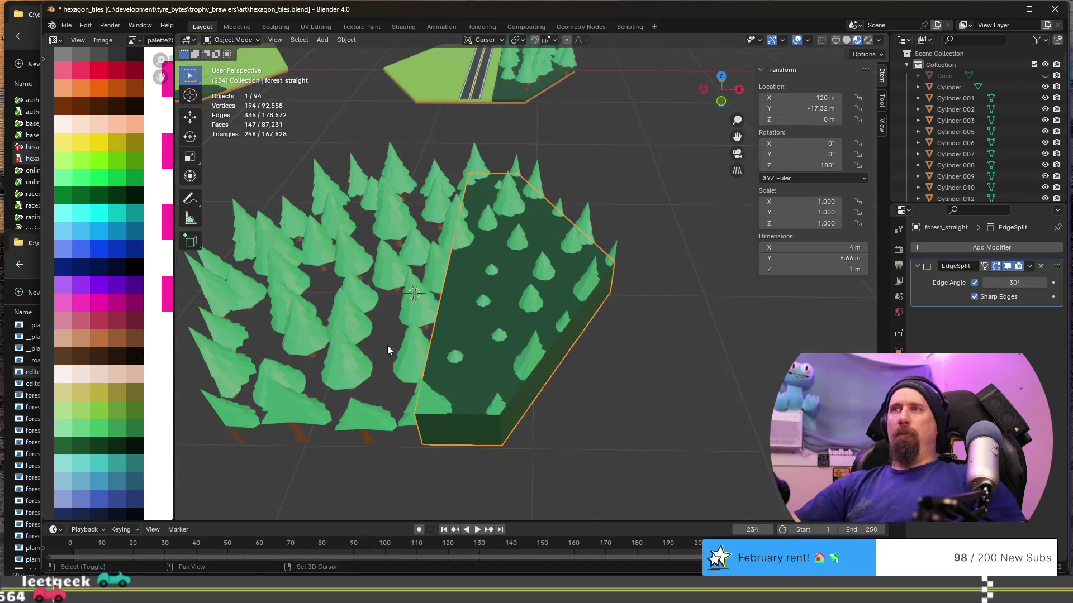
pyautogui.keyDown('shift'); pyautogui.click(408, 356); pyautogui.keyUp('shift')
pyautogui.keyDown('shift'); pyautogui.click(465, 409); pyautogui.keyUp('shift')
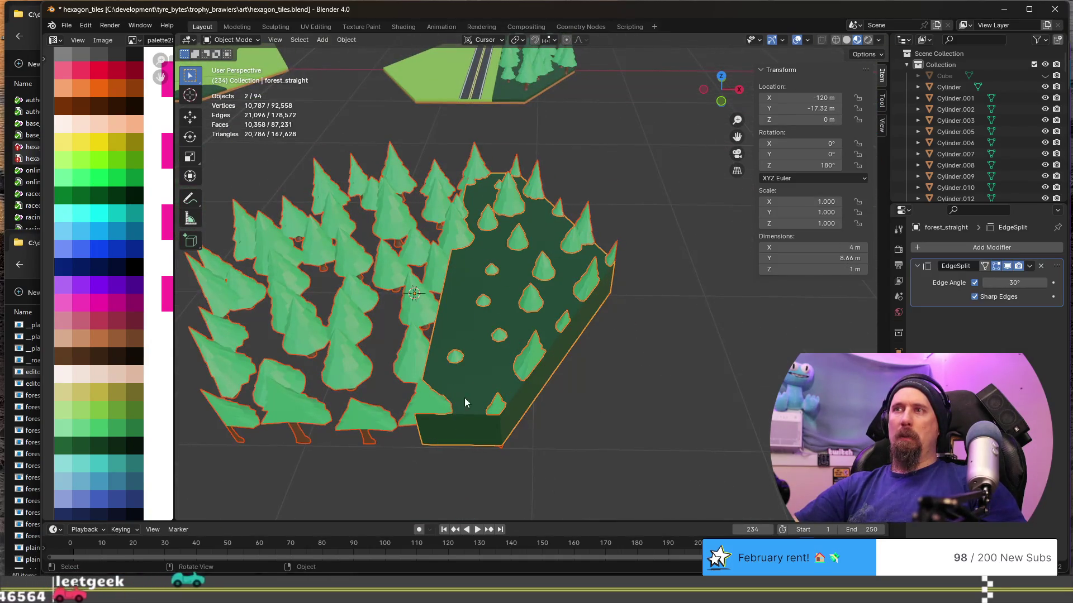
pyautogui.hotkey('ctrl', 'j')
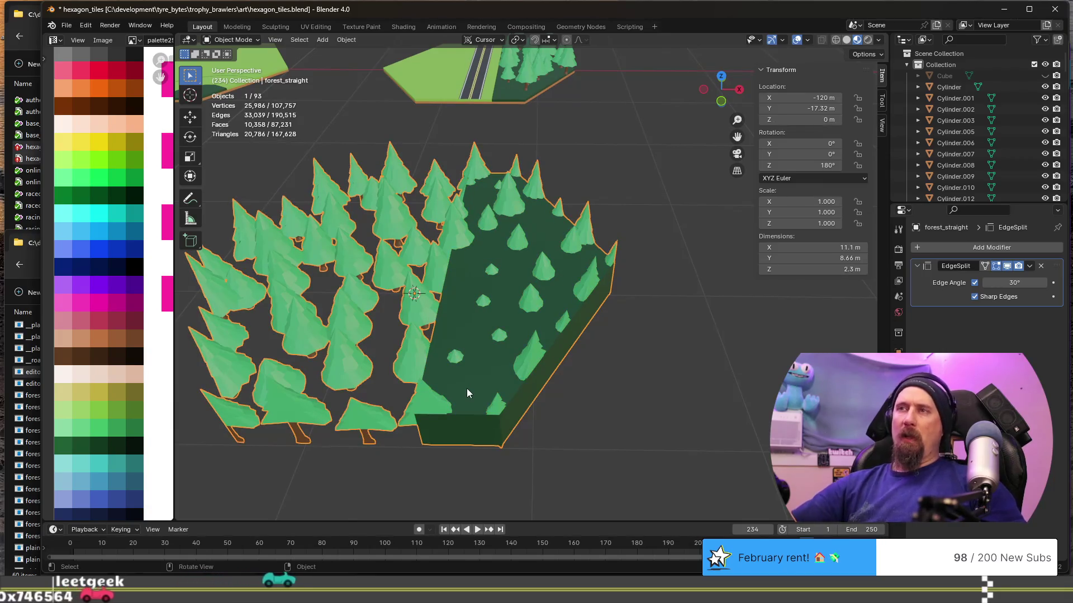
pyautogui.moveTo(467, 388)
pyautogui.mouseDown(button='middle')
pyautogui.moveTo(538, 319)
pyautogui.moveTo(565, 372)
pyautogui.mouseUp(button='middle')
pyautogui.press('Tab')
pyautogui.scroll(2, 522, 293)
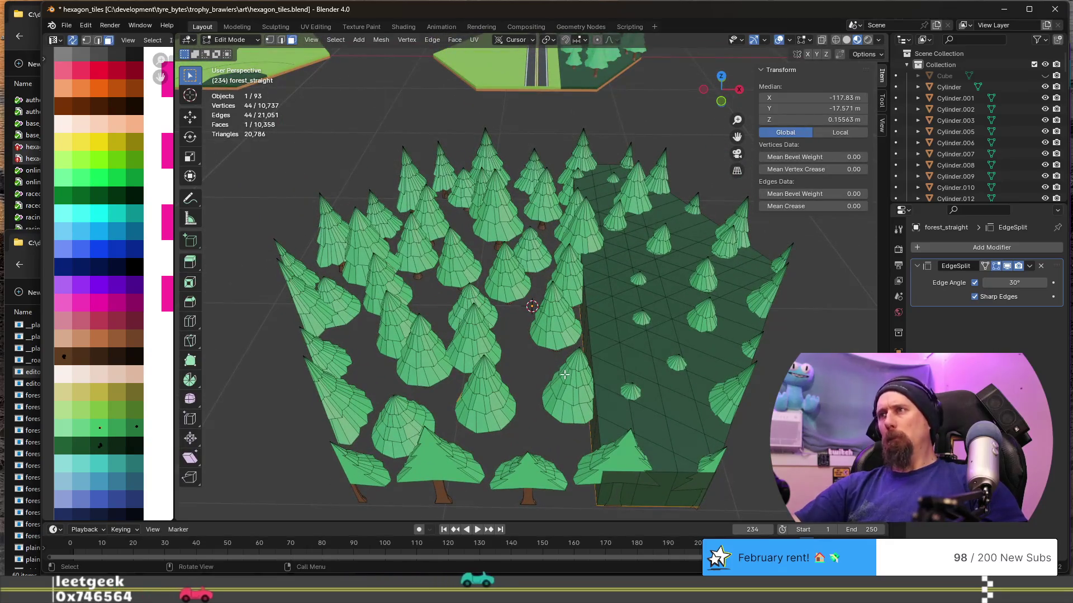
# Flatten the ground slab along Z and lower it to the tree bases.
pyautogui.moveTo(667, 440); pyautogui.dragTo(665, 427, button='middle')
pyautogui.click(664, 427)
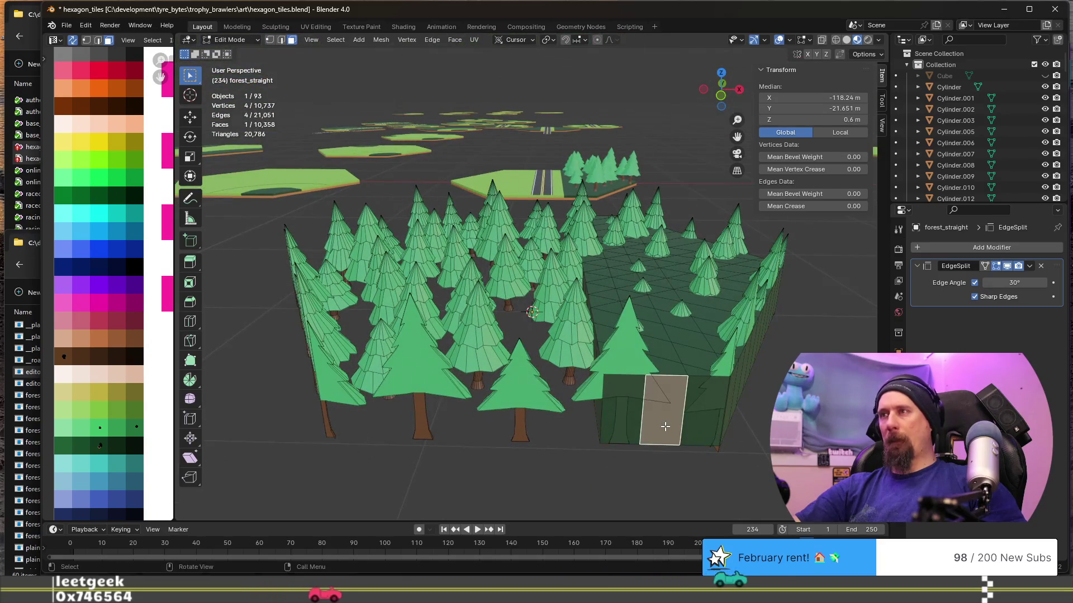
pyautogui.hotkey('ctrl', 'l')
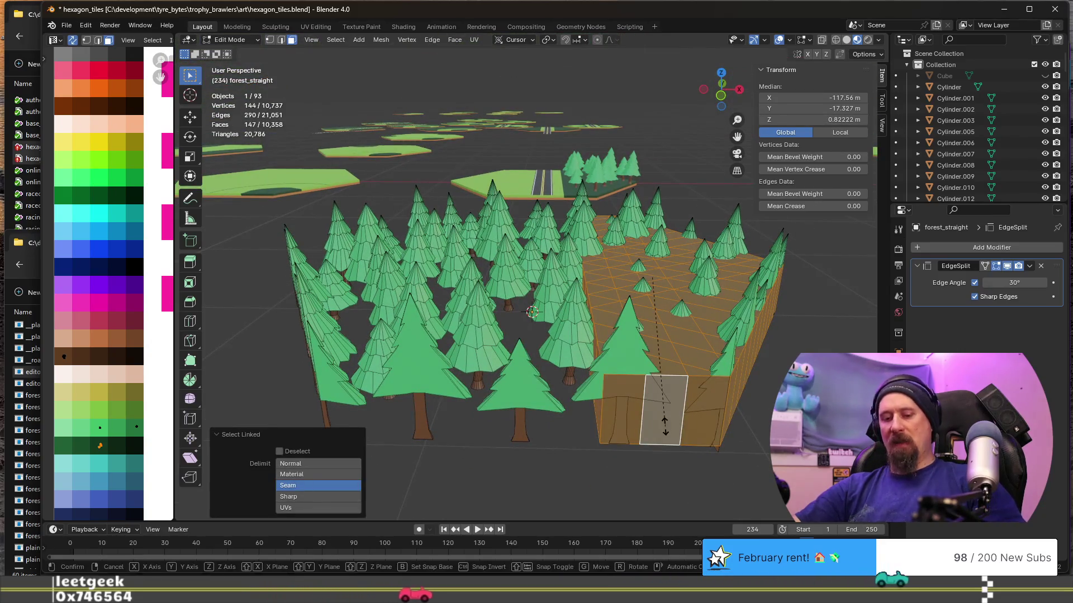
pyautogui.press('s')
pyautogui.press('z')
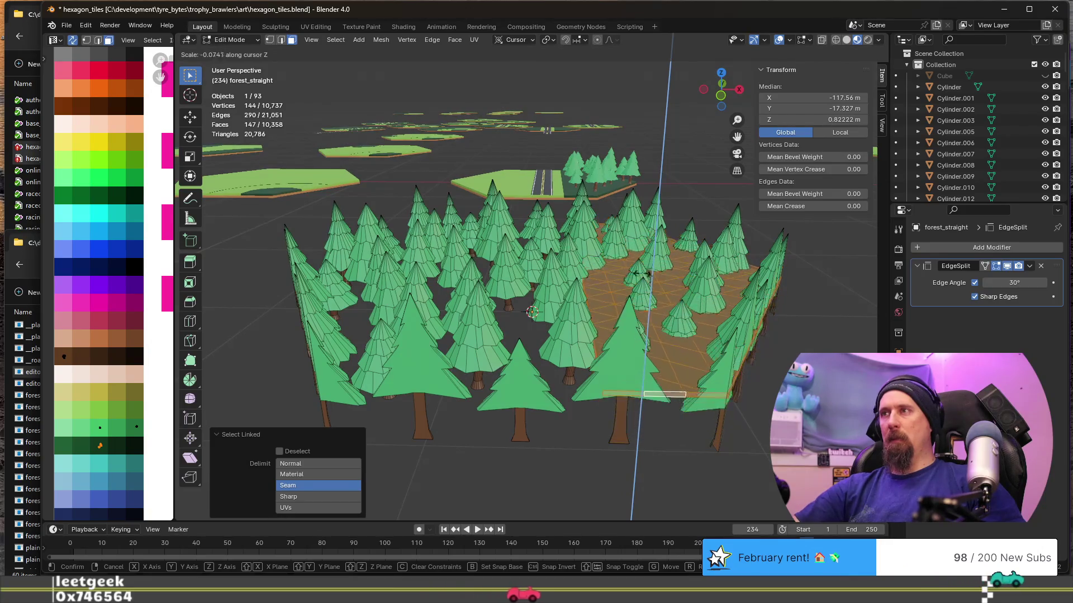
pyautogui.click(645, 281)
pyautogui.press('g')
pyautogui.press('z')
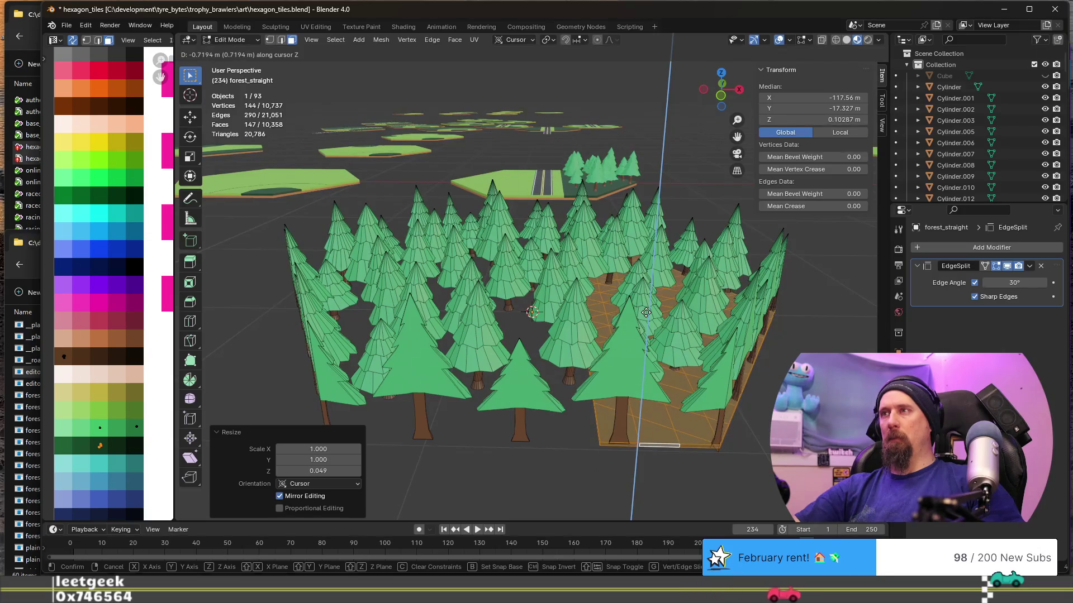
pyautogui.click(647, 314)
pyautogui.moveTo(647, 313); pyautogui.dragTo(609, 382, button='middle')
pyautogui.scroll(-2, 609, 382)
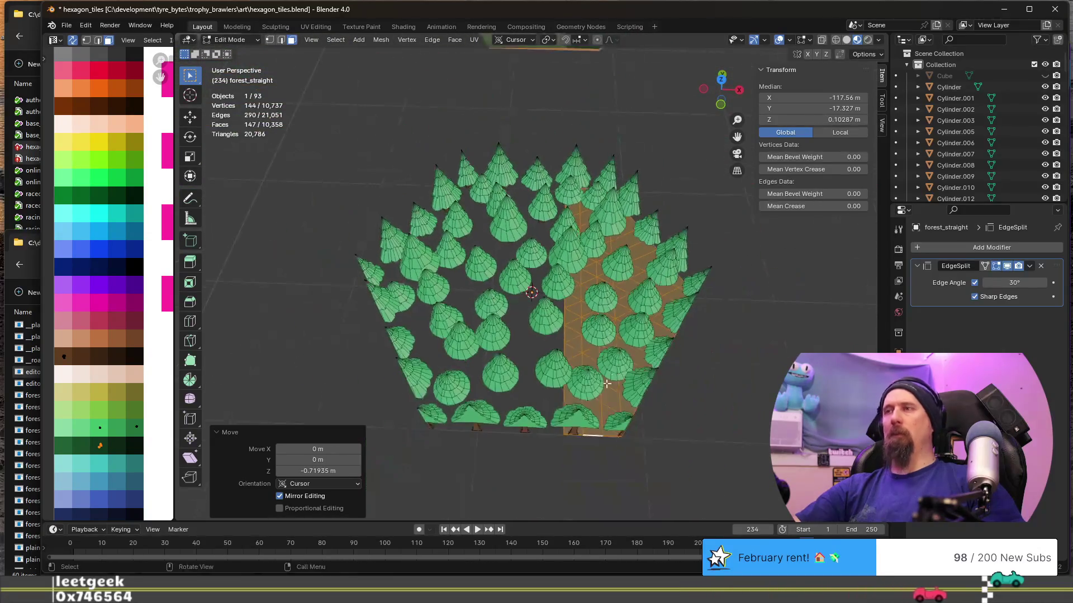
# Try moving single tree cones horizontally, then cancel and undo the moves.
pyautogui.press('l')
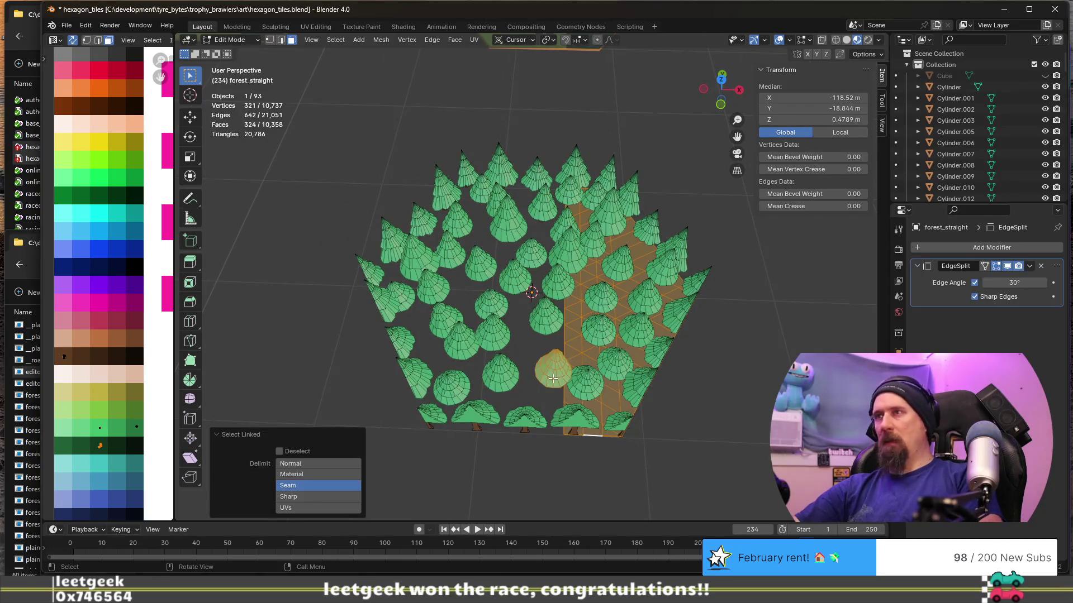
pyautogui.press('g')
pyautogui.press('y')
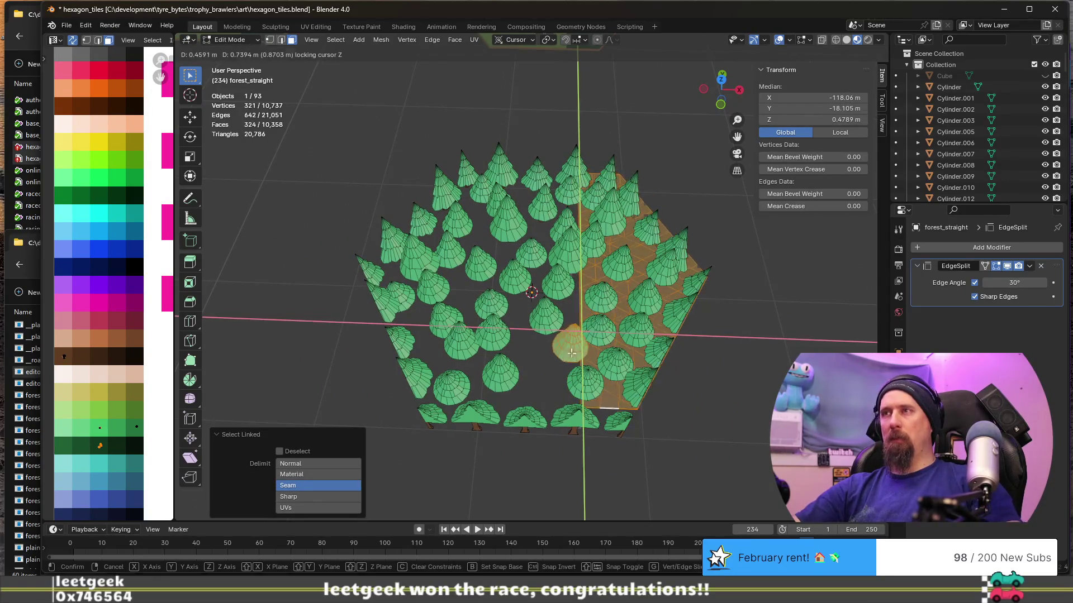
pyautogui.press('Escape')
pyautogui.click(546, 372)
pyautogui.press('l')
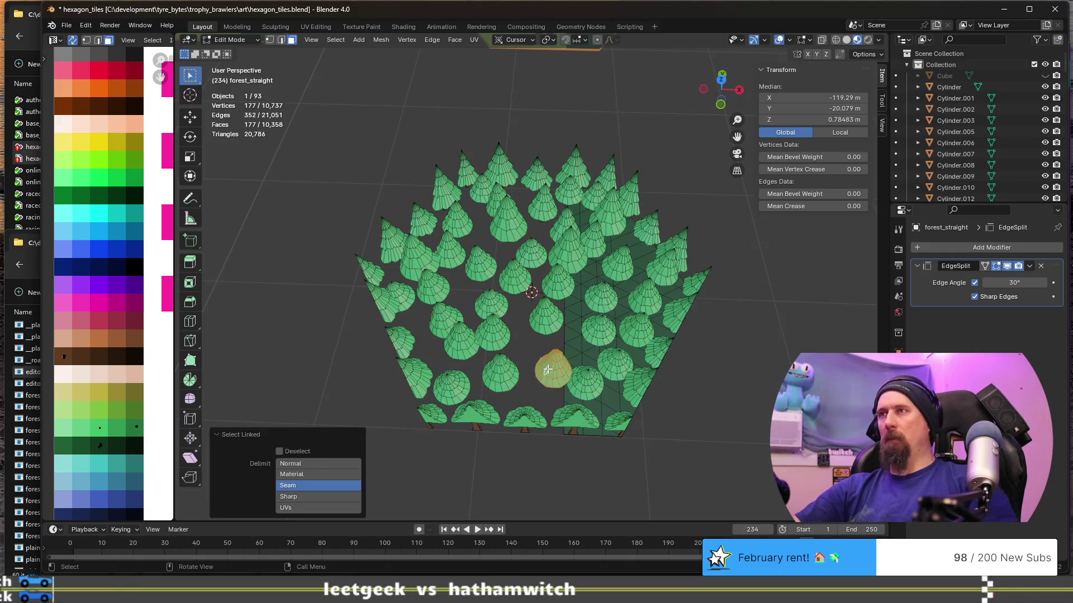
pyautogui.press('g')
pyautogui.hotkey('shift', 'z')
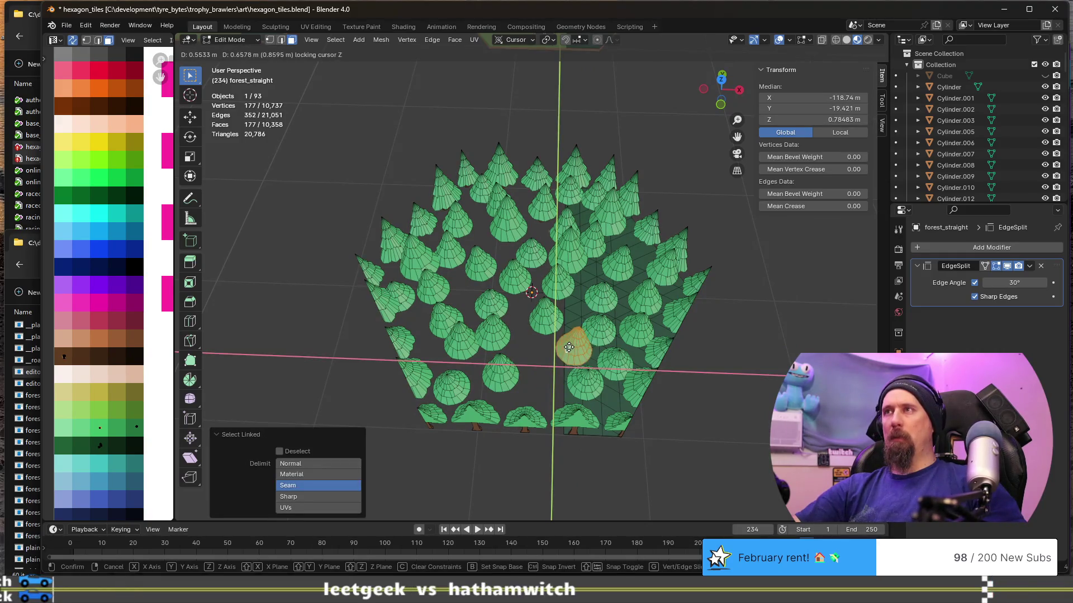
pyautogui.click(568, 348)
pyautogui.hotkey('ctrl', 'z')
pyautogui.hotkey('ctrl', 'z')
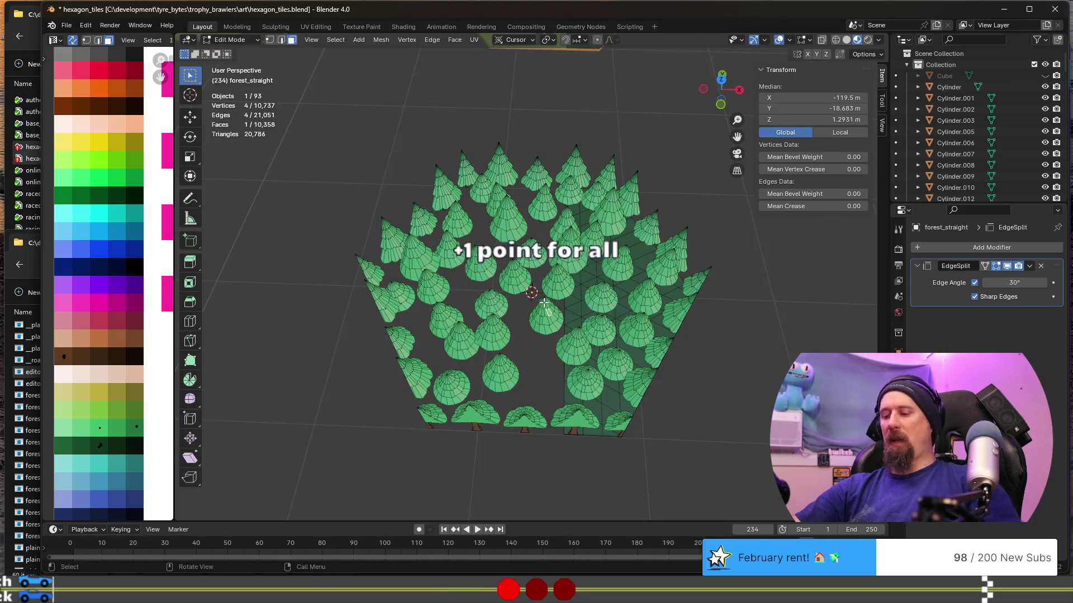
# Select all the left-side trees one by one with linked select.
pyautogui.press('l')
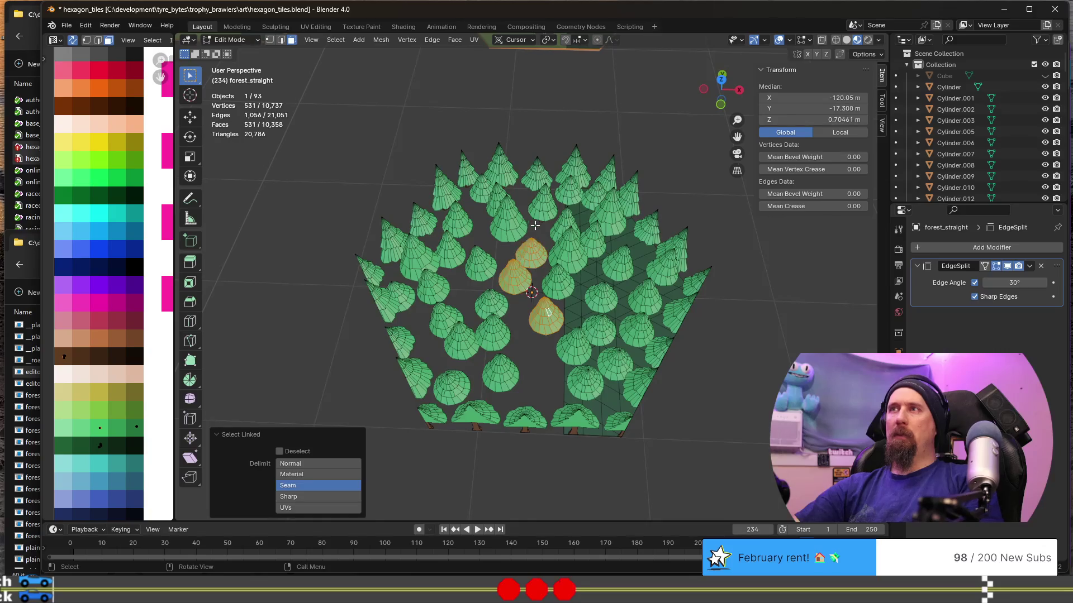
pyautogui.press('l')
pyautogui.press('l')
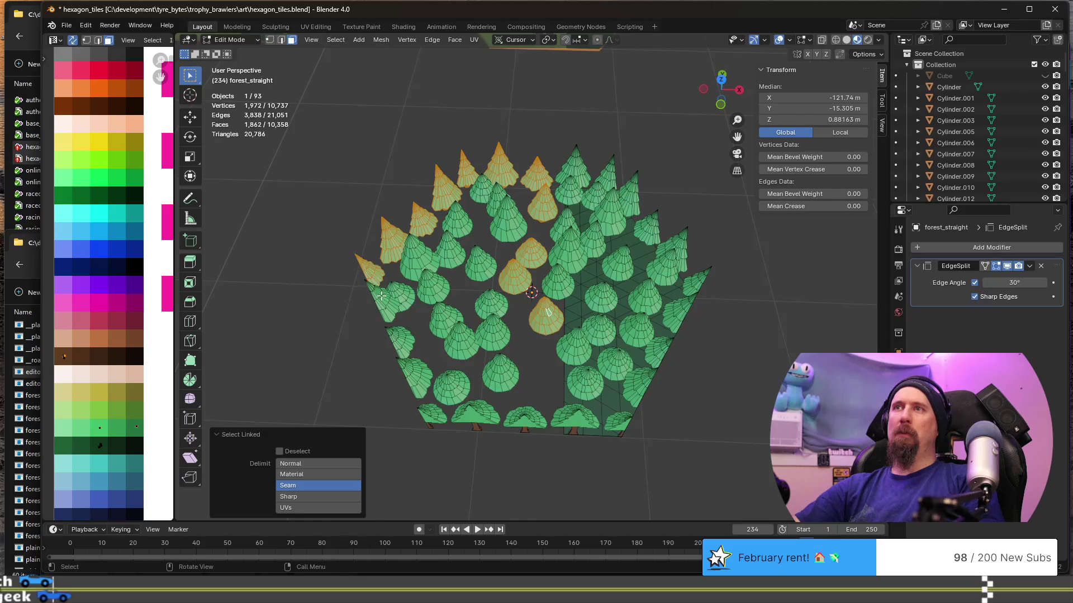
pyautogui.press('l')
pyautogui.press('l')
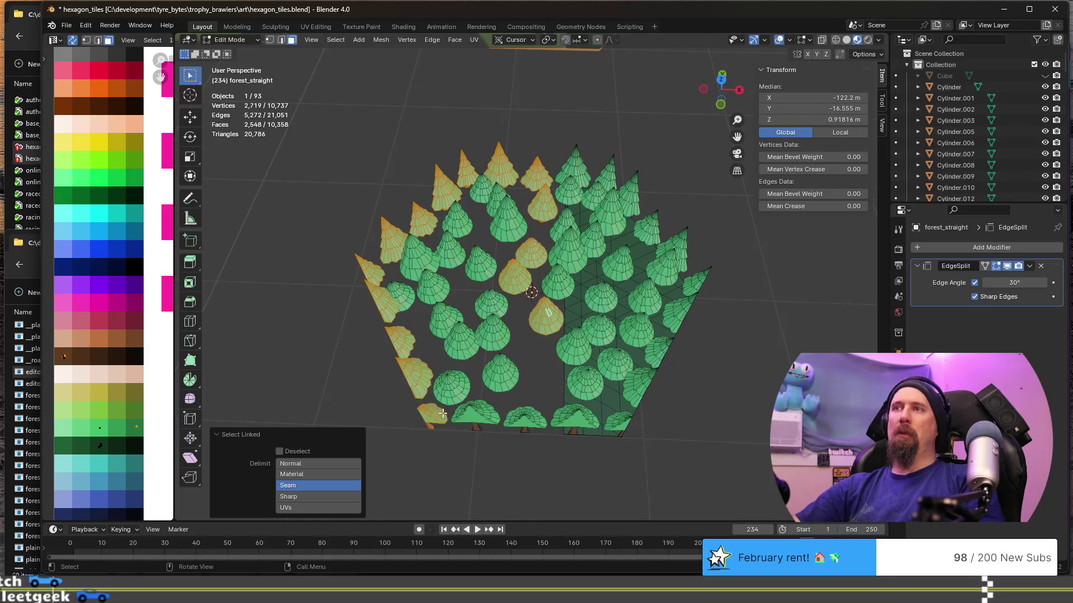
pyautogui.press('l')
pyautogui.press('l')
pyautogui.press('l')
pyautogui.press('l')
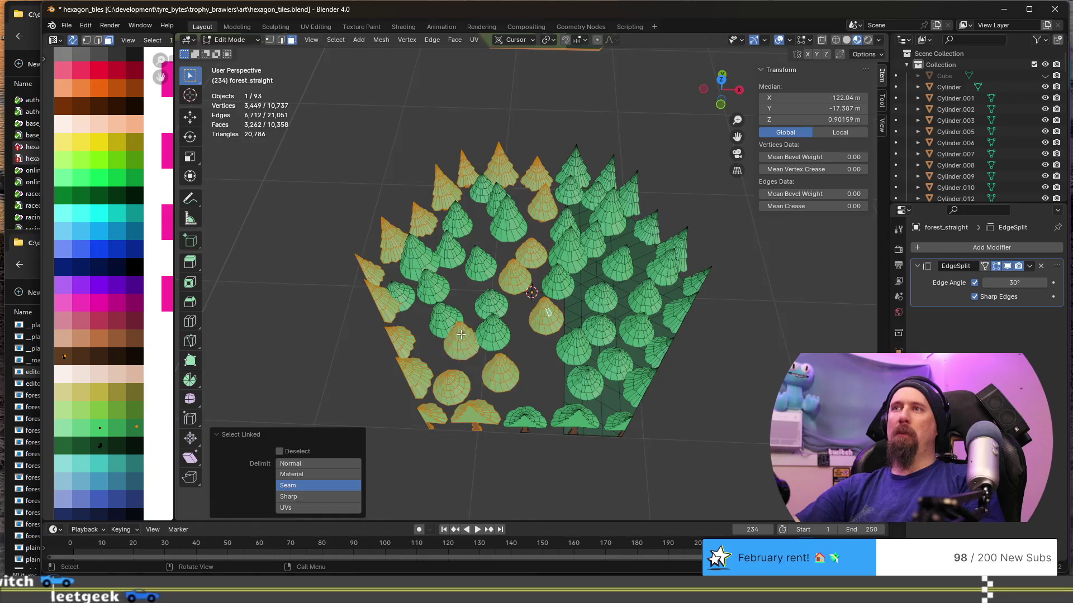
pyautogui.press('l')
pyautogui.press('l')
pyautogui.press('l')
pyautogui.press('l')
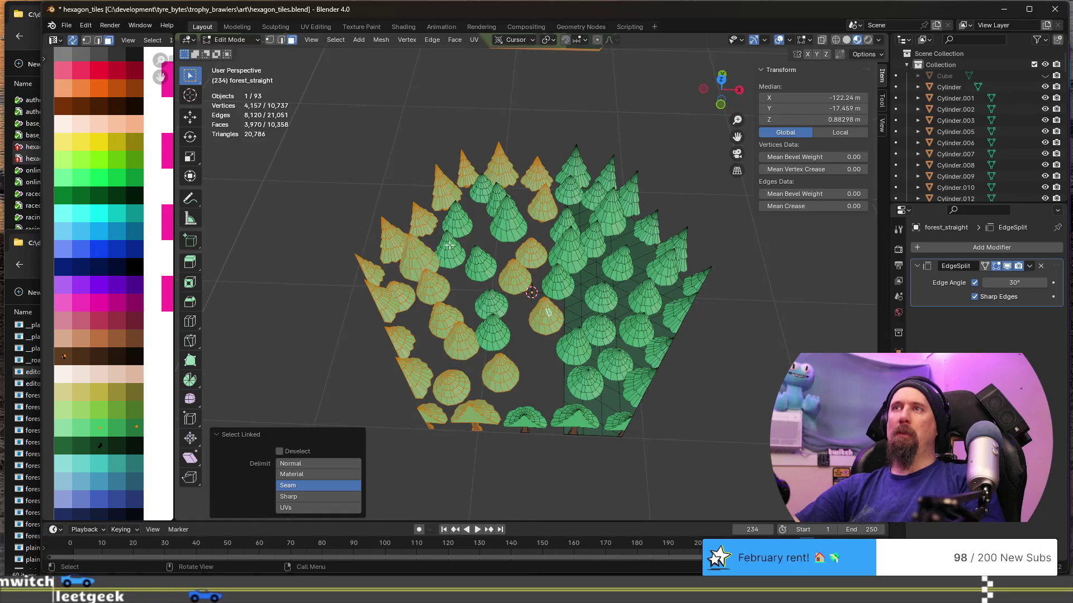
pyautogui.press('l')
pyautogui.press('l')
pyautogui.press('l')
pyautogui.press('l')
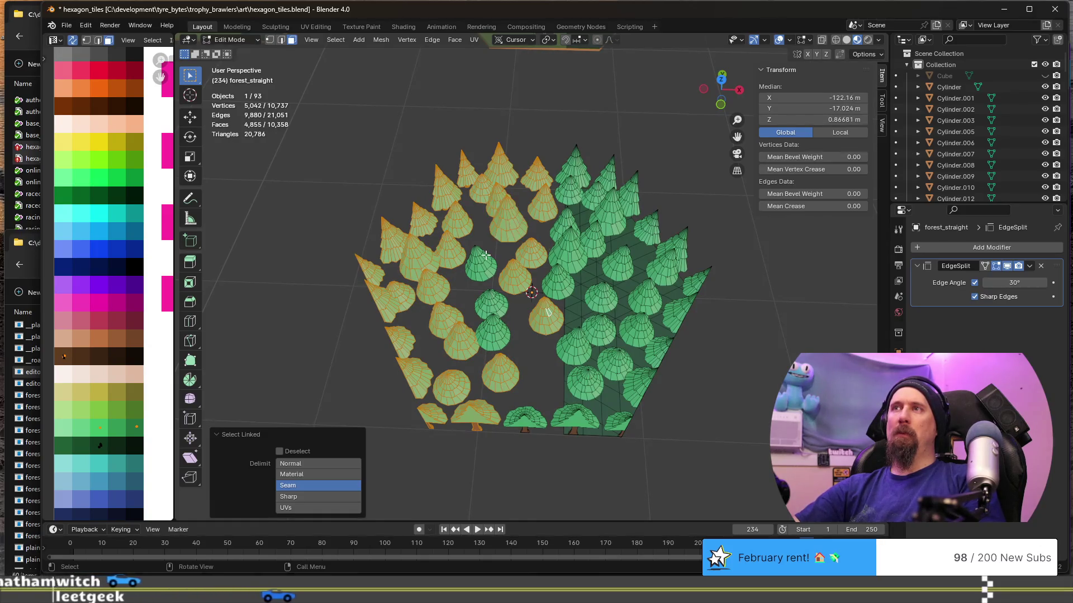
pyautogui.press('l')
pyautogui.press('l')
pyautogui.press('l')
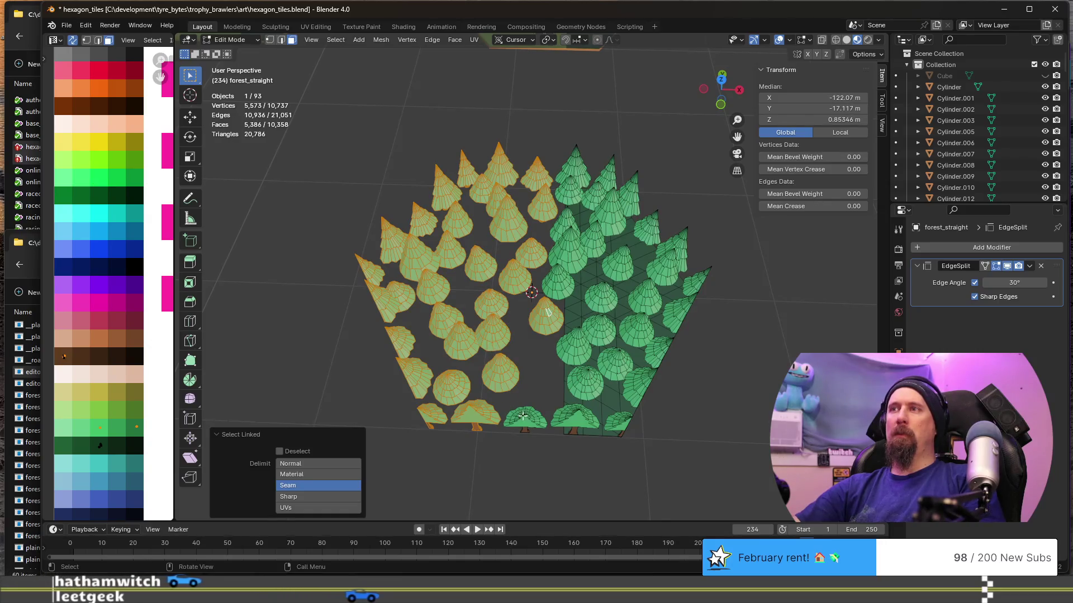
pyautogui.press('l')
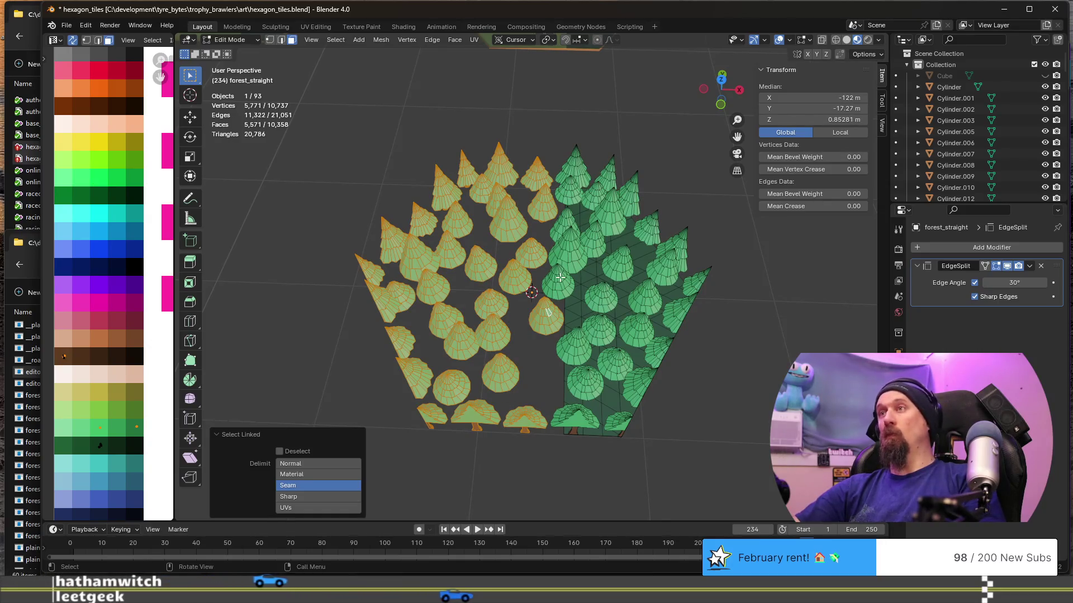
pyautogui.press('l')
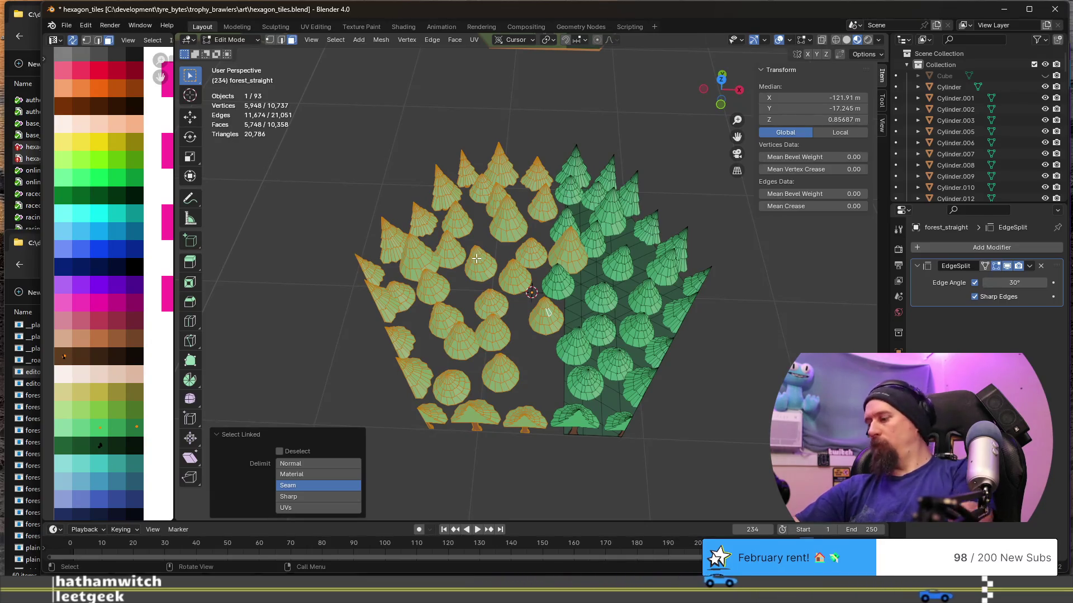
# Delete the selected left-side trees' vertices, keeping the right-side trees.
pyautogui.press('x')
pyautogui.click(476, 258)
pyautogui.moveTo(476, 258)
pyautogui.mouseDown(button='middle')
pyautogui.moveTo(366, 288)
pyautogui.moveTo(469, 352)
pyautogui.mouseUp(button='middle')
pyautogui.scroll(3, 367, 288)
# Move one tree to a new spot and trial-move a pair along the ground plane before cancelling.
pyautogui.press('l')
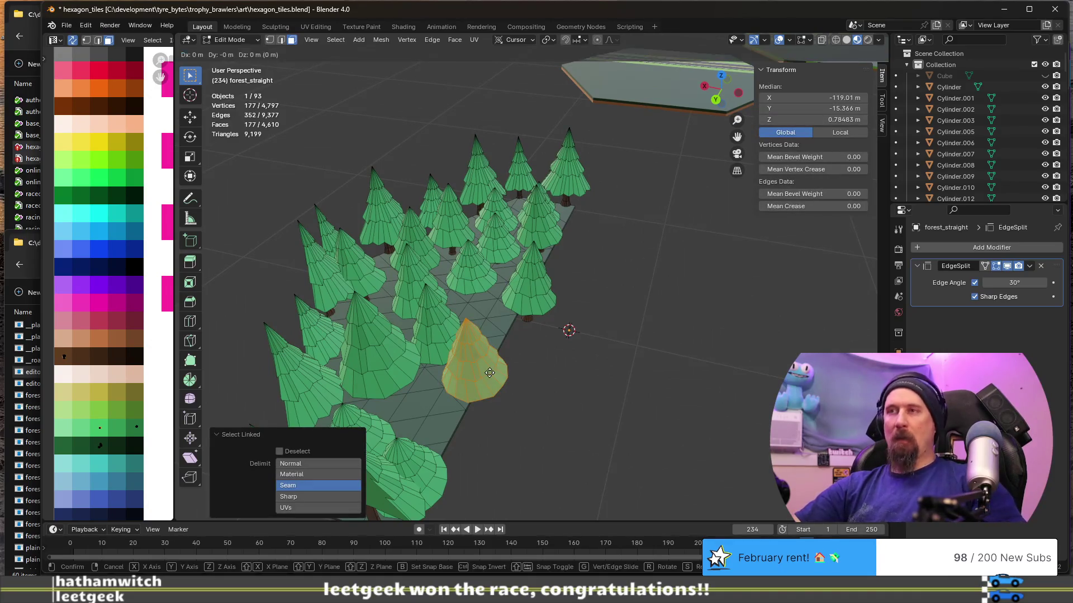
pyautogui.press('g')
pyautogui.click(453, 394)
pyautogui.moveTo(454, 395); pyautogui.dragTo(528, 287, button='middle')
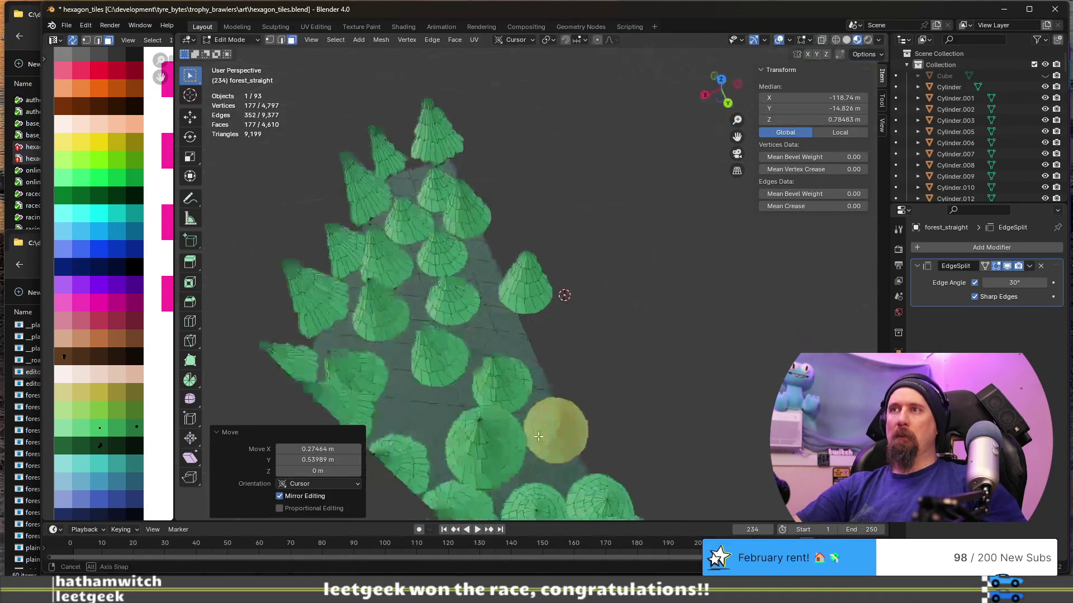
pyautogui.press('l')
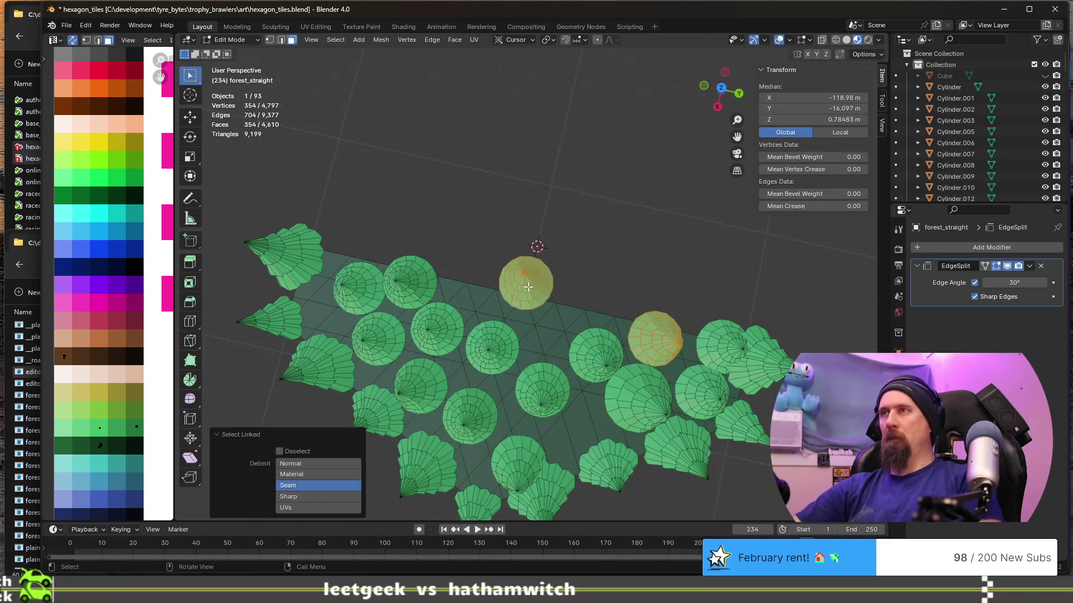
pyautogui.press('g')
pyautogui.hotkey('shift', 'z')
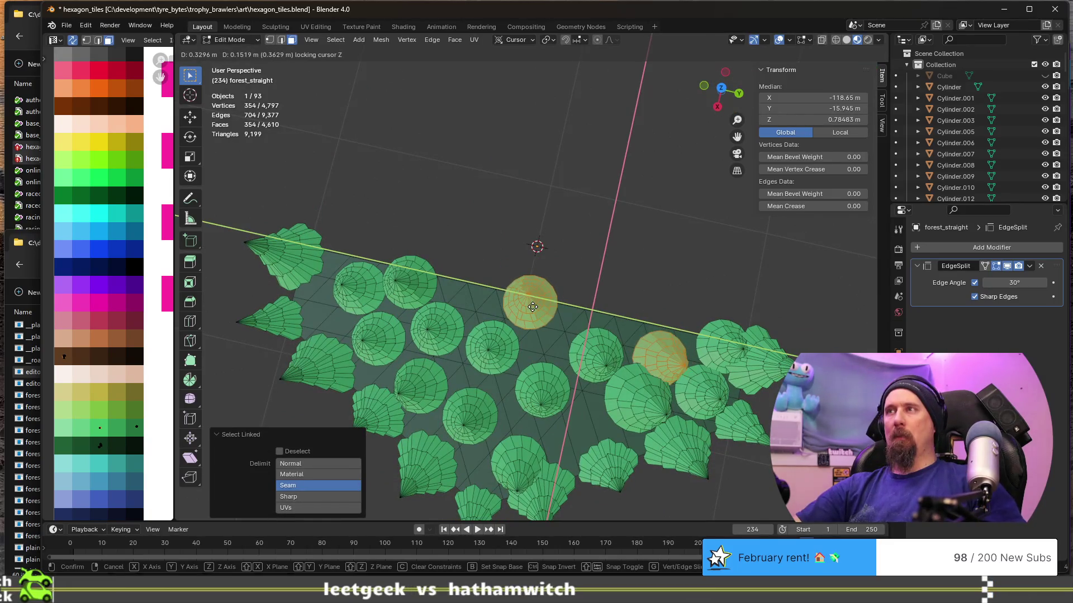
pyautogui.press('Escape')
pyautogui.hotkey('alt', 'a')
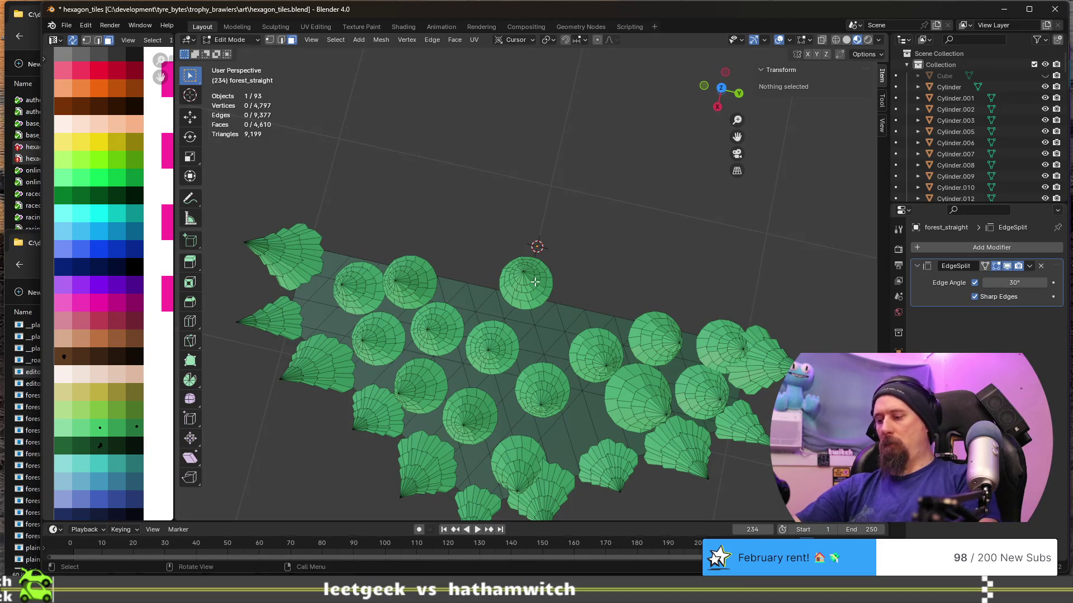
# Move another single tree along the ground plane to a new position.
pyautogui.press('l')
pyautogui.press('g')
pyautogui.hotkey('shift', 'z')
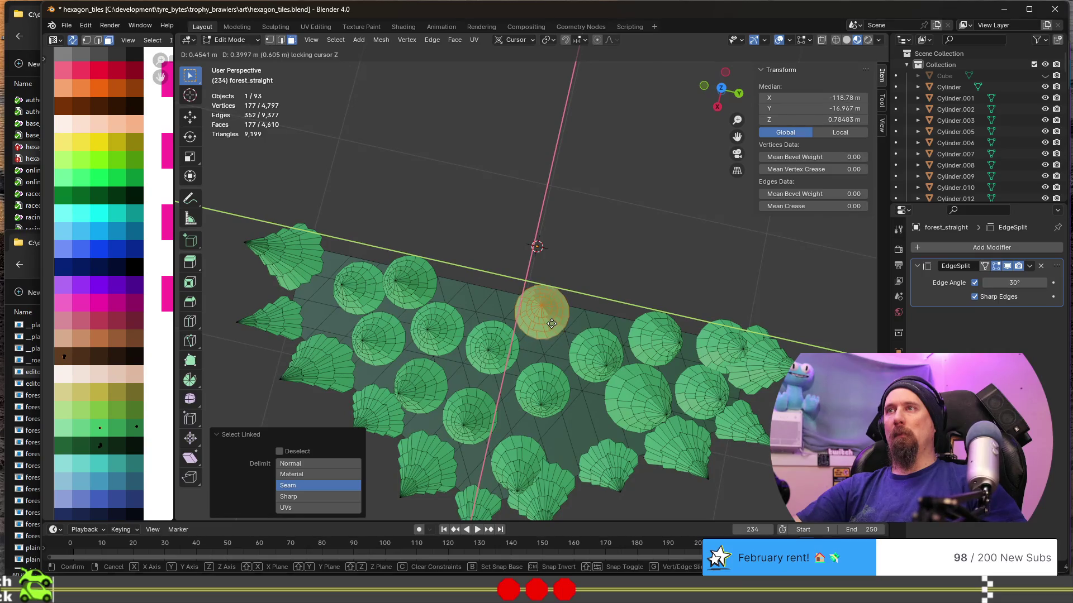
pyautogui.click(551, 324)
pyautogui.moveTo(552, 324); pyautogui.dragTo(557, 252, button='middle')
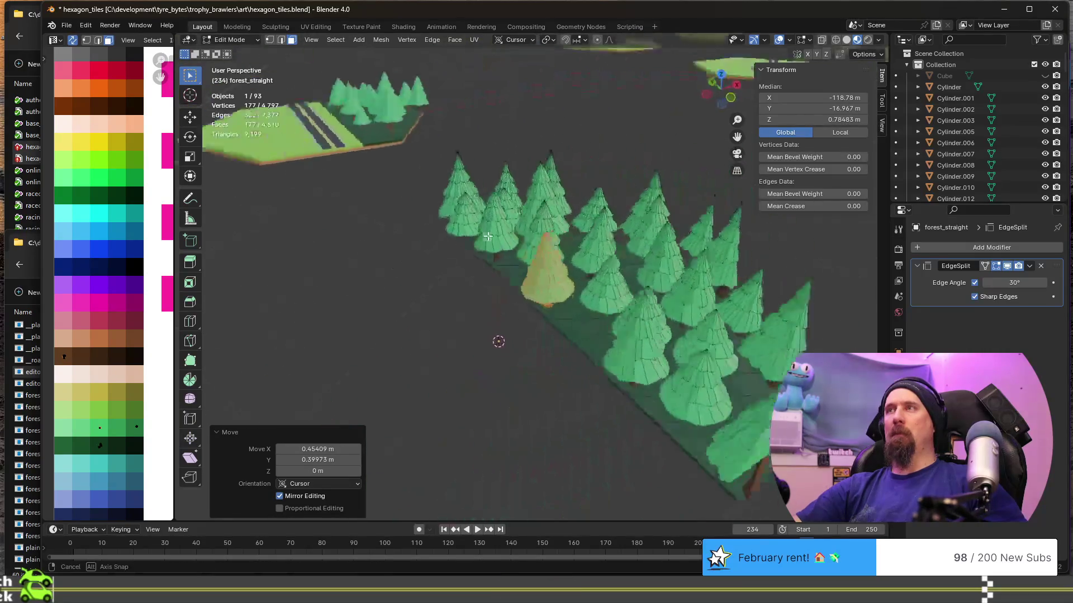
pyautogui.moveTo(557, 251); pyautogui.dragTo(464, 349, button='middle')
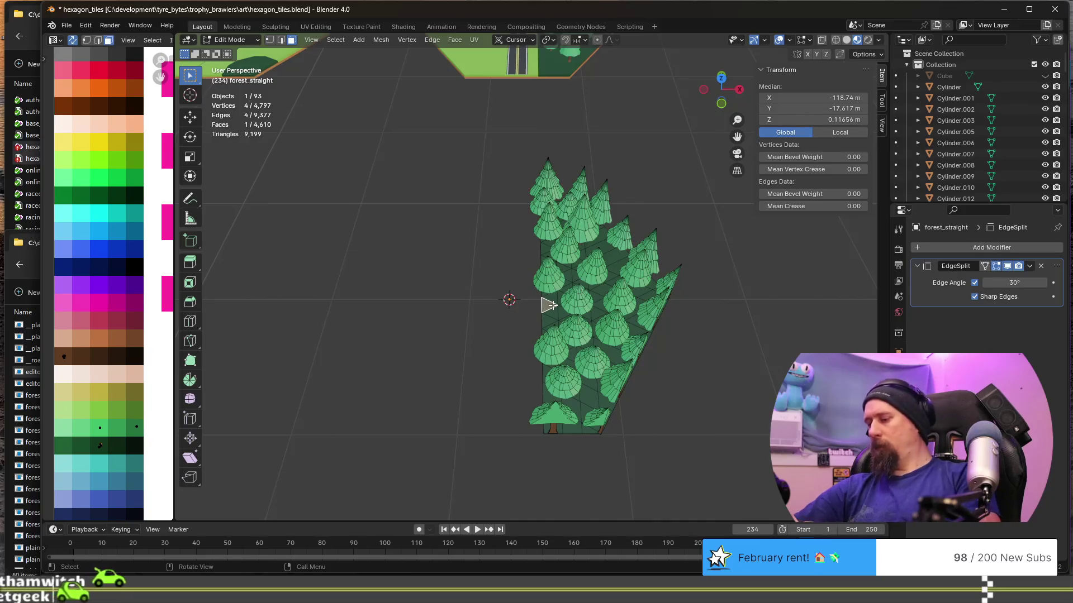
# Delete the tile's ground base faces so only trees remain and return to Object Mode.
pyautogui.hotkey('ctrl', 'l')
pyautogui.press('x')
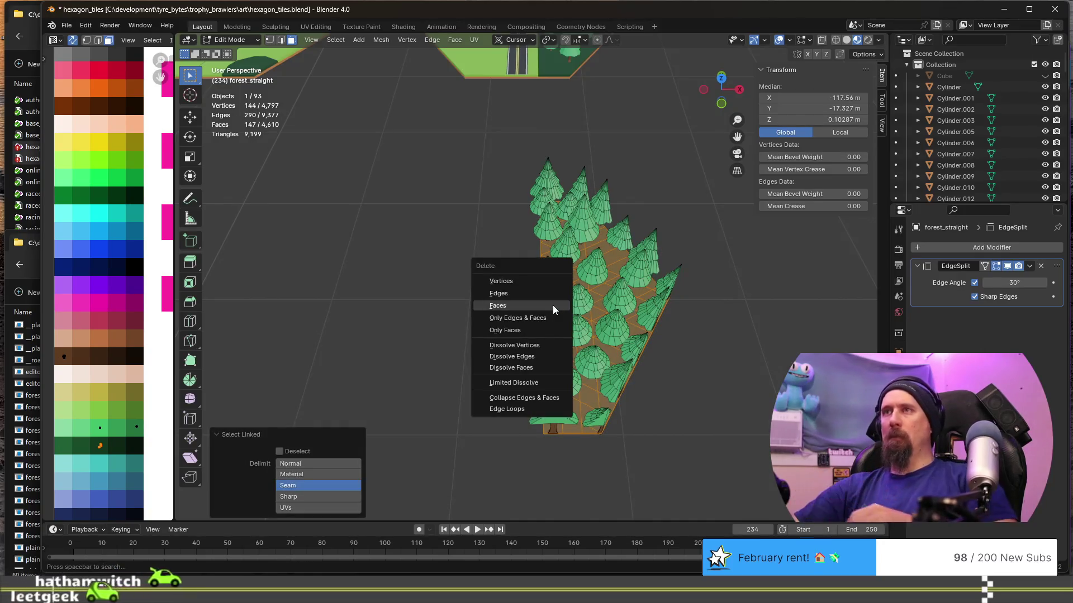
pyautogui.click(552, 305)
pyautogui.scroll(-3, 470, 335)
pyautogui.keyDown('shift'); pyautogui.moveTo(470, 334); pyautogui.dragTo(687, 315, button='middle'); pyautogui.keyUp('shift')
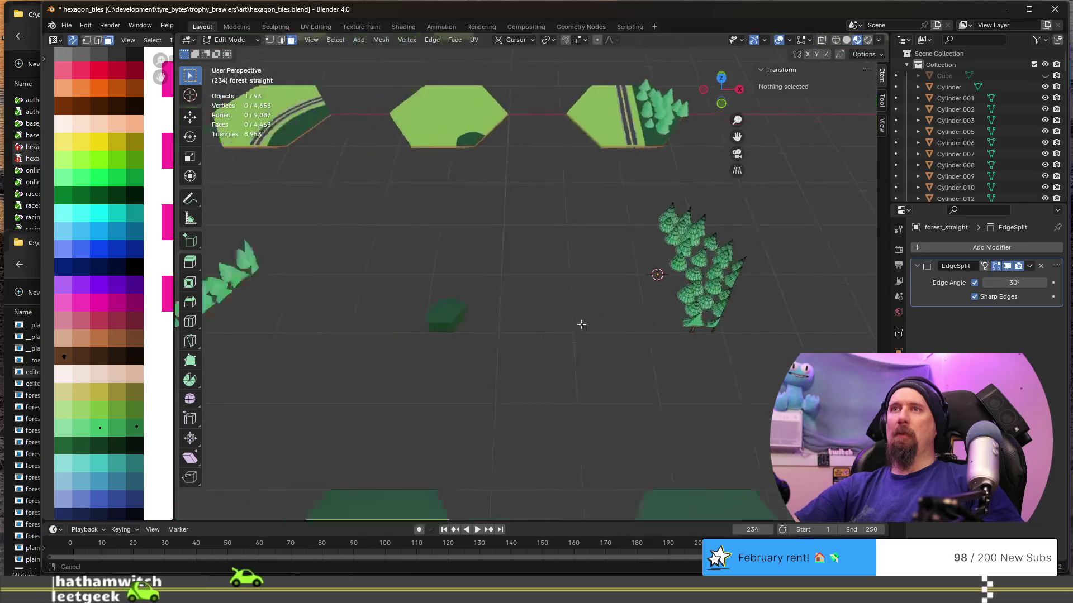
pyautogui.press('Tab')
# Snap the 3D cursor to the forest_sharp_inner tile's location.
pyautogui.click(344, 286)
pyautogui.scroll(-2, 344, 285)
pyautogui.moveTo(491, 333); pyautogui.dragTo(512, 346, button='middle')
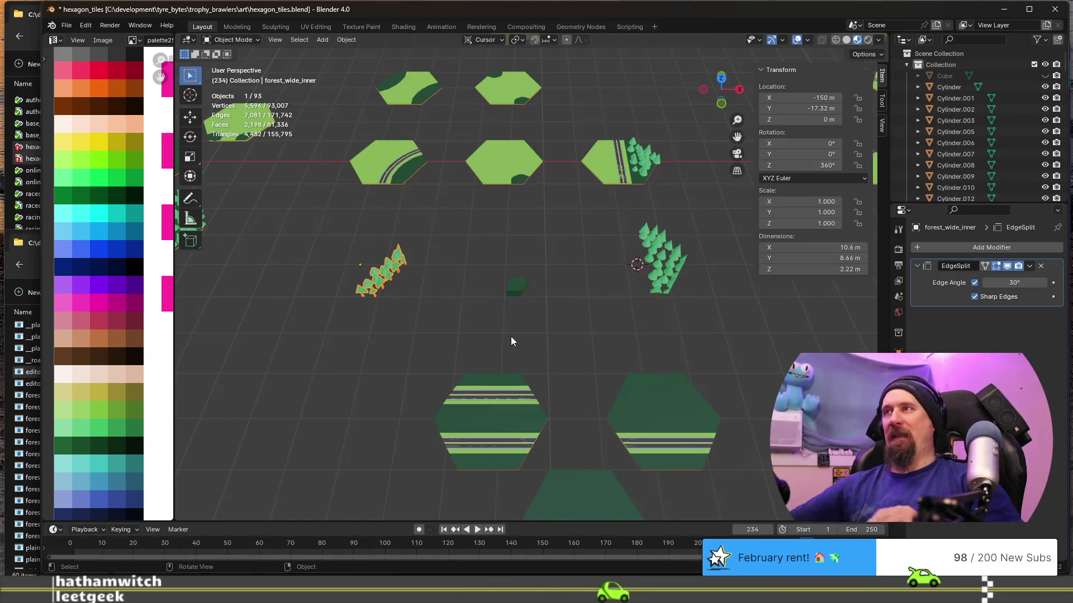
pyautogui.click(514, 289)
pyautogui.scroll(-2, 515, 292)
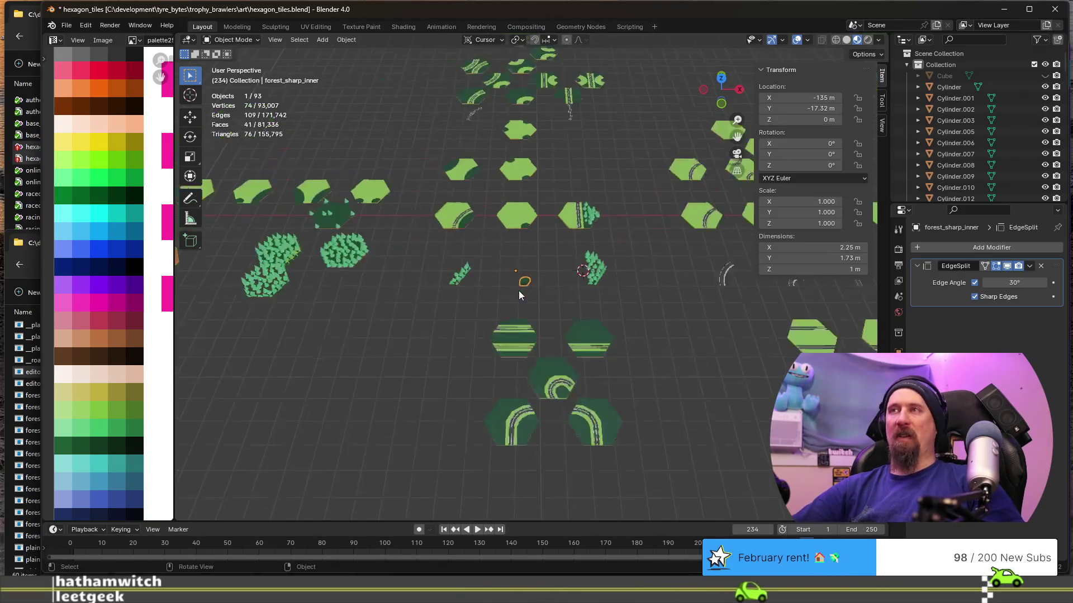
pyautogui.hotkey('shift', 's')
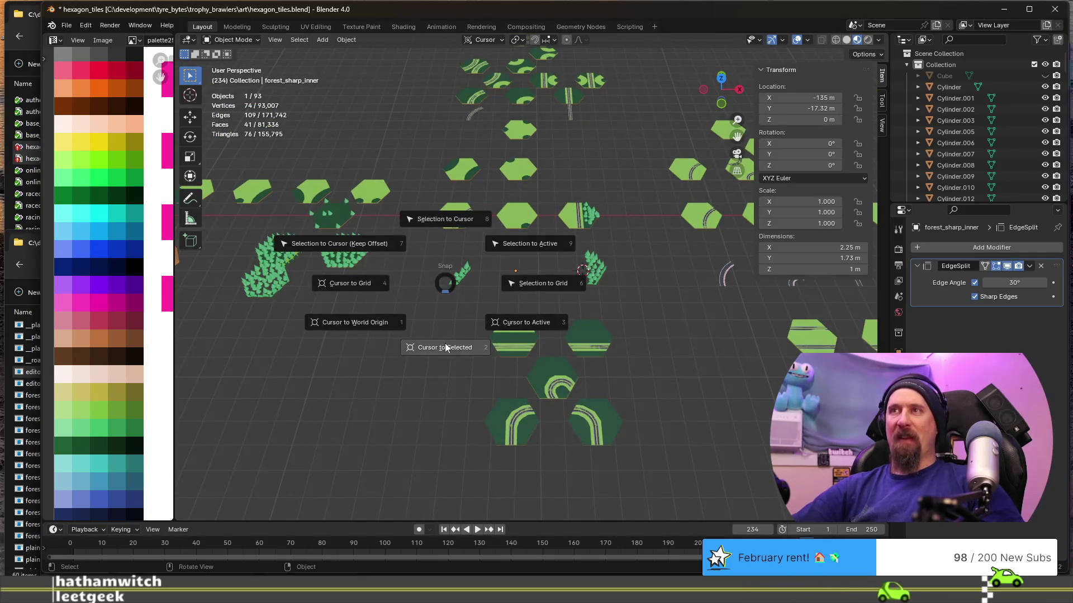
pyautogui.click(446, 344)
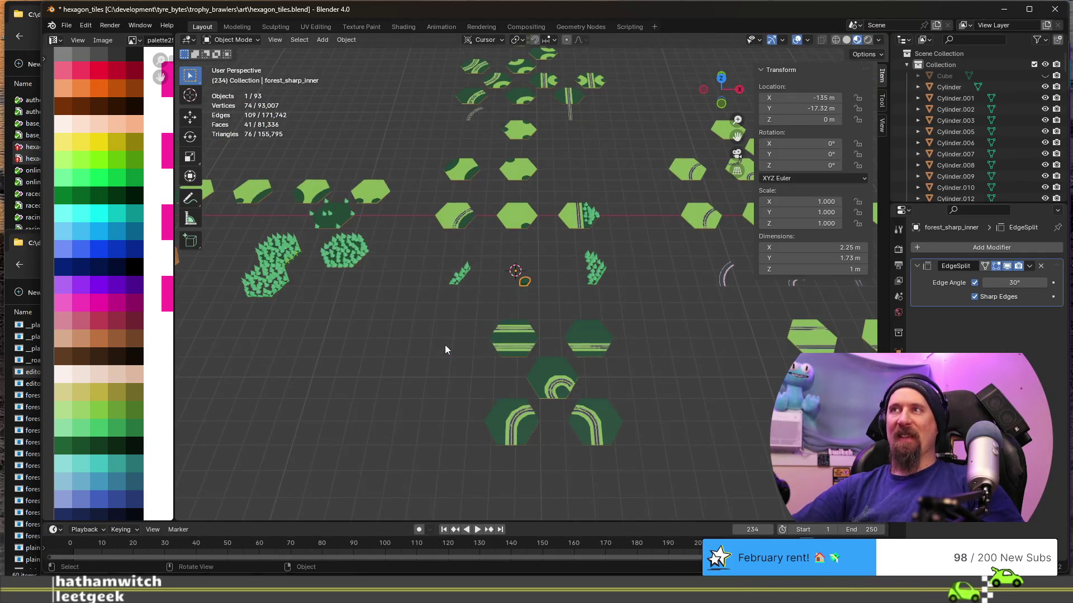
# Duplicate the forest_of_trees_only cluster in place and snap the copy onto the 3D cursor.
pyautogui.click(267, 286)
pyautogui.hotkey('shift', 'd')
pyautogui.press('Escape')
pyautogui.hotkey('shift', 's')
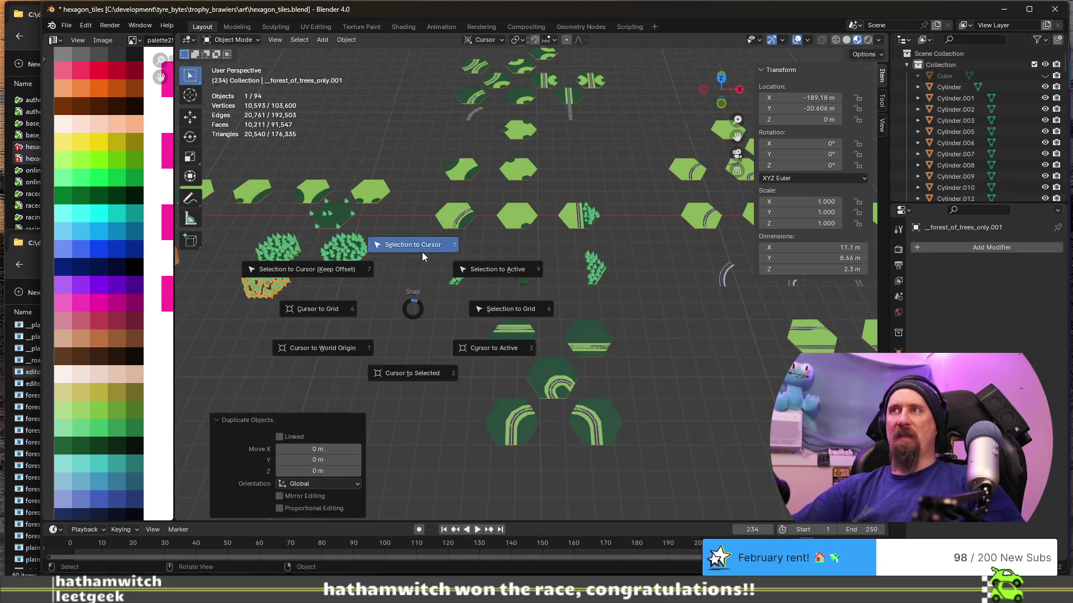
pyautogui.click(422, 253)
pyautogui.scroll(8, 483, 281)
pyautogui.moveTo(484, 283); pyautogui.dragTo(643, 253, button='middle')
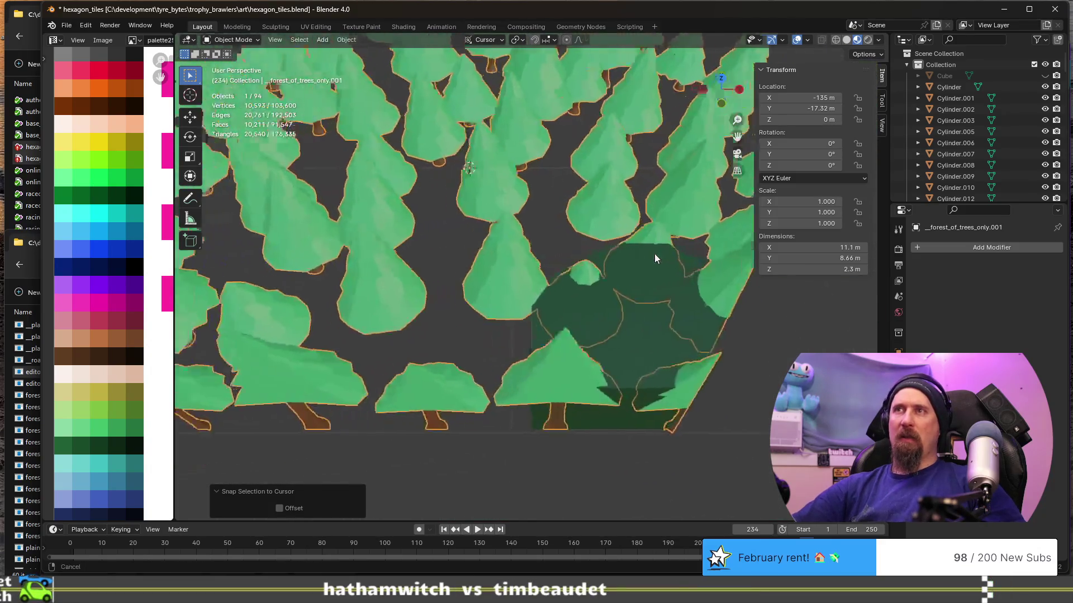
pyautogui.scroll(-6, 644, 255)
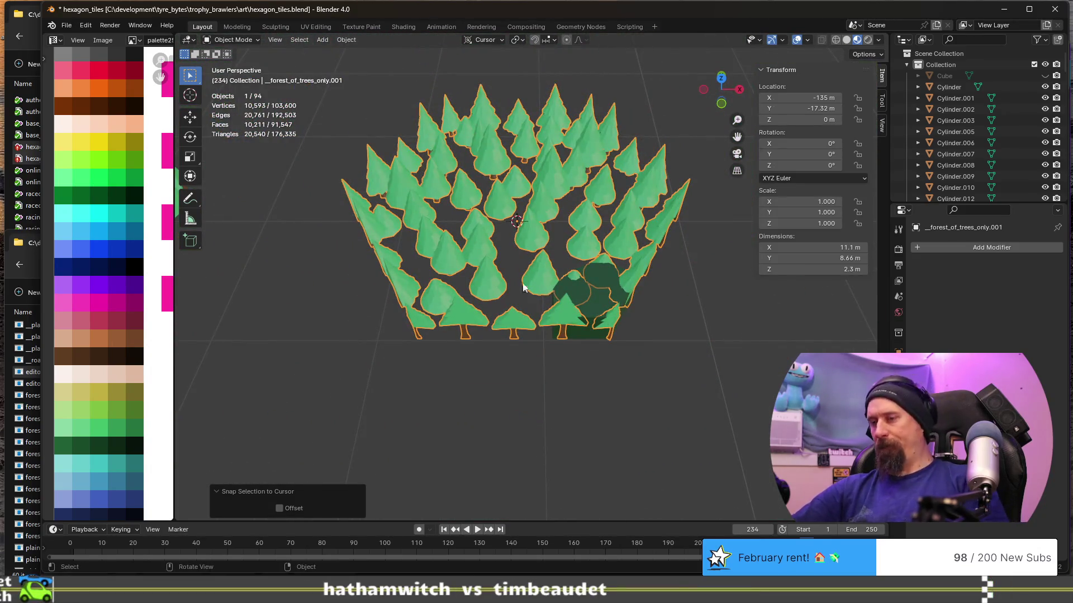
# Edit the copied cluster together with forest_sharp_inner and select the first few trees.
pyautogui.press('Tab')
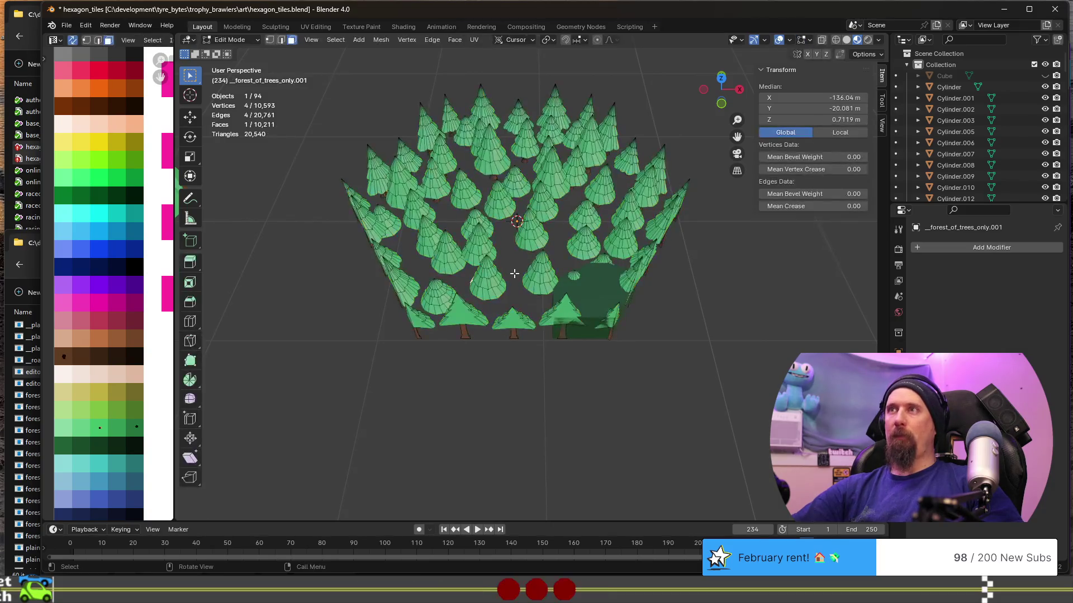
pyautogui.press('Tab')
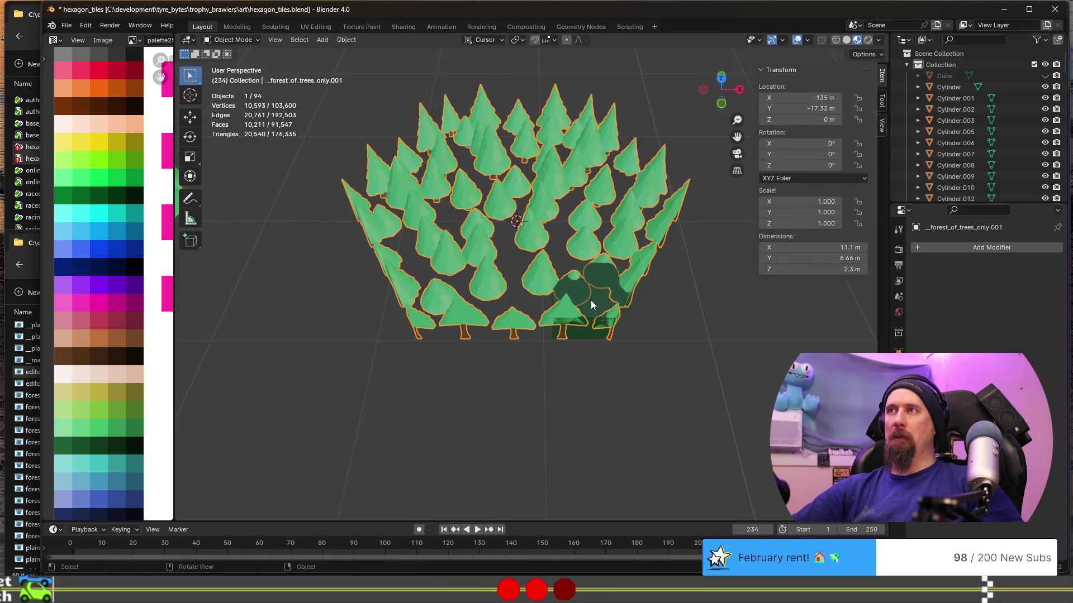
pyautogui.keyDown('shift'); pyautogui.click(592, 309); pyautogui.keyUp('shift')
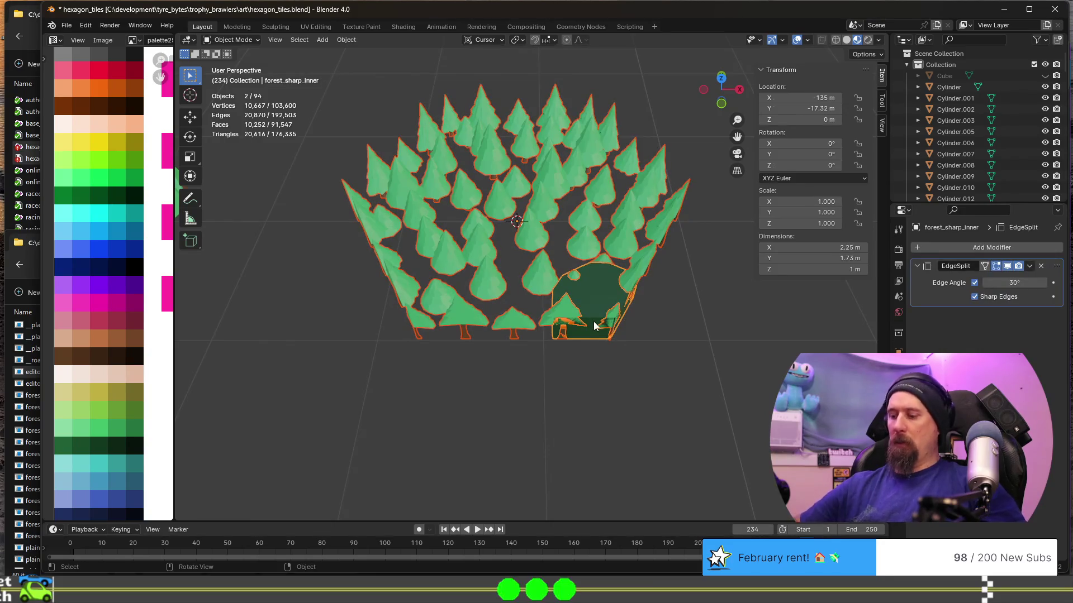
pyautogui.press('Tab')
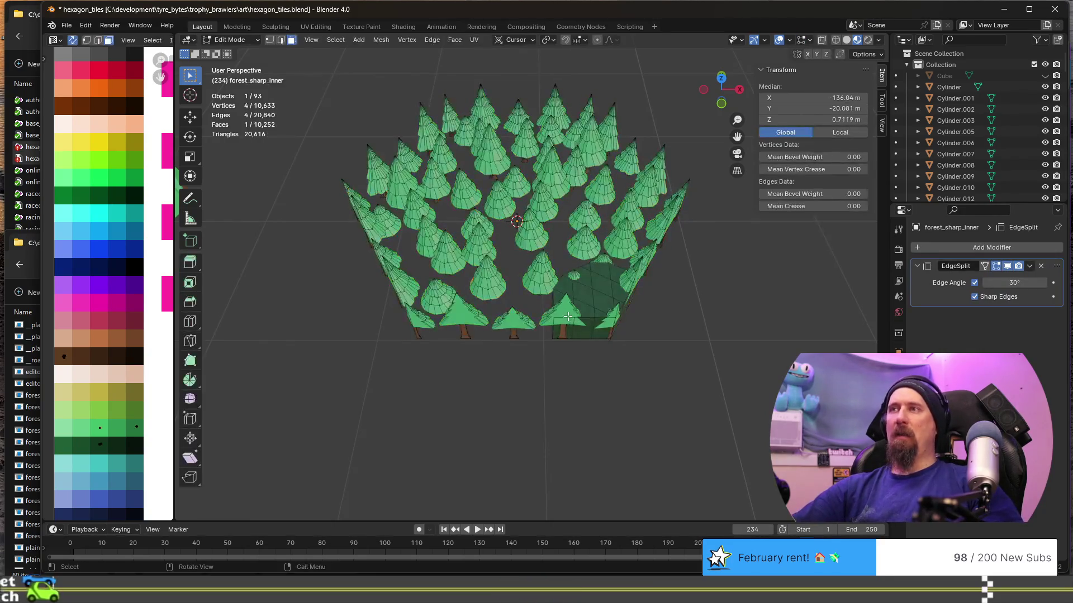
pyautogui.press('l')
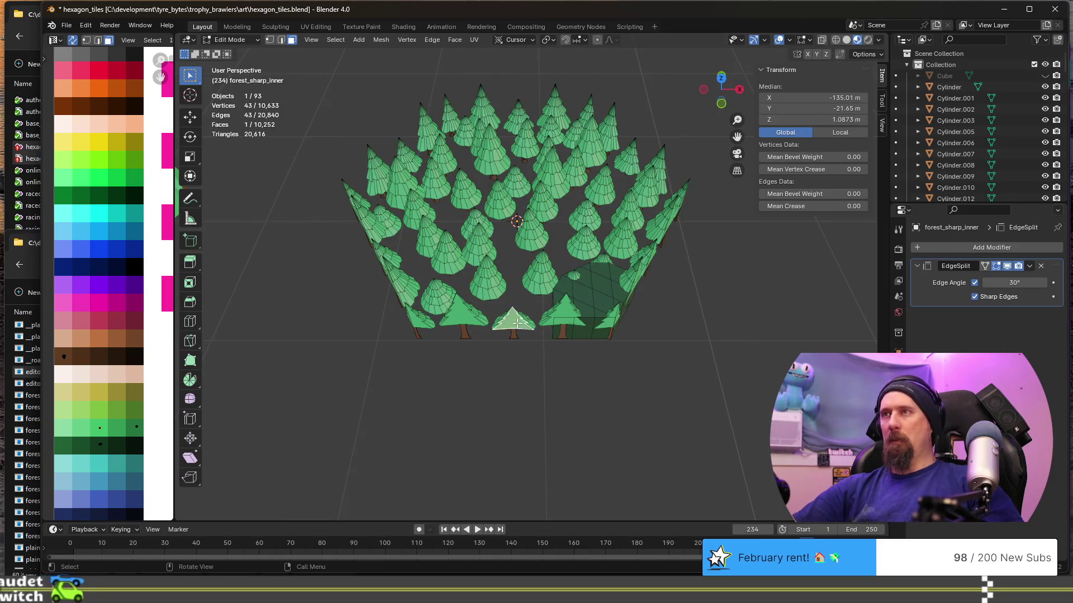
pyautogui.press('l')
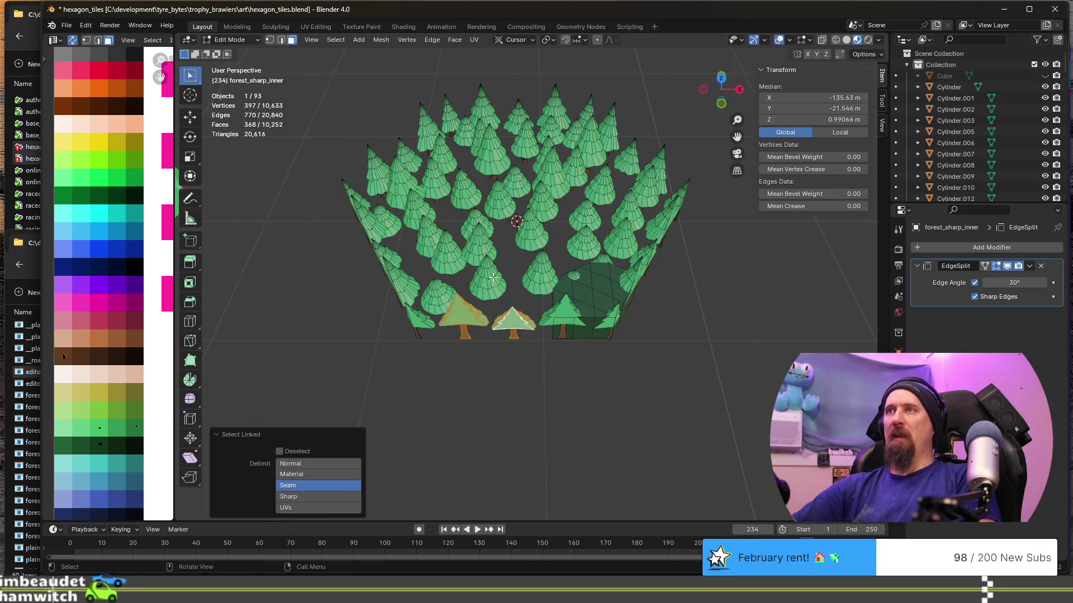
pyautogui.press('l')
pyautogui.press('l')
pyautogui.press('l')
pyautogui.press('l')
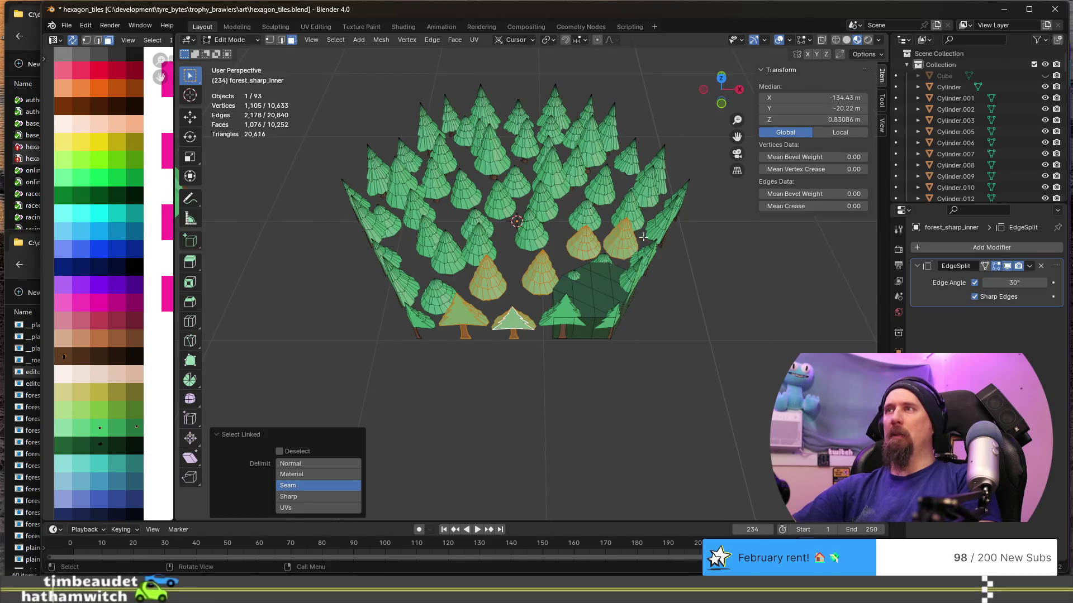
# Add the bottom, middle and top rows of trees across the tile to the selection.
pyautogui.moveTo(622, 238); pyautogui.dragTo(555, 394, button='middle')
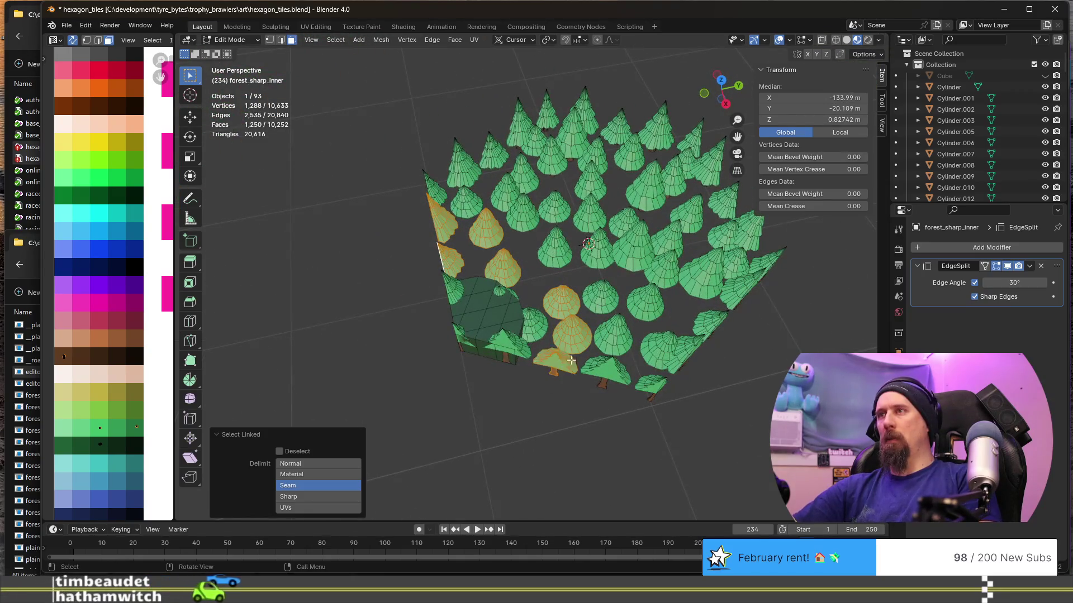
pyautogui.press('l')
pyautogui.press('l')
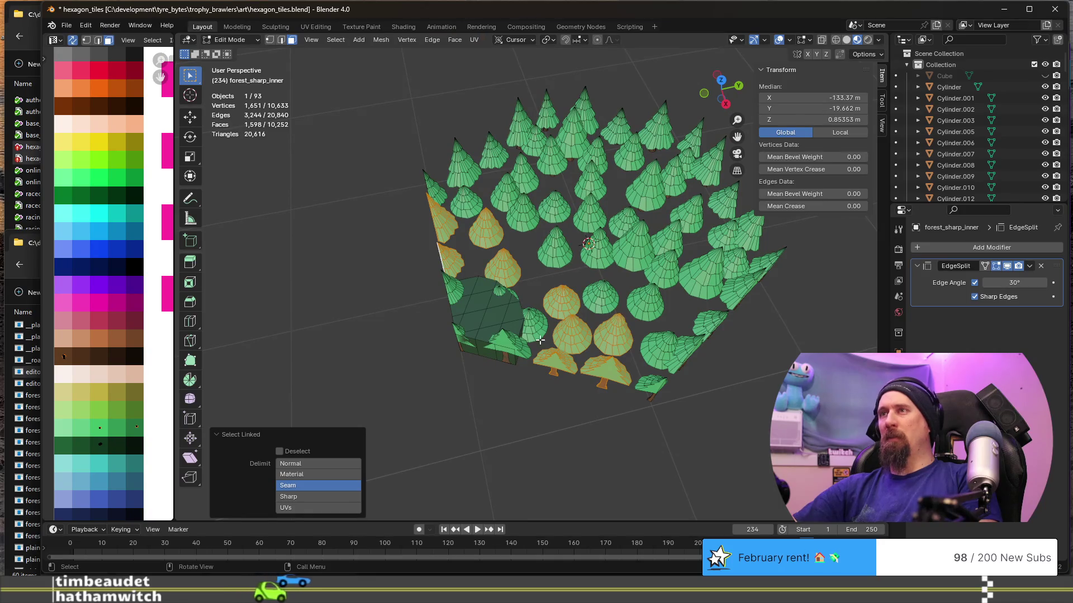
pyautogui.moveTo(540, 339); pyautogui.dragTo(456, 329, button='middle')
pyautogui.press('l')
pyautogui.press('l')
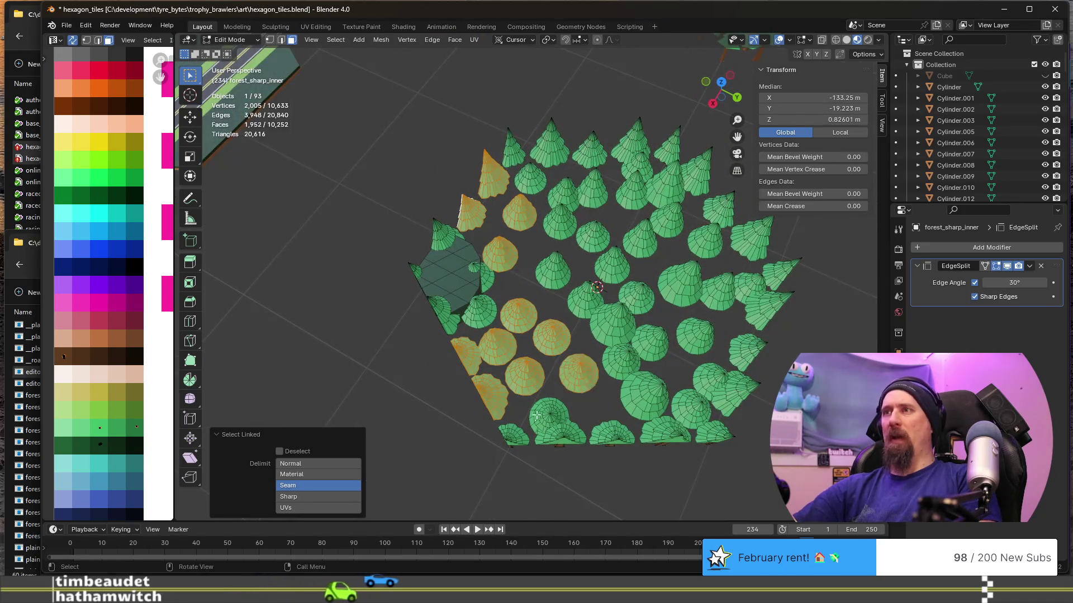
pyautogui.press('l')
pyautogui.press('l')
pyautogui.press('l')
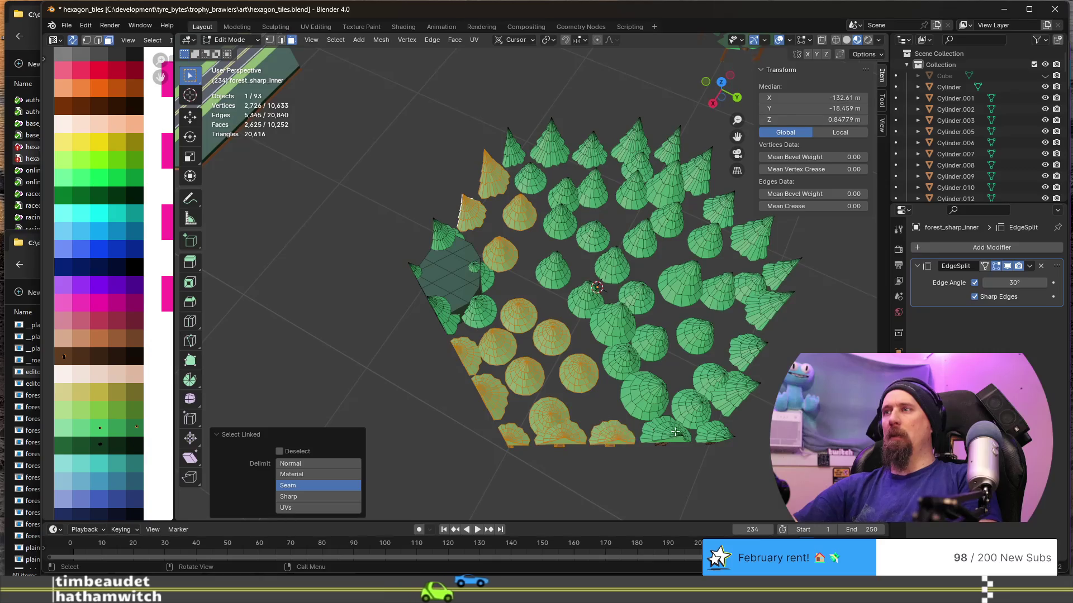
pyautogui.press('l')
pyautogui.press('l')
pyautogui.press('l')
pyautogui.press('l')
pyautogui.press('l')
pyautogui.press('l')
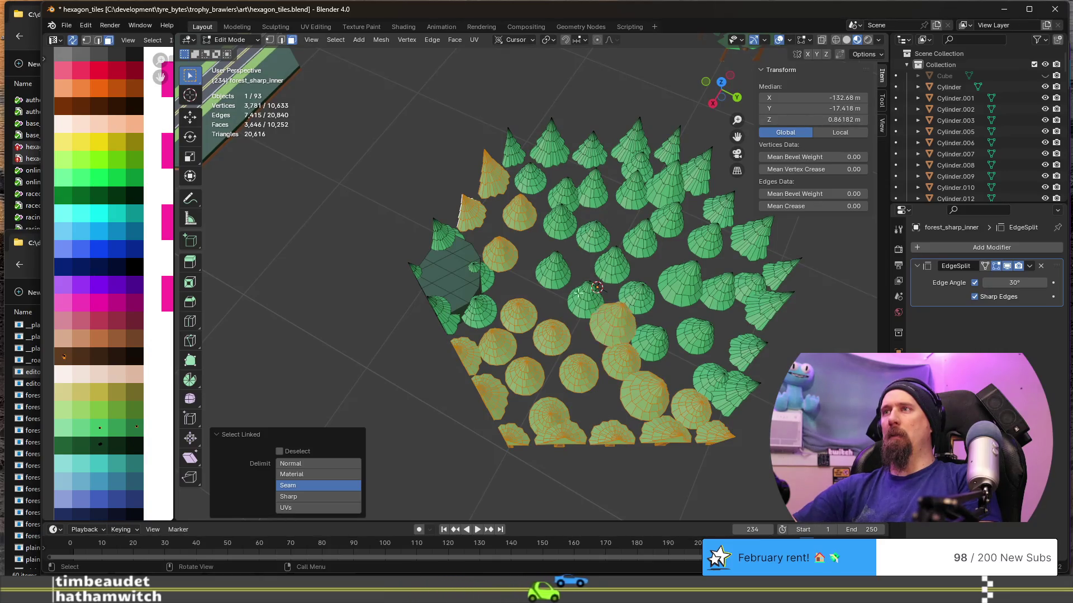
pyautogui.press('l')
pyautogui.press('l')
pyautogui.press('l')
pyautogui.press('l')
pyautogui.press('l')
pyautogui.press('l')
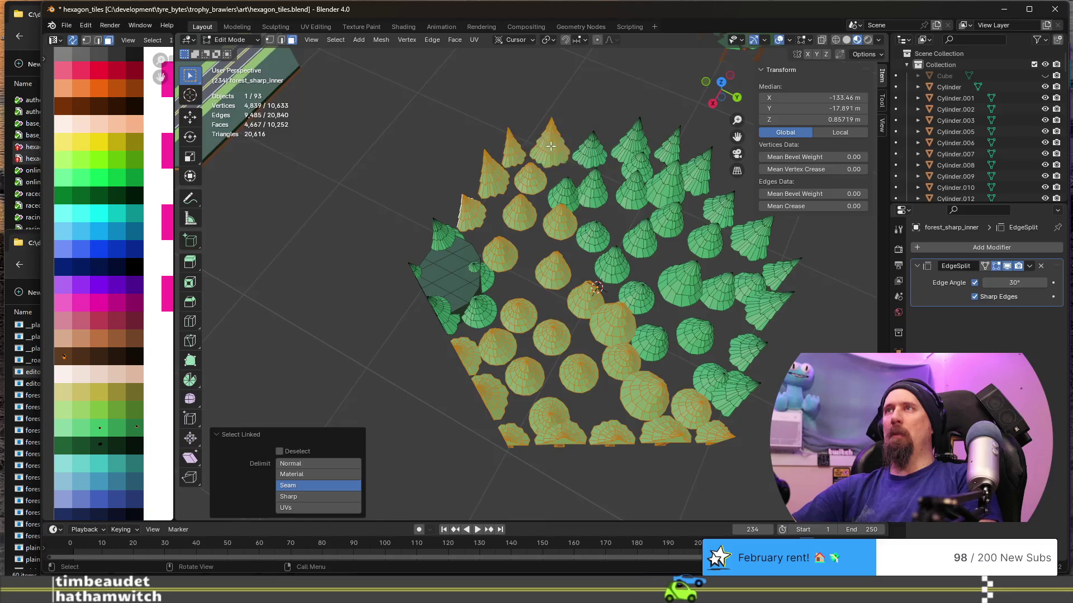
pyautogui.press('l')
pyautogui.press('l')
pyautogui.press('l')
pyautogui.press('l')
pyautogui.press('l')
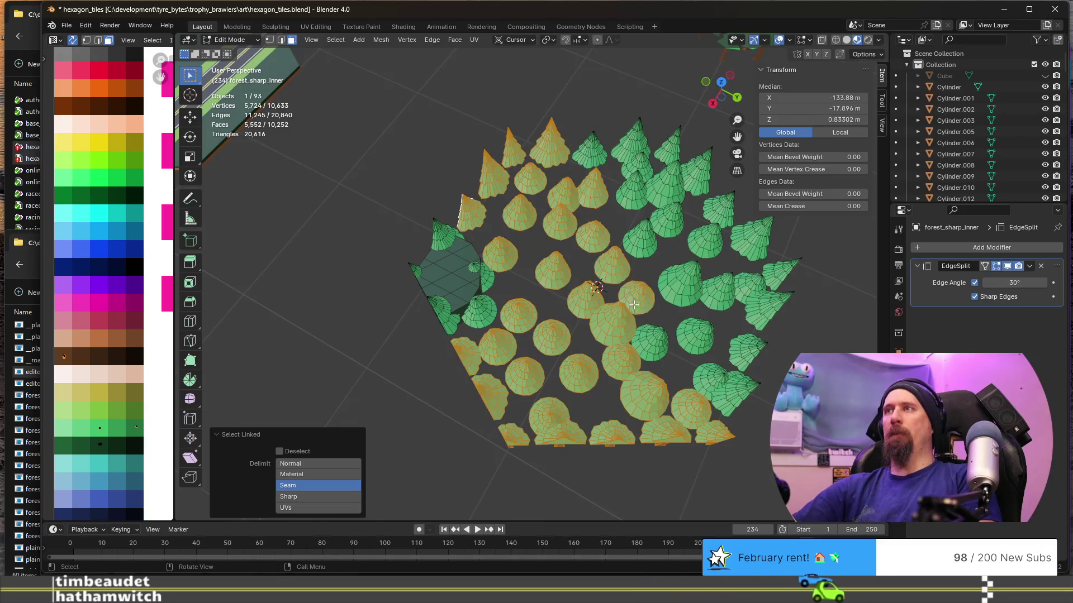
pyautogui.press('l')
pyautogui.press('l')
pyautogui.press('l')
pyautogui.press('l')
pyautogui.press('l')
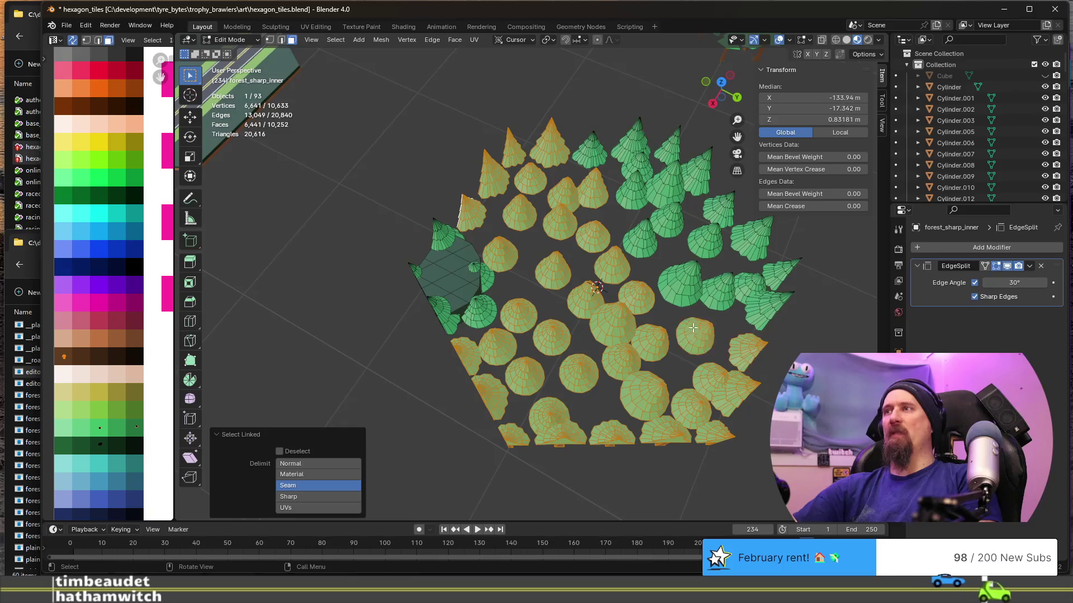
pyautogui.press('l')
pyautogui.press('l')
pyautogui.press('l')
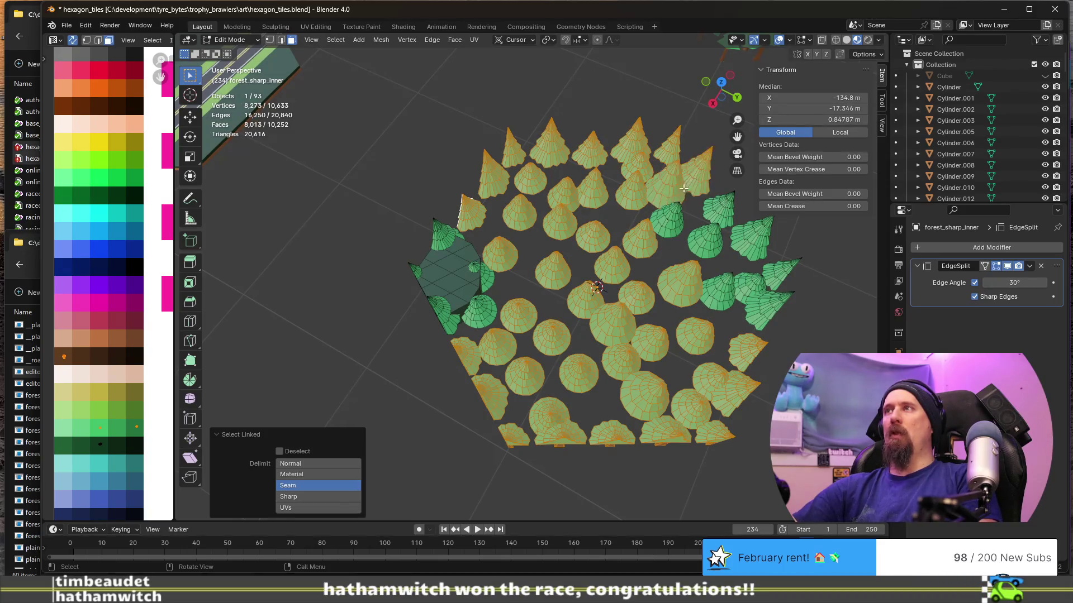
pyautogui.press('l')
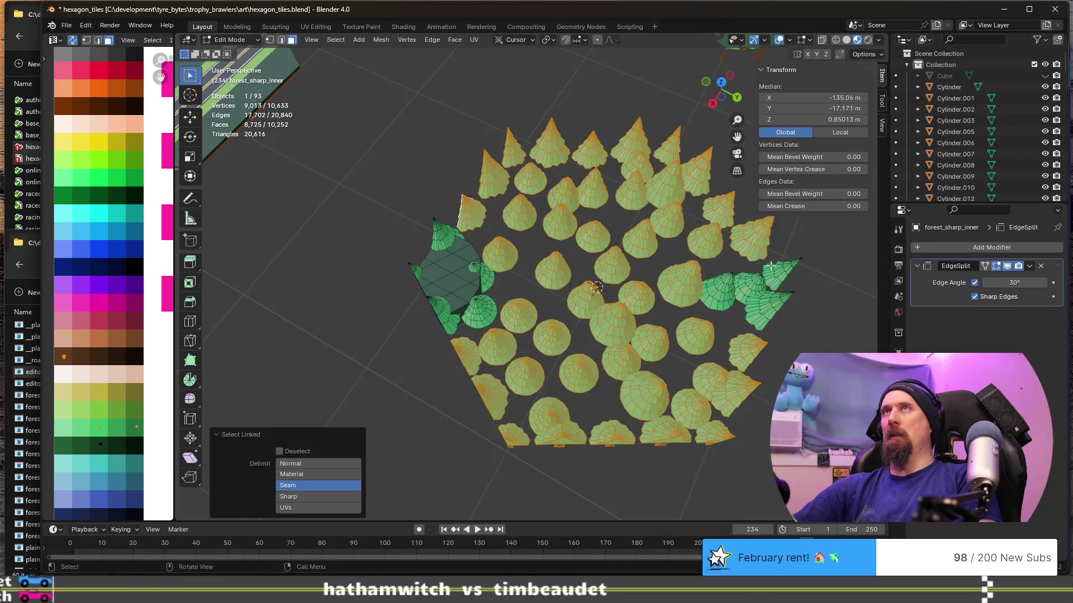
# Delete the selected trees' vertices, leaving only a few along the tile edge.
pyautogui.press('x')
pyautogui.click(721, 305)
# Select the hexagon base mesh and scale it flat along Z into a thin slab.
pyautogui.moveTo(501, 369)
pyautogui.mouseDown(button='middle')
pyautogui.moveTo(369, 333)
pyautogui.moveTo(495, 247)
pyautogui.moveTo(444, 287)
pyautogui.moveTo(750, 323)
pyautogui.mouseUp(button='middle')
pyautogui.scroll(3, 527, 305)
pyautogui.moveTo(528, 304); pyautogui.dragTo(444, 341, button='middle')
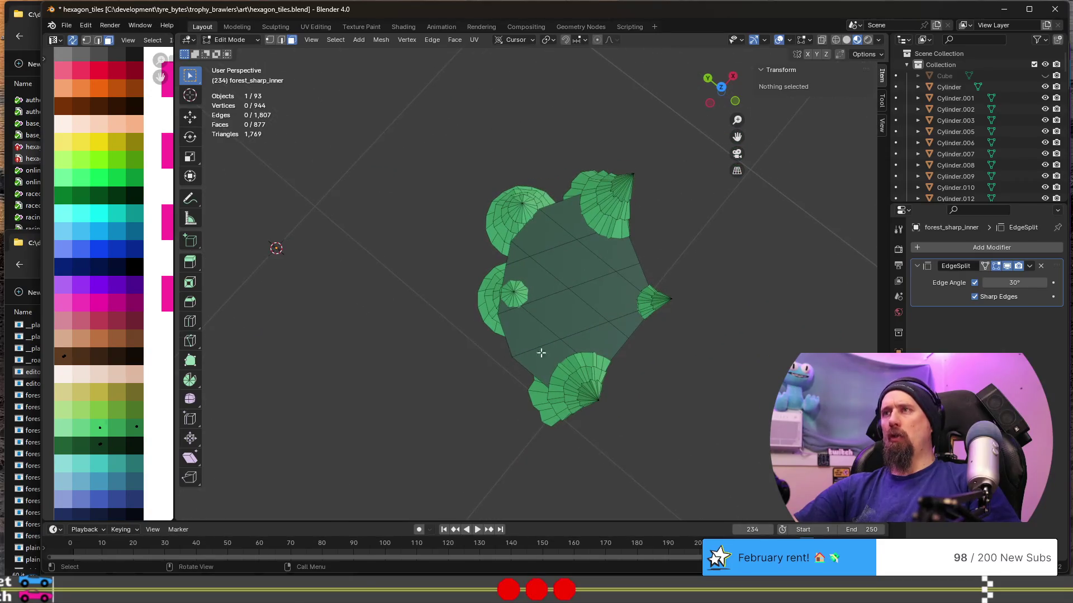
pyautogui.press('l')
pyautogui.moveTo(402, 474); pyautogui.dragTo(439, 360, button='middle')
pyautogui.press('s')
pyautogui.press('z')
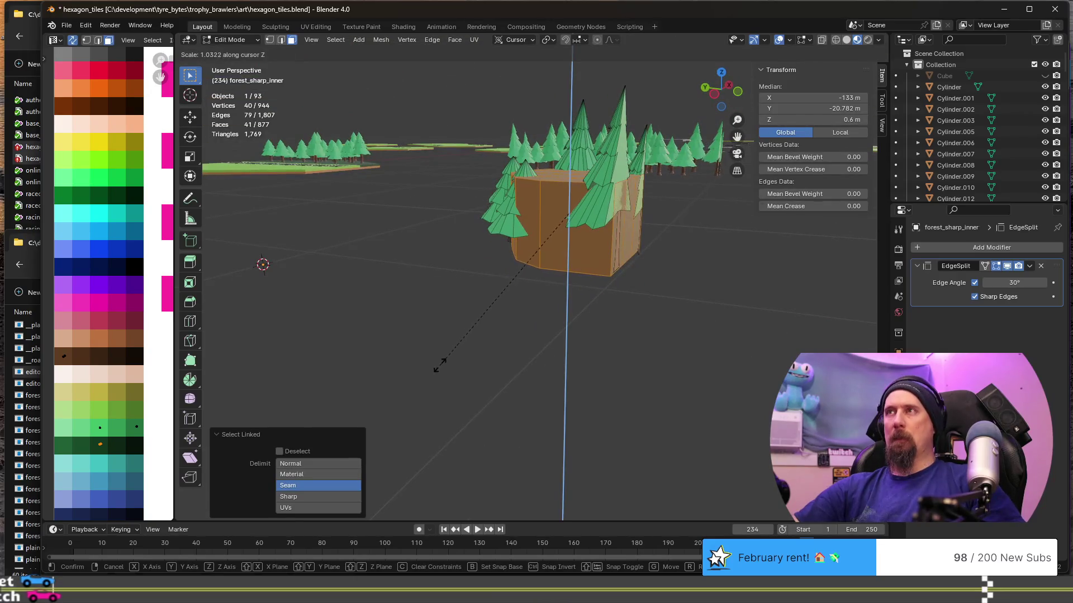
pyautogui.click(545, 230)
# Move the flattened slab down along Z to sit beneath the remaining trees.
pyautogui.press('g')
pyautogui.press('z')
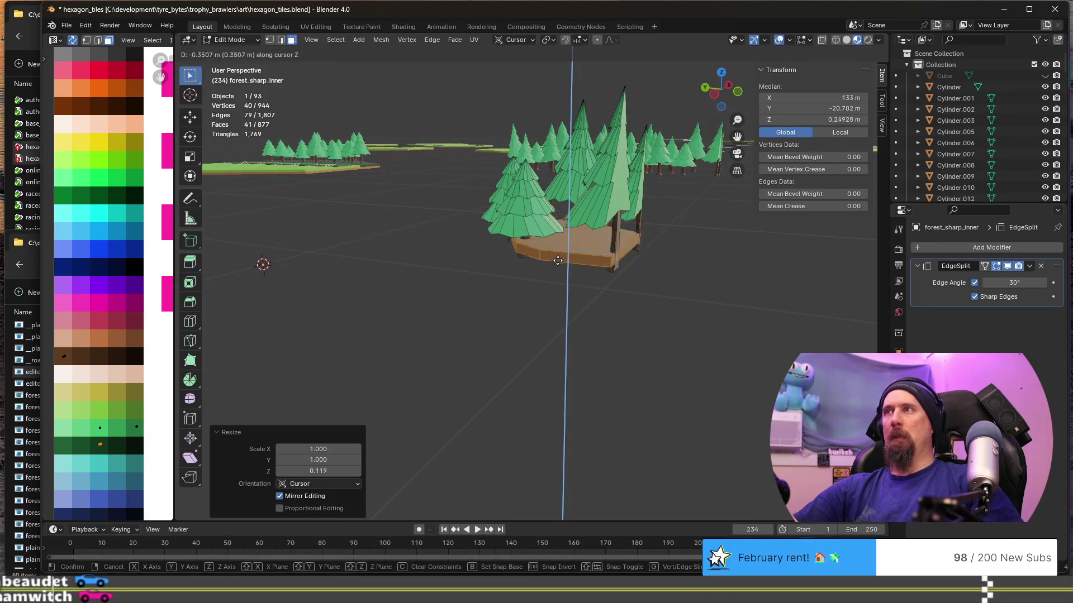
pyautogui.click(557, 259)
pyautogui.moveTo(472, 278)
pyautogui.mouseDown(button='middle')
pyautogui.moveTo(516, 356)
pyautogui.moveTo(566, 363)
pyautogui.mouseUp(button='middle')
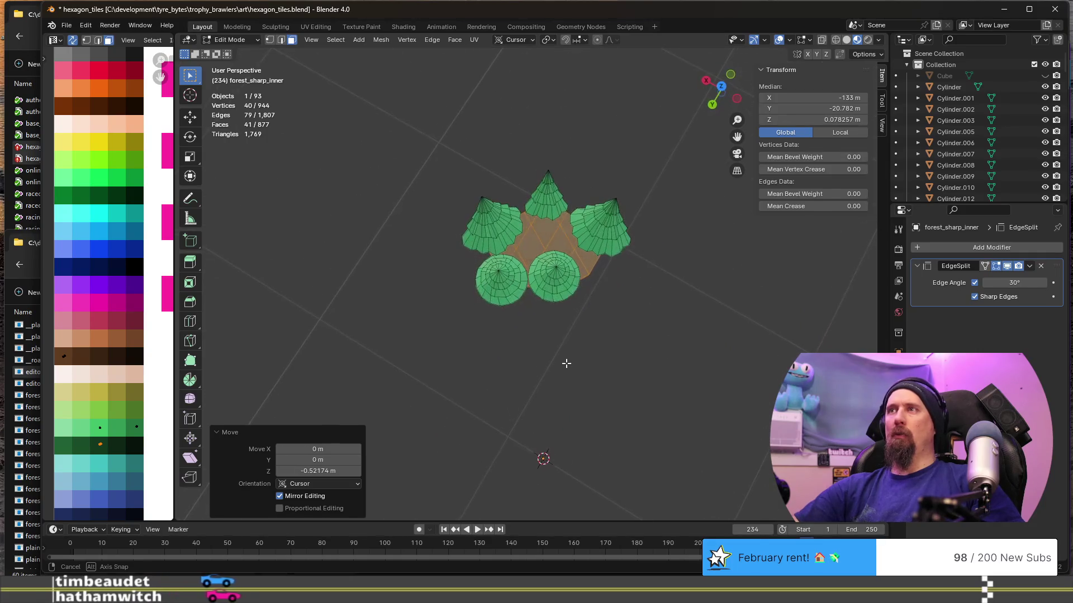
# Move the lower-right tree and the centre tree horizontally (Shift+Z) to new positions on the base.
pyautogui.press('l')
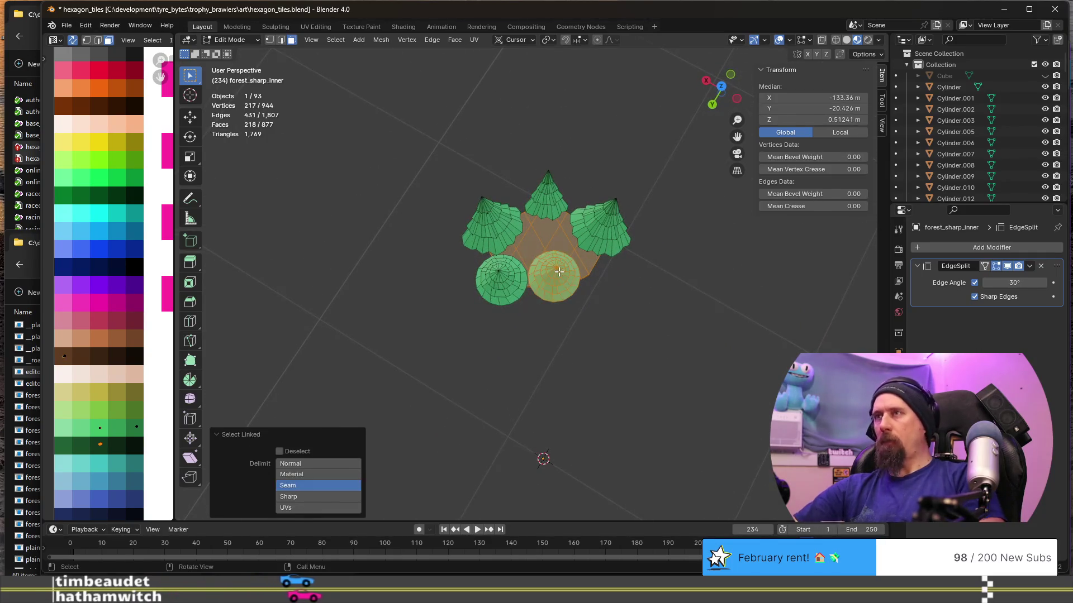
pyautogui.press('g')
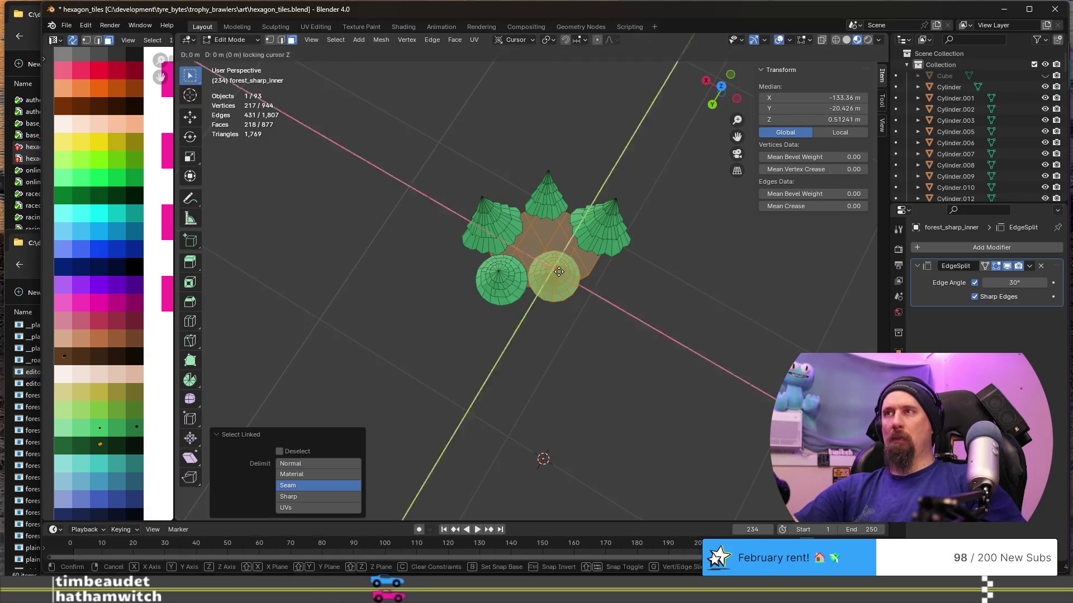
pyautogui.hotkey('shift', 'z')
pyautogui.click(553, 262)
pyautogui.hotkey('alt', 'a')
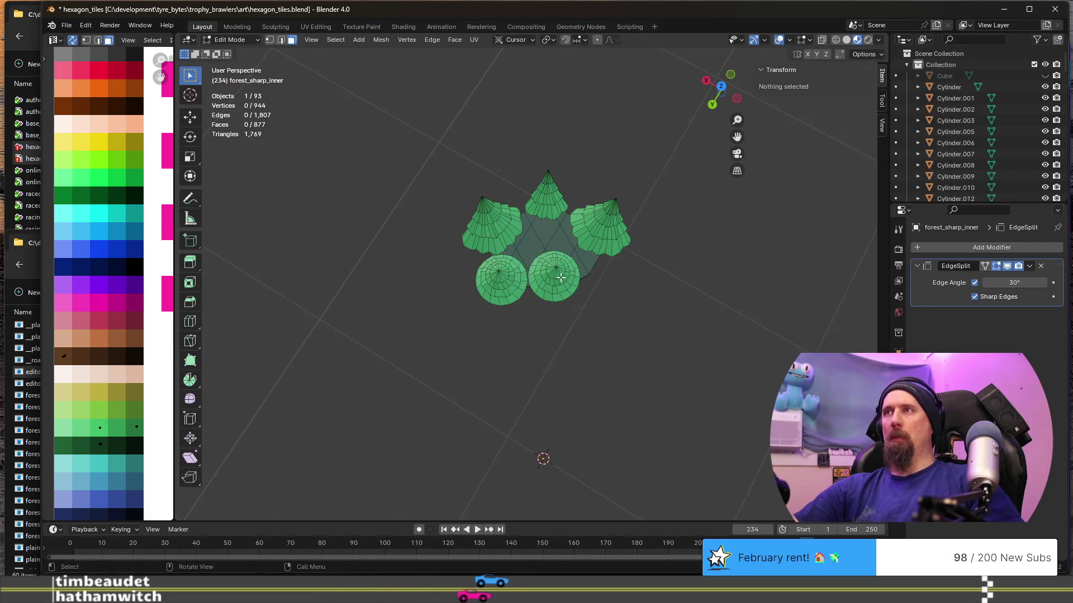
pyautogui.press('l')
pyautogui.press('g')
pyautogui.hotkey('shift', 'z')
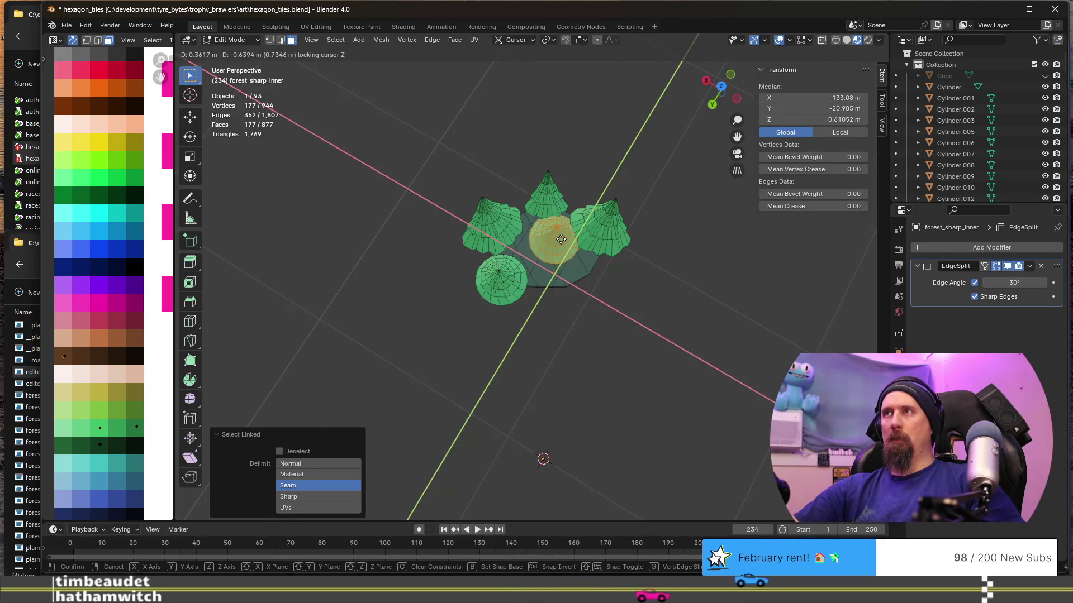
pyautogui.click(560, 240)
# From a top orthographic view, select only the top tree and move it horizontally onto the slab.
pyautogui.press('KP_7')
pyautogui.scroll(2, 536, 410)
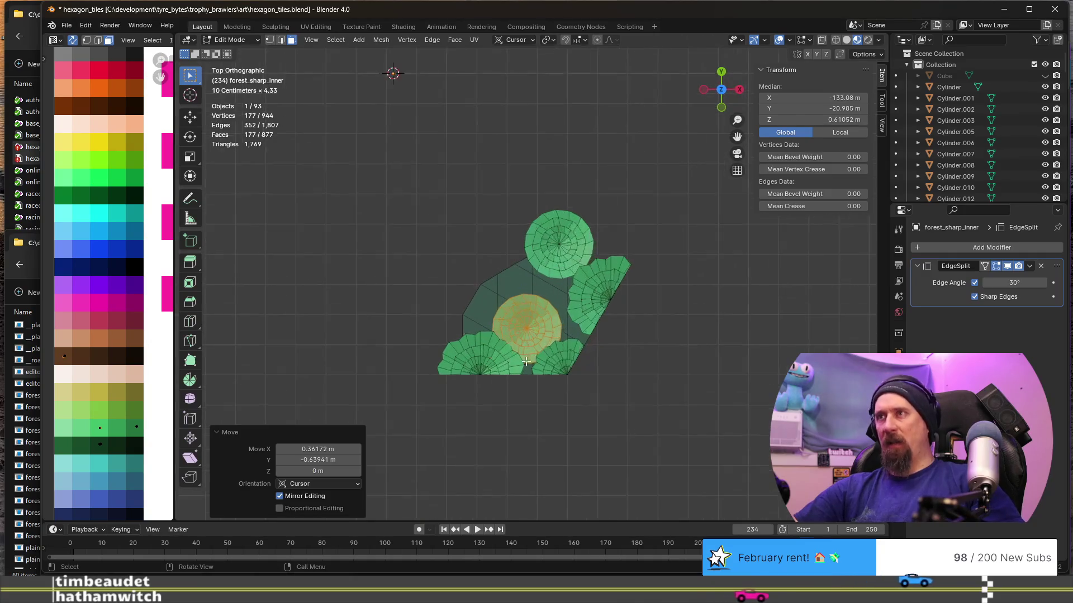
pyautogui.scroll(2, 535, 411)
pyautogui.keyDown('shift'); pyautogui.moveTo(536, 411); pyautogui.dragTo(524, 382, button='middle'); pyautogui.keyUp('shift')
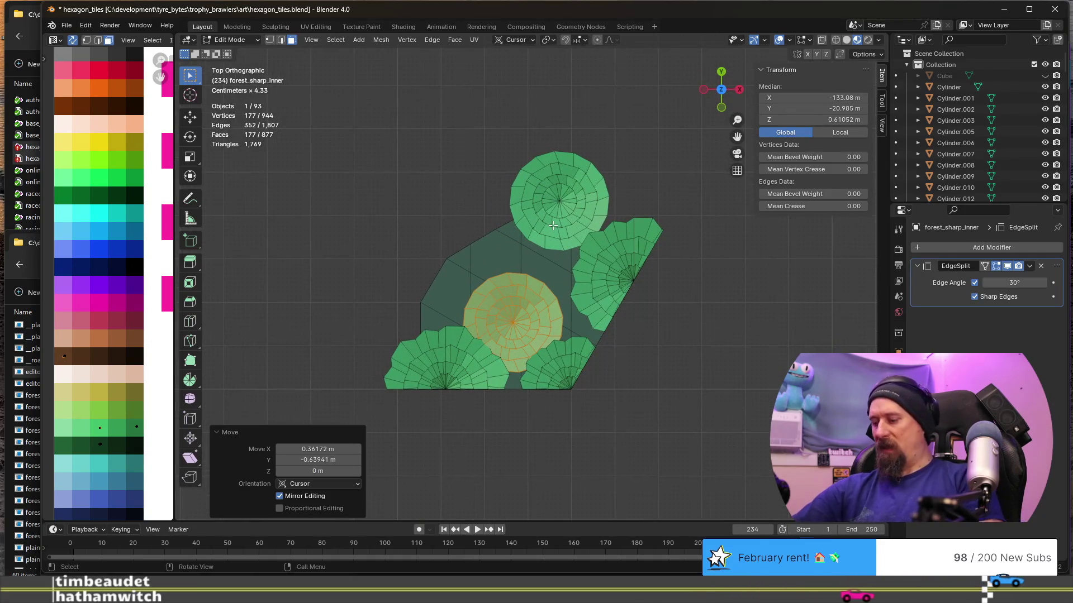
pyautogui.press('l')
pyautogui.press('g')
pyautogui.hotkey('shift', 'z')
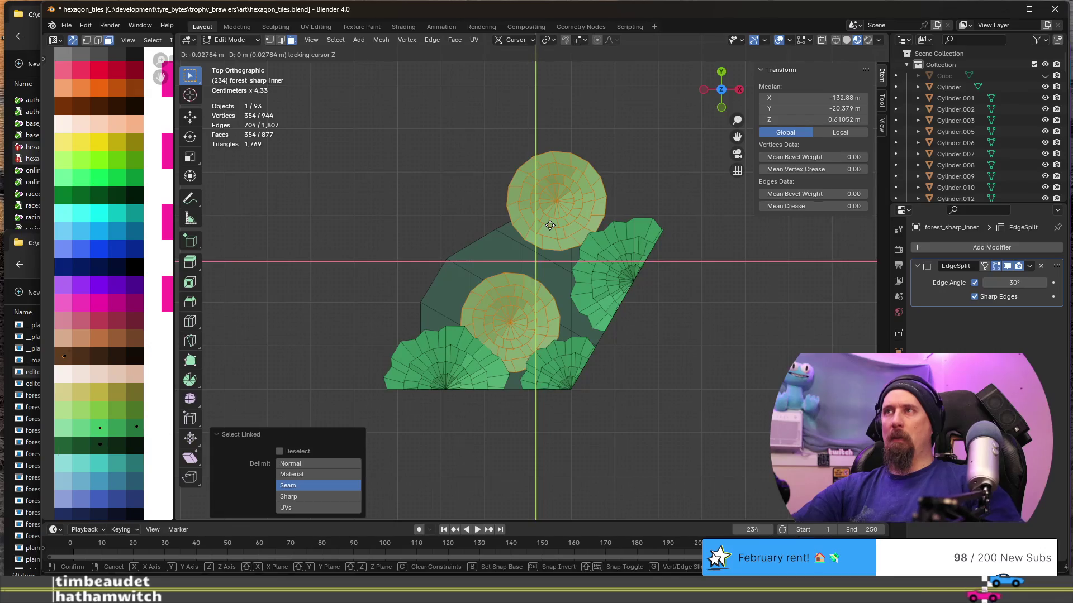
pyautogui.press('Escape')
pyautogui.click(620, 197)
pyautogui.click(547, 220)
pyautogui.press('l')
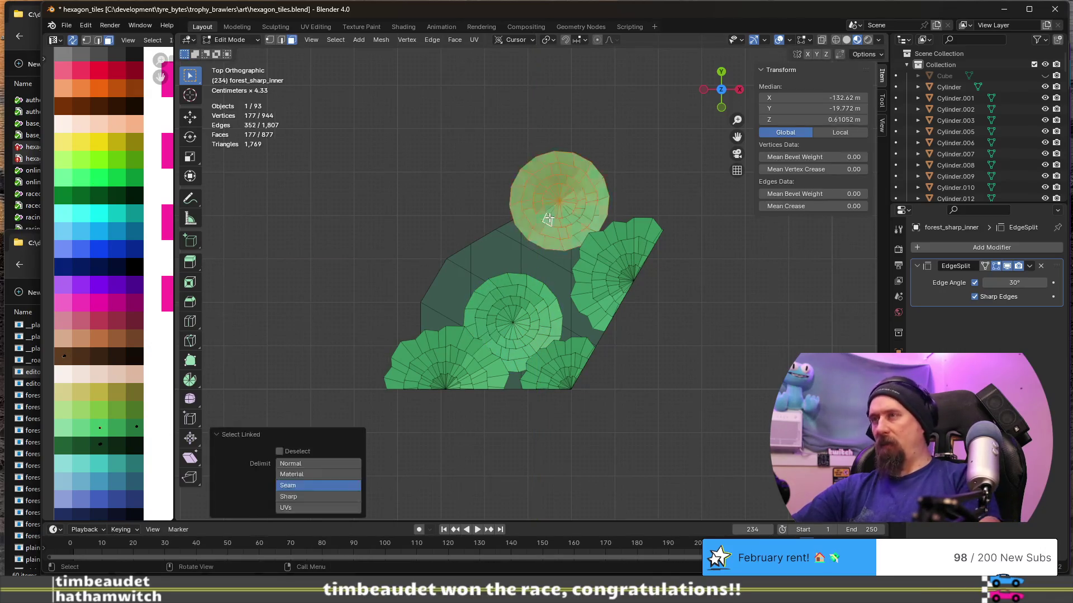
pyautogui.press('g')
pyautogui.press('y')
pyautogui.hotkey('shift', 'z')
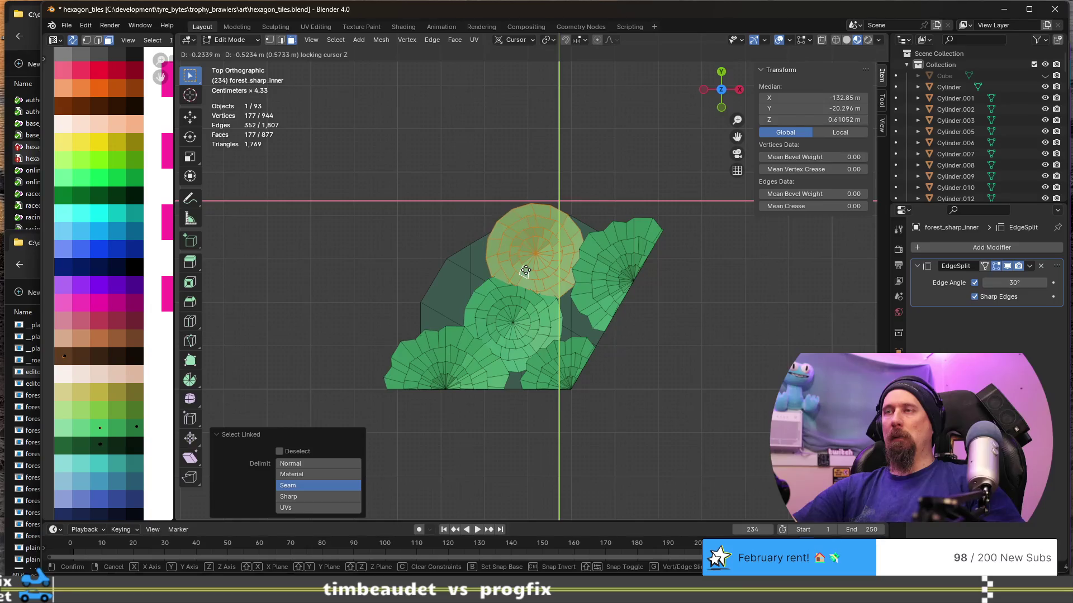
pyautogui.click(525, 267)
pyautogui.moveTo(525, 267); pyautogui.dragTo(595, 177, button='middle')
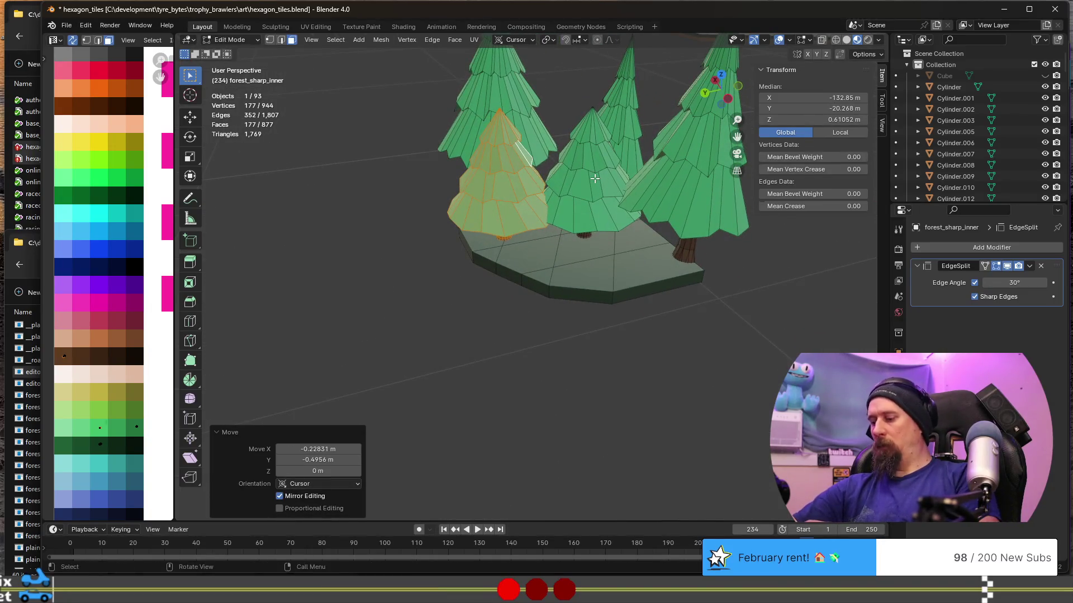
# Select the whole middle tree and shrink it horizontally to about 0.62 size.
pyautogui.press('k')
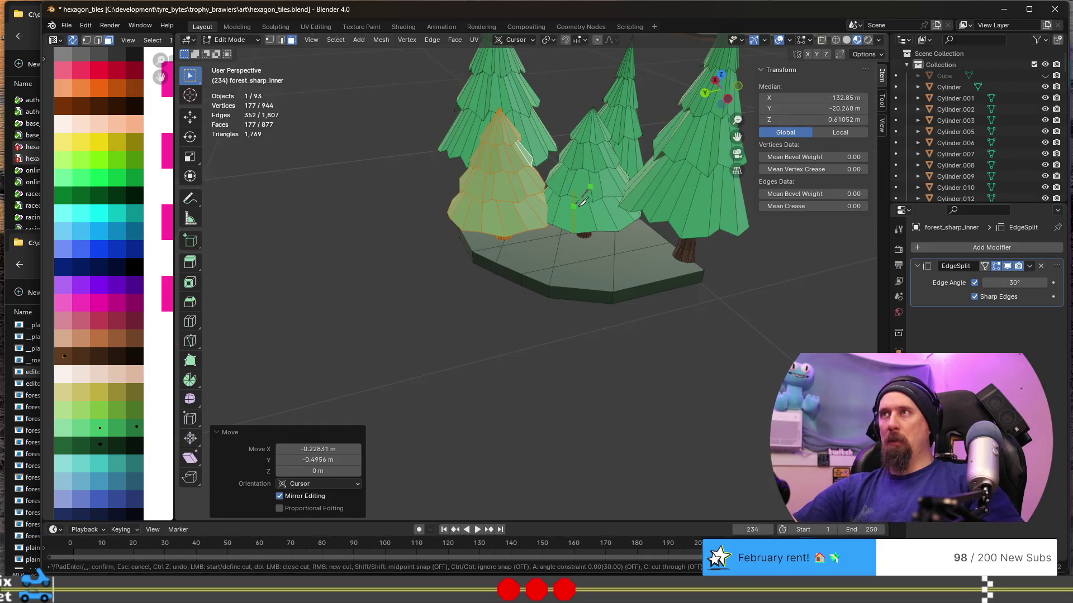
pyautogui.press('Escape')
pyautogui.click(590, 188)
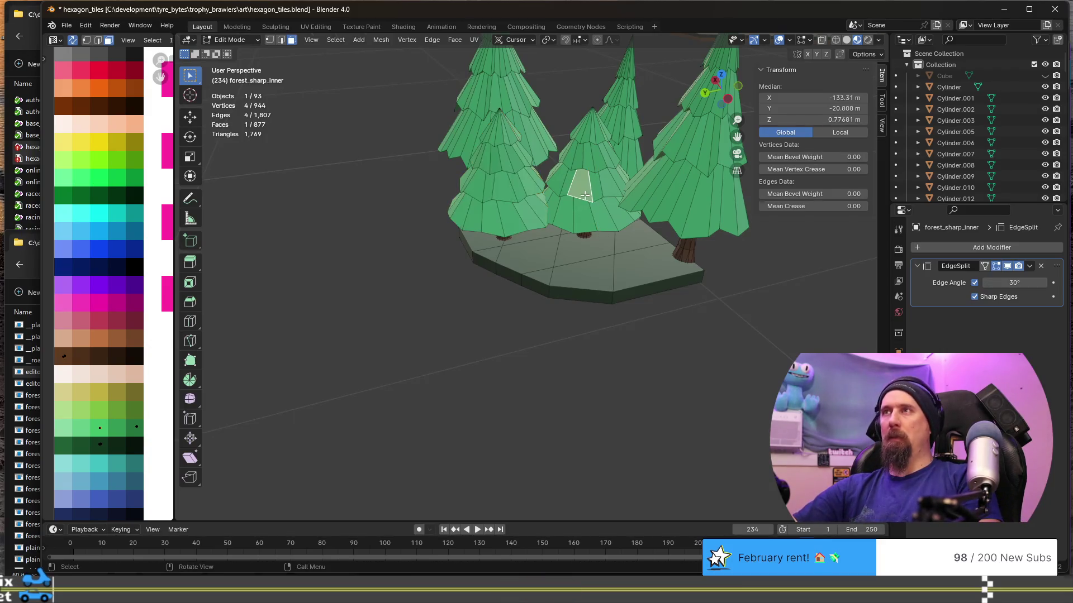
pyautogui.hotkey('ctrl', 'l')
pyautogui.press('s')
pyautogui.hotkey('shift', 'z')
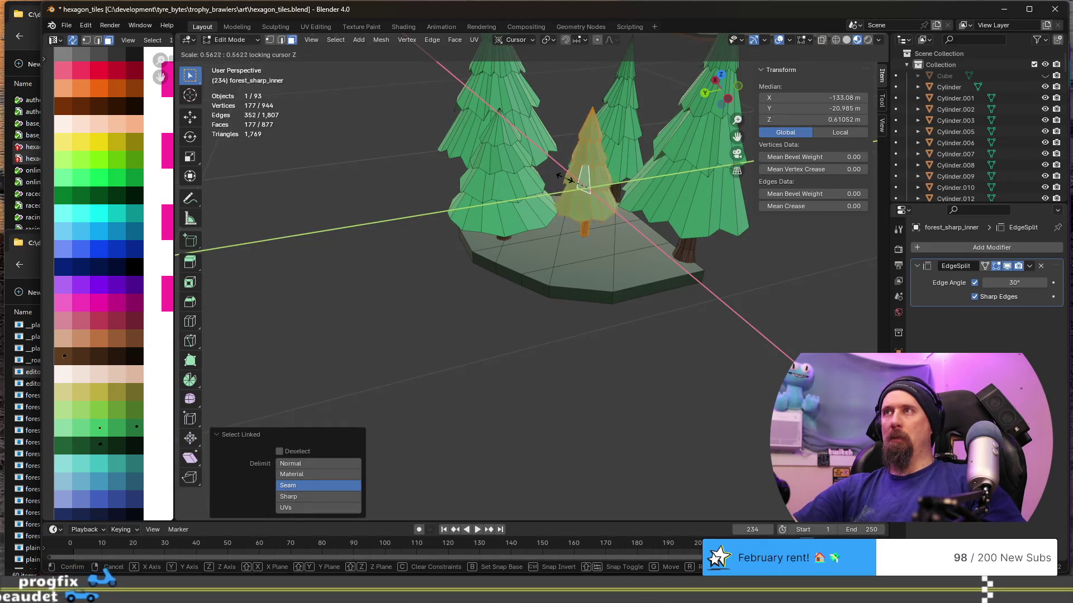
pyautogui.click(578, 182)
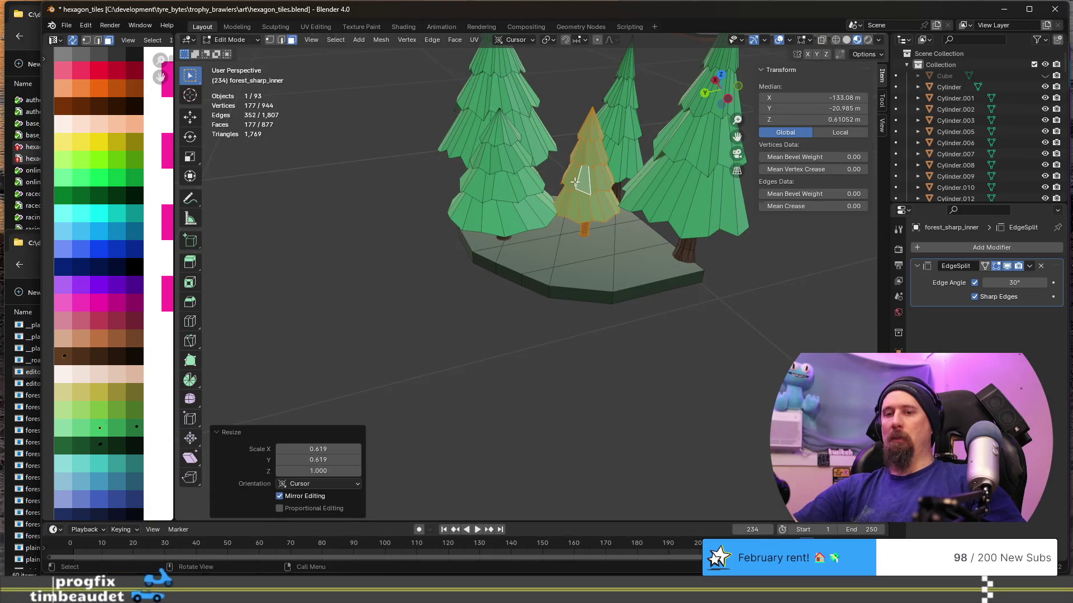
# Stretch the tree taller along Z (about 1.33), raise it slightly, and return to Object Mode.
pyautogui.press('s')
pyautogui.press('z')
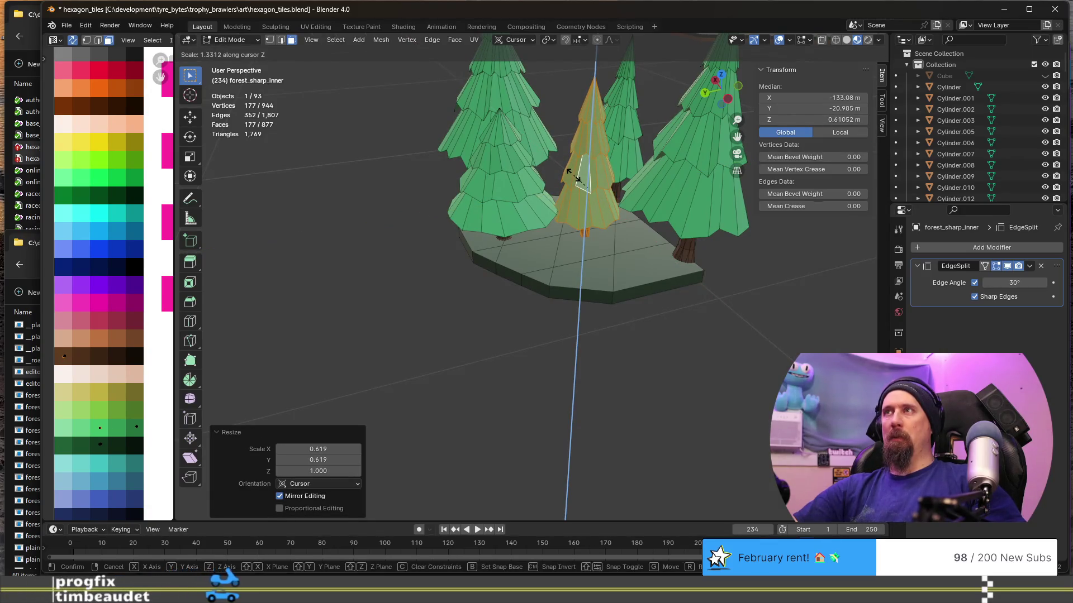
pyautogui.click(578, 182)
pyautogui.press('g')
pyautogui.press('z')
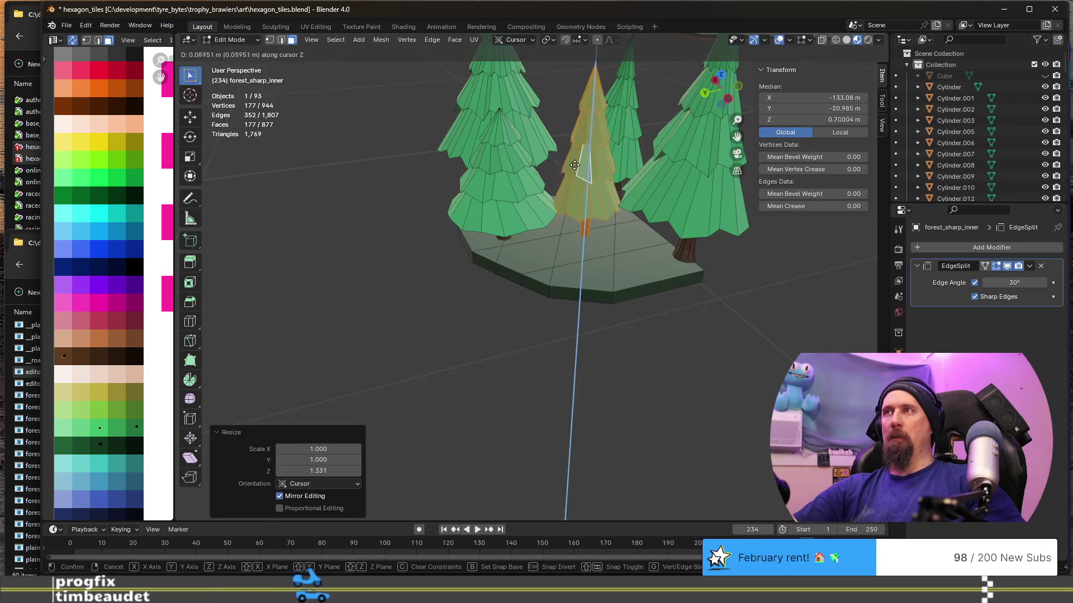
pyautogui.click(579, 149)
pyautogui.press('Tab')
pyautogui.moveTo(576, 162)
pyautogui.mouseDown(button='middle')
pyautogui.moveTo(411, 274)
pyautogui.moveTo(474, 280)
pyautogui.moveTo(586, 317)
pyautogui.moveTo(446, 329)
pyautogui.moveTo(395, 271)
pyautogui.moveTo(450, 280)
pyautogui.moveTo(402, 321)
pyautogui.moveTo(377, 296)
pyautogui.mouseUp(button='middle')
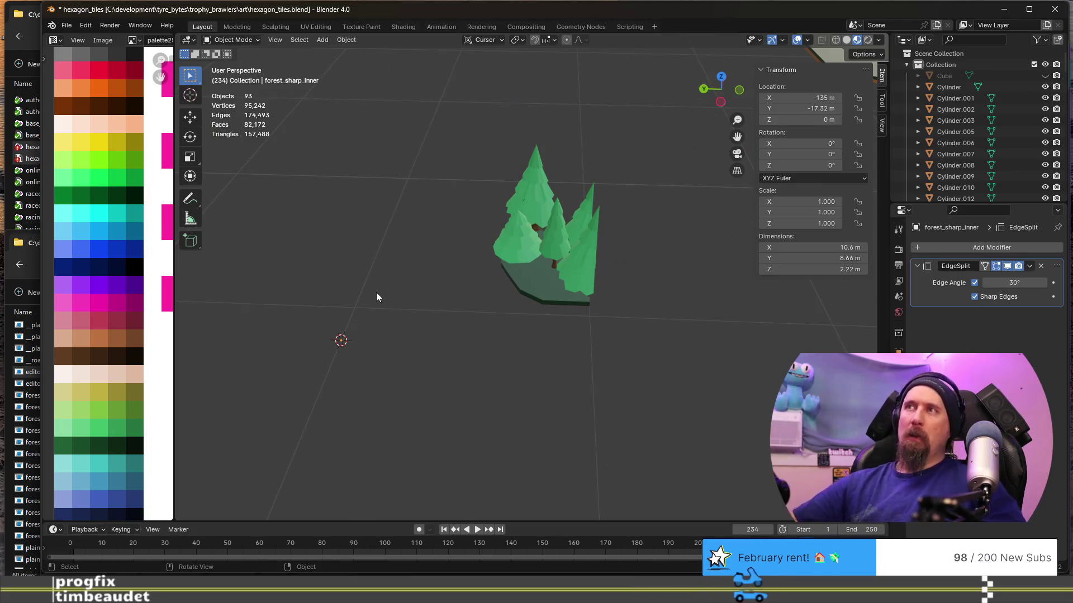
# In Edit Mode, select the hexagon base piece and delete its faces, leaving only the trees.
pyautogui.click(528, 291)
pyautogui.press('Tab')
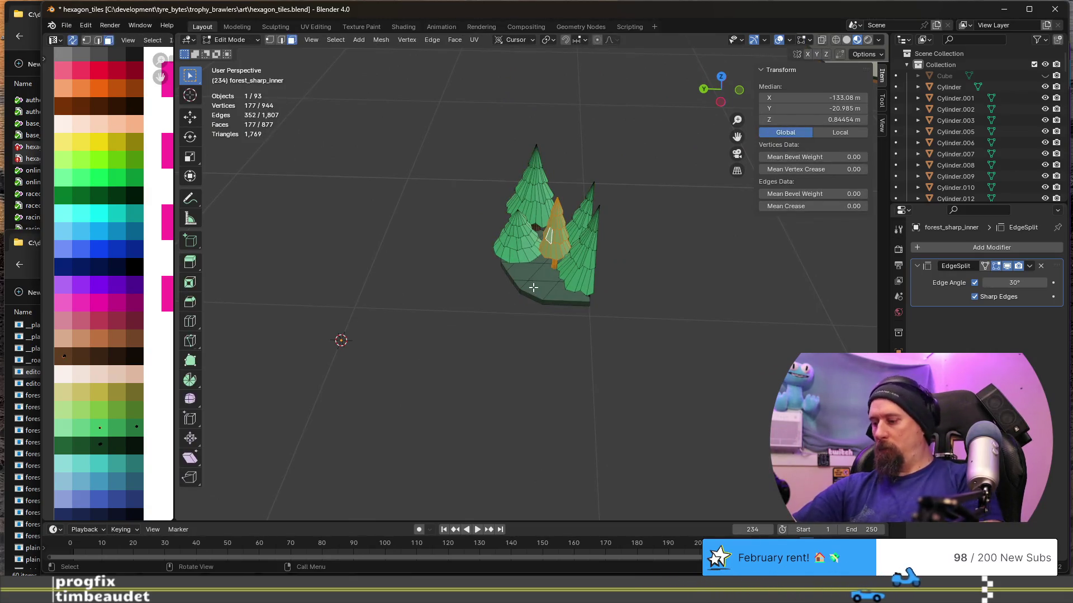
pyautogui.press('l')
pyautogui.press('x')
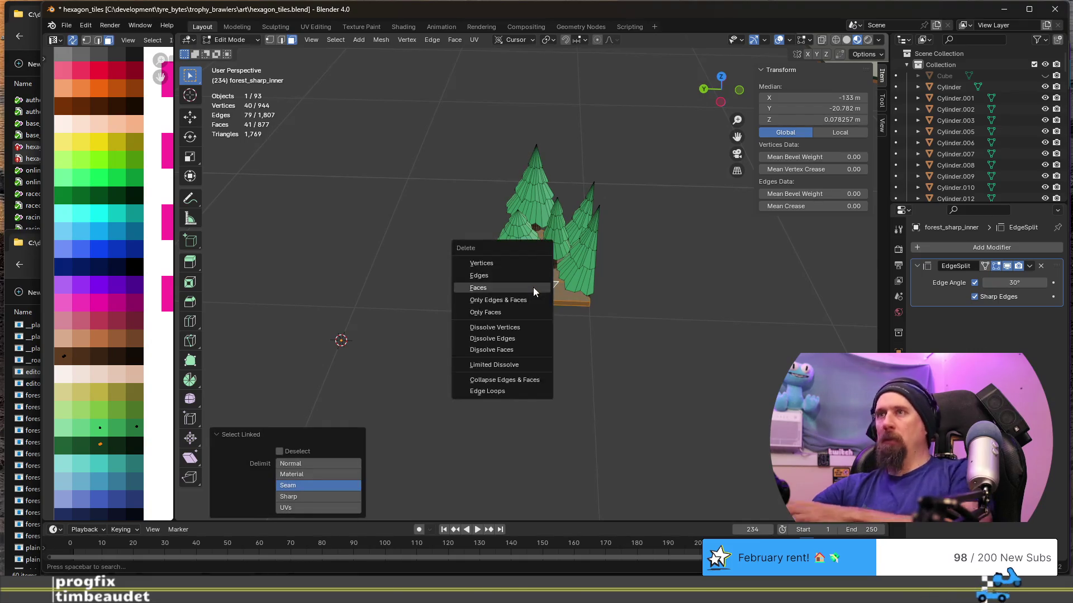
pyautogui.click(533, 287)
pyautogui.scroll(-5, 527, 291)
# Save the blend file and look over the scattered tiles.
pyautogui.hotkey('ctrl', 's')
pyautogui.scroll(-3, 525, 297)
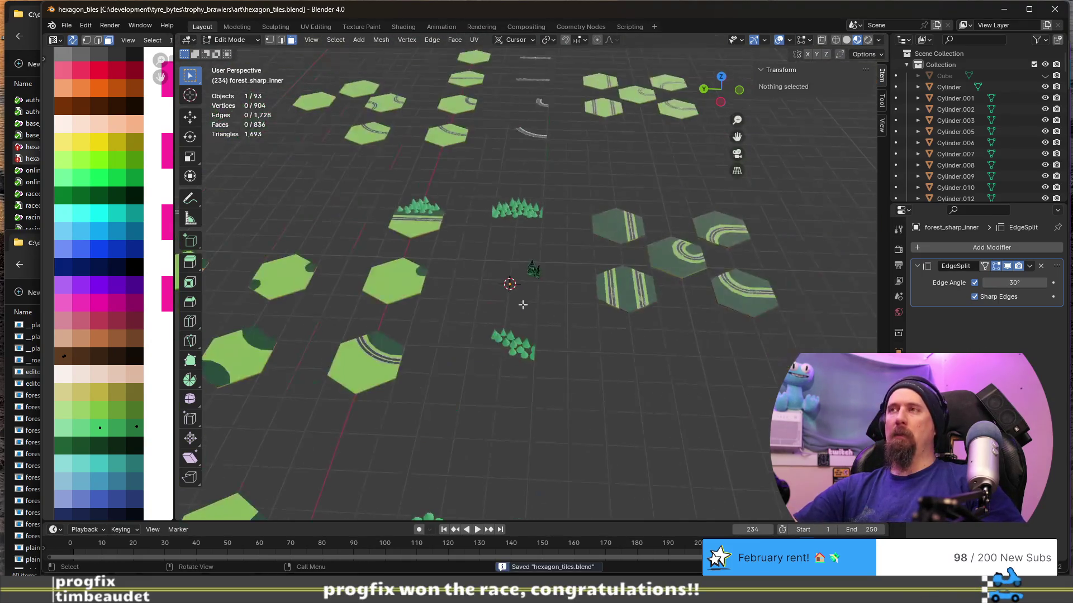
pyautogui.moveTo(441, 330); pyautogui.dragTo(439, 317, button='middle')
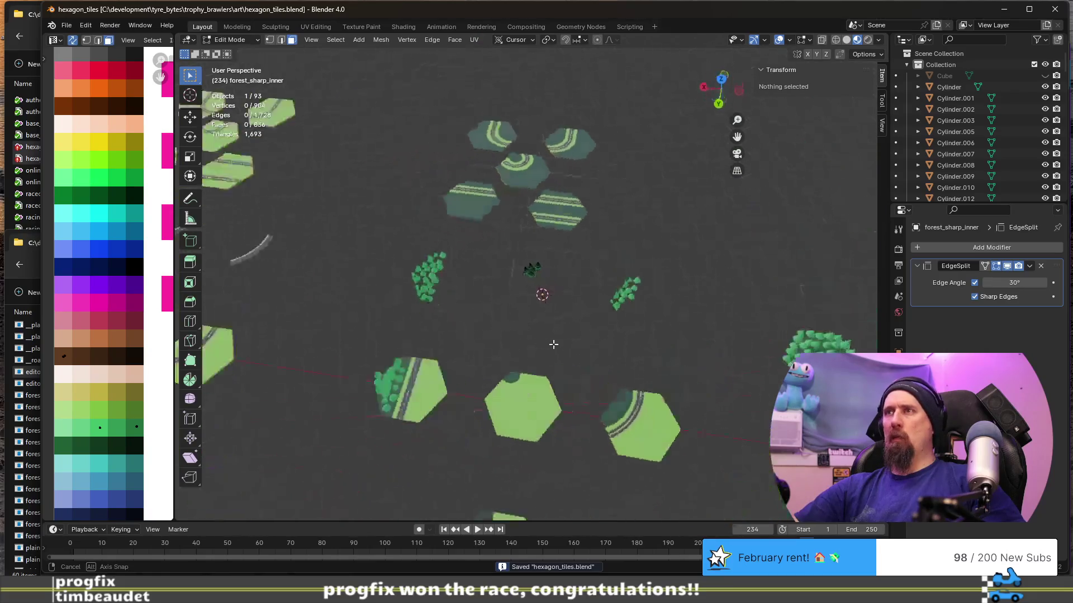
pyautogui.moveTo(440, 317); pyautogui.dragTo(508, 363, button='middle')
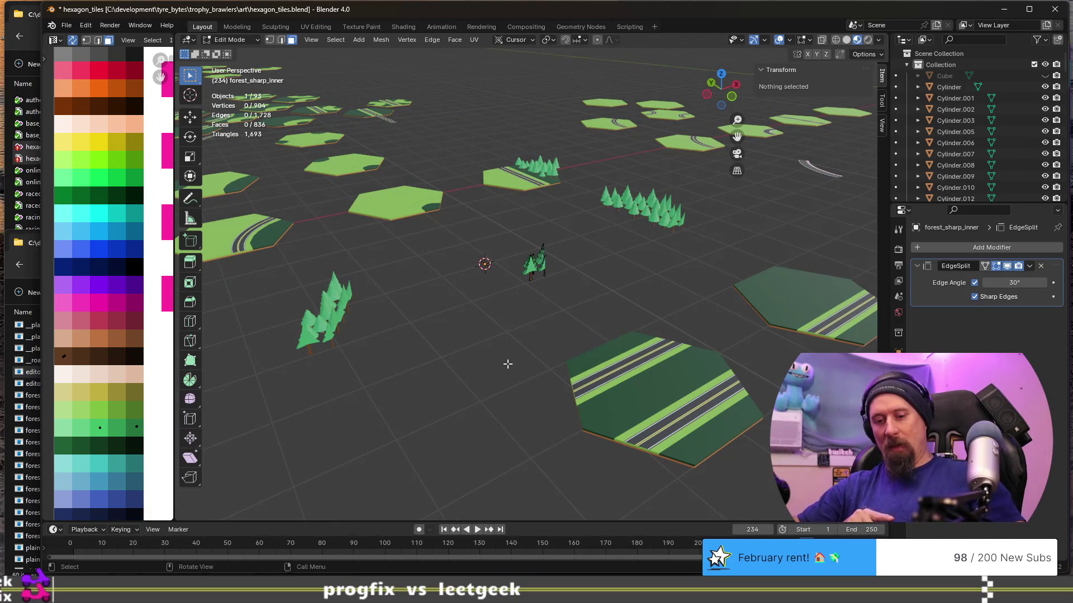
pyautogui.hotkey('ctrl', 's')
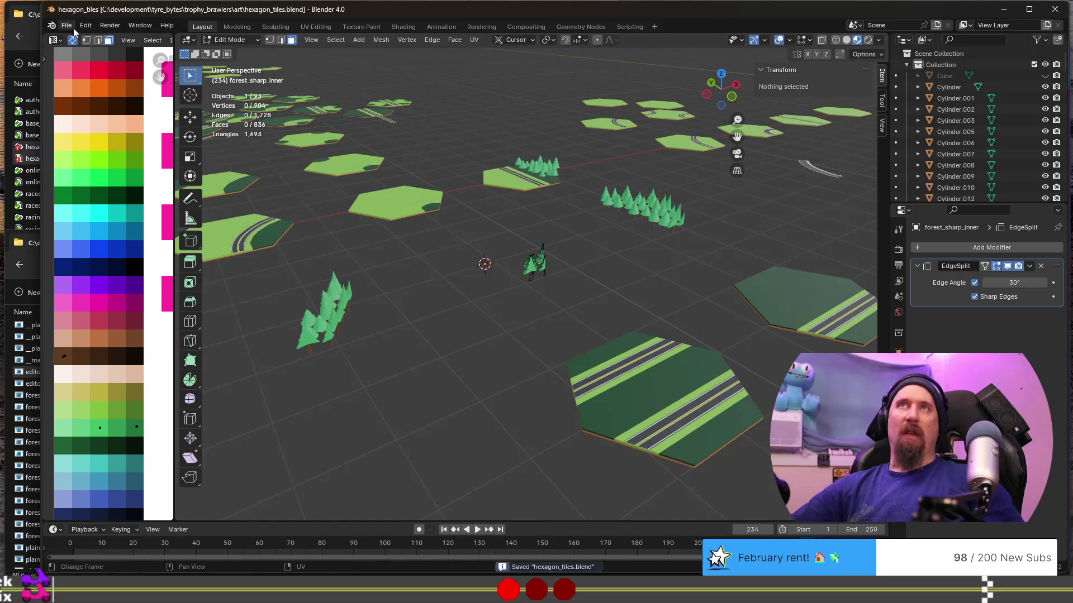
# Batch-export the tiles as Internal Combustion Mesh (.msh) files into the hexagon_tiles data folder.
pyautogui.click(67, 28)
pyautogui.moveTo(86, 195)
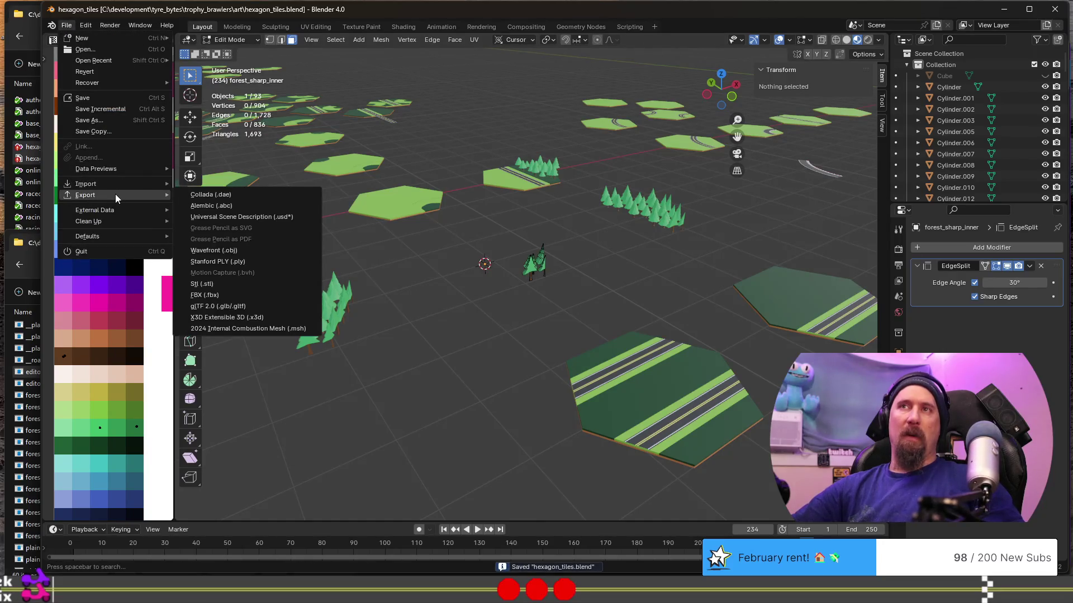
pyautogui.click(279, 330)
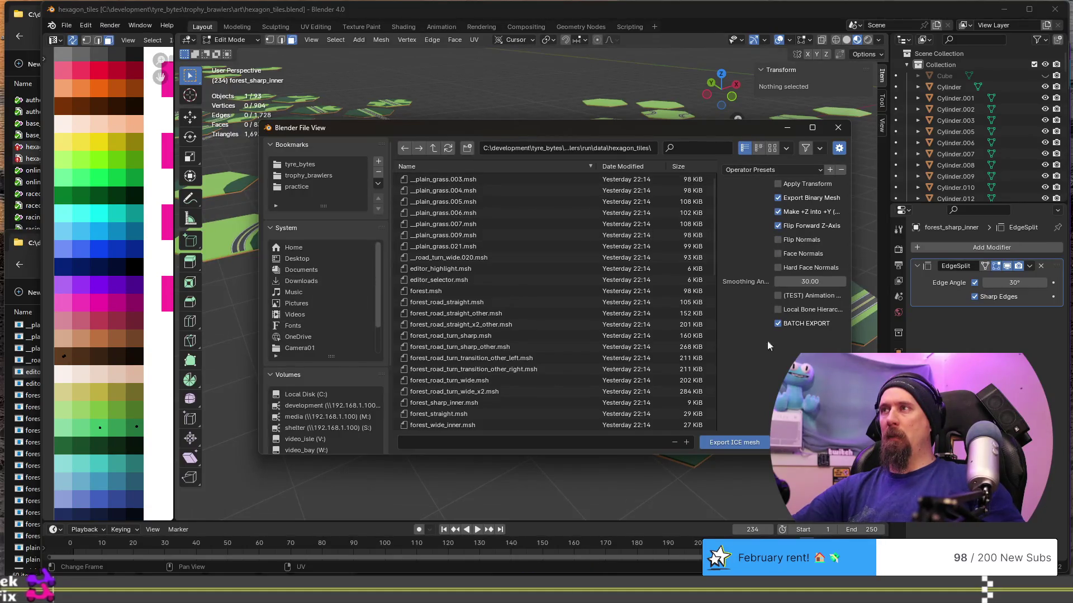
pyautogui.click(740, 445)
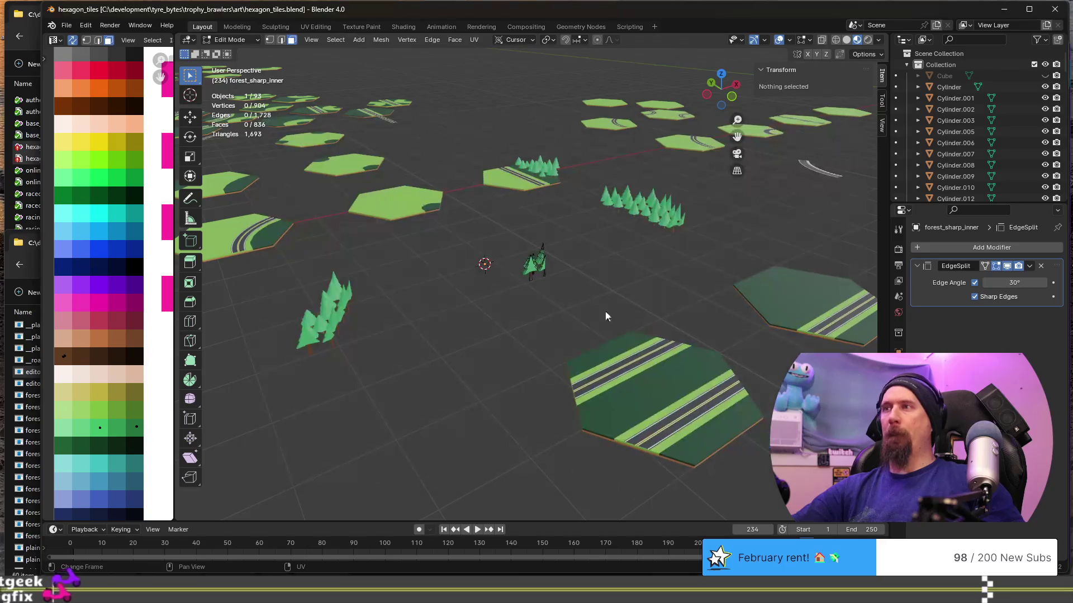
pyautogui.hotkey('alt', 'Tab')
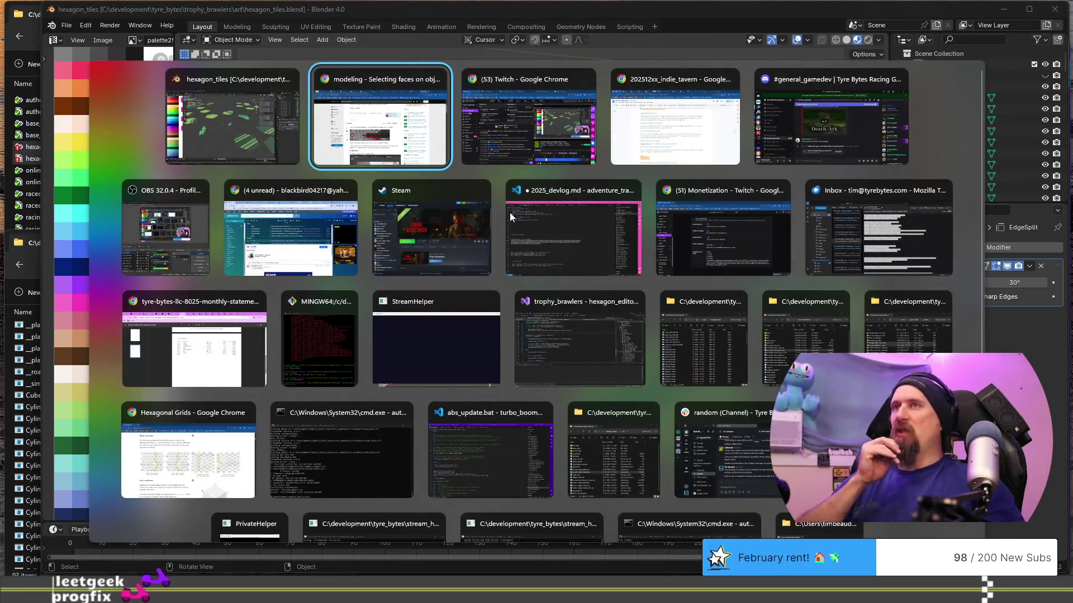
# Bring the trophy_brawlers Visual Studio window forward and run TrophyBrawlers with F5.
pyautogui.press('Down')
pyautogui.press('Right')
pyautogui.press('Down')
pyautogui.press('Right')
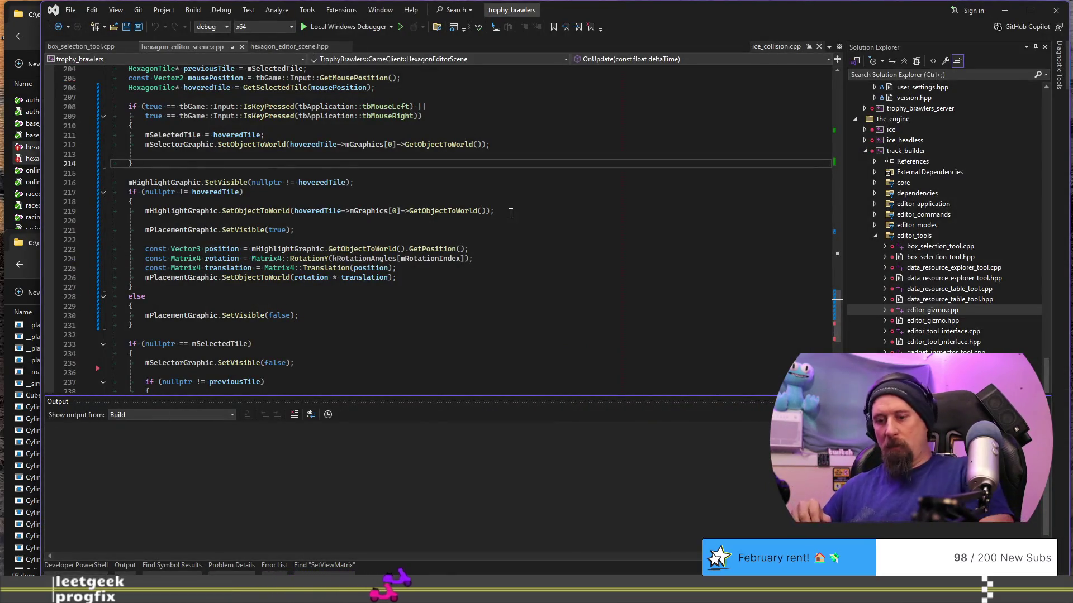
pyautogui.press('F5')
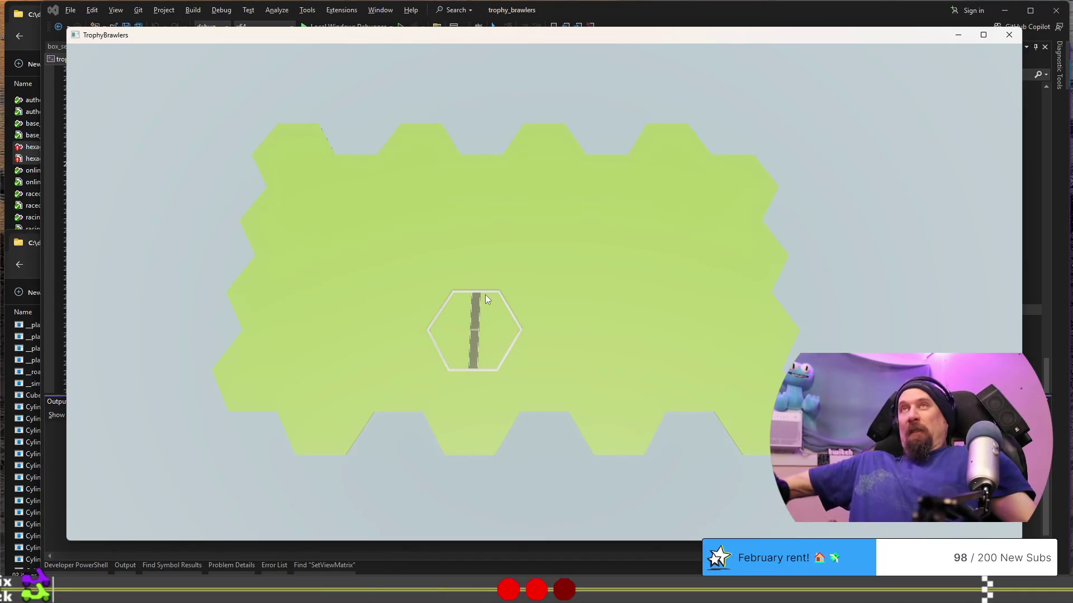
# Place a curved road above the straight road, rotate the next curve three steps and place it upper left.
pyautogui.click(427, 281)
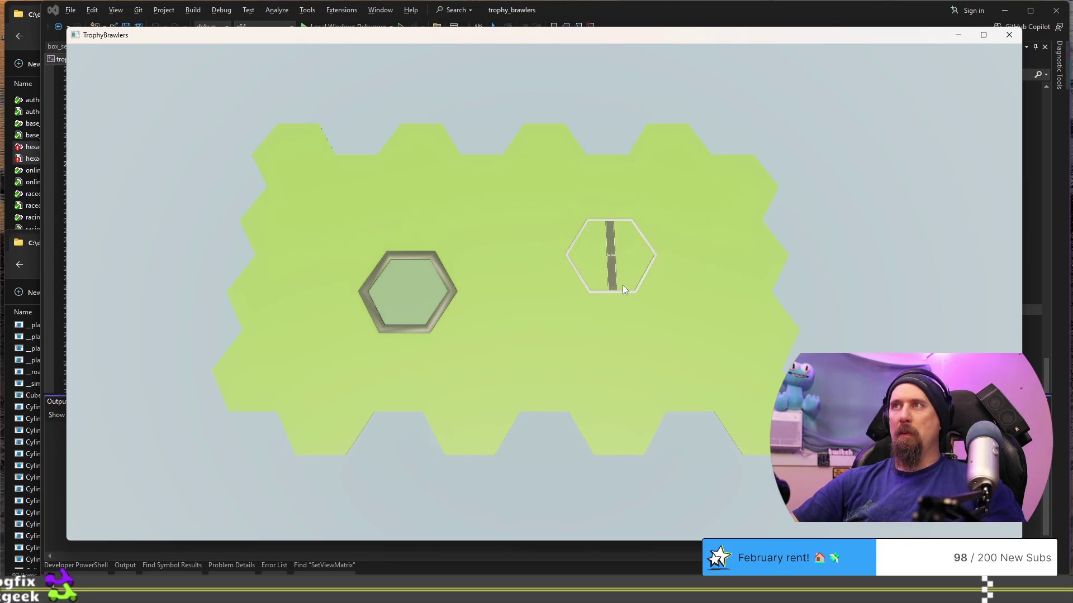
pyautogui.click(623, 285)
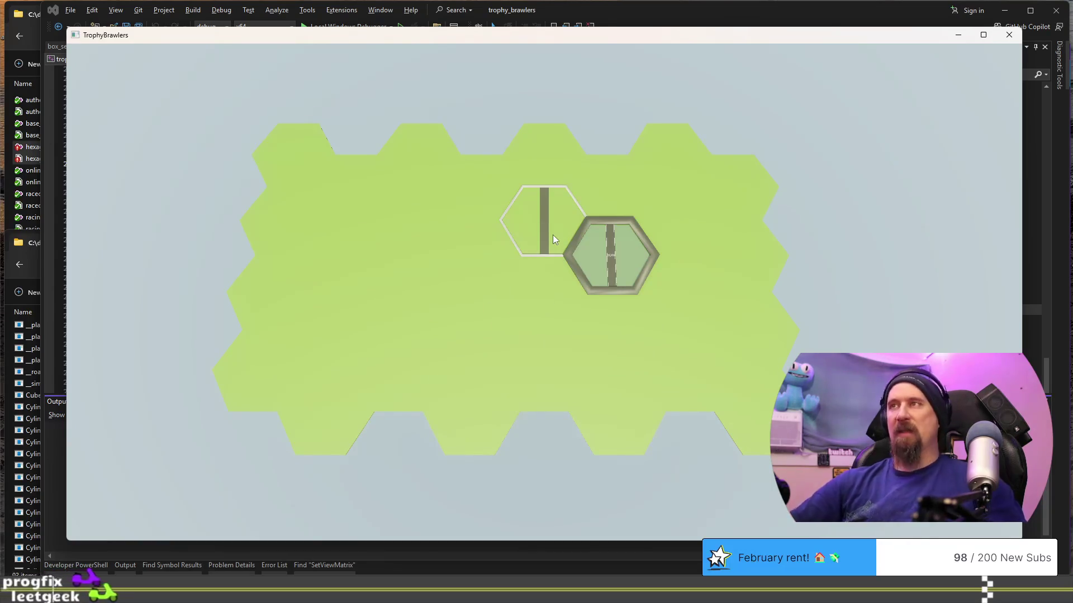
pyautogui.scroll(-1, 552, 234)
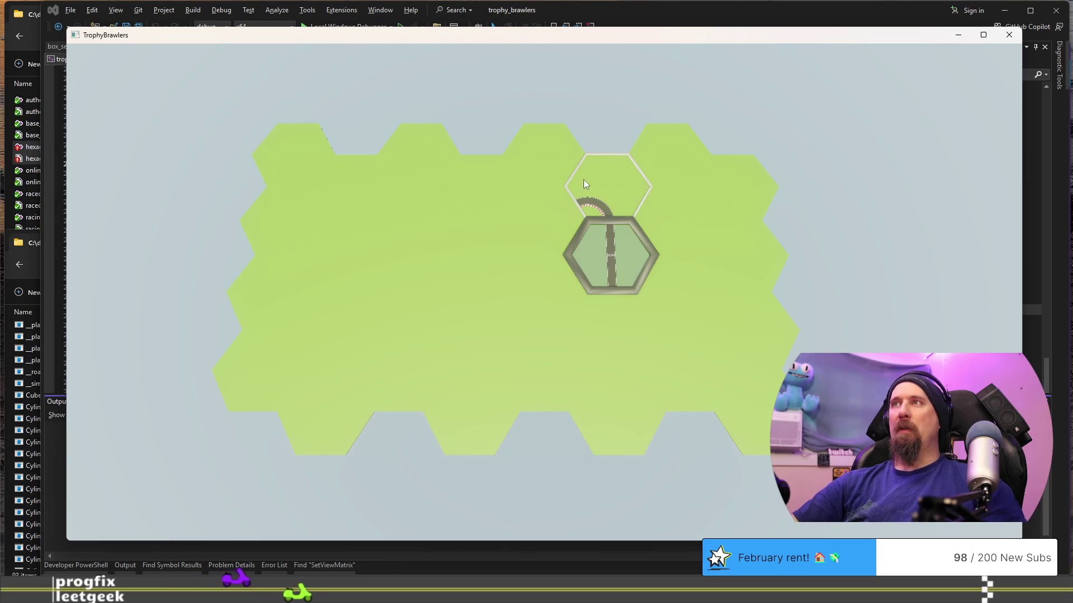
pyautogui.click(584, 184)
pyautogui.press('r')
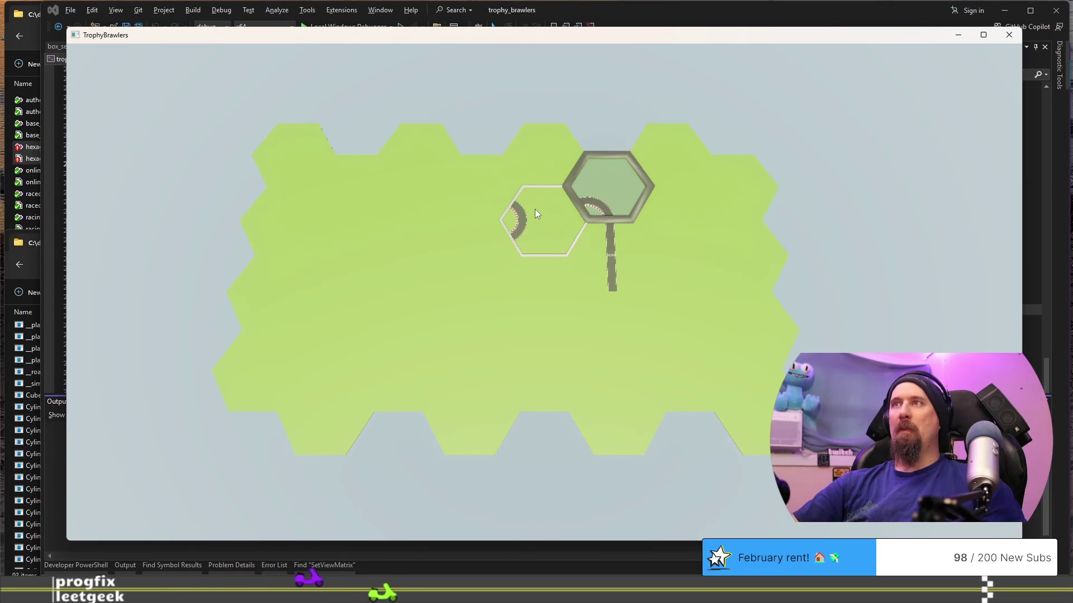
pyautogui.press('r')
pyautogui.press('r')
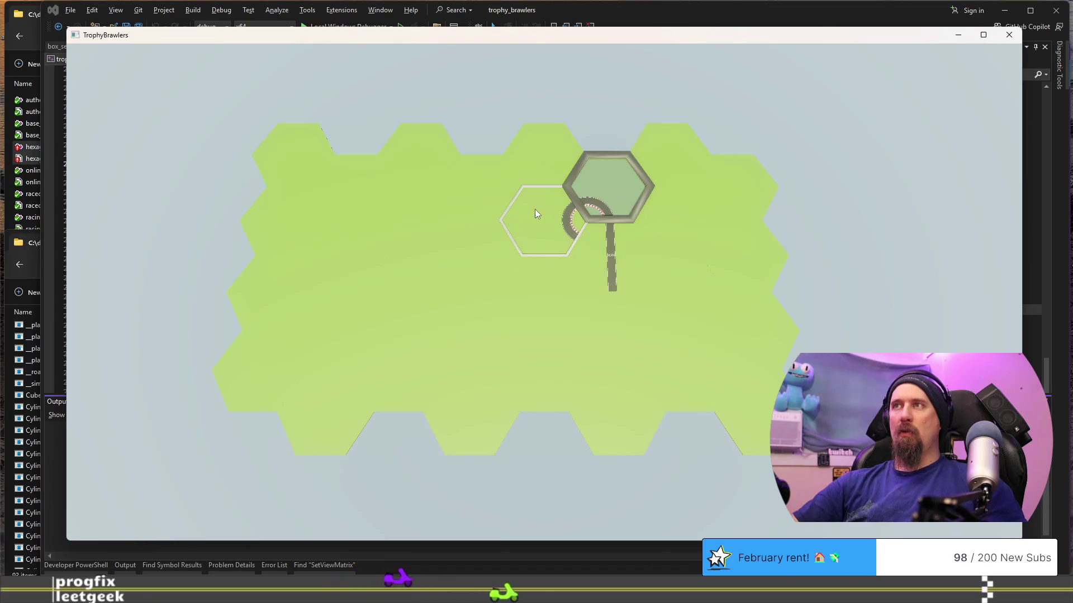
pyautogui.press('r')
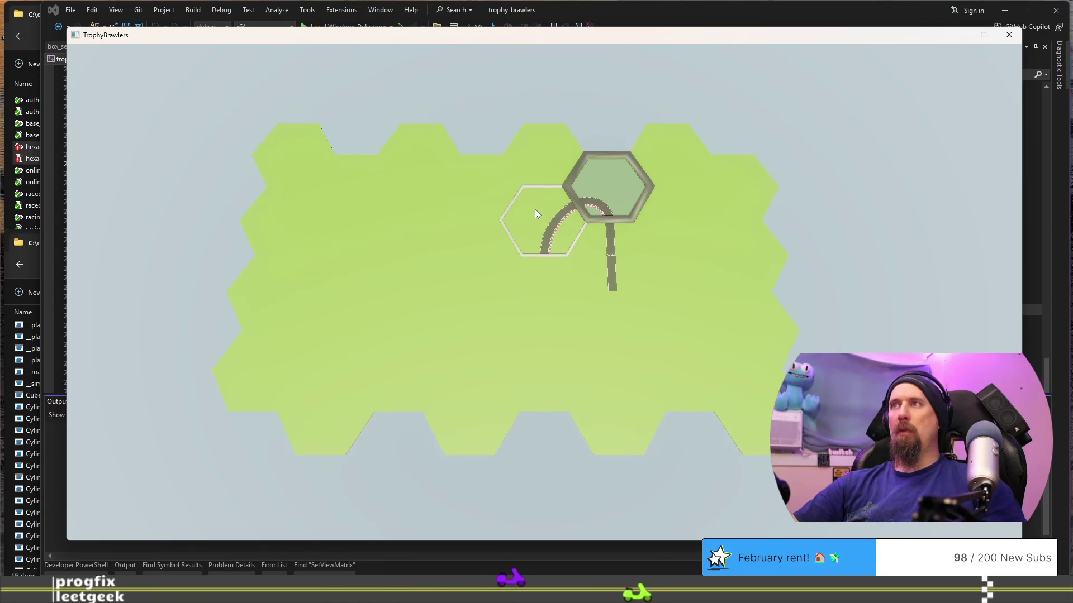
pyautogui.click(535, 214)
pyautogui.scroll(-1, 533, 292)
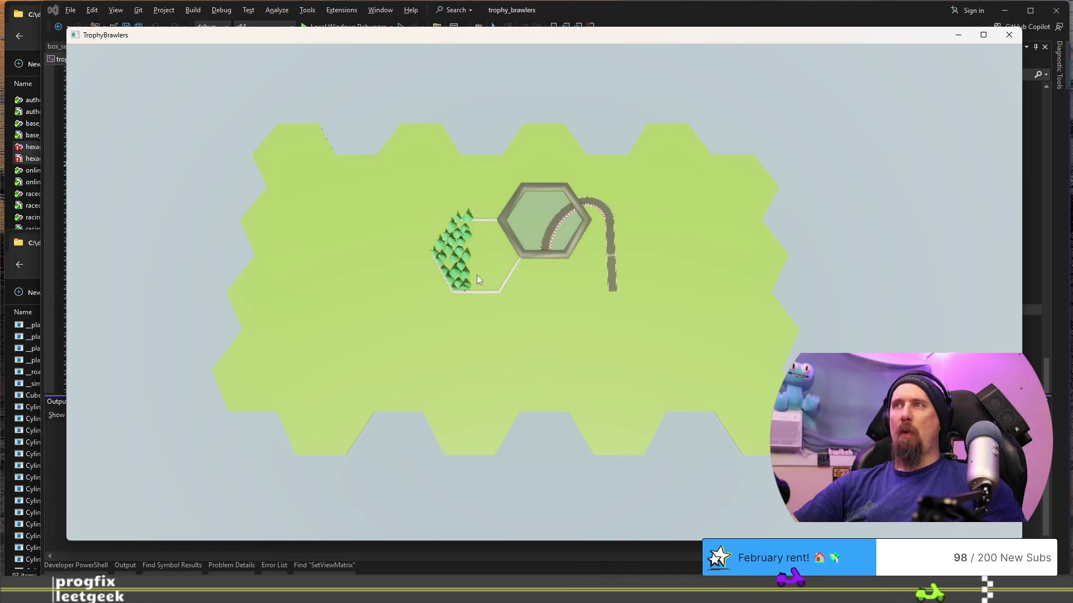
# Place tree tiles on the left hexes and select hexes around the cluster and above the road.
pyautogui.click(348, 262)
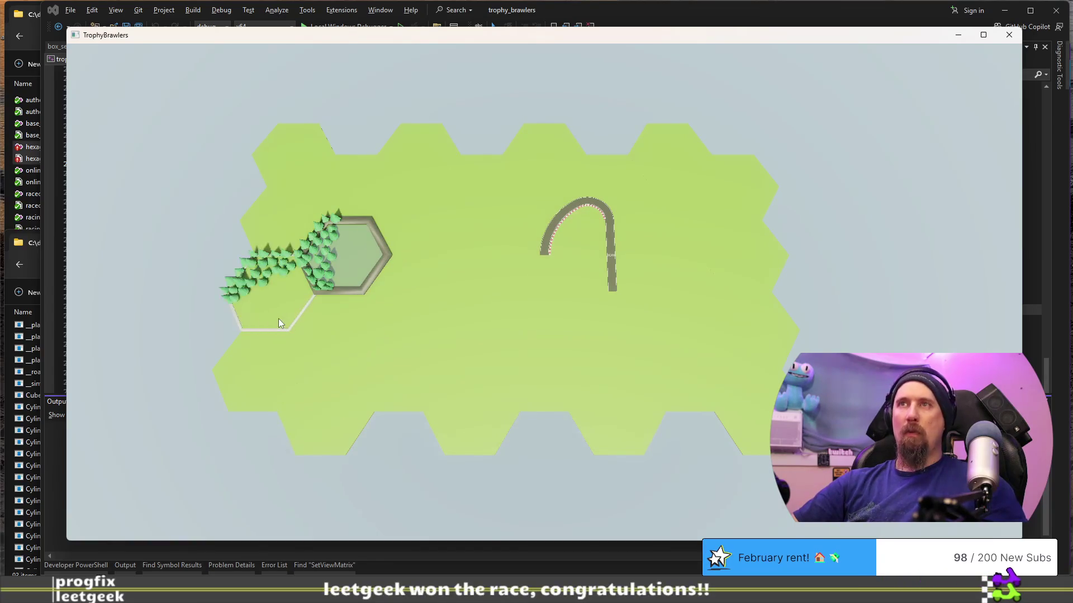
pyautogui.click(271, 245)
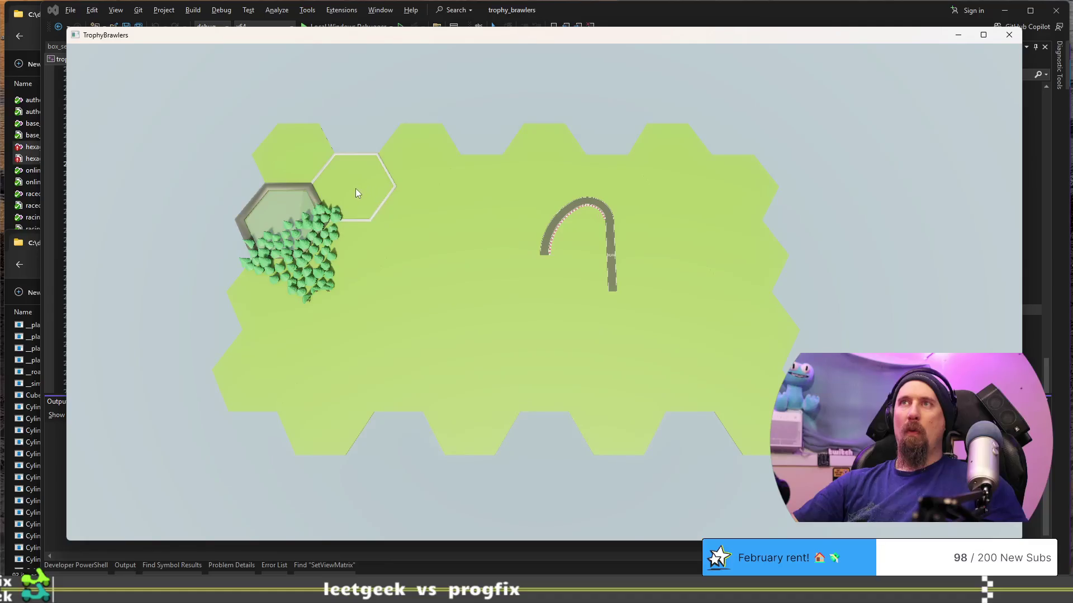
pyautogui.click(356, 189)
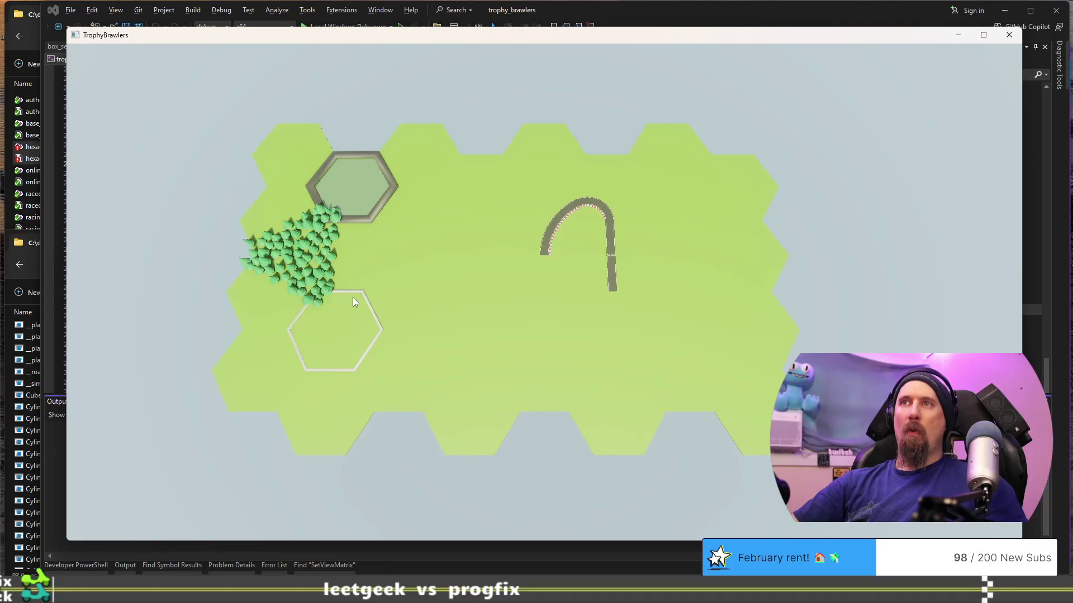
pyautogui.click(353, 299)
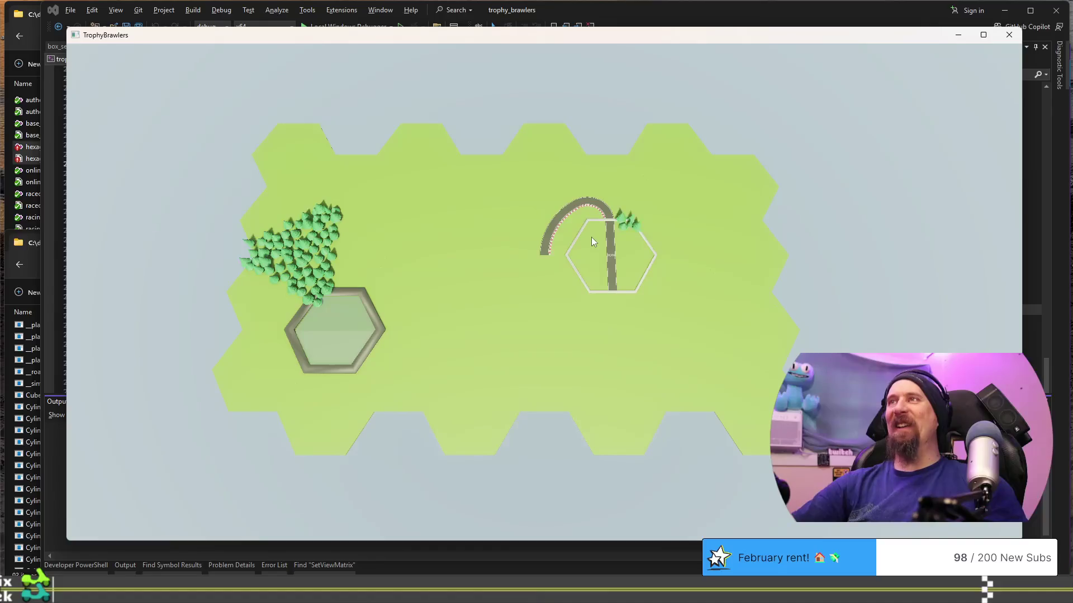
pyautogui.click(582, 206)
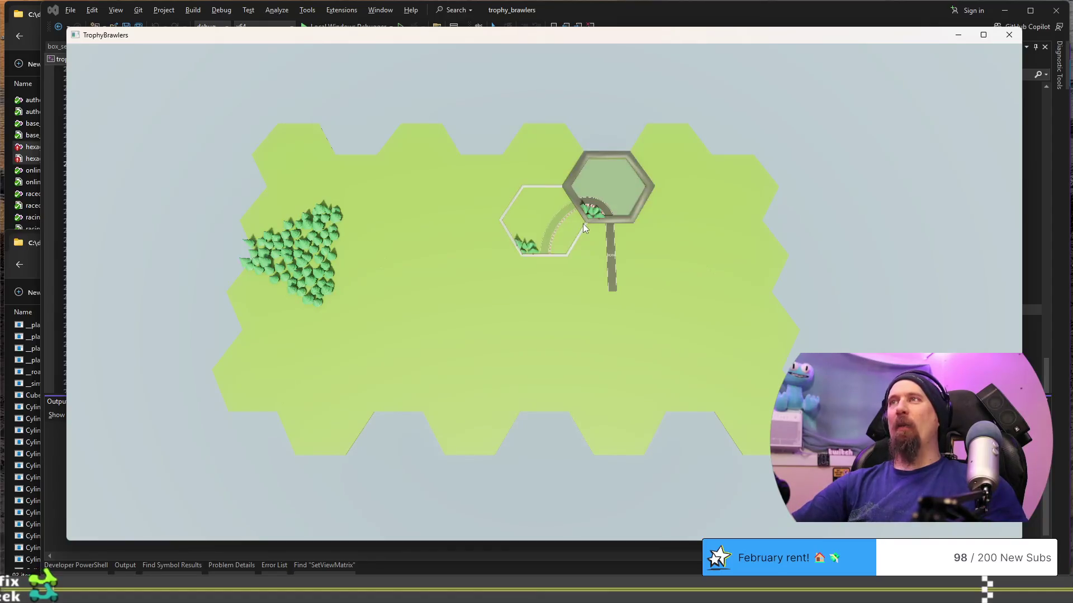
pyautogui.scroll(-1, 583, 223)
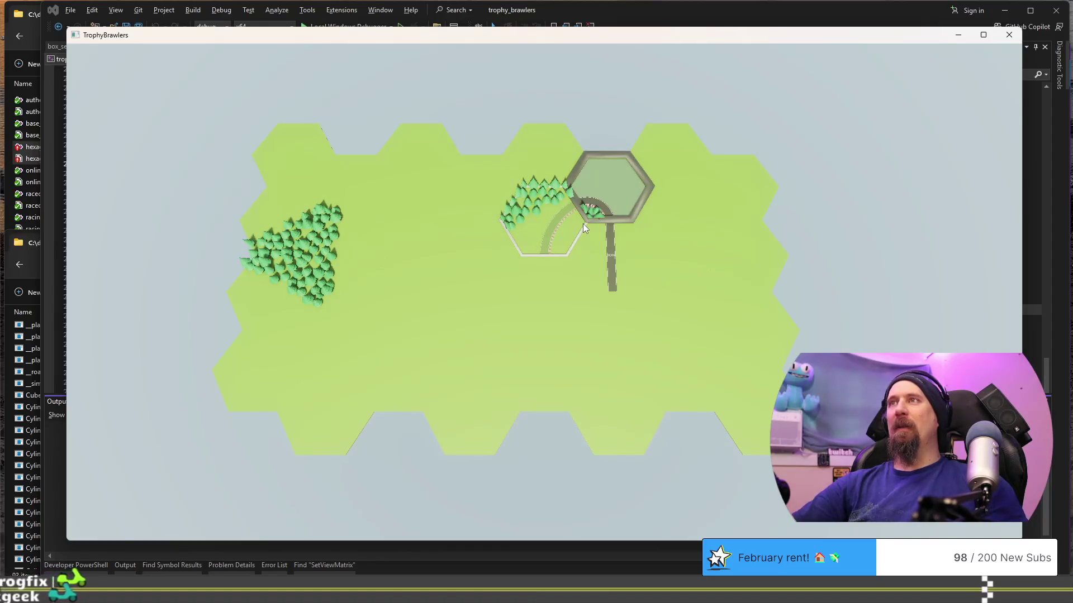
pyautogui.scroll(-1, 583, 224)
pyautogui.scroll(-1, 584, 226)
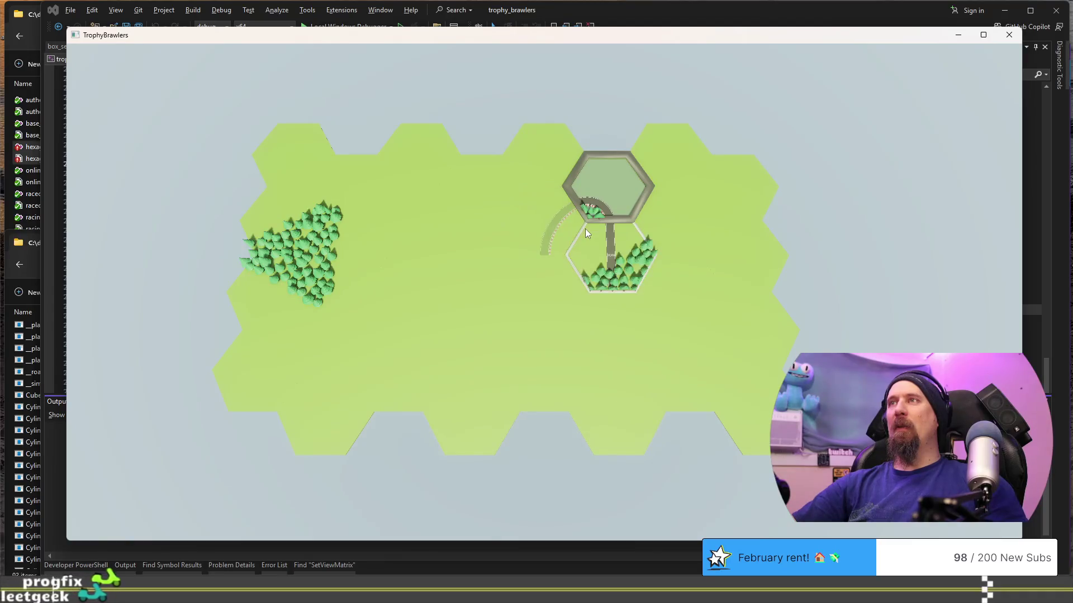
pyautogui.scroll(-1, 585, 229)
pyautogui.scroll(-1, 585, 229)
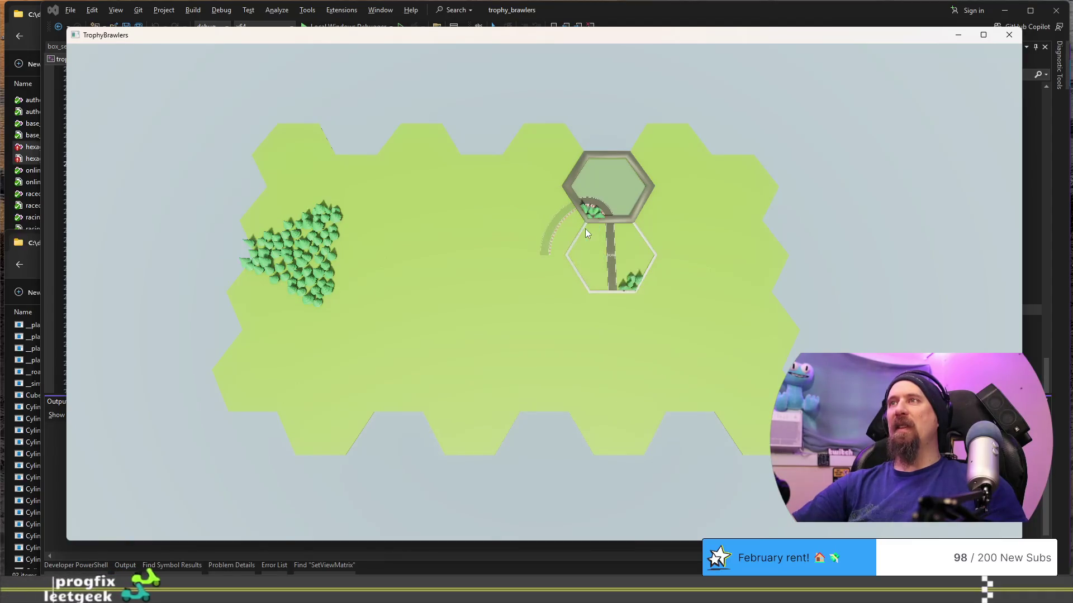
pyautogui.scroll(-1, 584, 229)
pyautogui.scroll(-1, 585, 229)
pyautogui.scroll(-1, 585, 229)
pyautogui.scroll(-1, 568, 249)
pyautogui.scroll(-1, 557, 251)
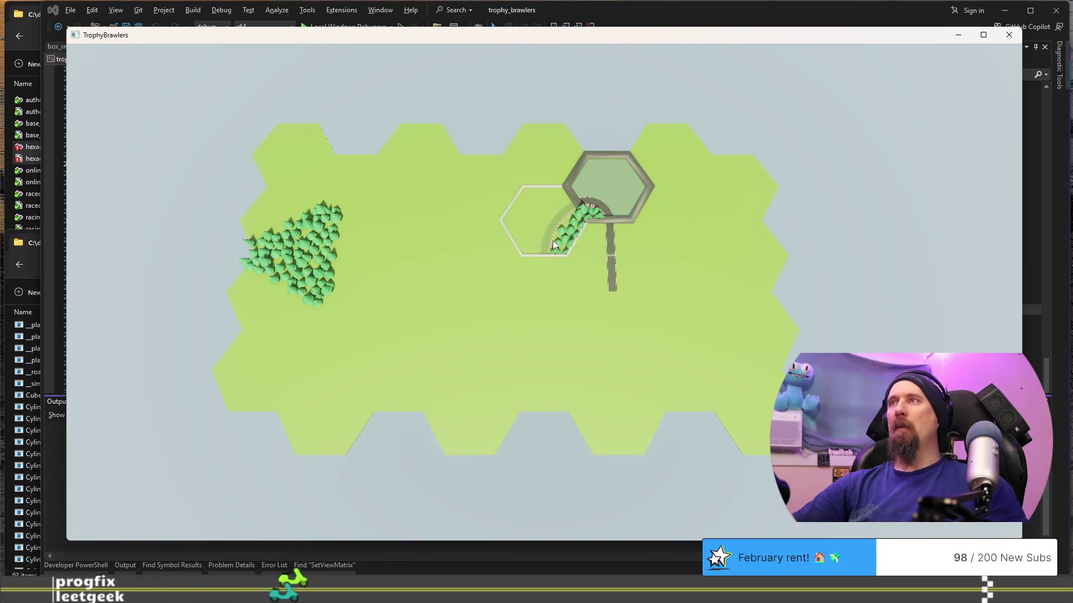
# Fill the curve's inside with forest tiles, add a forest-and-road tile, a tile at the road's end, and a curve below.
pyautogui.click(552, 238)
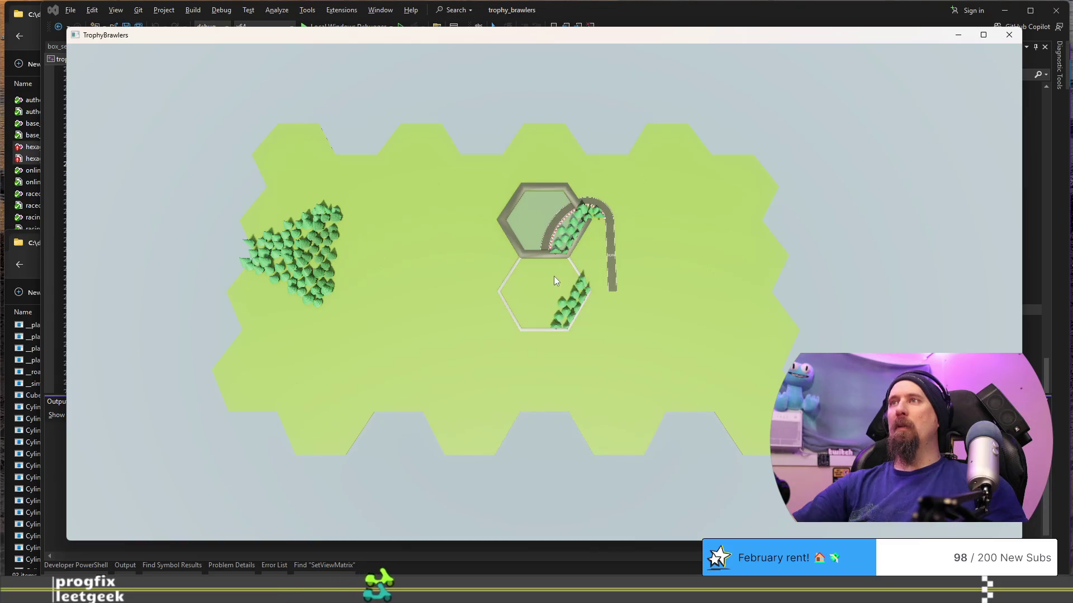
pyautogui.scroll(-1, 554, 280)
pyautogui.scroll(-1, 554, 276)
pyautogui.scroll(-1, 553, 275)
pyautogui.scroll(-2, 554, 274)
pyautogui.scroll(-1, 554, 274)
pyautogui.click(553, 274)
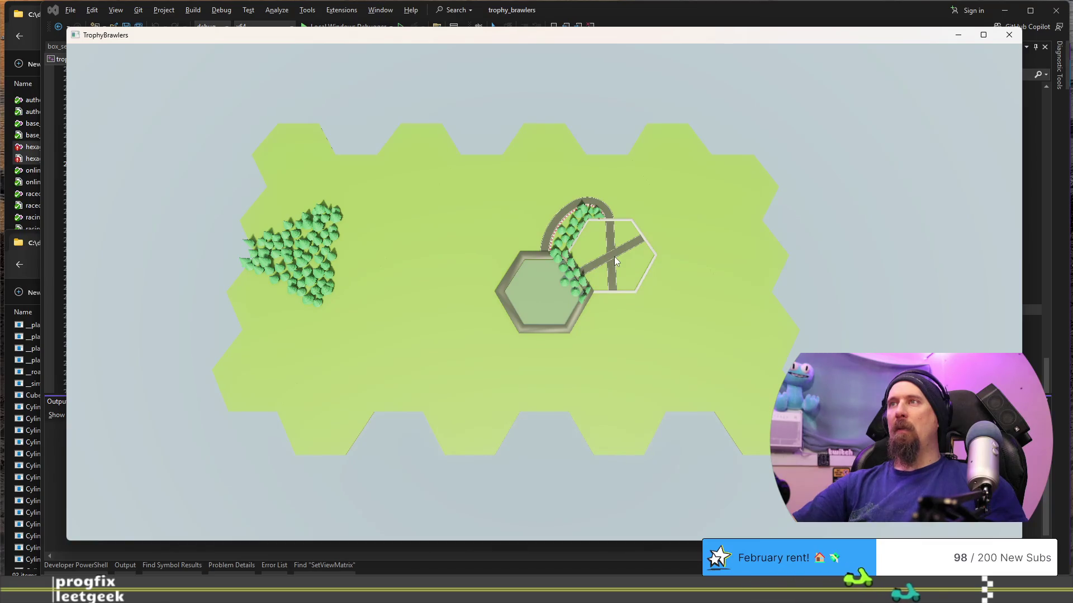
pyautogui.press('space')
pyautogui.scroll(-1, 614, 257)
pyautogui.click(615, 256)
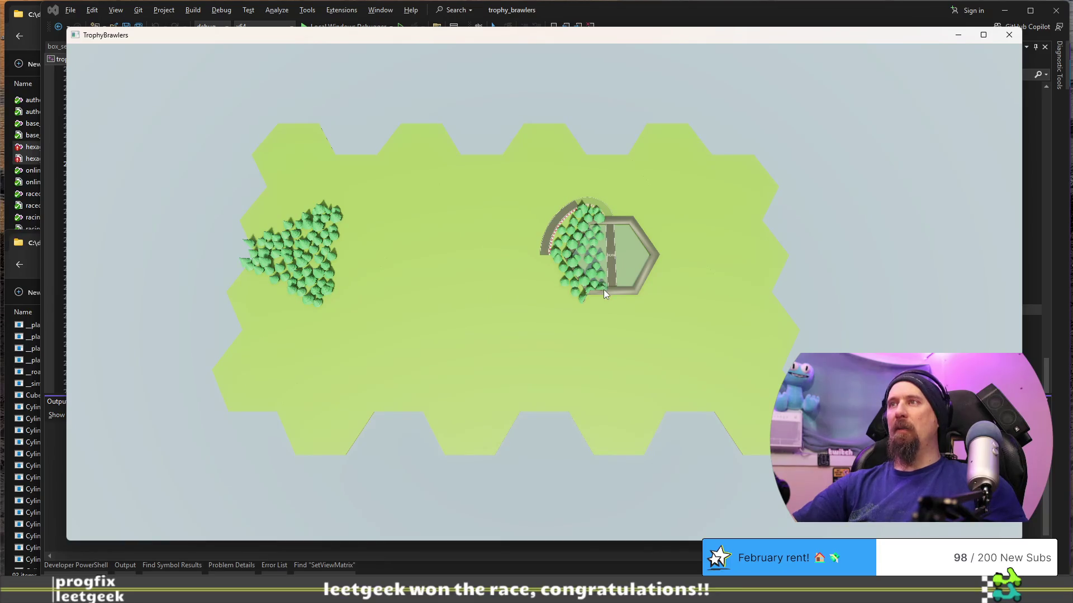
pyautogui.press('space')
pyautogui.press('space')
pyautogui.click(622, 327)
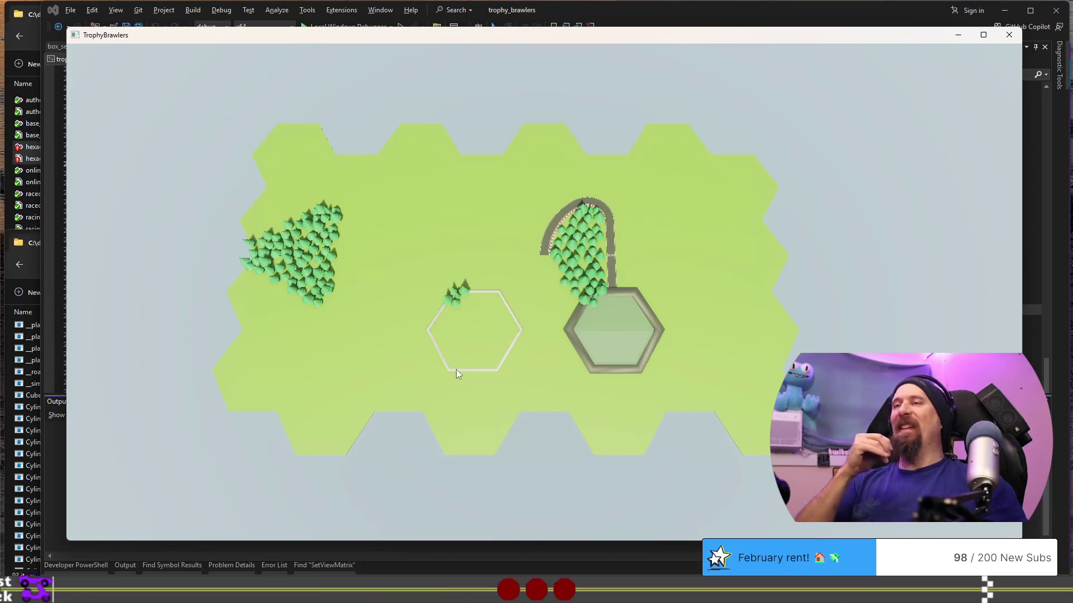
pyautogui.scroll(-1, 456, 370)
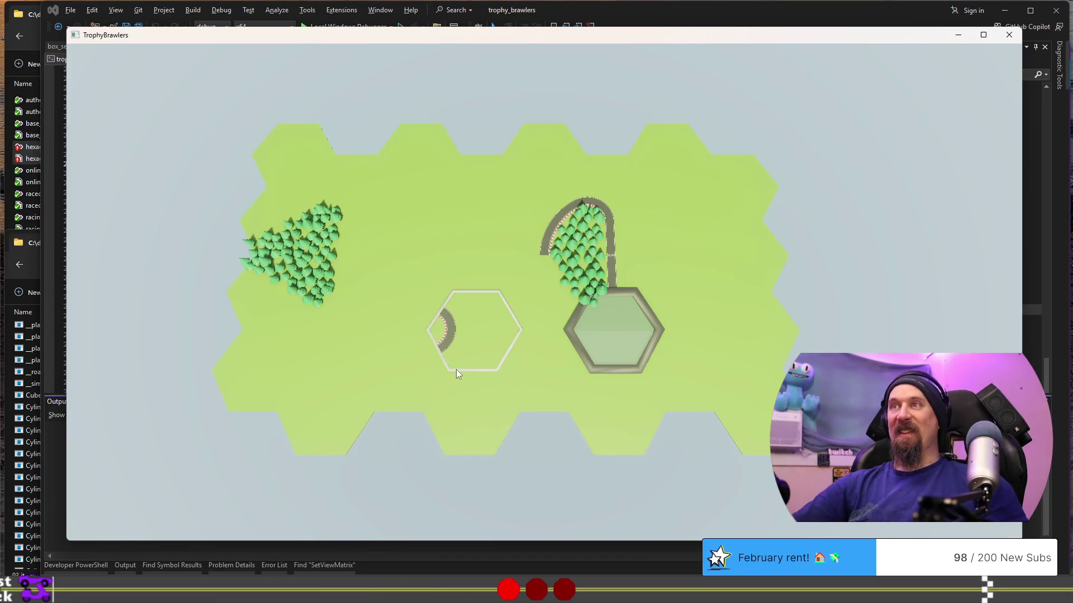
pyautogui.click(552, 299)
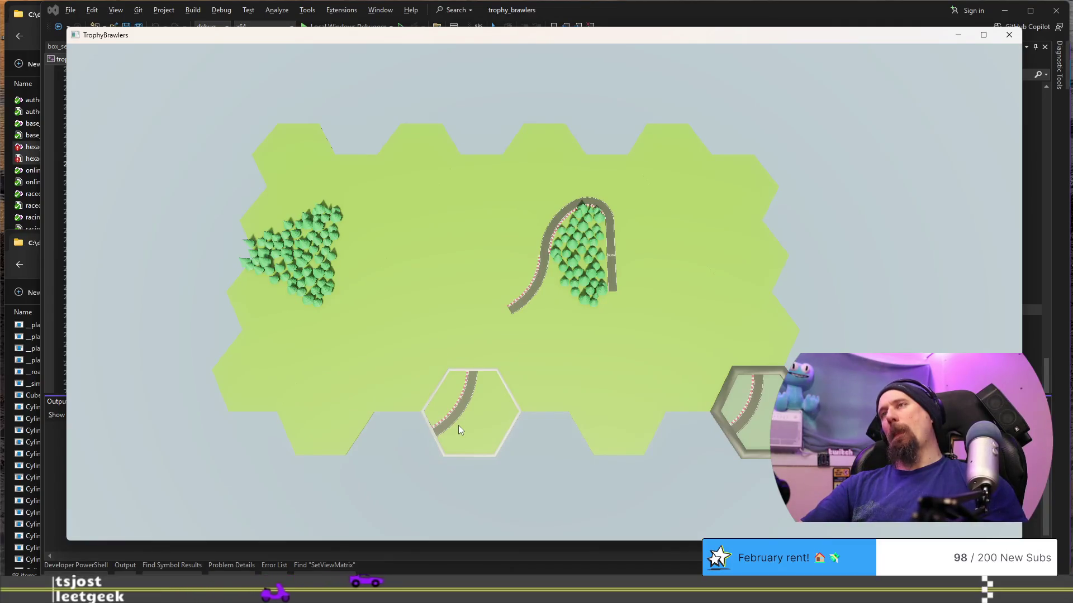
pyautogui.scroll(-1, 457, 397)
pyautogui.scroll(-1, 451, 370)
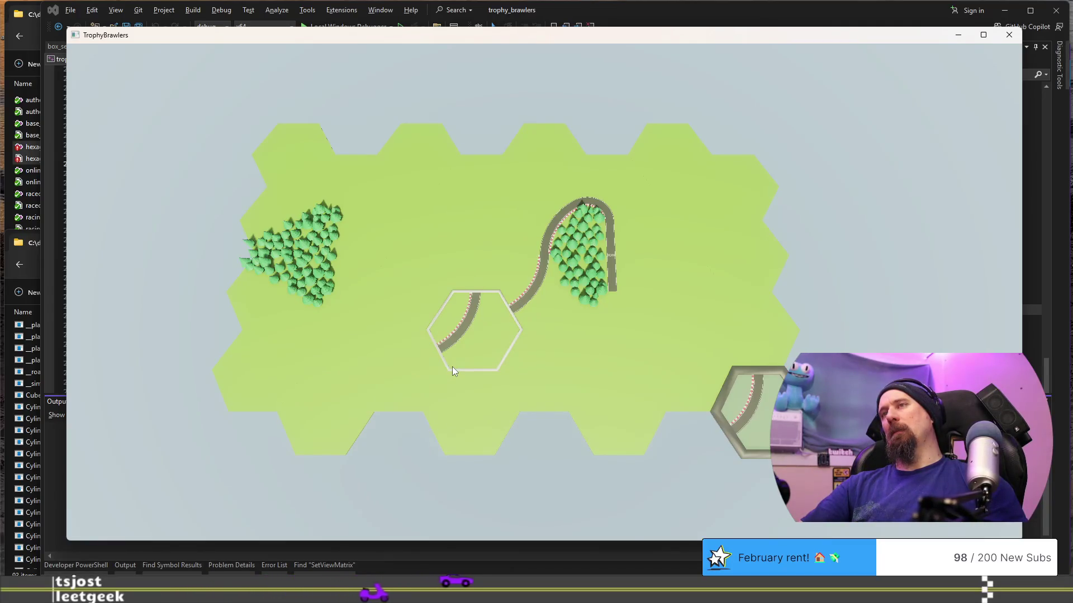
pyautogui.scroll(-1, 452, 366)
# Lay curved and straight road tiles climbing the left side and turning across the top of the map.
pyautogui.click(452, 366)
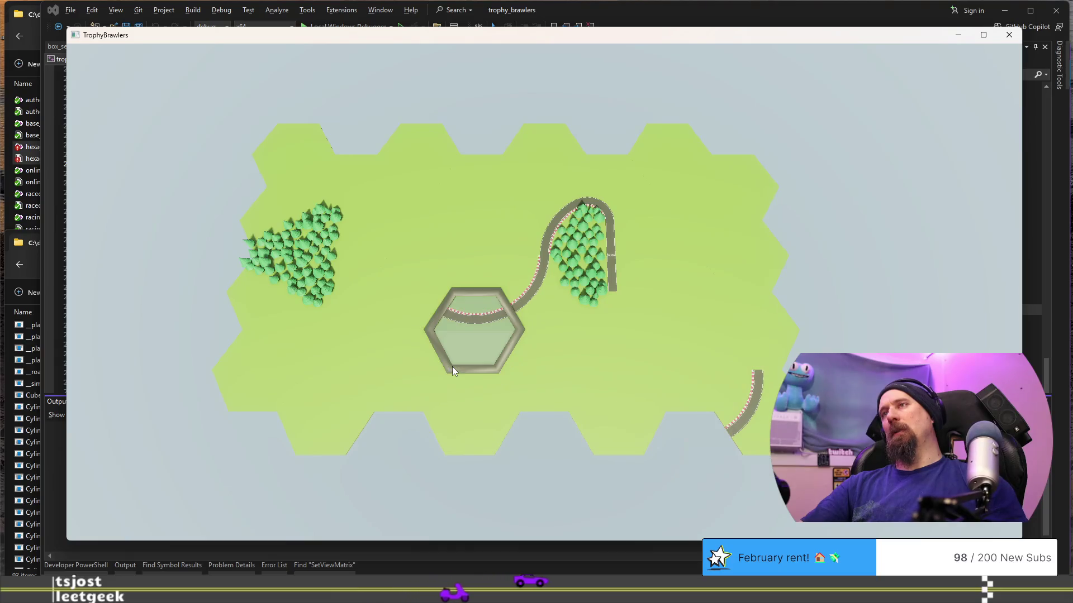
pyautogui.scroll(-1, 405, 322)
pyautogui.click(405, 322)
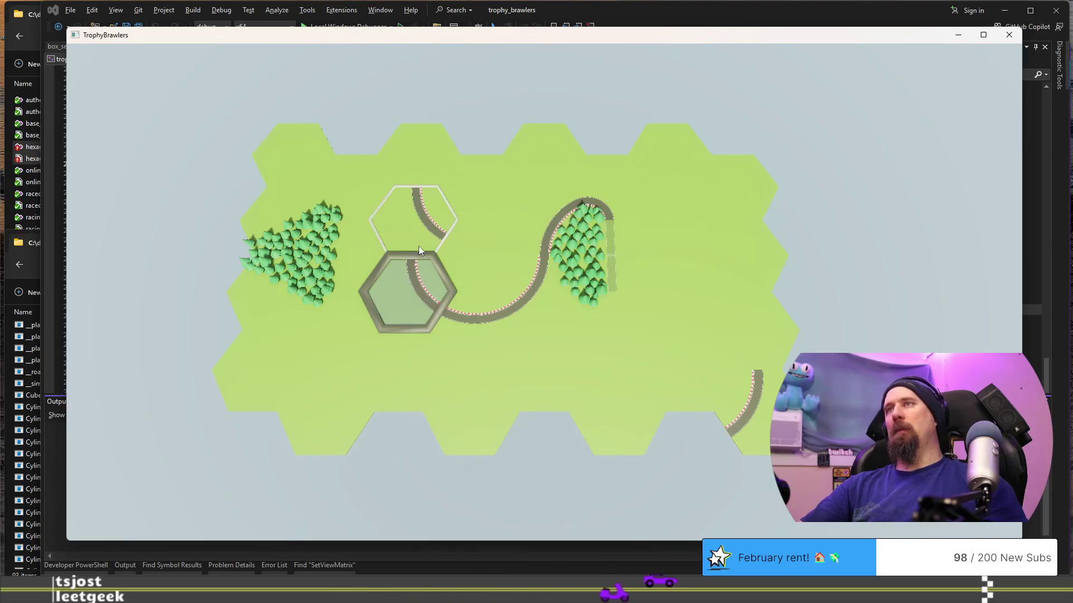
pyautogui.scroll(-1, 421, 239)
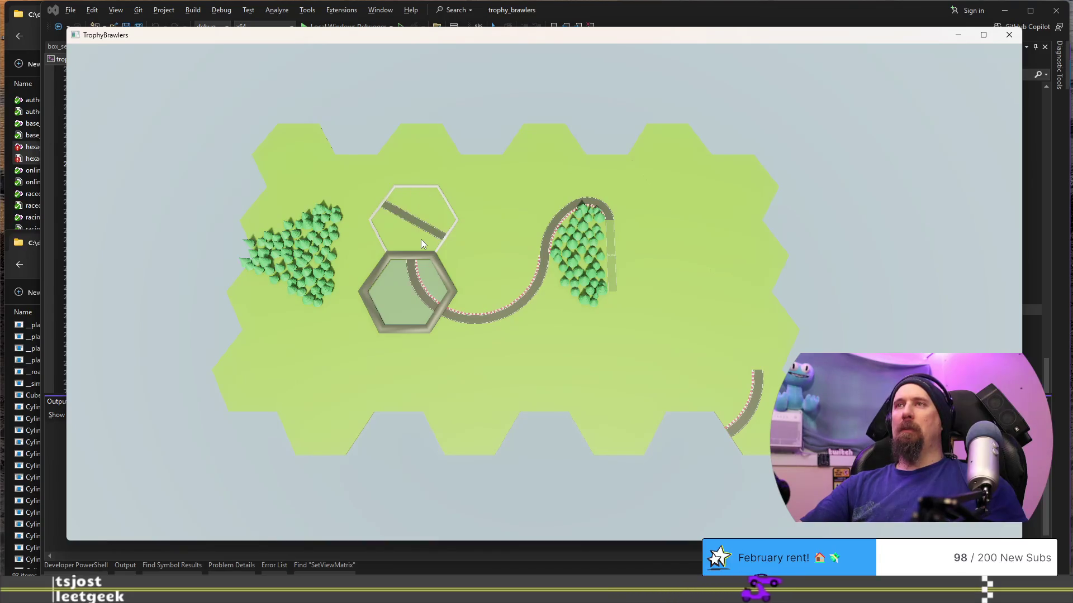
pyautogui.scroll(-1, 421, 239)
pyautogui.click(421, 235)
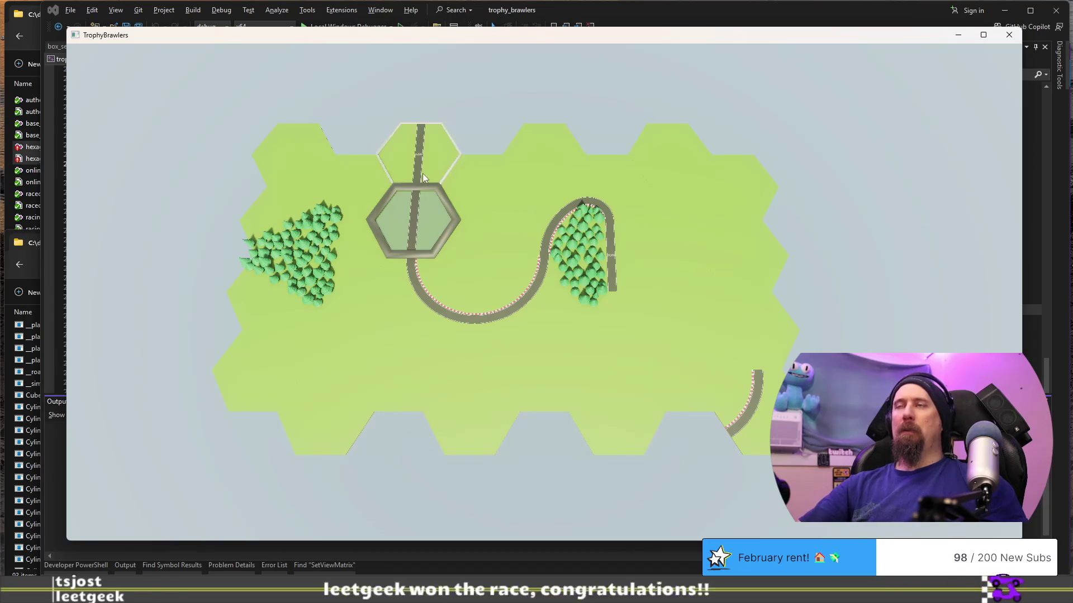
pyautogui.scroll(-1, 422, 174)
pyautogui.click(422, 174)
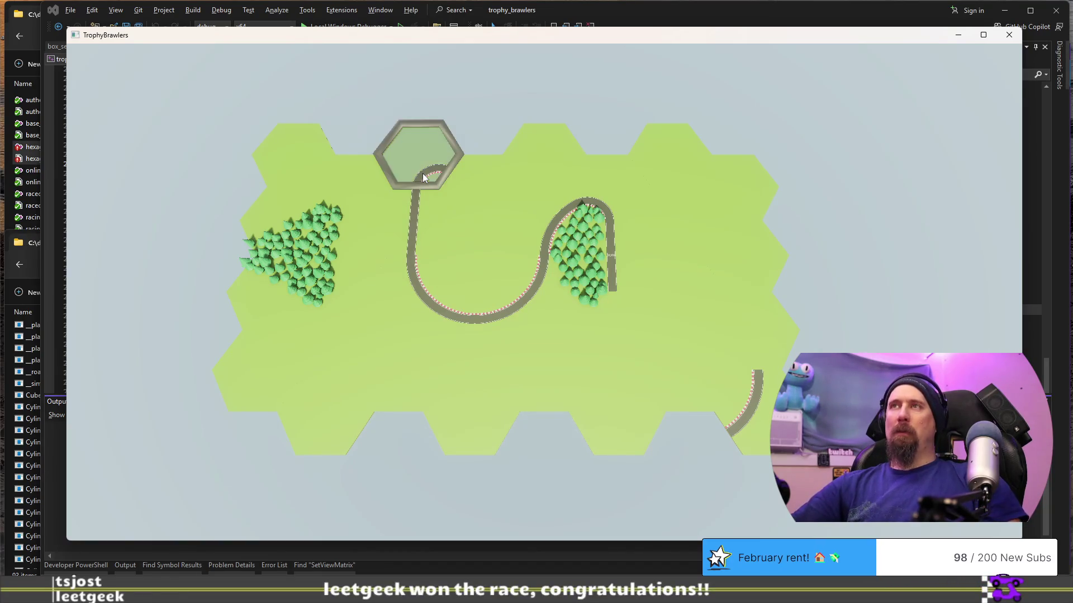
pyautogui.scroll(-1, 486, 186)
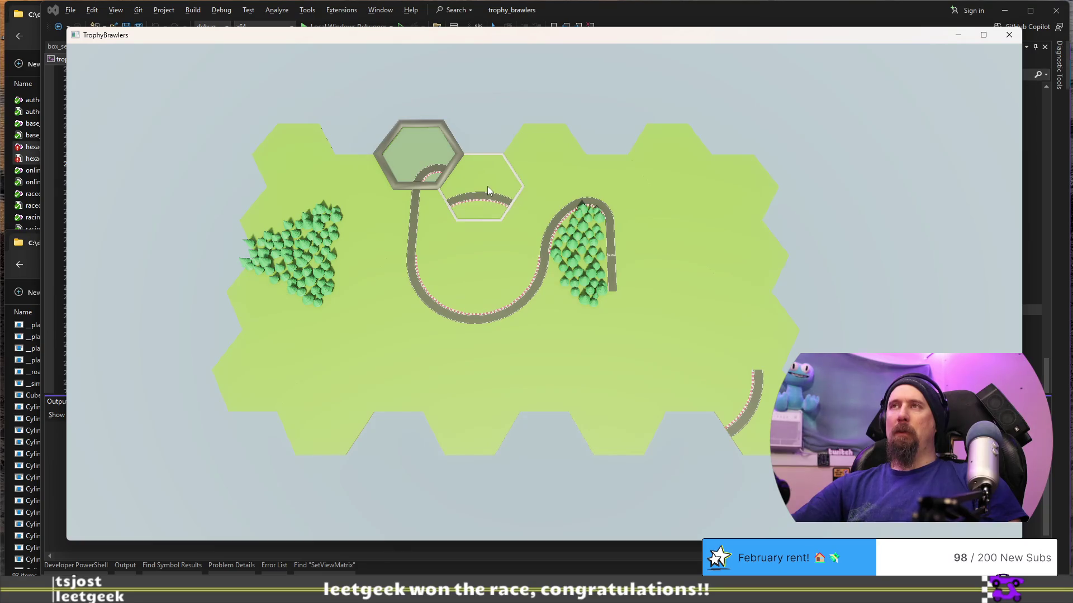
pyautogui.click(487, 186)
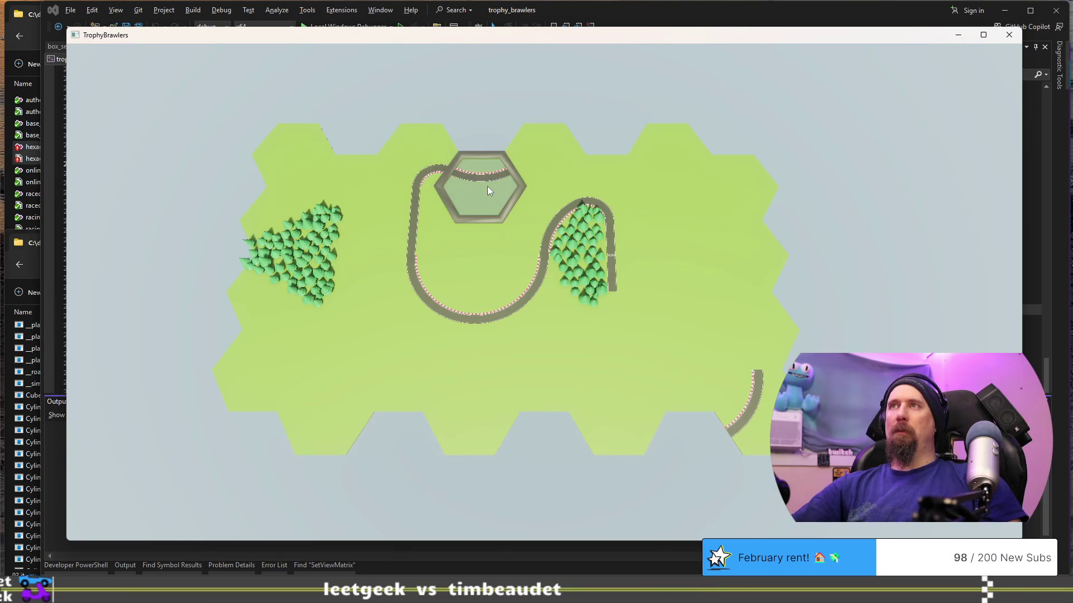
pyautogui.scroll(-1, 550, 173)
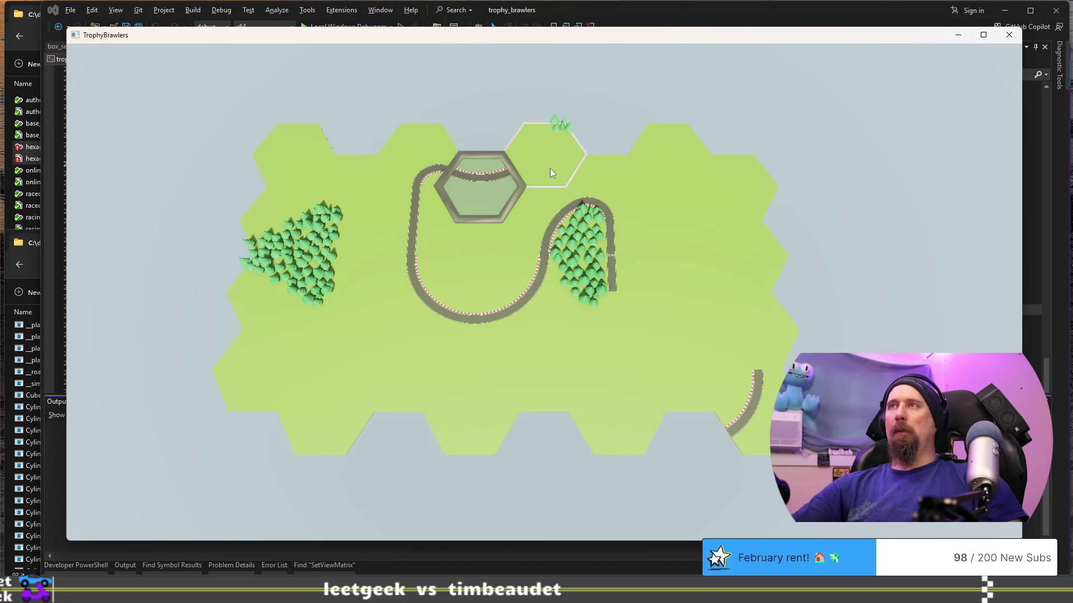
pyautogui.scroll(-1, 550, 173)
pyautogui.scroll(-1, 549, 173)
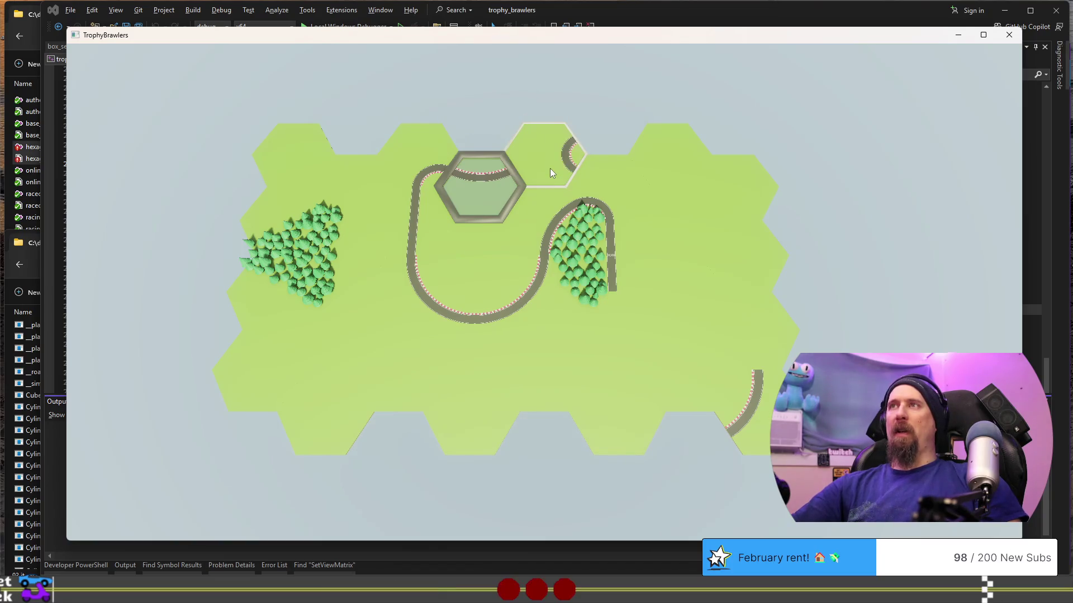
pyautogui.click(550, 168)
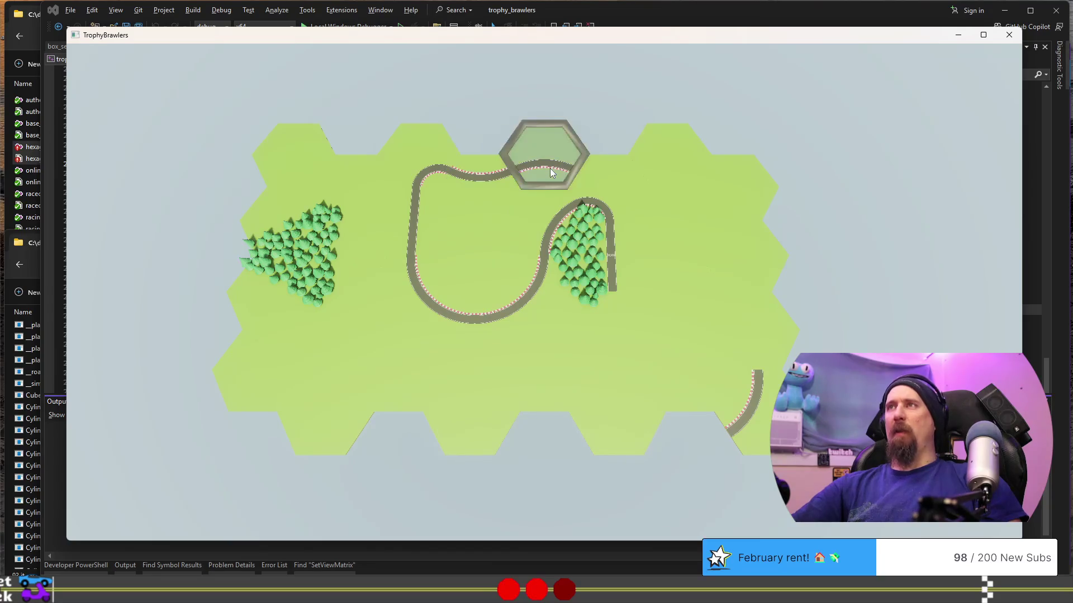
pyautogui.scroll(-1, 615, 180)
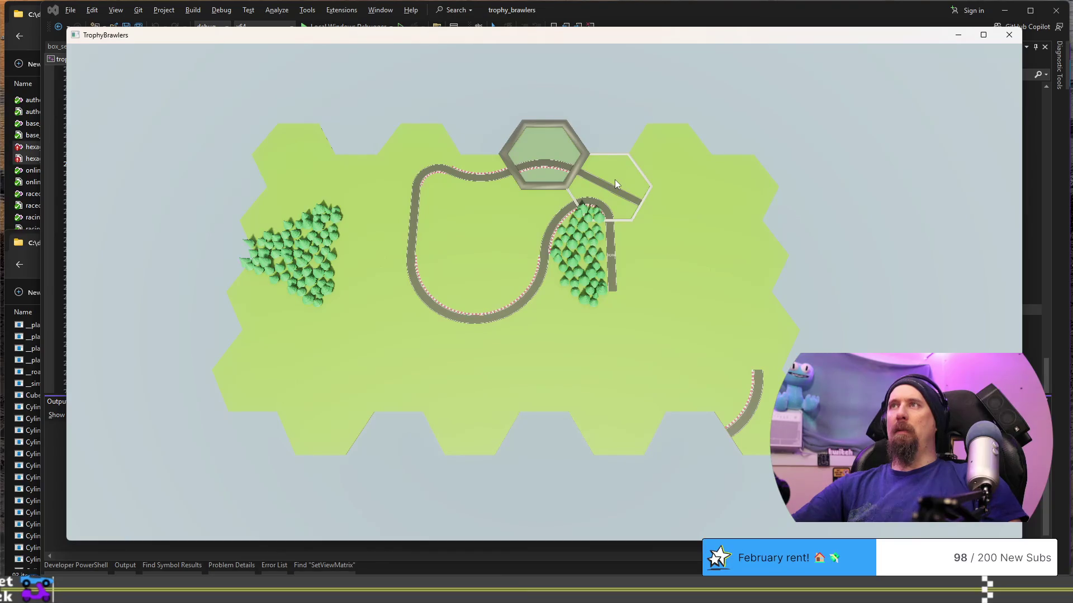
# Run straight road to the right, curve down the right side and back toward the lower left to form the loop.
pyautogui.click(615, 180)
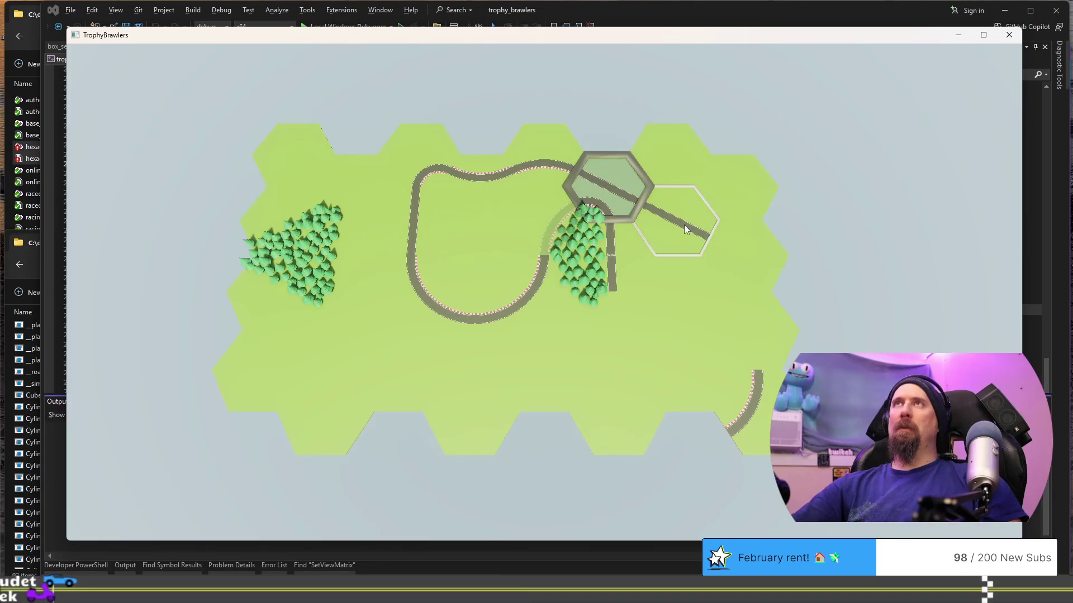
pyautogui.click(684, 225)
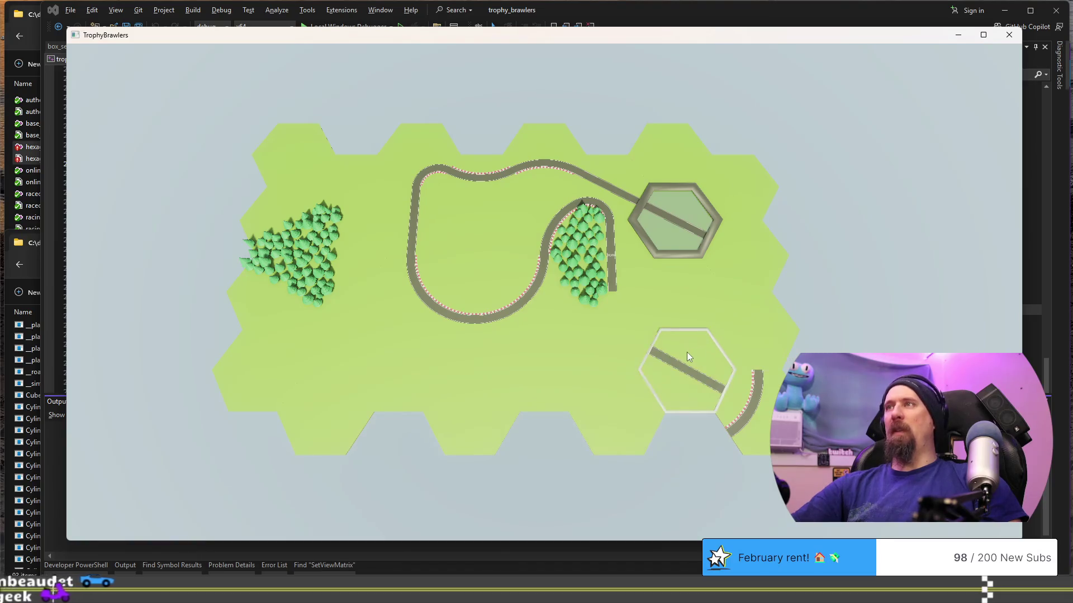
pyautogui.scroll(-1, 686, 352)
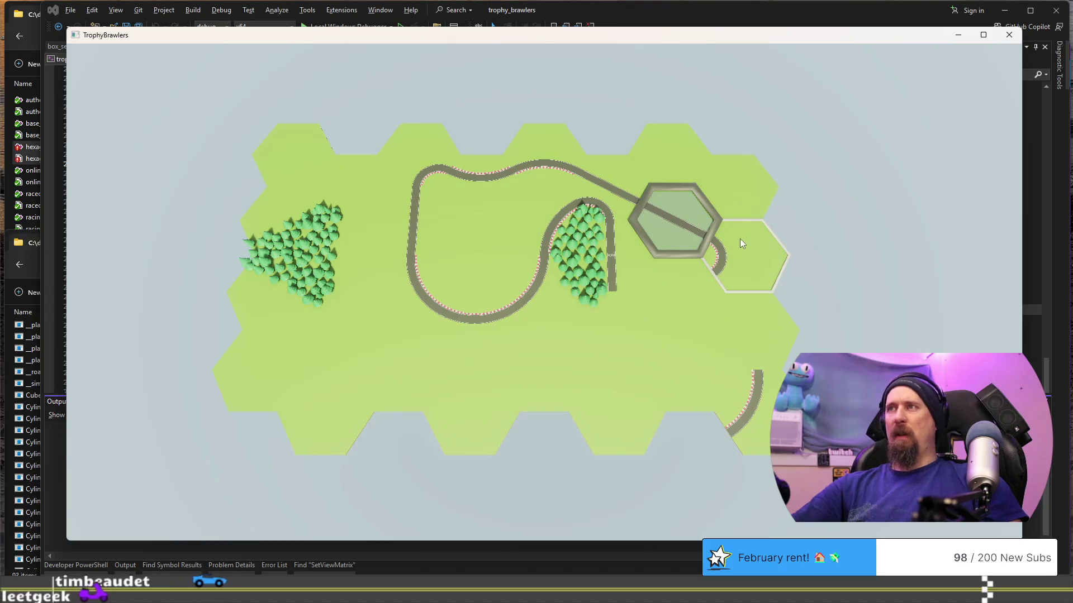
pyautogui.scroll(-2, 740, 243)
pyautogui.scroll(-1, 740, 239)
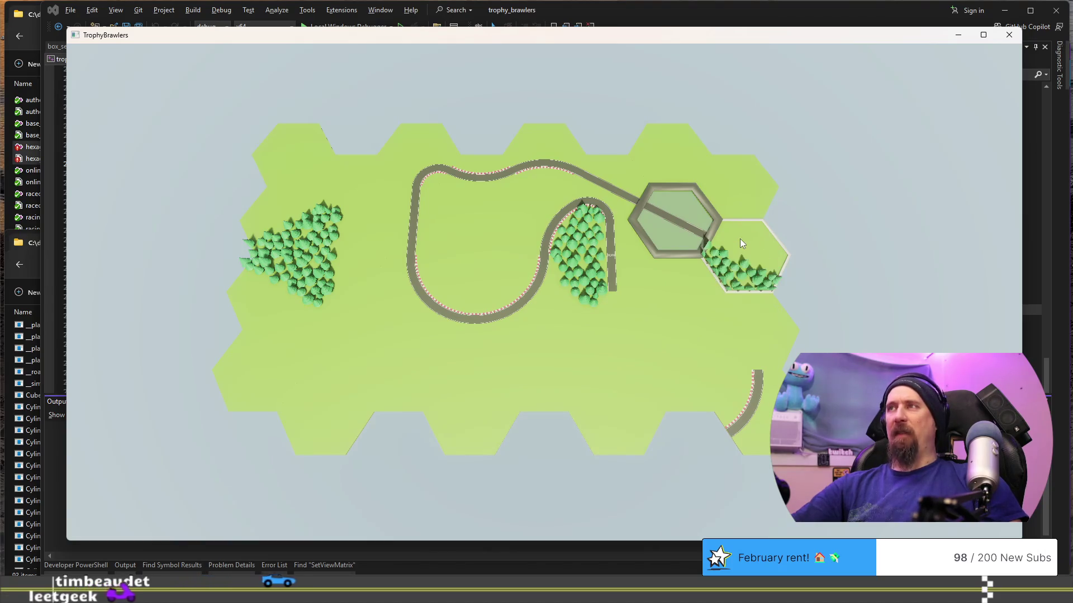
pyautogui.scroll(-1, 740, 239)
pyautogui.scroll(-1, 741, 240)
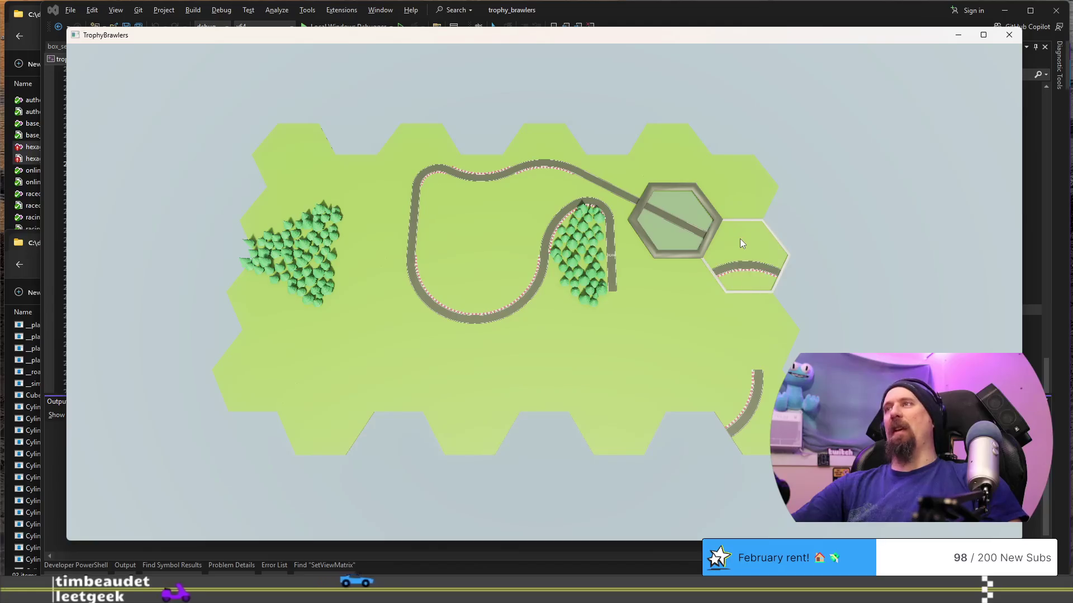
pyautogui.click(740, 240)
pyautogui.click(749, 326)
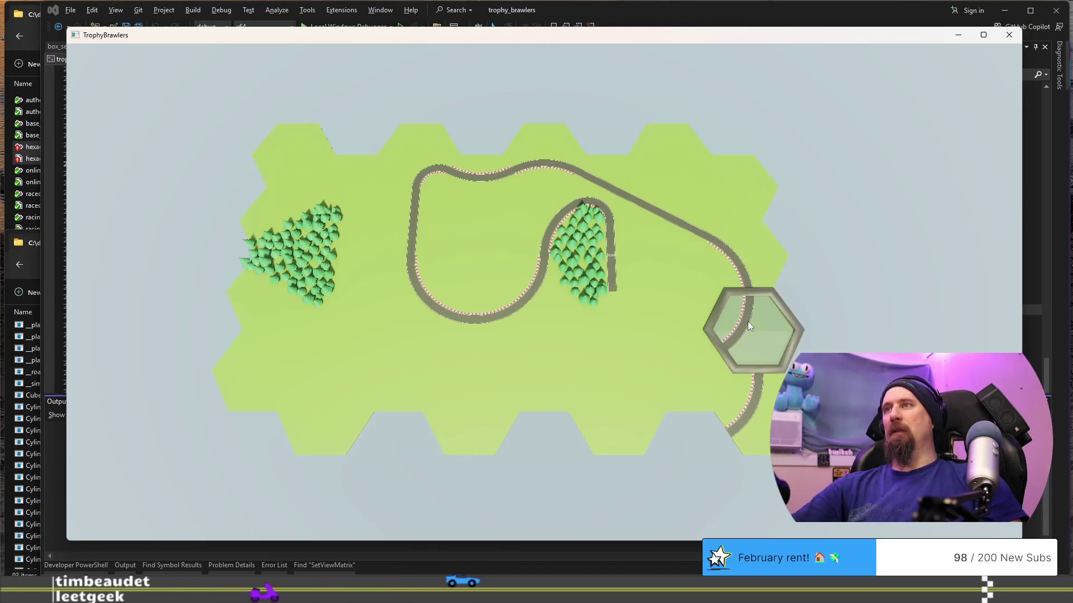
pyautogui.click(659, 356)
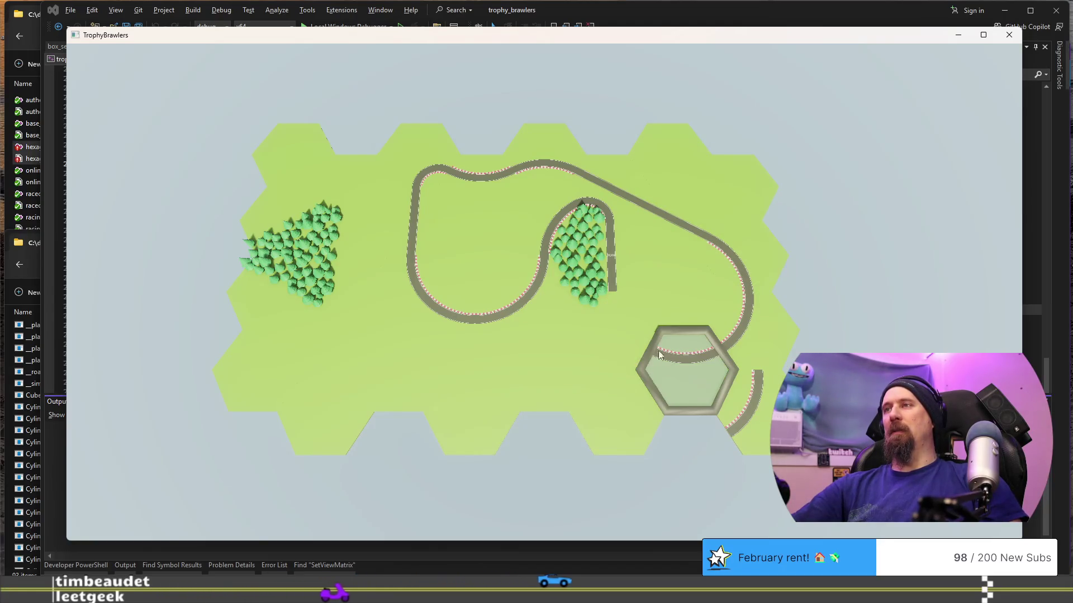
pyautogui.click(618, 349)
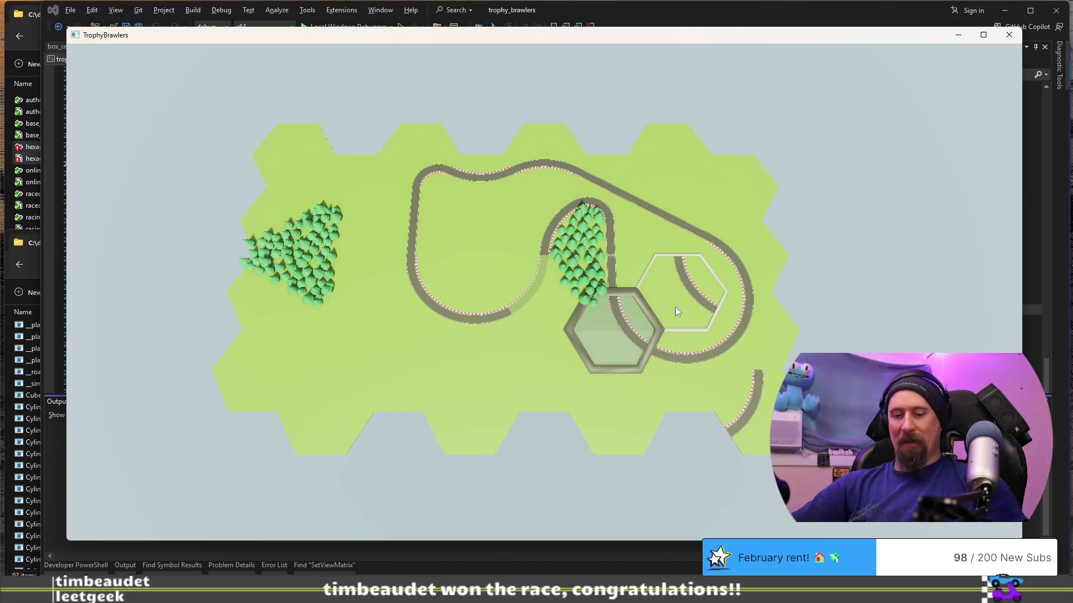
pyautogui.scroll(-1, 675, 307)
pyautogui.scroll(-1, 674, 311)
pyautogui.scroll(-1, 678, 301)
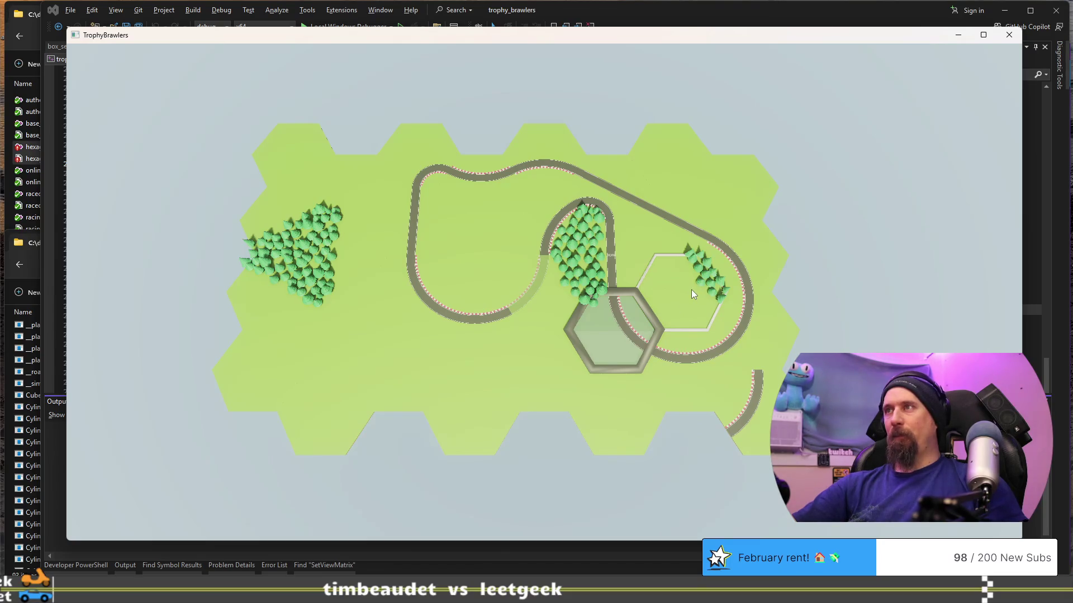
pyautogui.scroll(-1, 692, 290)
pyautogui.scroll(-1, 692, 292)
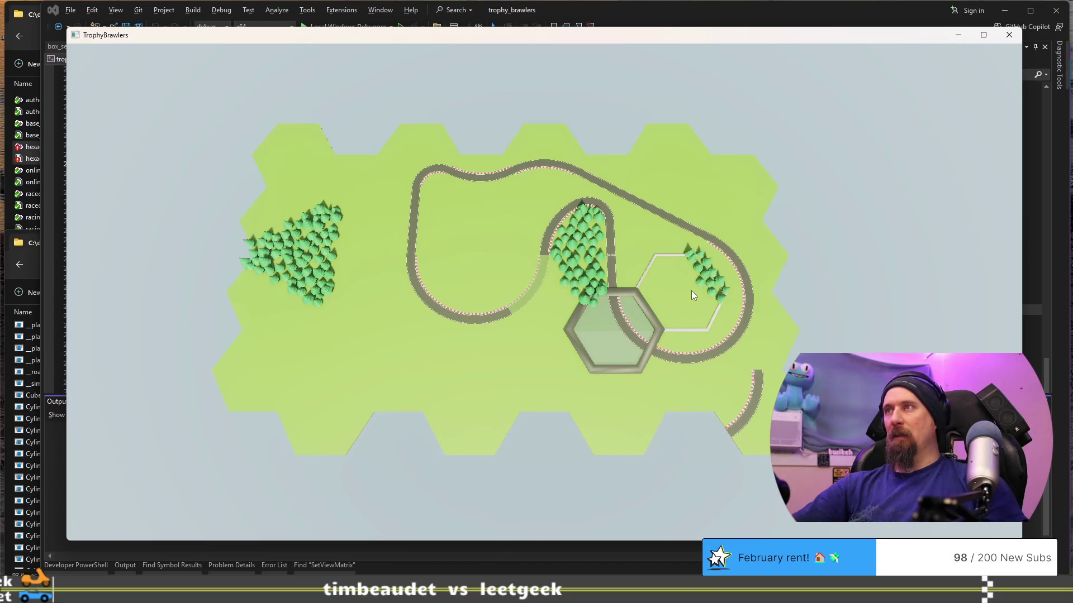
pyautogui.scroll(-1, 691, 292)
pyautogui.scroll(-1, 691, 293)
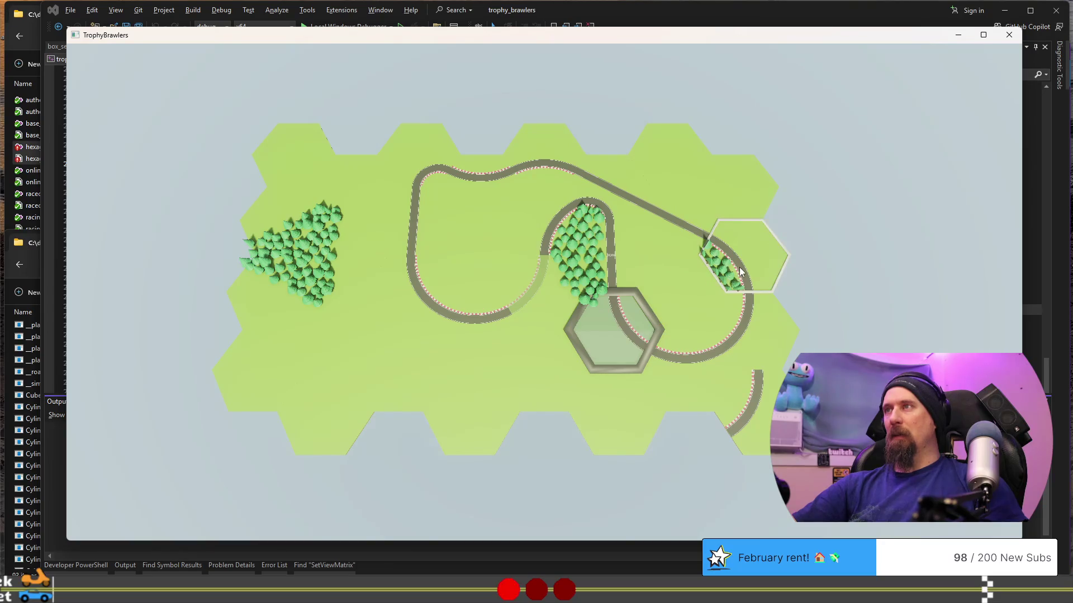
# Place forest tiles around and inside the right-hand track loop.
pyautogui.click(740, 268)
pyautogui.click(747, 318)
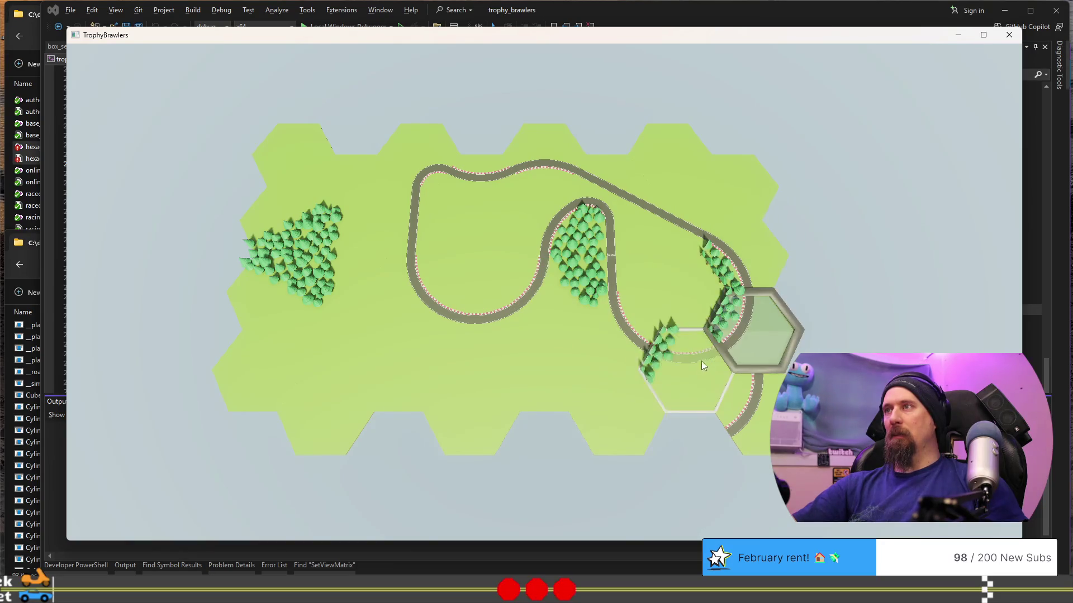
pyautogui.click(688, 371)
pyautogui.click(610, 350)
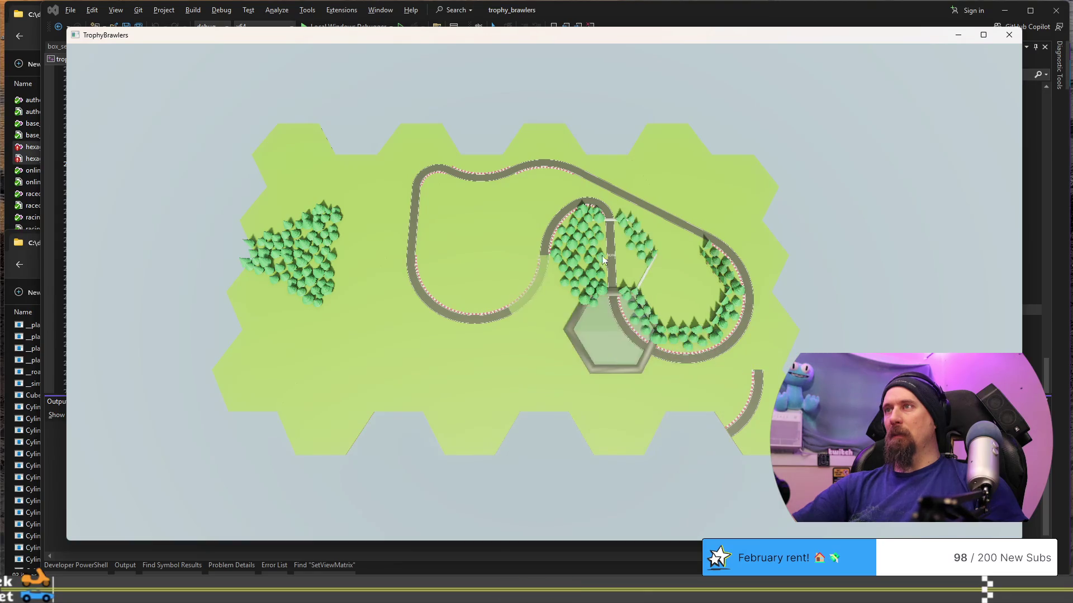
pyautogui.click(605, 249)
pyautogui.click(651, 211)
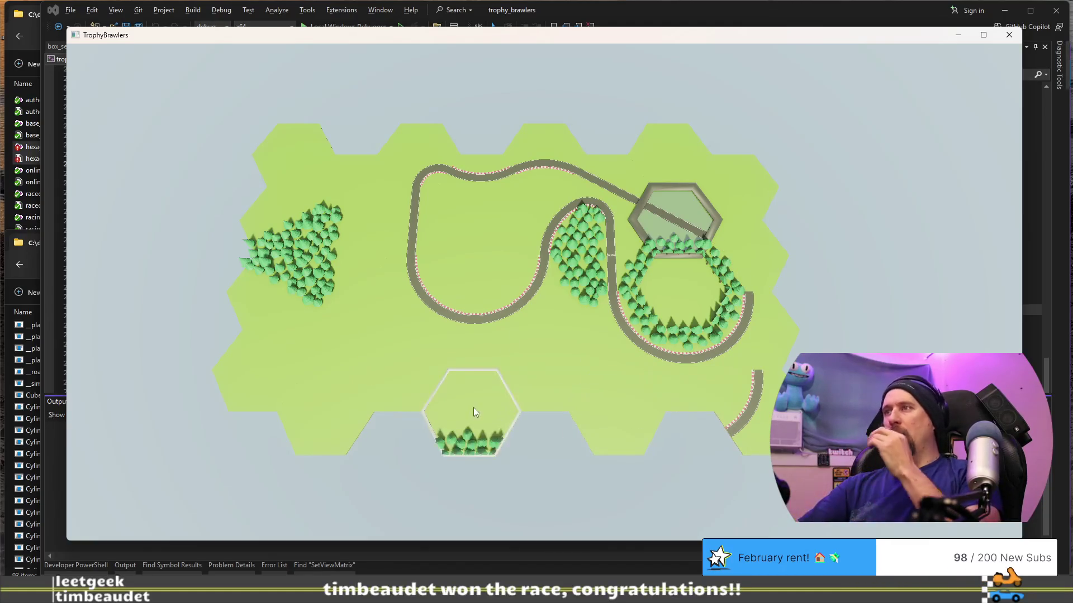
# Add a straight track tile at lower middle, a tile on the loop's right side, and forest tiles at lower left and top left.
pyautogui.click(762, 417)
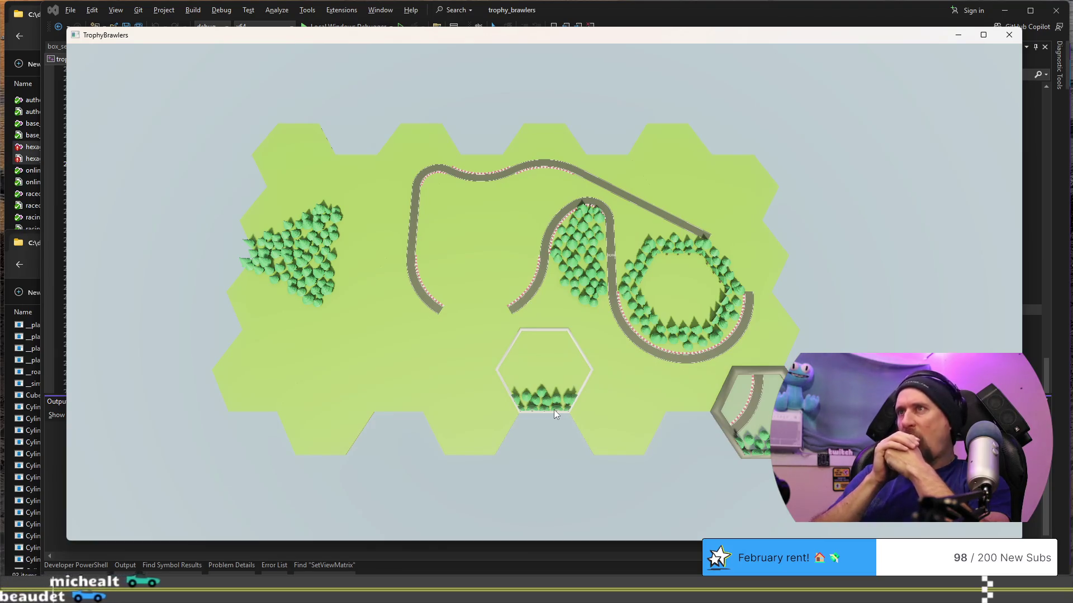
pyautogui.scroll(-1, 554, 410)
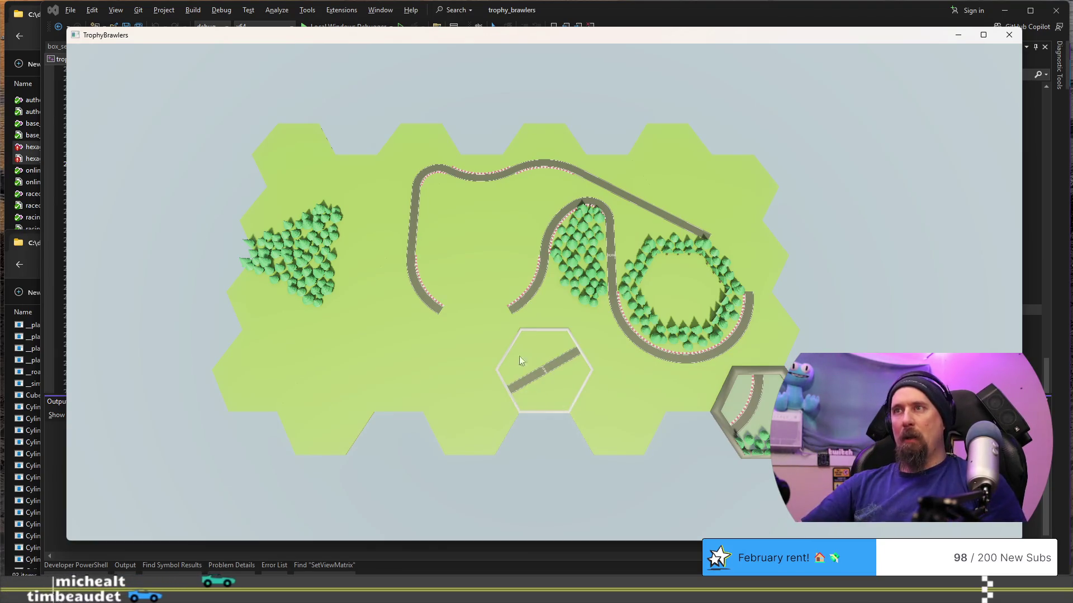
pyautogui.click(483, 355)
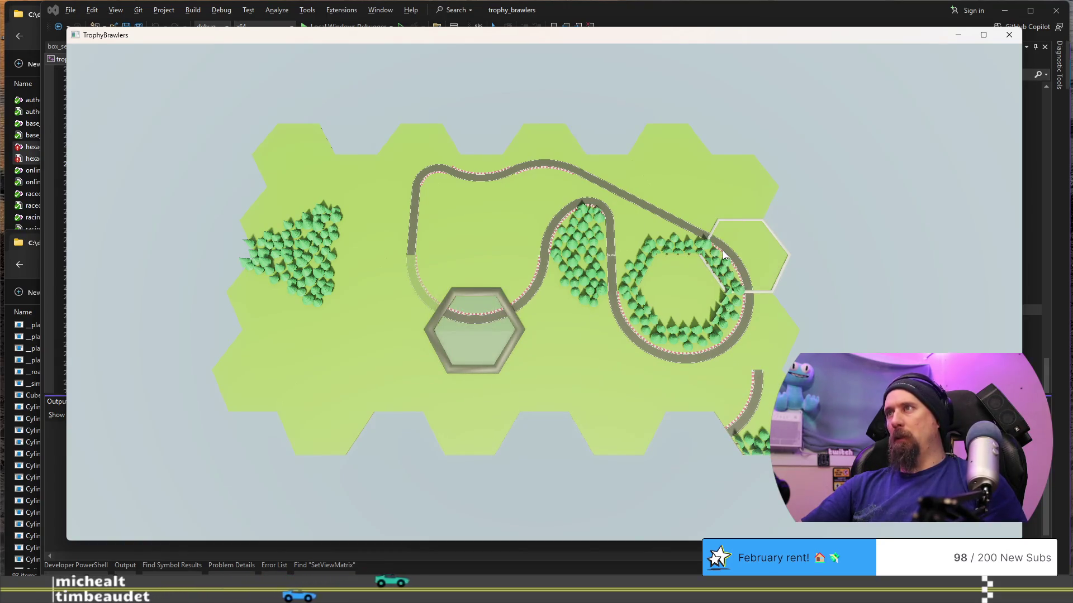
pyautogui.click(723, 251)
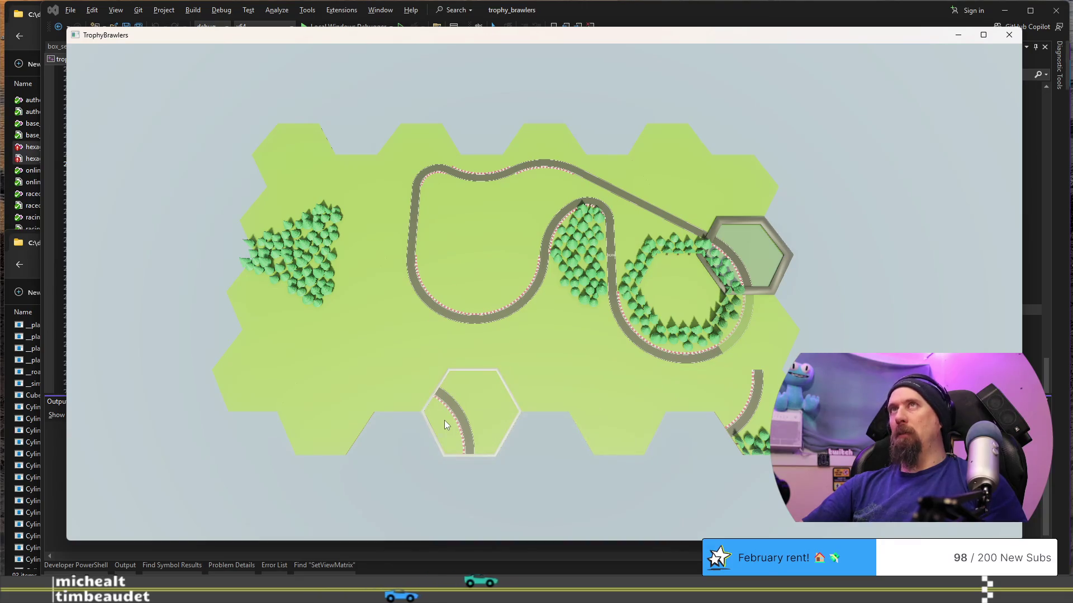
pyautogui.scroll(-1, 338, 418)
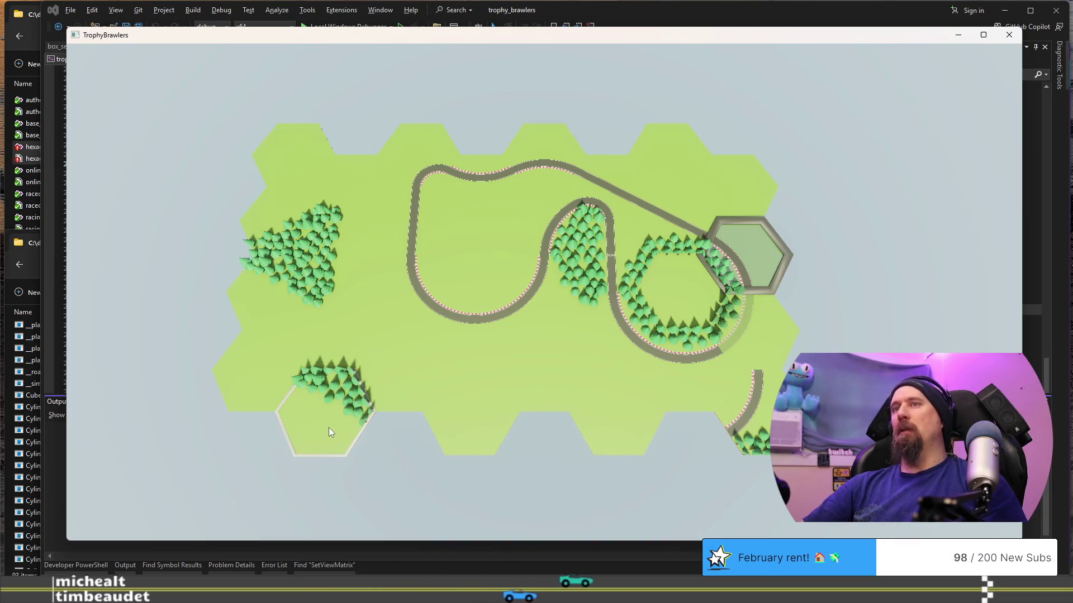
pyautogui.click(330, 428)
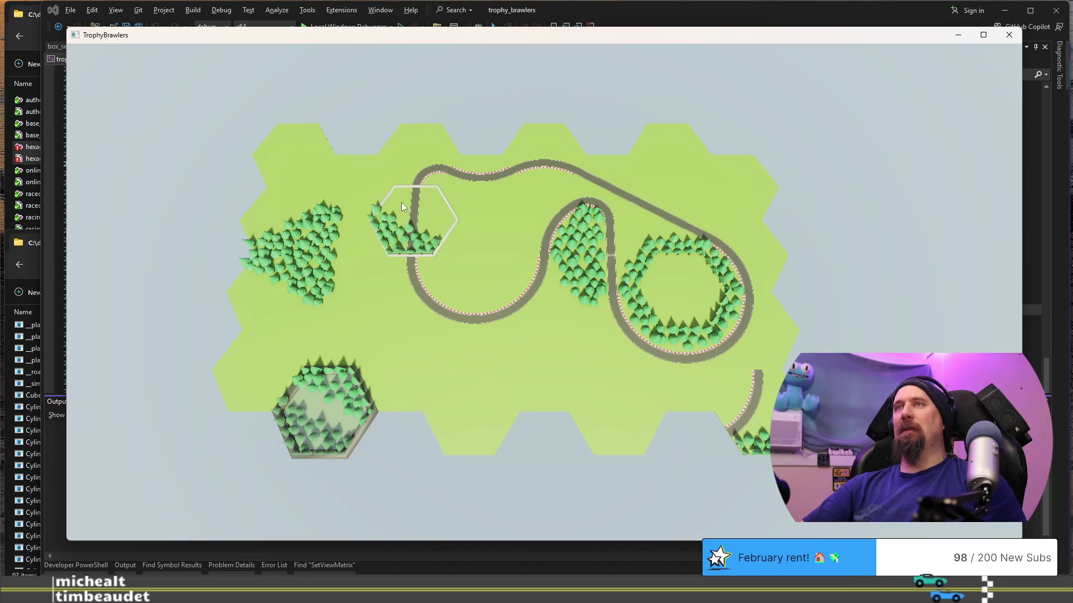
pyautogui.click(401, 202)
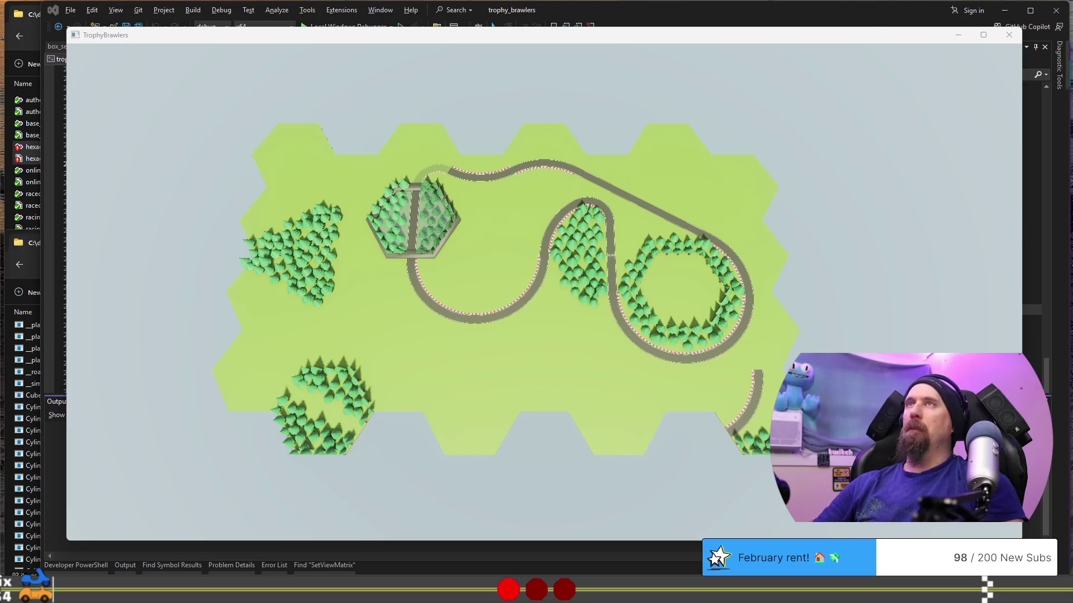
# Quit the game with Escape and switch back to the Blender tile scene.
pyautogui.click(673, 37)
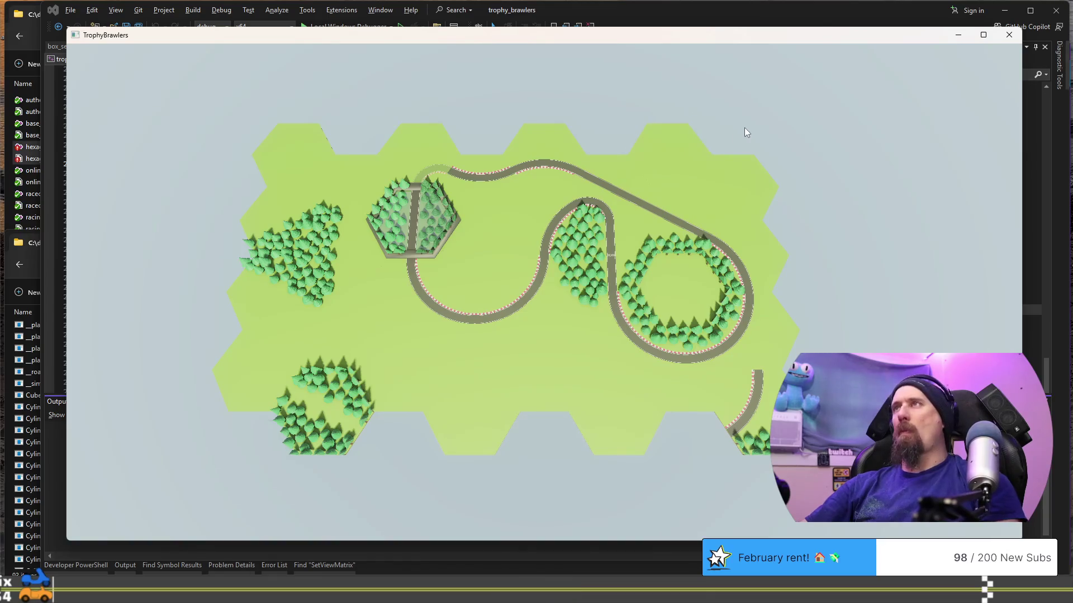
pyautogui.press('Escape')
pyautogui.press('Escape')
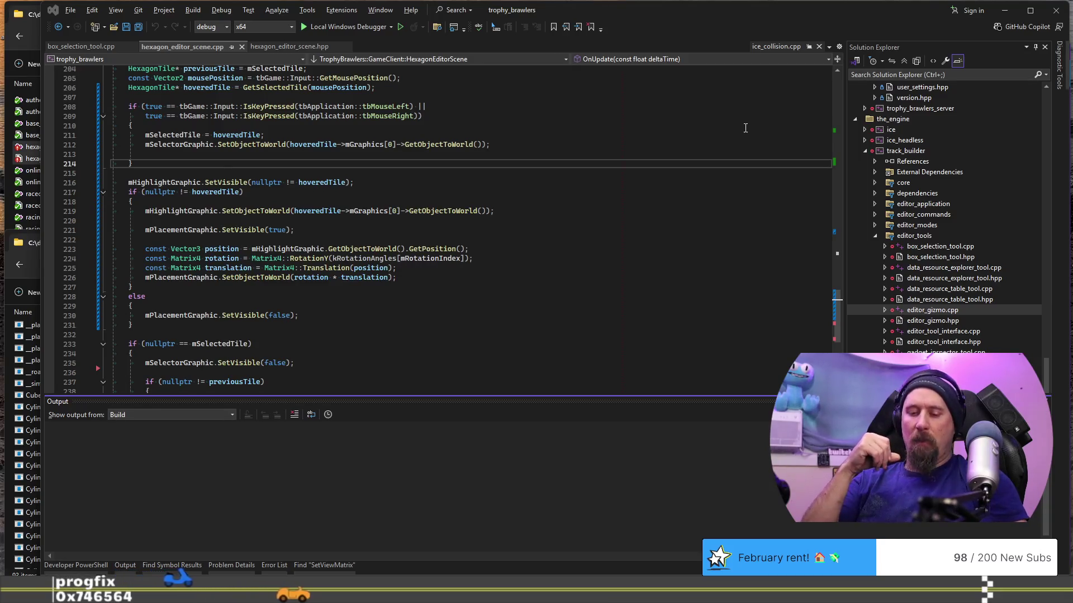
pyautogui.hotkey('alt', 'Tab')
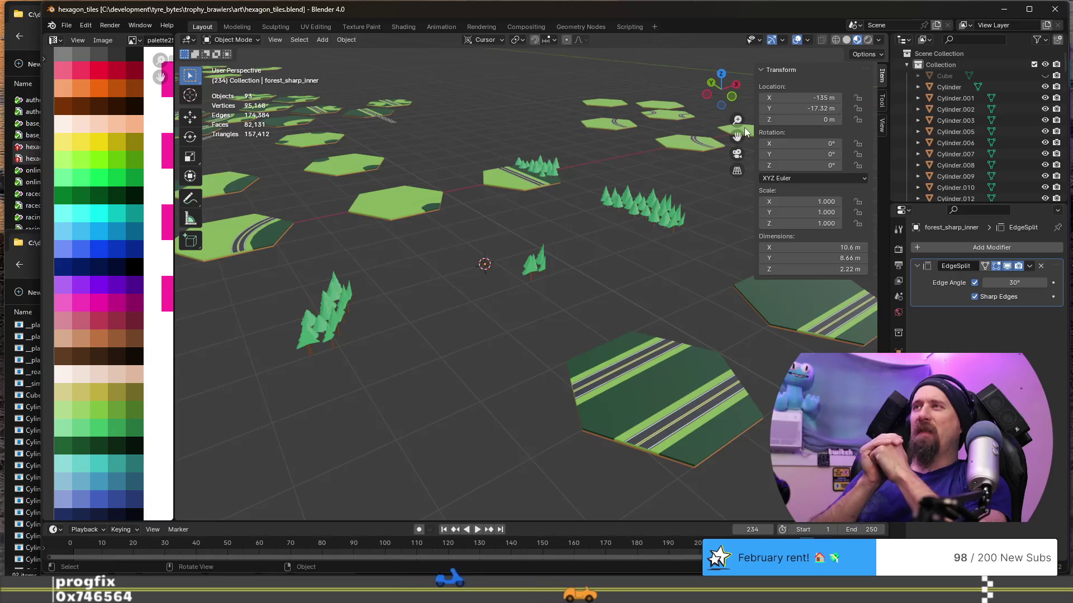
pyautogui.scroll(-4, 589, 267)
# Orbit to view the spread of hexagon tiles at an angle, then switch to the 2025 devlog notes.
pyautogui.moveTo(589, 266)
pyautogui.mouseDown(button='middle')
pyautogui.moveTo(586, 290)
pyautogui.moveTo(524, 338)
pyautogui.moveTo(582, 342)
pyautogui.moveTo(660, 369)
pyautogui.moveTo(616, 382)
pyautogui.mouseUp(button='middle')
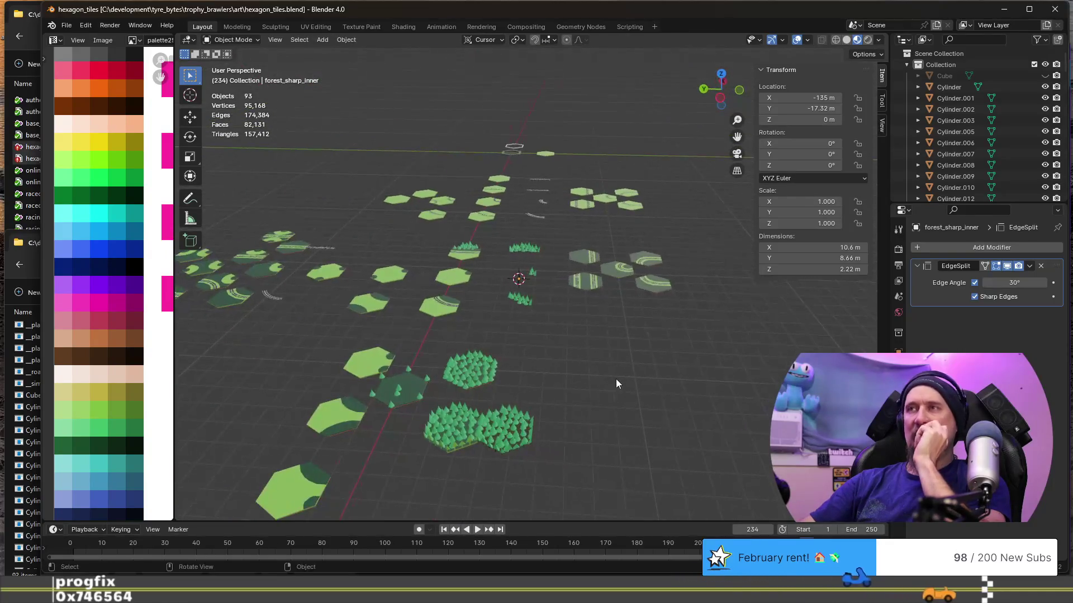
pyautogui.hotkey('alt', 'Tab')
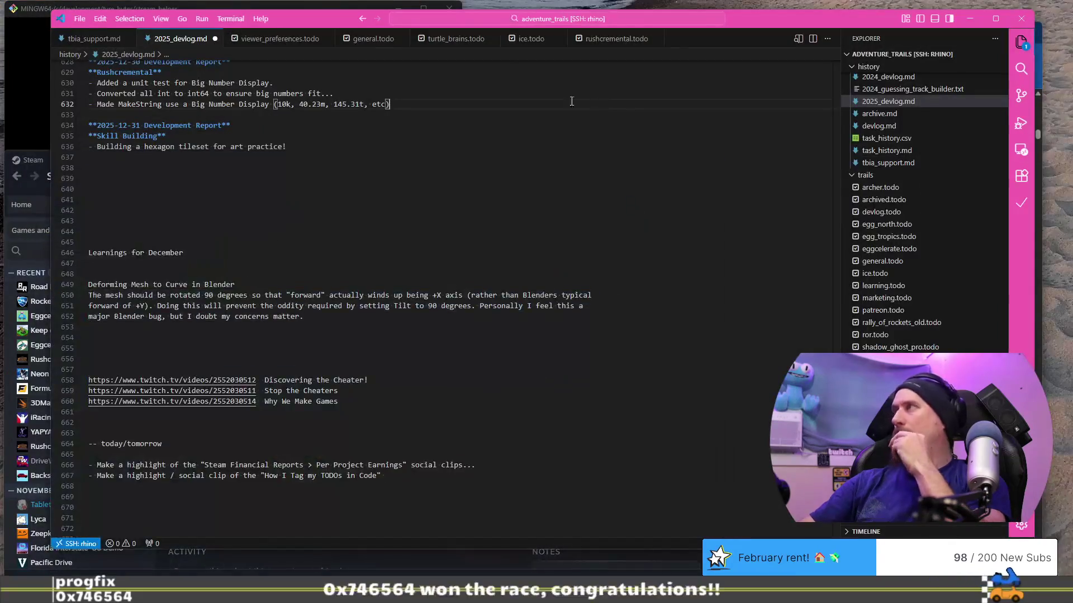
# Leave the devlog entry in VS Code and switch back to the Blender hex-tile scene.
pyautogui.click(326, 158)
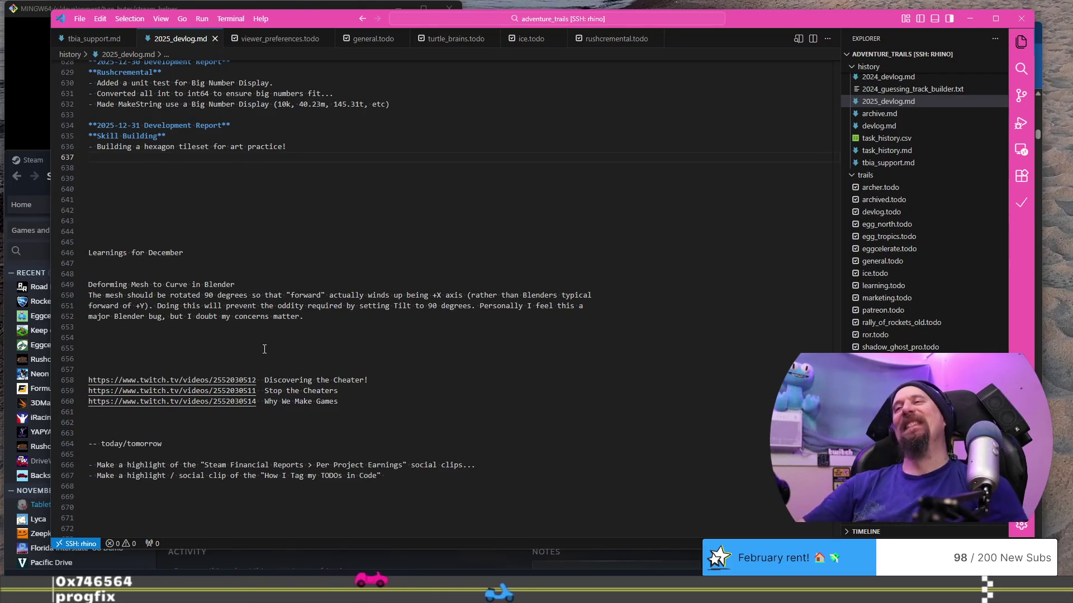
pyautogui.hotkey('alt', 'Tab')
pyautogui.moveTo(535, 304)
pyautogui.mouseDown(button='middle')
pyautogui.moveTo(457, 304)
pyautogui.moveTo(461, 351)
pyautogui.mouseUp(button='middle')
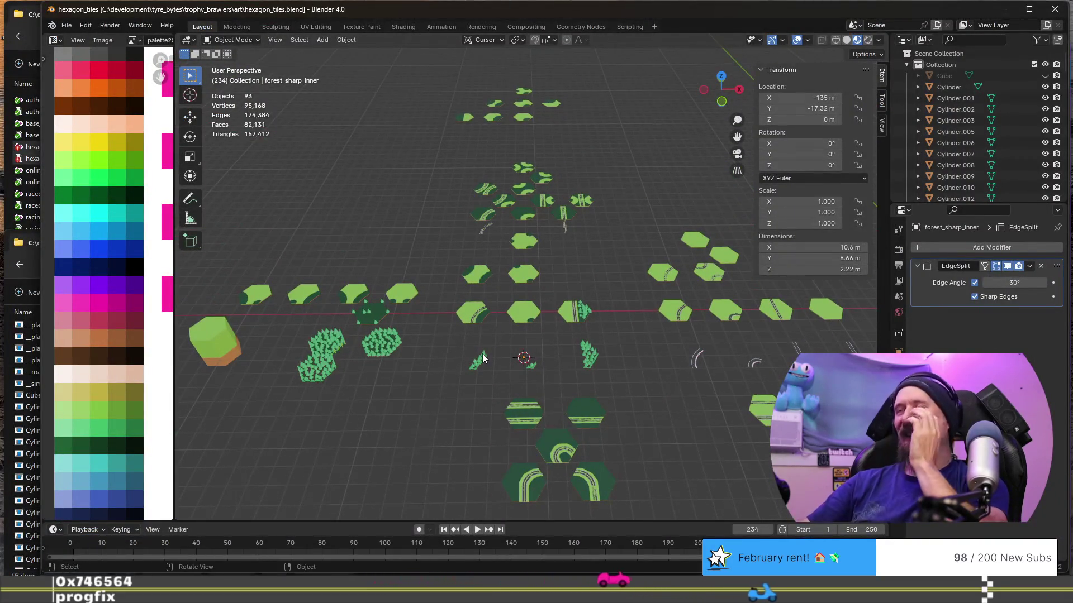
pyautogui.scroll(1, 481, 356)
pyautogui.scroll(1, 482, 356)
pyautogui.scroll(1, 494, 370)
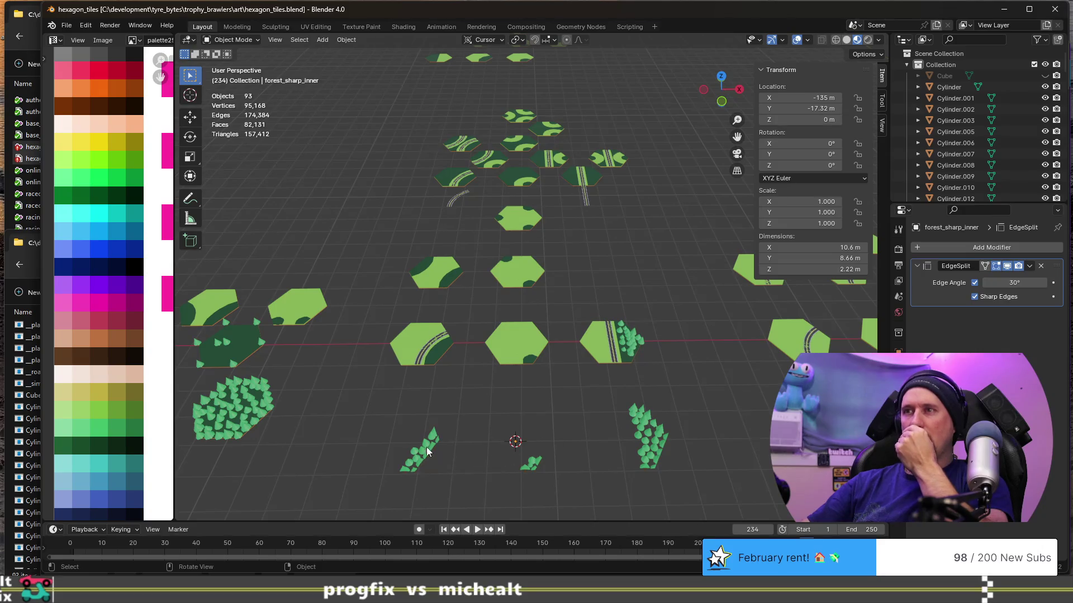
pyautogui.scroll(2, 423, 462)
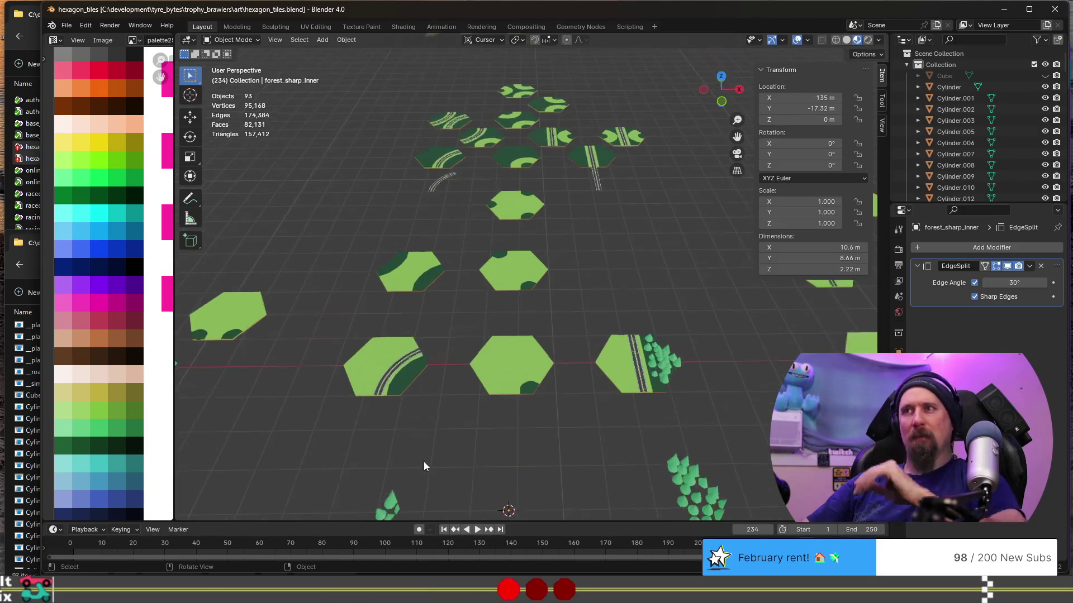
pyautogui.keyDown('shift'); pyautogui.moveTo(433, 467); pyautogui.dragTo(587, 305, button='middle'); pyautogui.keyUp('shift')
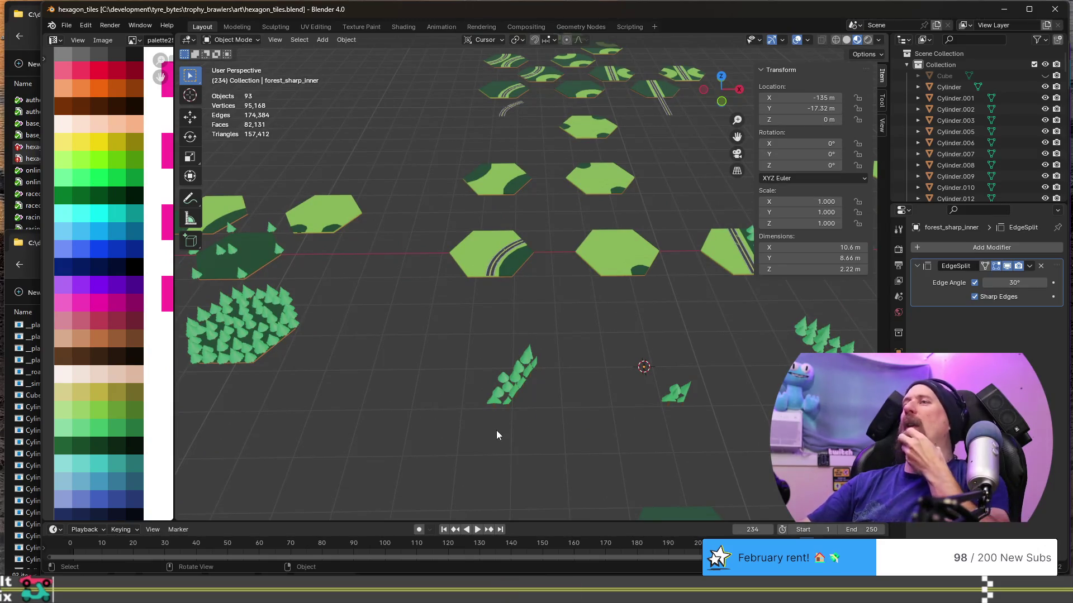
pyautogui.scroll(-2, 539, 348)
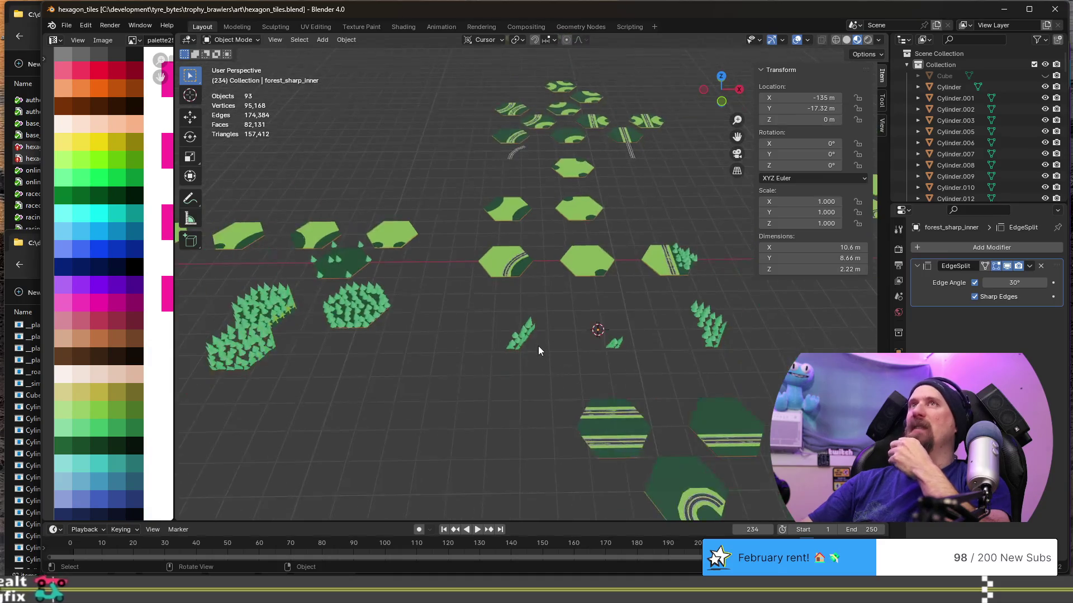
pyautogui.scroll(-3, 539, 350)
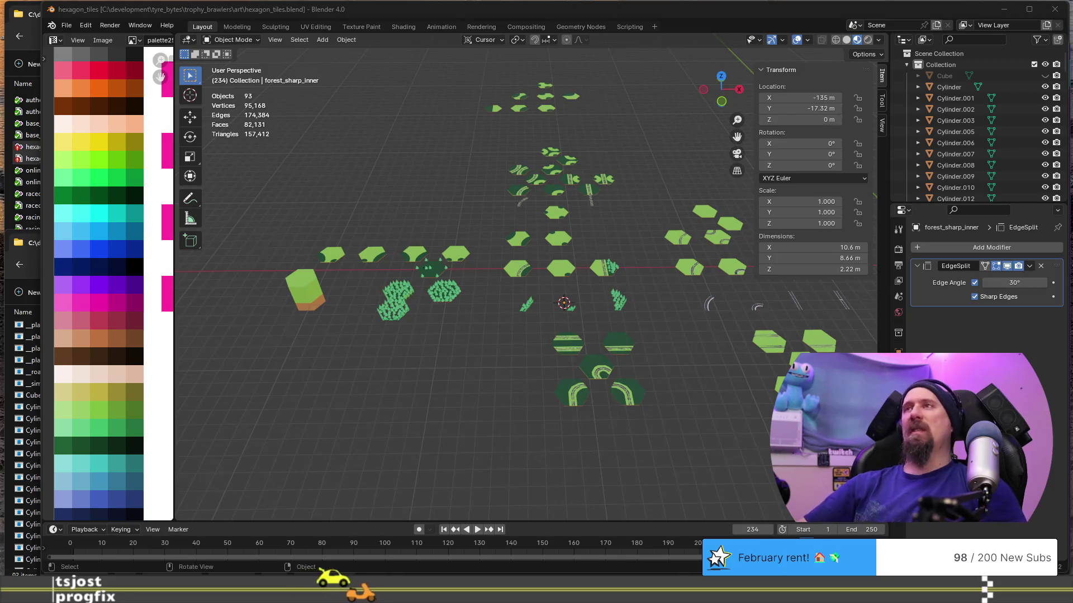
pyautogui.scroll(3, 541, 219)
pyautogui.scroll(3, 541, 218)
pyautogui.moveTo(568, 251)
pyautogui.keyDown('shift'); pyautogui.mouseDown(button='middle')
pyautogui.moveTo(375, 146)
pyautogui.moveTo(385, 173)
pyautogui.mouseUp(button='middle'); pyautogui.keyUp('shift')
pyautogui.scroll(-2, 385, 172)
pyautogui.keyDown('shift'); pyautogui.moveTo(526, 208); pyautogui.dragTo(452, 286, button='middle'); pyautogui.keyUp('shift')
pyautogui.scroll(-2, 451, 286)
pyautogui.scroll(2, 446, 239)
pyautogui.scroll(1, 446, 239)
pyautogui.scroll(1, 447, 239)
pyautogui.scroll(-1, 447, 243)
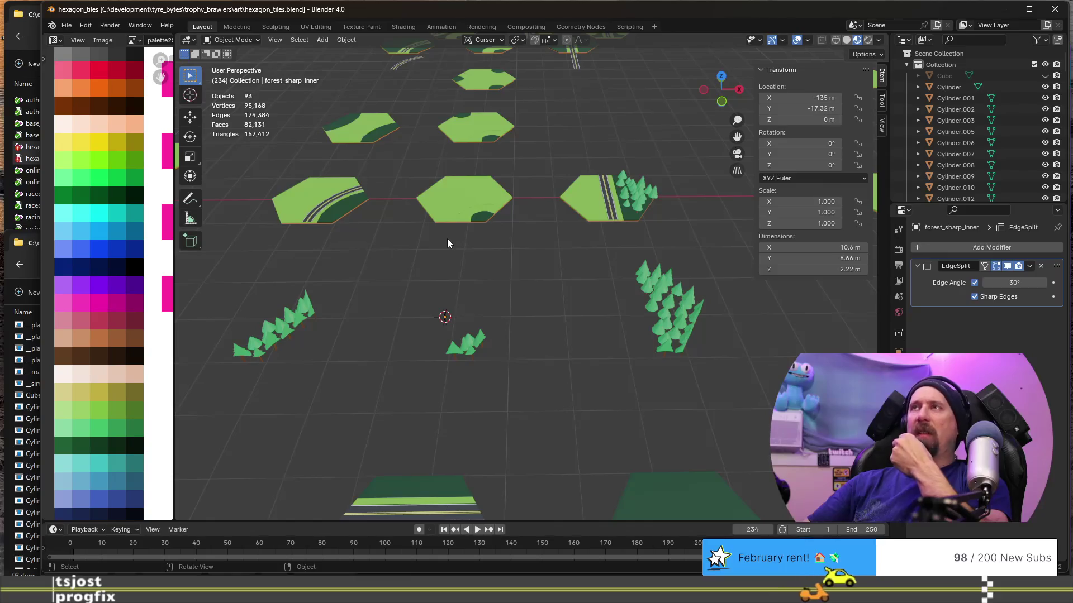
pyautogui.moveTo(446, 242); pyautogui.dragTo(546, 180, button='middle')
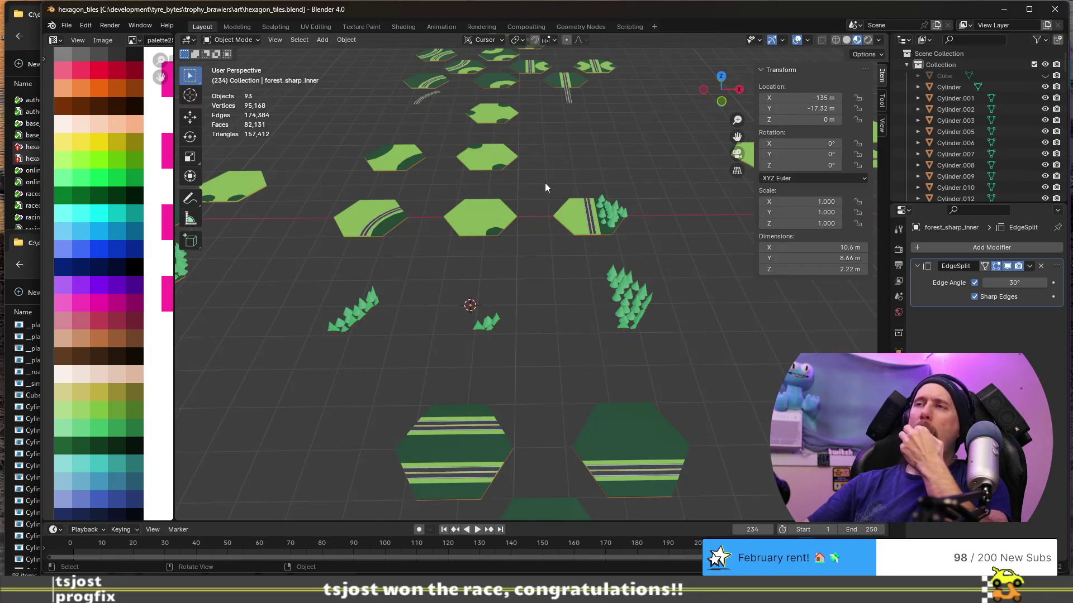
pyautogui.scroll(-3, 545, 182)
pyautogui.scroll(-2, 545, 183)
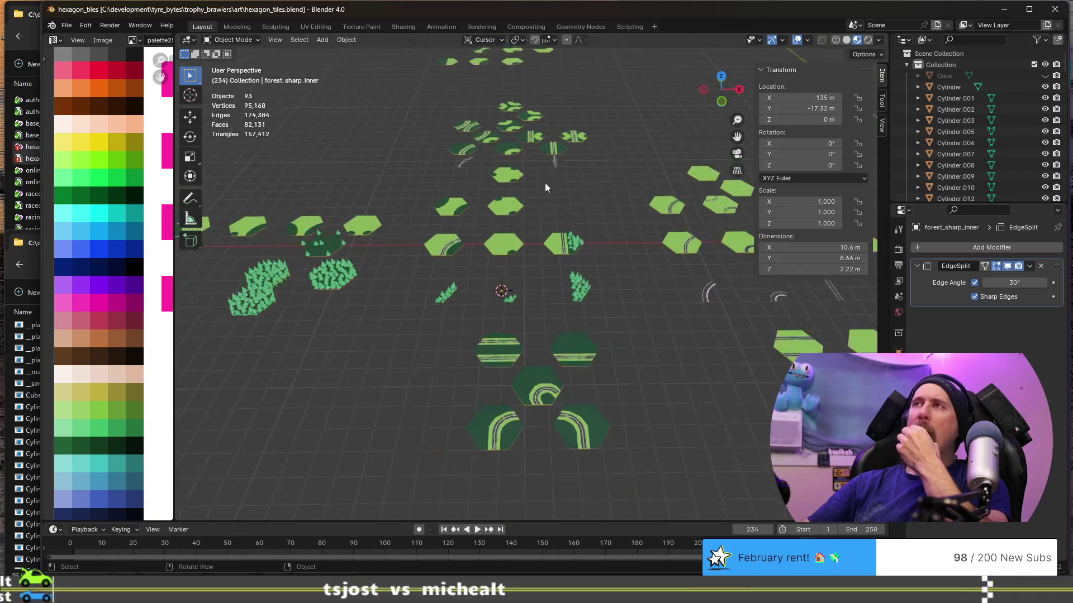
pyautogui.moveTo(438, 170); pyautogui.dragTo(497, 187, button='middle')
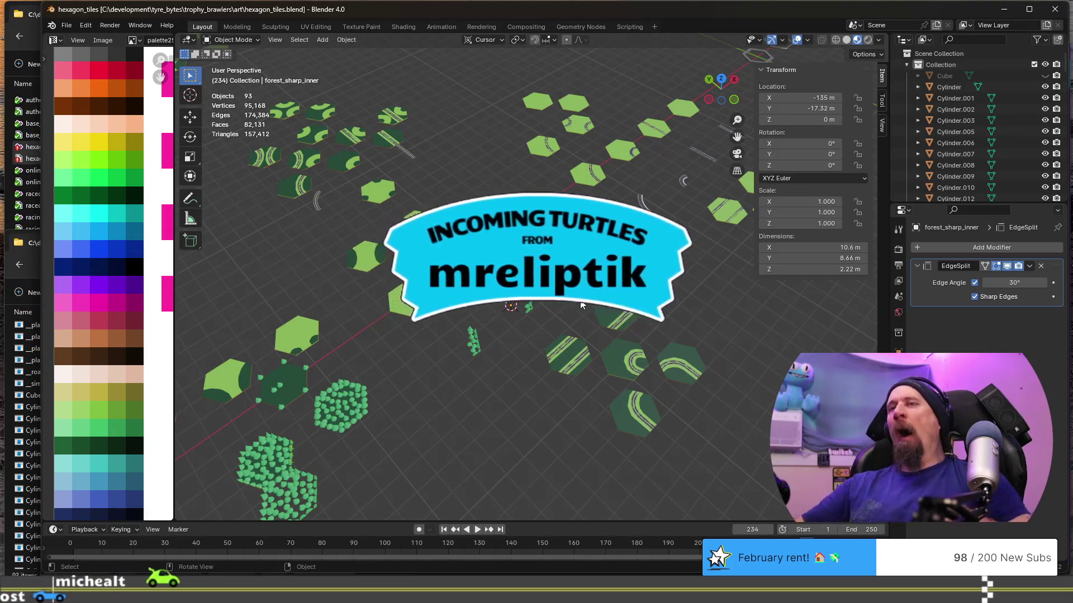
pyautogui.scroll(4, 263, 474)
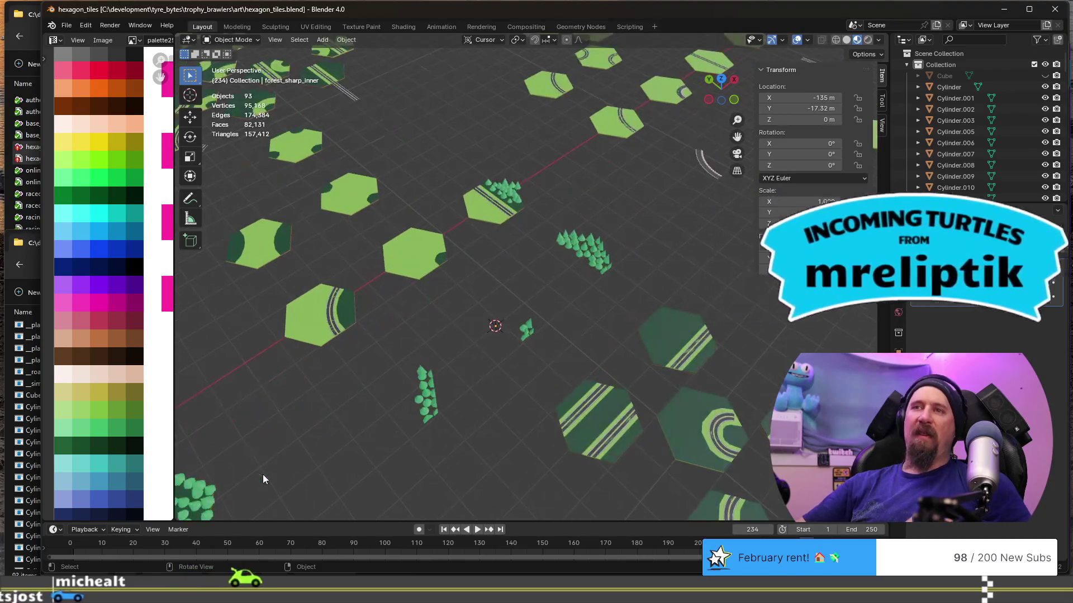
pyautogui.keyDown('shift'); pyautogui.moveTo(284, 461); pyautogui.dragTo(677, 224, button='middle'); pyautogui.keyUp('shift')
pyautogui.click(573, 314)
# Duplicate forested_forest and slide the copy along Y to sit beside the original.
pyautogui.moveTo(636, 385)
pyautogui.mouseDown(button='middle')
pyautogui.moveTo(588, 373)
pyautogui.moveTo(543, 319)
pyautogui.mouseUp(button='middle')
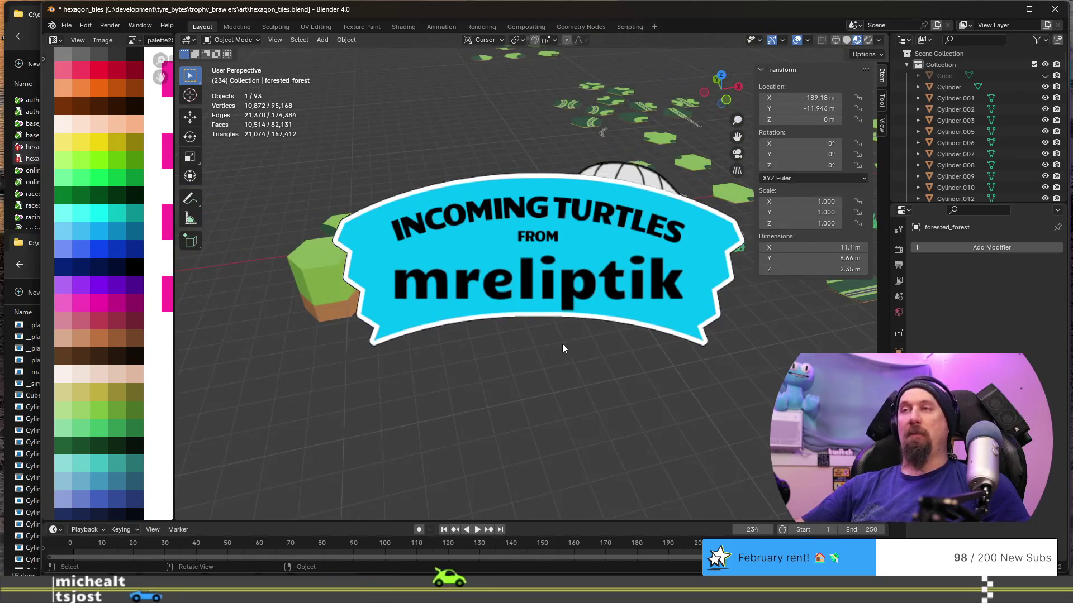
pyautogui.hotkey('shift', 'd')
pyautogui.press('y')
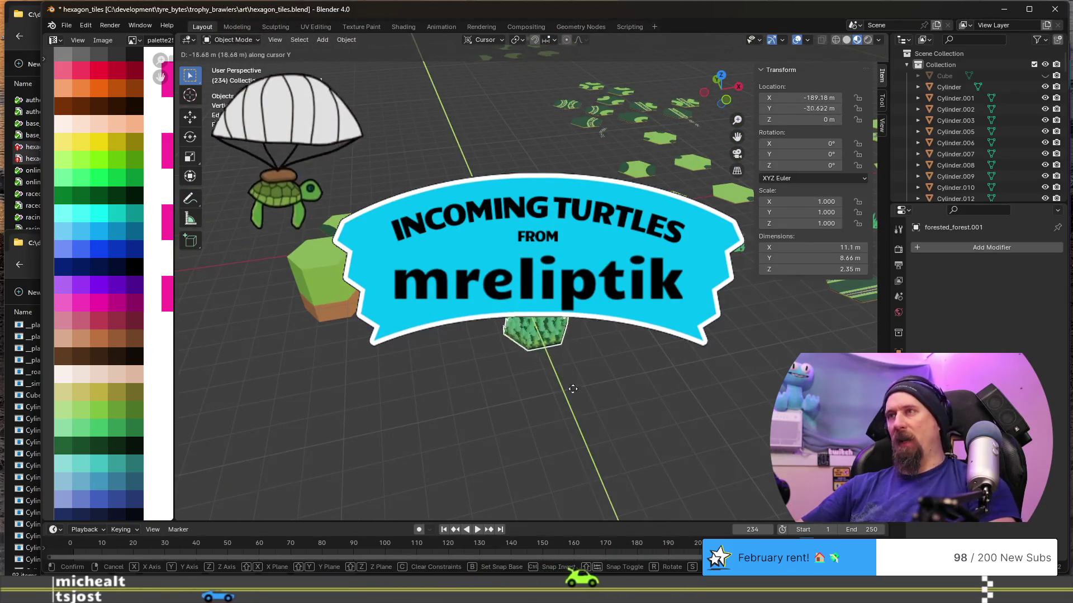
pyautogui.click(607, 498)
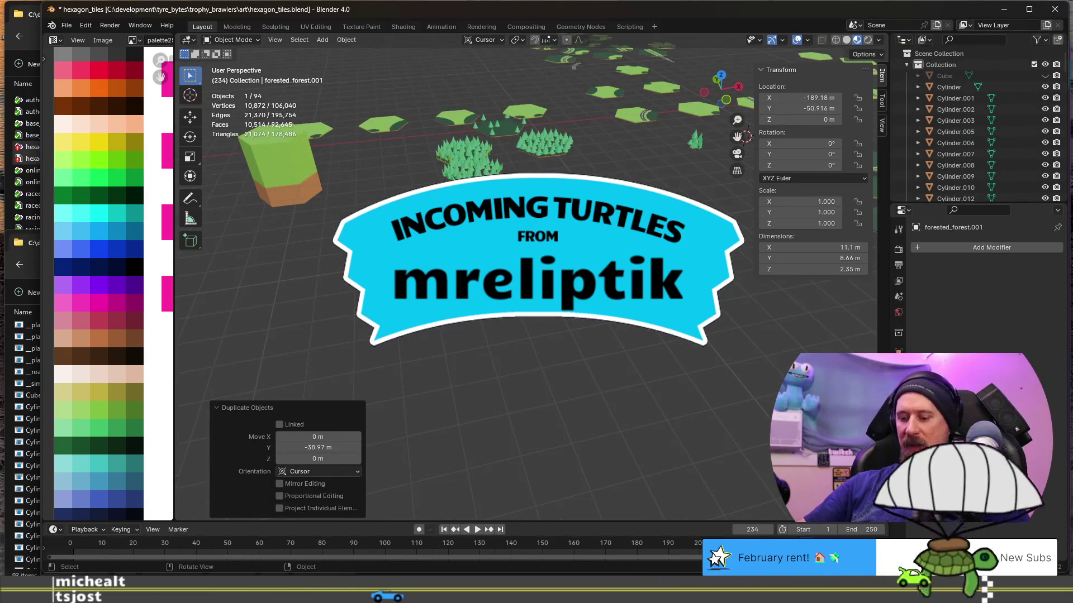
pyautogui.press('KP_Decimal')
pyautogui.scroll(-3, 536, 336)
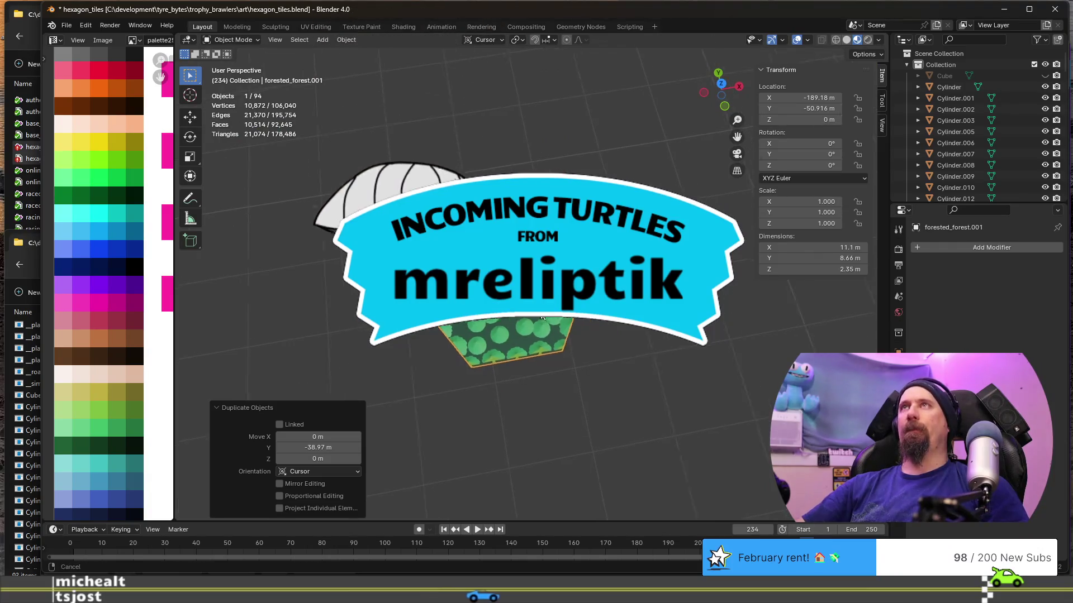
# Duplicate the tile again, offset 7.5 m along X and 4.33 m along Y.
pyautogui.hotkey('shift', 'd')
pyautogui.press('x')
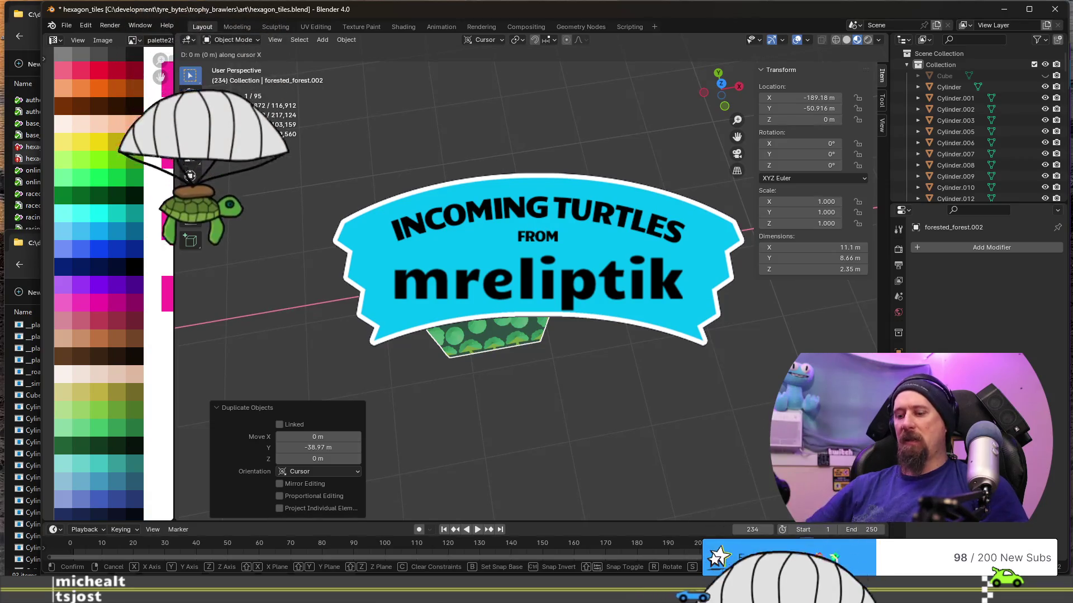
pyautogui.write('7.5')
pyautogui.press('Return')
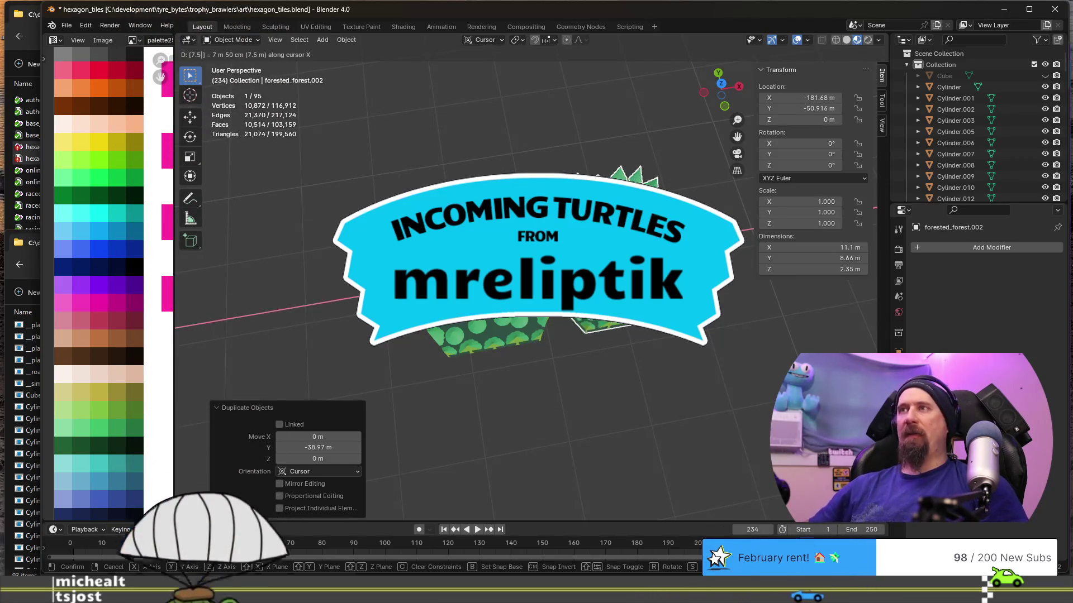
pyautogui.write('gy')
pyautogui.write('4.33')
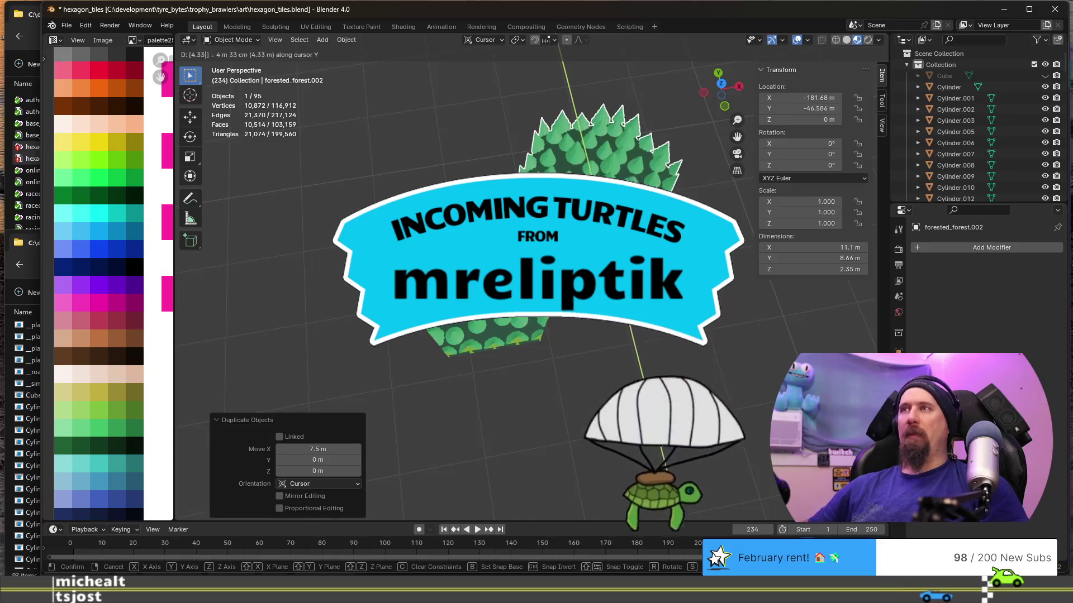
pyautogui.press('Return')
# Duplicate once more 8.66 m down Y to complete the forest cluster, then deselect all.
pyautogui.hotkey('shift', 'd')
pyautogui.press('y')
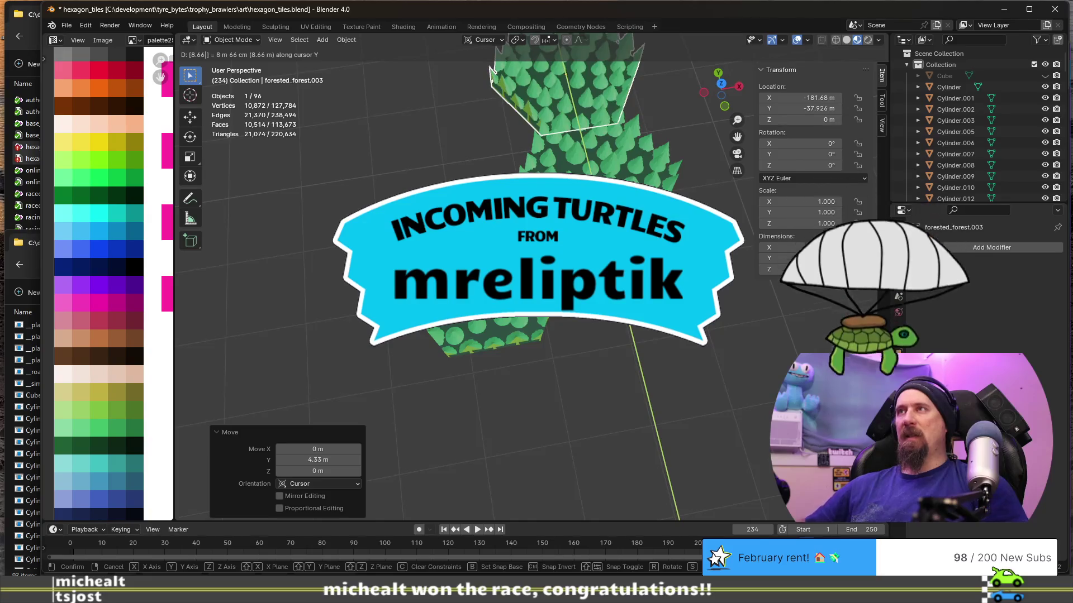
pyautogui.write('-8.66')
pyautogui.press('Return')
pyautogui.hotkey('alt', 'a')
pyautogui.moveTo(553, 375)
pyautogui.mouseDown(button='middle')
pyautogui.moveTo(451, 411)
pyautogui.moveTo(482, 377)
pyautogui.mouseUp(button='middle')
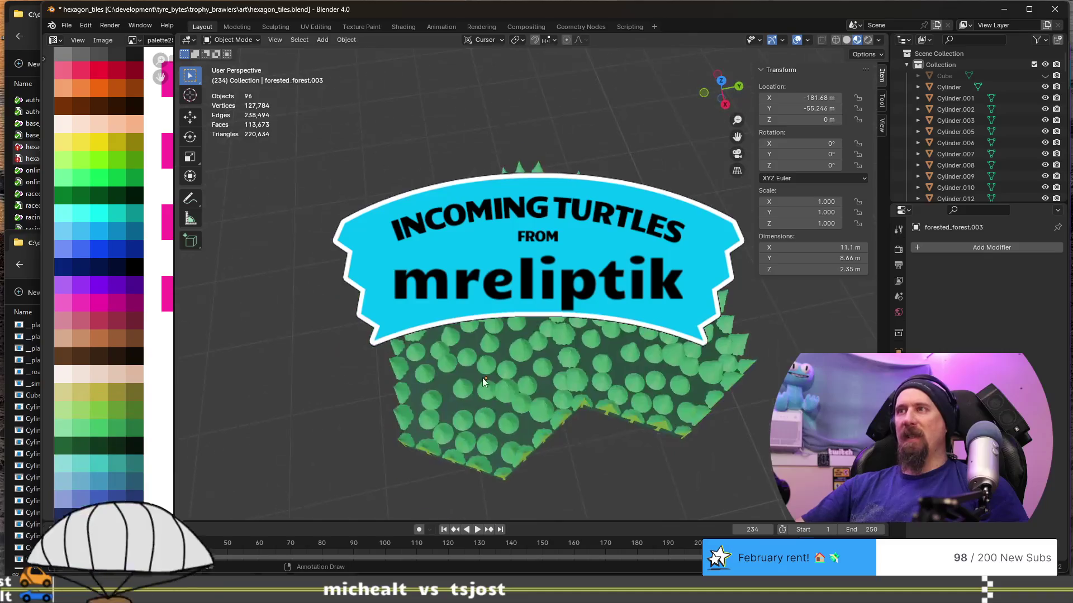
pyautogui.scroll(3, 516, 317)
pyautogui.moveTo(517, 319)
pyautogui.mouseDown(button='middle')
pyautogui.moveTo(591, 396)
pyautogui.moveTo(529, 335)
pyautogui.mouseUp(button='middle')
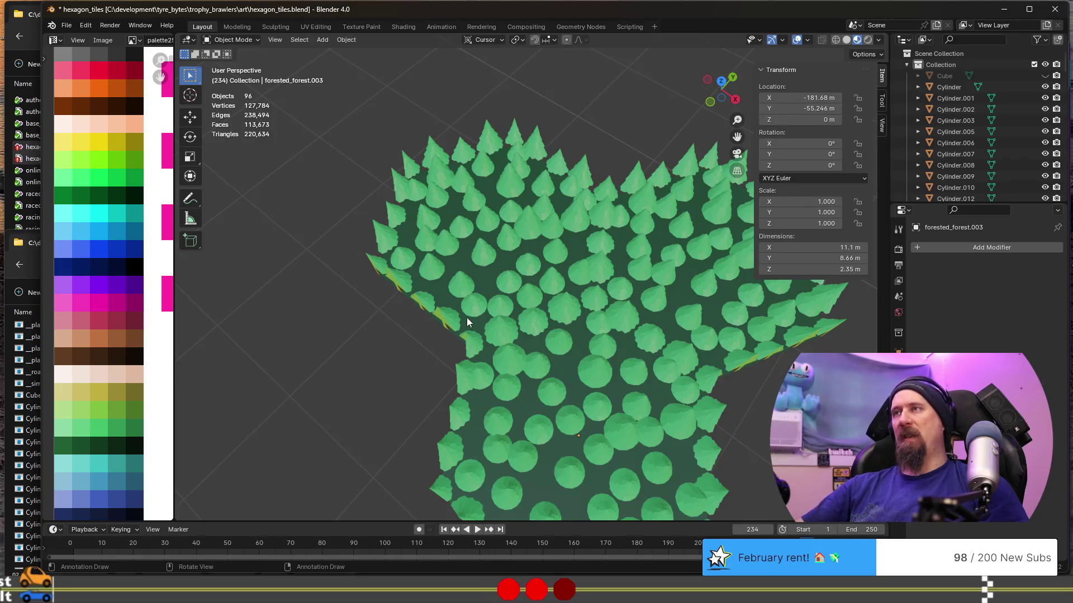
pyautogui.scroll(-5, 537, 349)
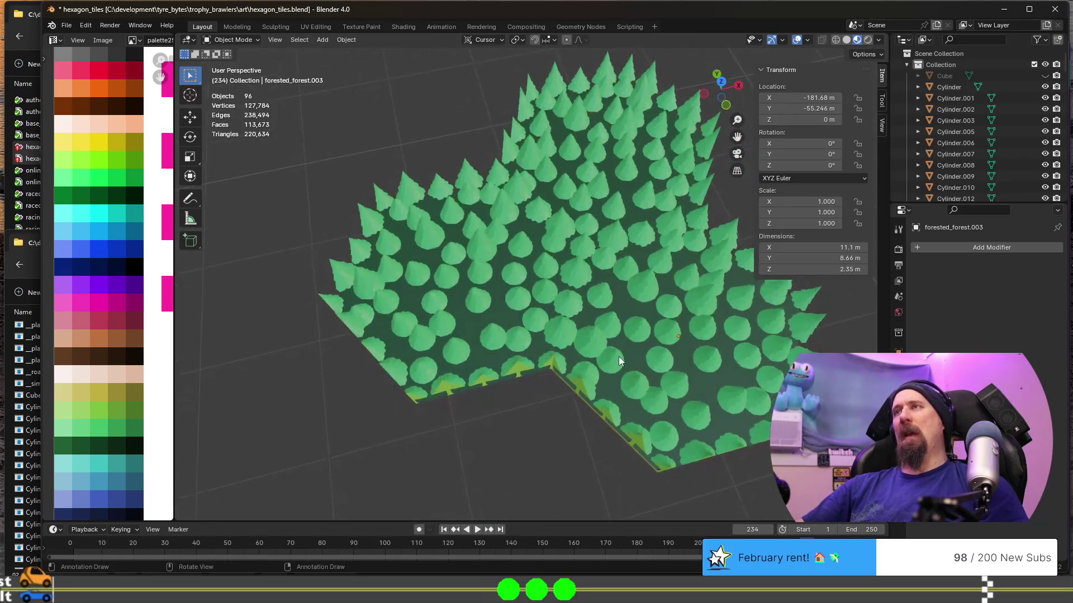
pyautogui.moveTo(625, 348); pyautogui.dragTo(618, 341, button='middle')
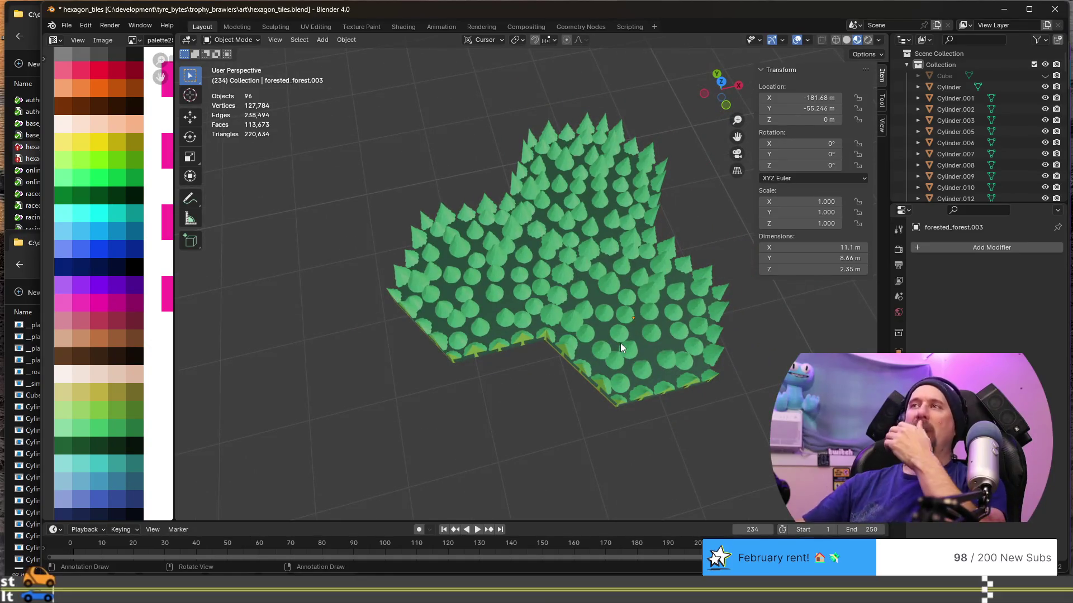
pyautogui.scroll(-3, 581, 411)
pyautogui.scroll(3, 634, 398)
pyautogui.moveTo(638, 390)
pyautogui.mouseDown(button='middle')
pyautogui.moveTo(619, 325)
pyautogui.moveTo(639, 320)
pyautogui.moveTo(435, 314)
pyautogui.mouseUp(button='middle')
pyautogui.scroll(-3, 431, 319)
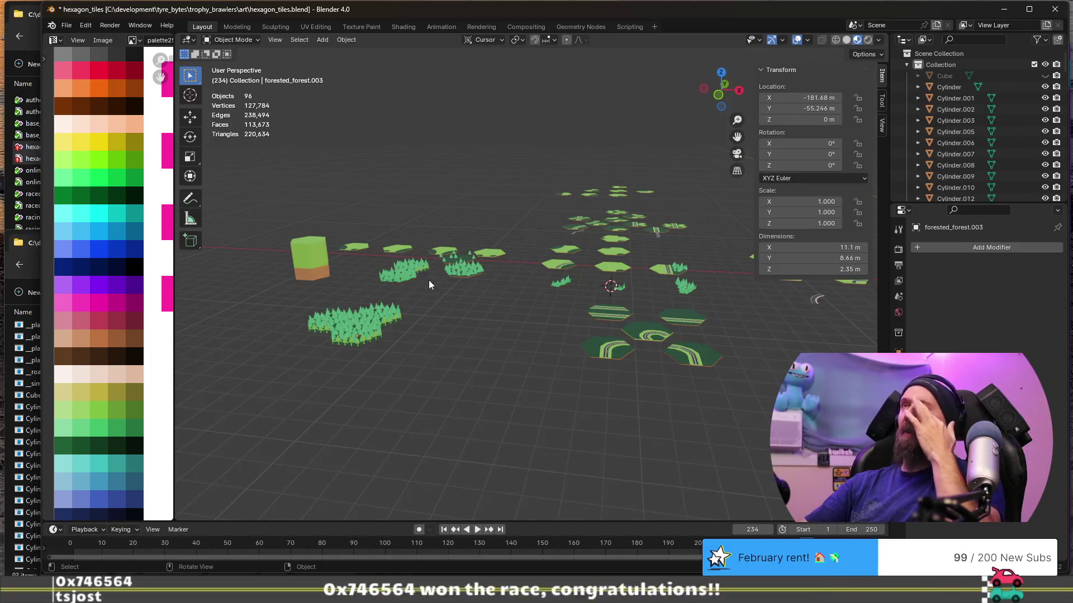
pyautogui.moveTo(428, 285)
pyautogui.mouseDown(button='middle')
pyautogui.moveTo(630, 367)
pyautogui.moveTo(608, 398)
pyautogui.mouseUp(button='middle')
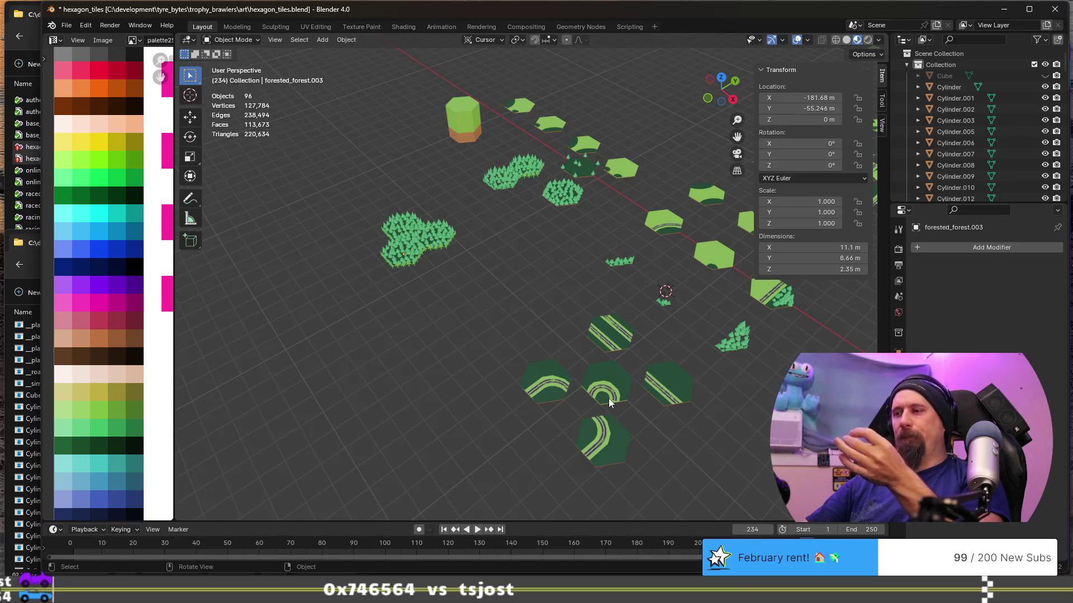
pyautogui.moveTo(609, 402)
pyautogui.mouseDown(button='middle')
pyautogui.moveTo(631, 390)
pyautogui.moveTo(463, 346)
pyautogui.mouseUp(button='middle')
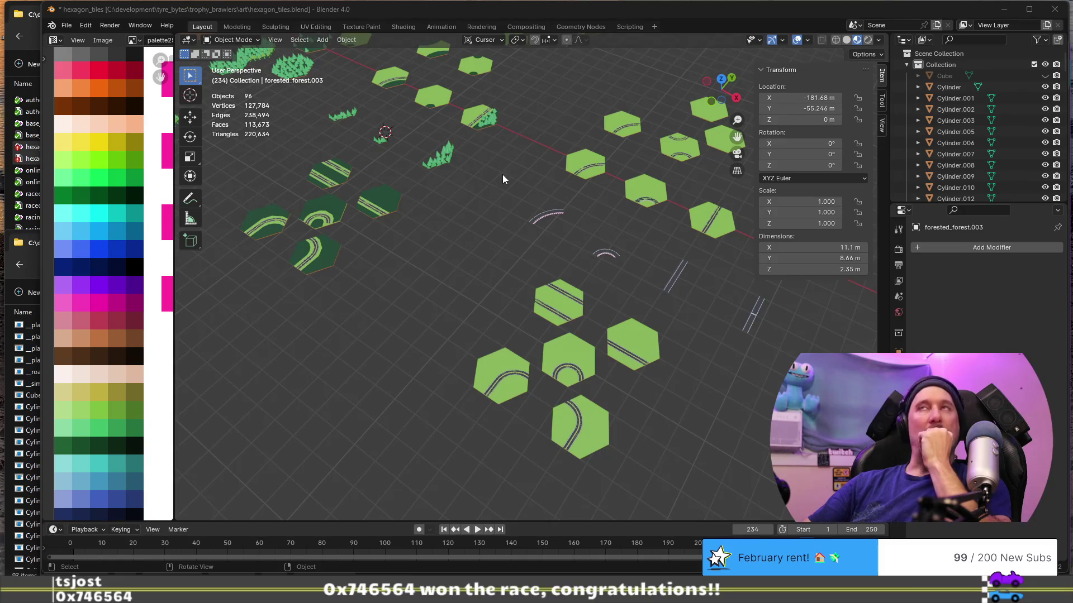
pyautogui.scroll(-2, 502, 175)
pyautogui.moveTo(521, 244)
pyautogui.mouseDown(button='middle')
pyautogui.moveTo(510, 261)
pyautogui.moveTo(465, 248)
pyautogui.mouseUp(button='middle')
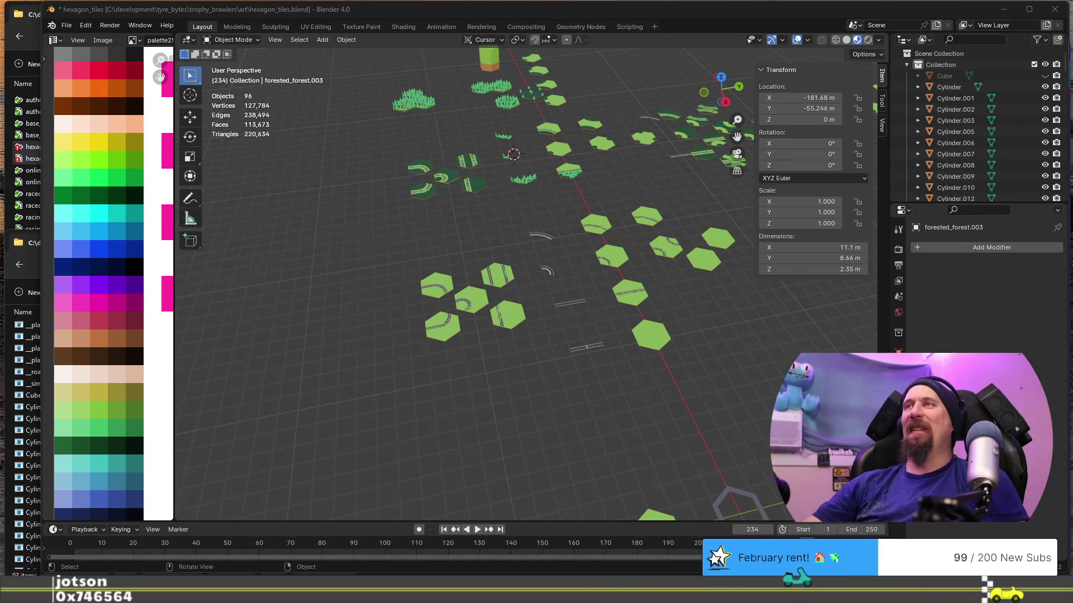
pyautogui.moveTo(496, 184); pyautogui.dragTo(611, 221, button='middle')
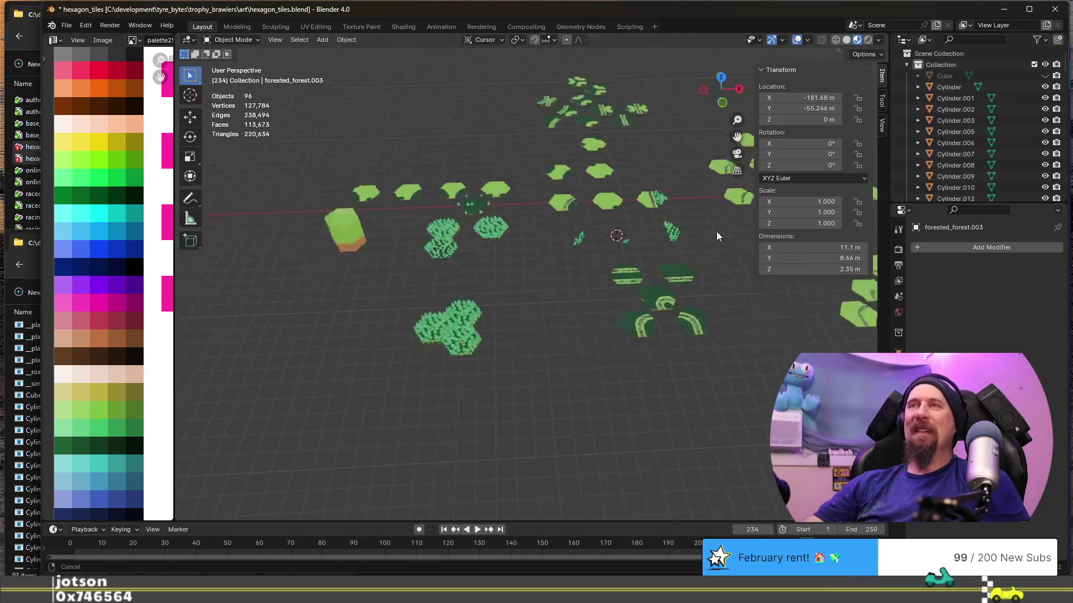
pyautogui.scroll(4, 611, 221)
pyautogui.scroll(-2, 607, 289)
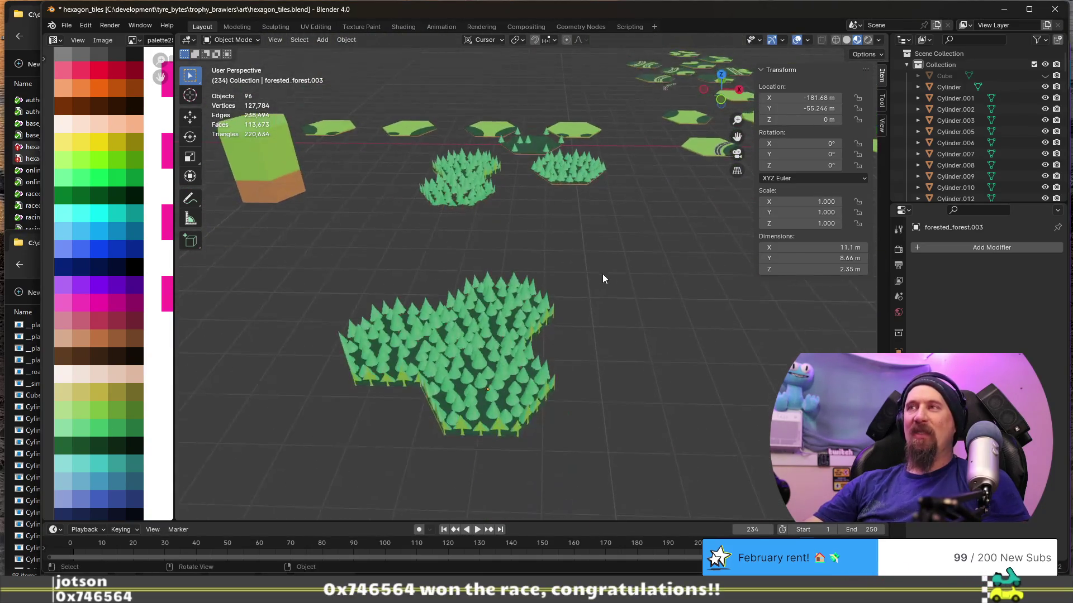
pyautogui.scroll(-2, 602, 273)
pyautogui.moveTo(578, 264); pyautogui.dragTo(535, 267, button='middle')
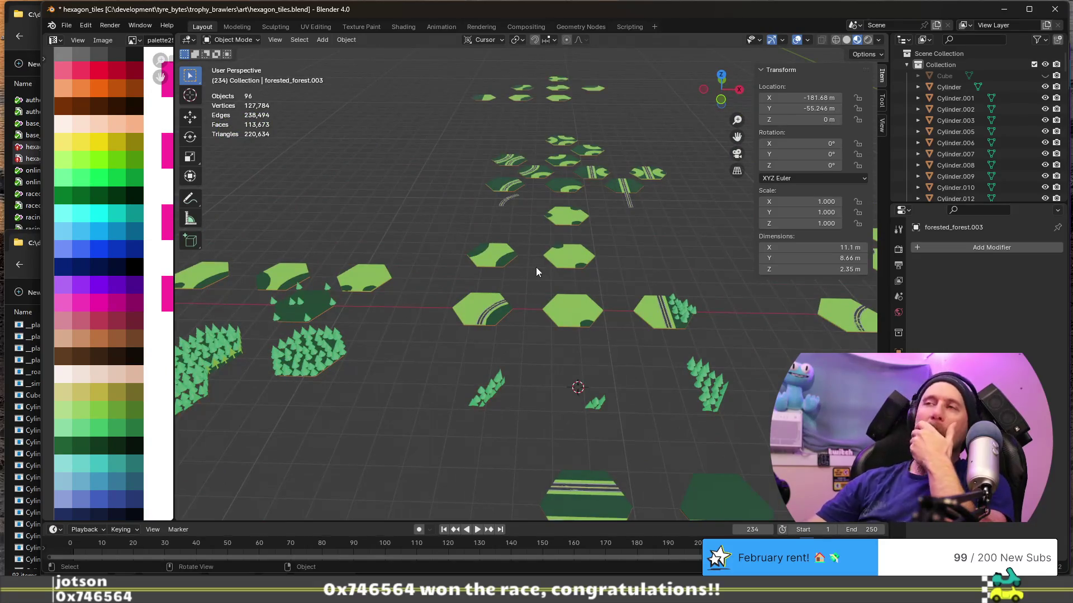
pyautogui.moveTo(778, 379); pyautogui.dragTo(498, 331, button='middle')
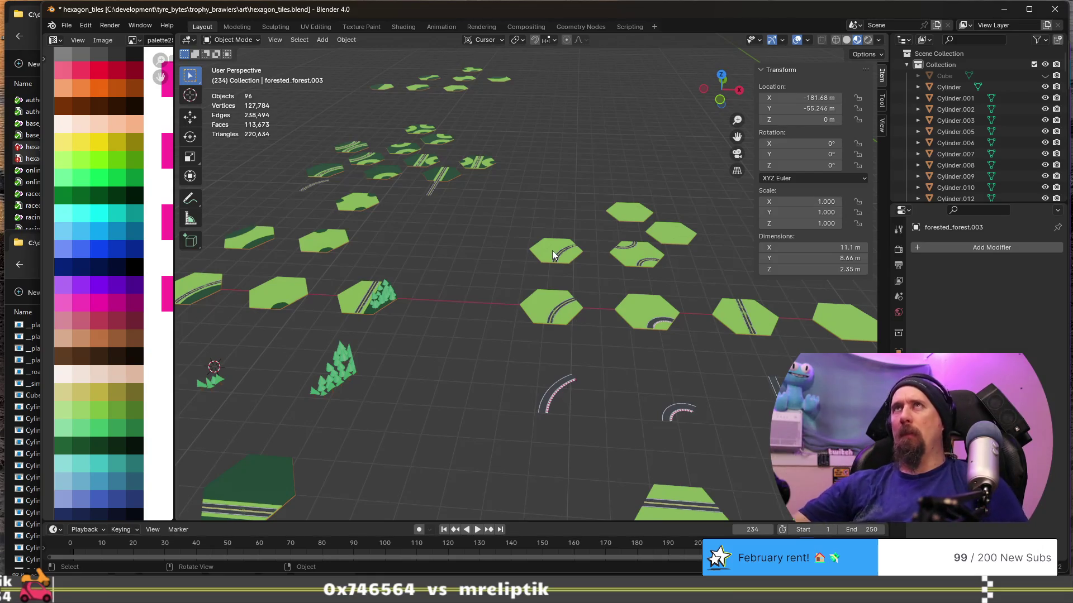
pyautogui.keyDown('shift'); pyautogui.moveTo(487, 308); pyautogui.dragTo(398, 216, button='middle'); pyautogui.keyUp('shift')
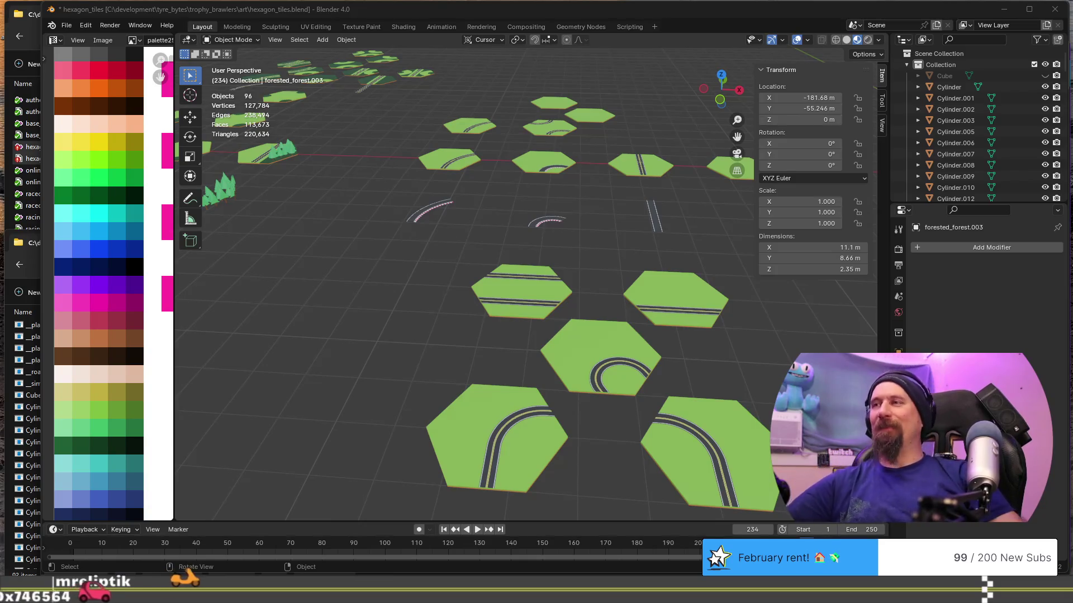
pyautogui.scroll(-3, 509, 334)
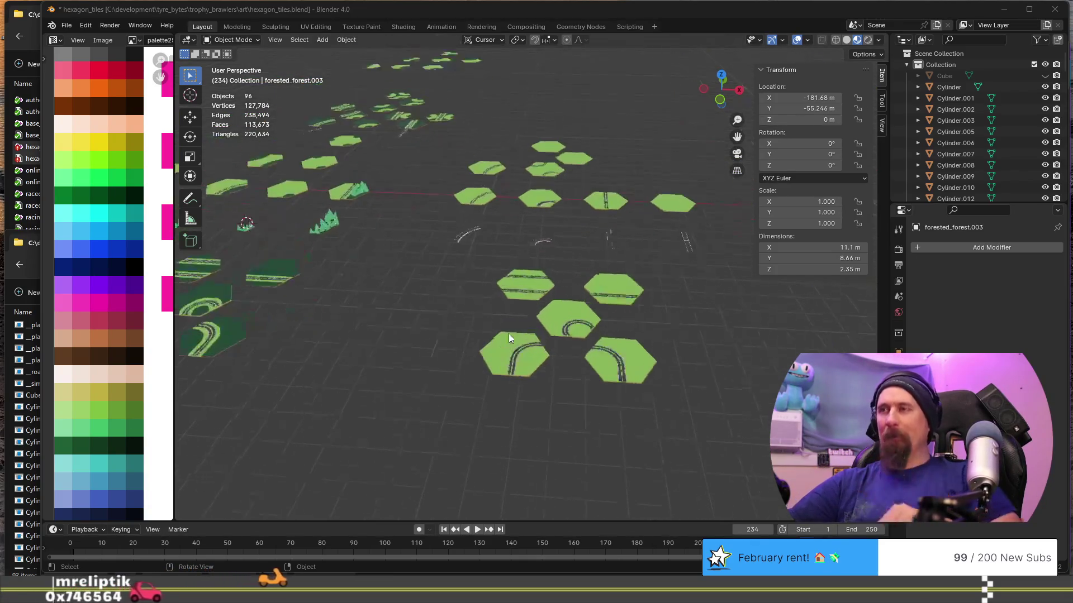
pyautogui.scroll(-2, 496, 298)
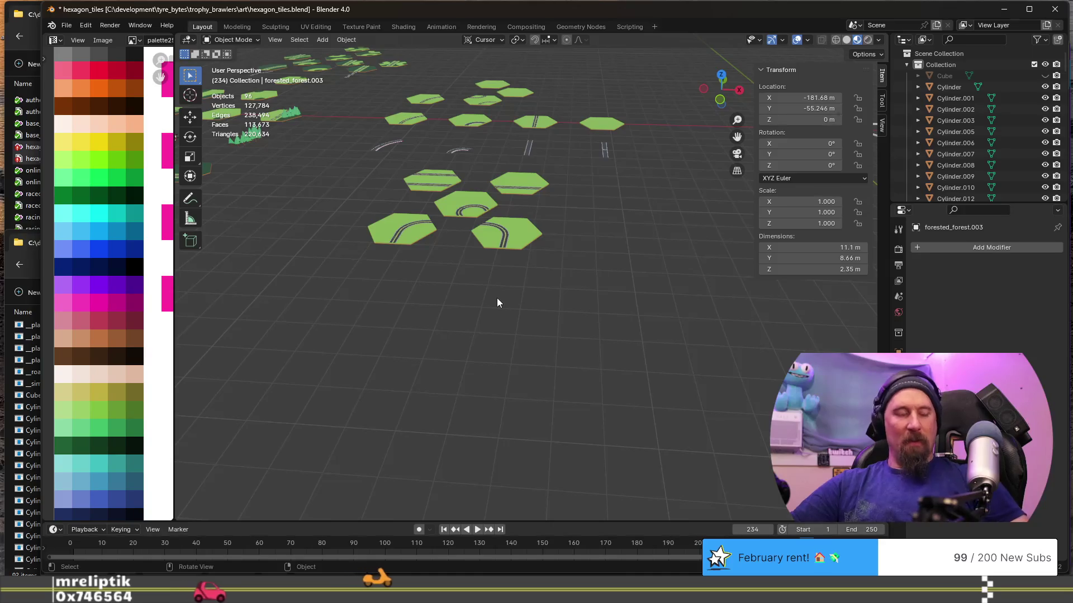
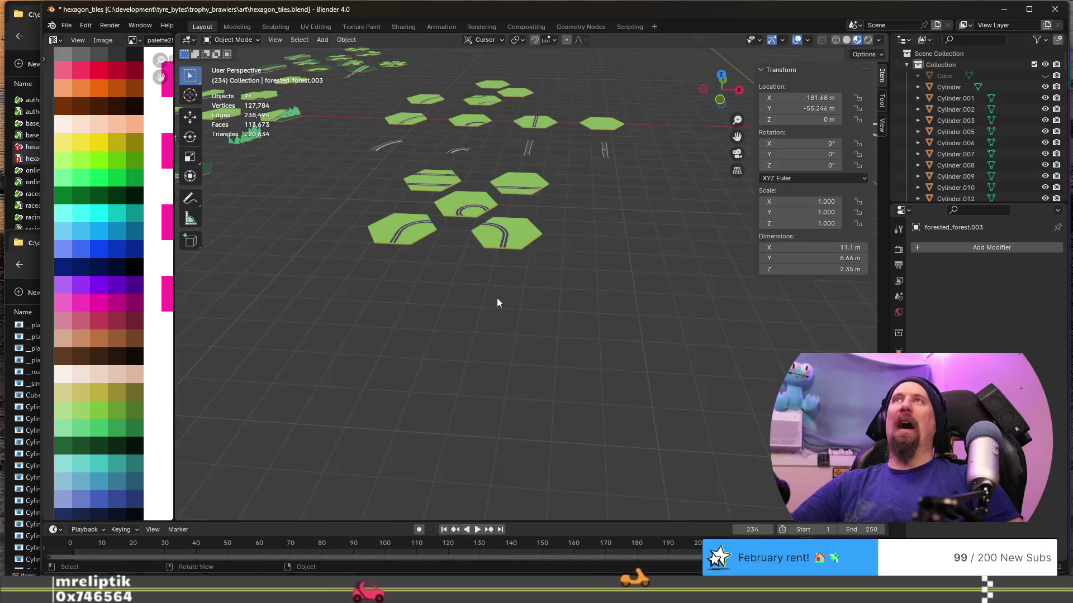
pyautogui.scroll(1, 497, 299)
pyautogui.scroll(2, 497, 298)
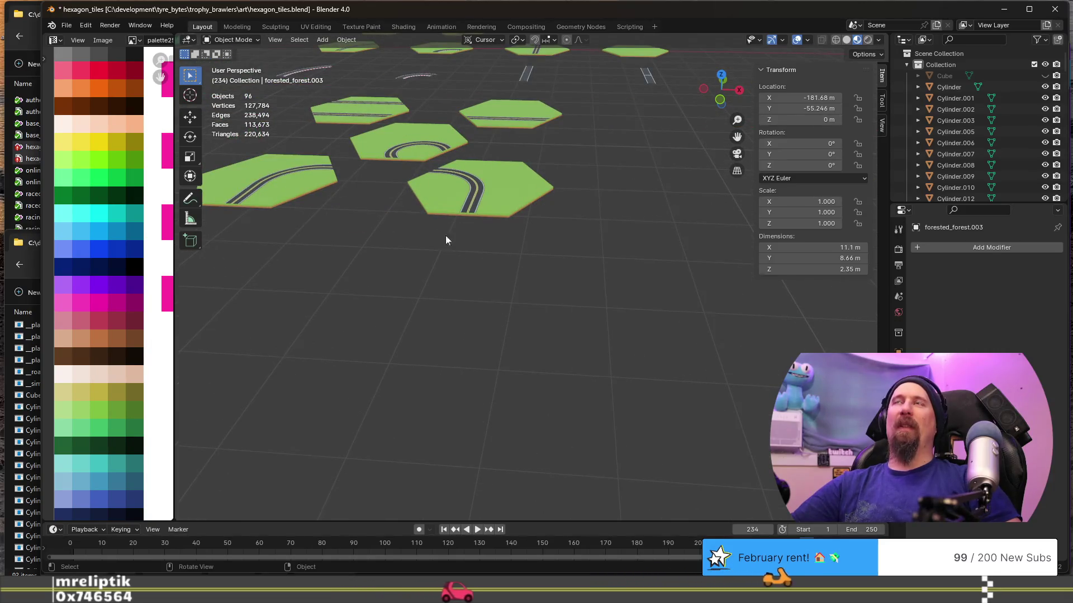
# Frame the curved turn-transition tile and view the cluster from a lower angle.
pyautogui.keyDown('shift'); pyautogui.moveTo(405, 216); pyautogui.dragTo(466, 255, button='middle'); pyautogui.keyUp('shift')
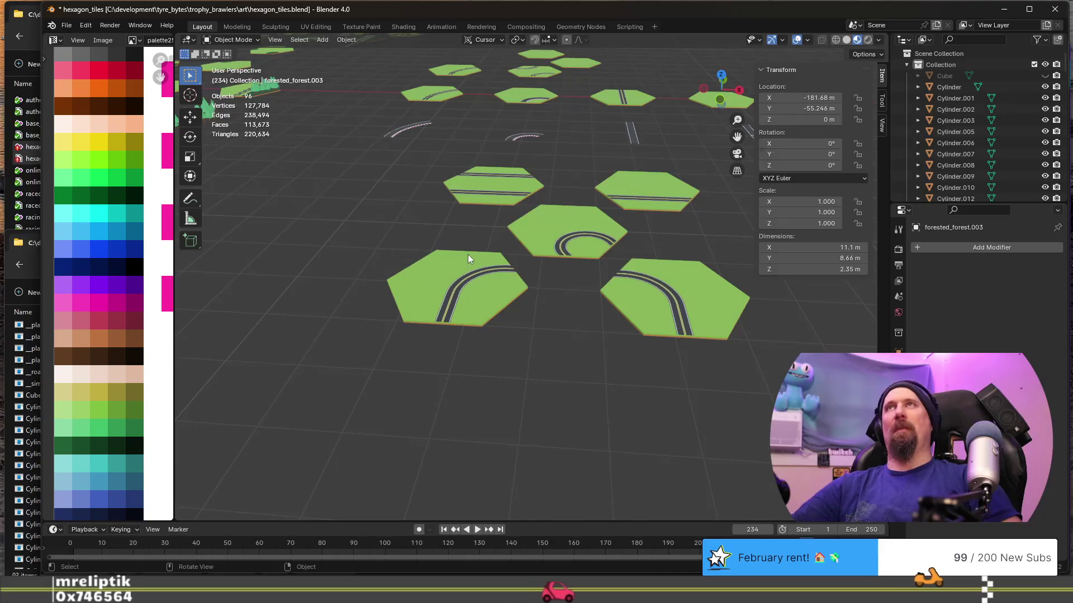
pyautogui.click(463, 282)
pyautogui.moveTo(472, 194); pyautogui.dragTo(469, 236, button='middle')
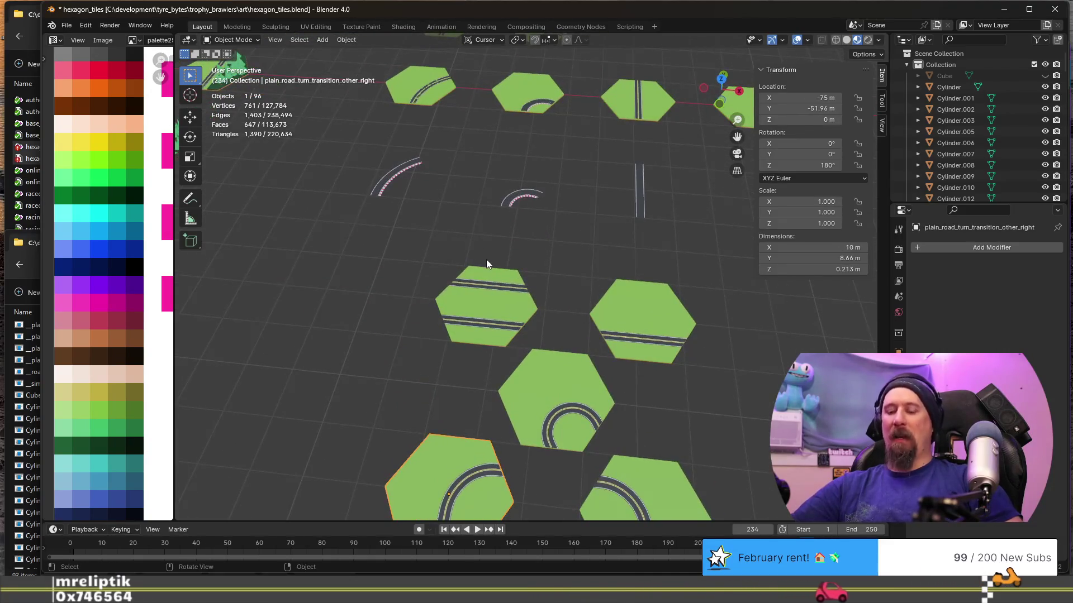
pyautogui.press('KP_Decimal')
pyautogui.scroll(-5, 494, 263)
pyautogui.moveTo(514, 170)
pyautogui.mouseDown(button='middle')
pyautogui.moveTo(430, 387)
pyautogui.moveTo(485, 329)
pyautogui.mouseUp(button='middle')
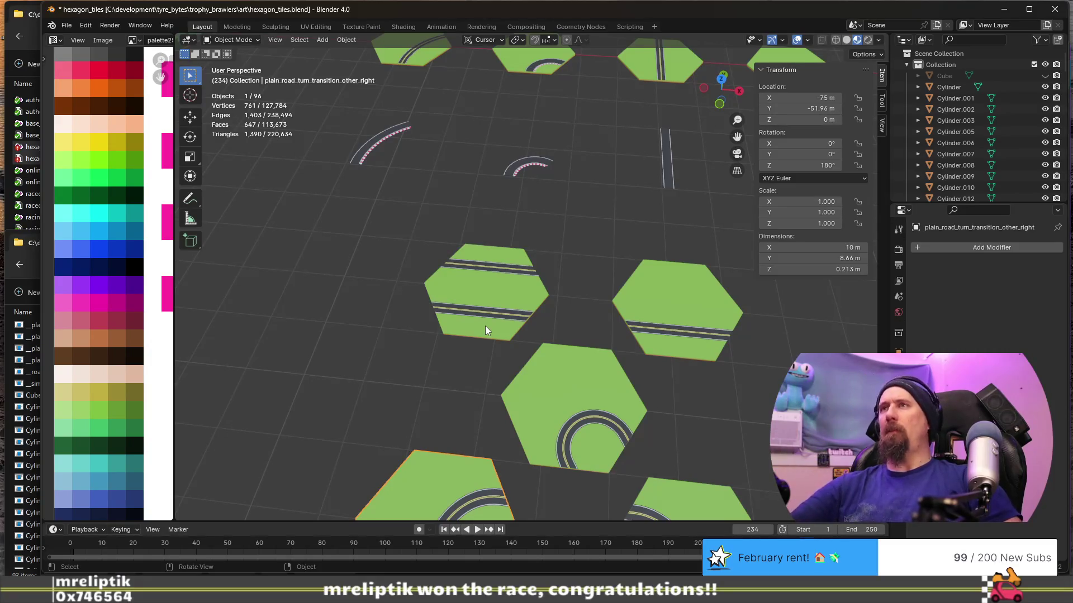
pyautogui.moveTo(486, 326); pyautogui.dragTo(512, 277, button='middle')
pyautogui.scroll(-4, 512, 277)
# Select the single straight road tile and start a duplicate of it (Shift+D).
pyautogui.click(480, 277)
pyautogui.click(610, 291)
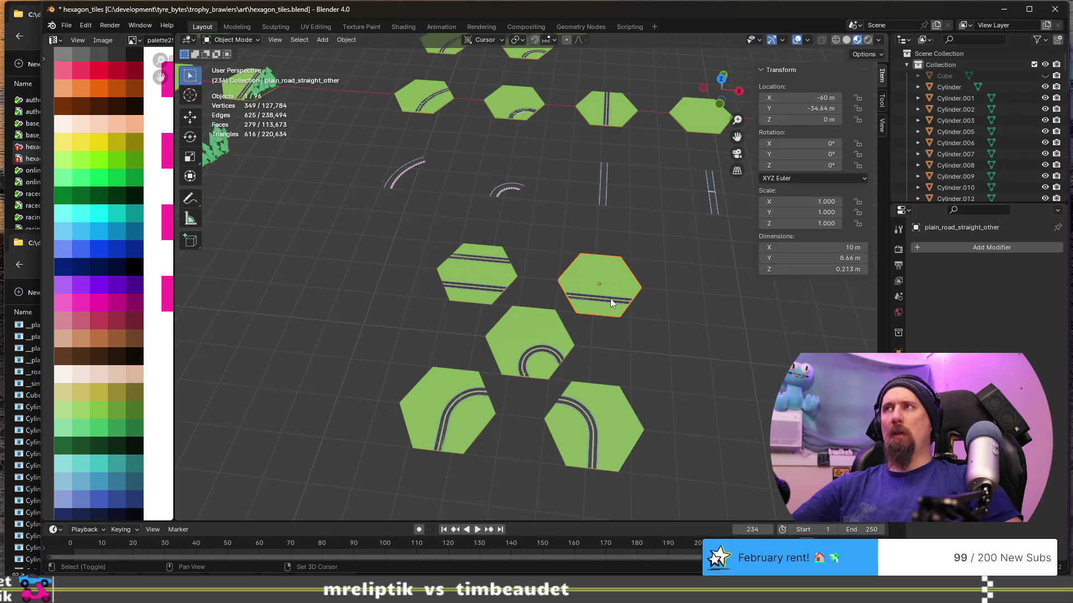
pyautogui.hotkey('shift', 'd')
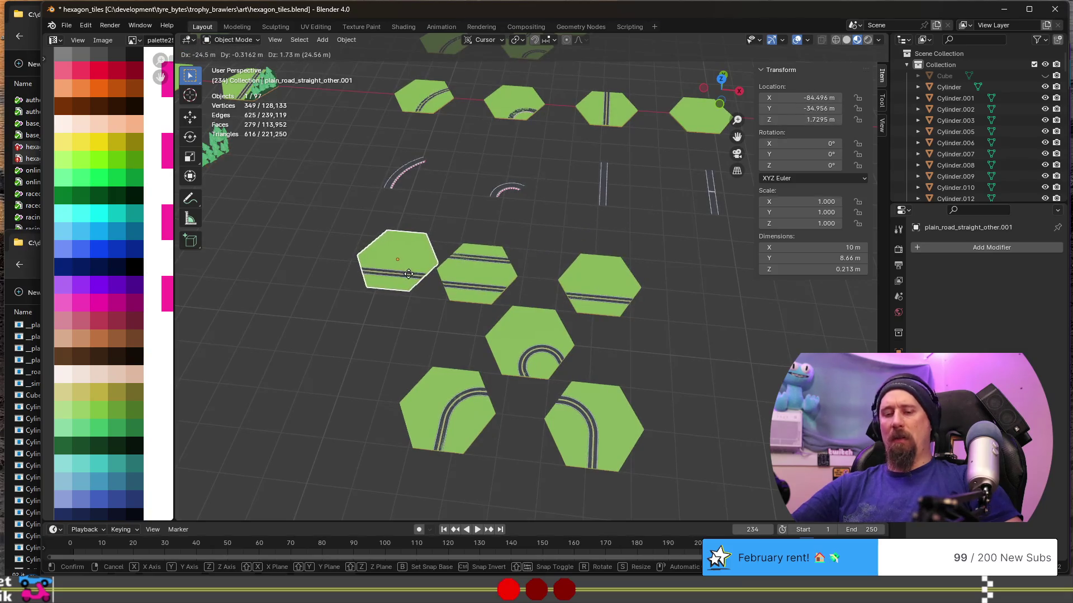
pyautogui.write('x')
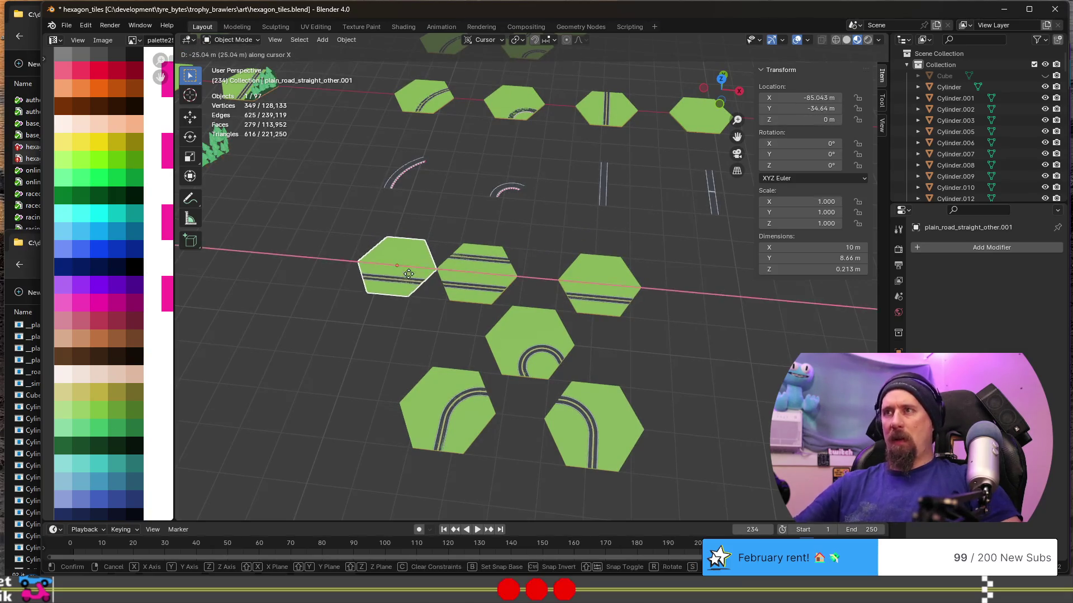
pyautogui.write('30-')
# Place the duplicated straight tile 30 m along X and bring it into view.
pyautogui.press('Return')
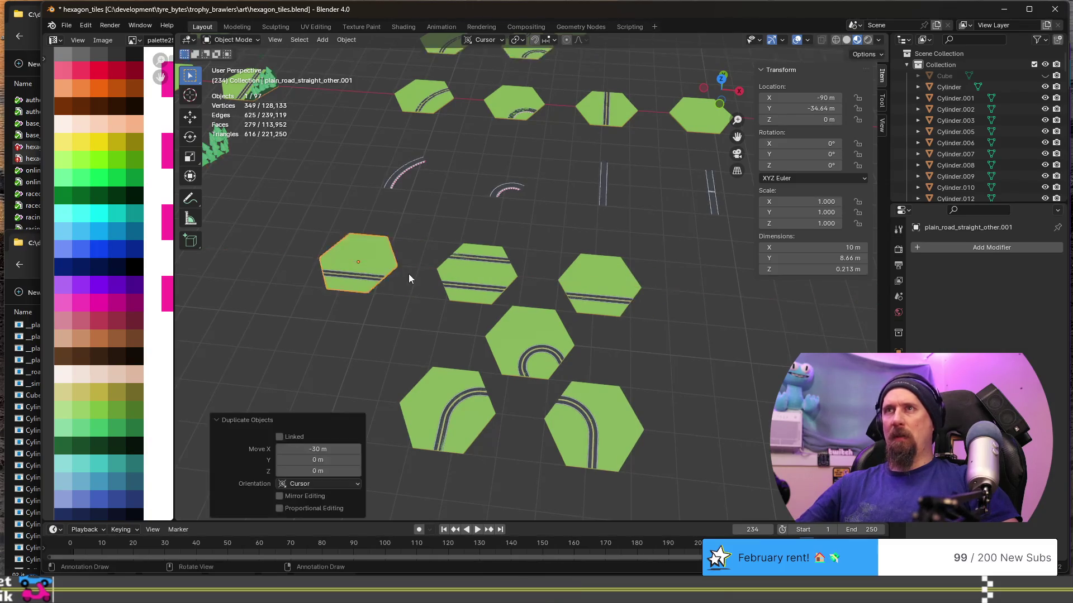
pyautogui.keyDown('shift'); pyautogui.moveTo(399, 270); pyautogui.dragTo(507, 228, button='middle'); pyautogui.keyUp('shift')
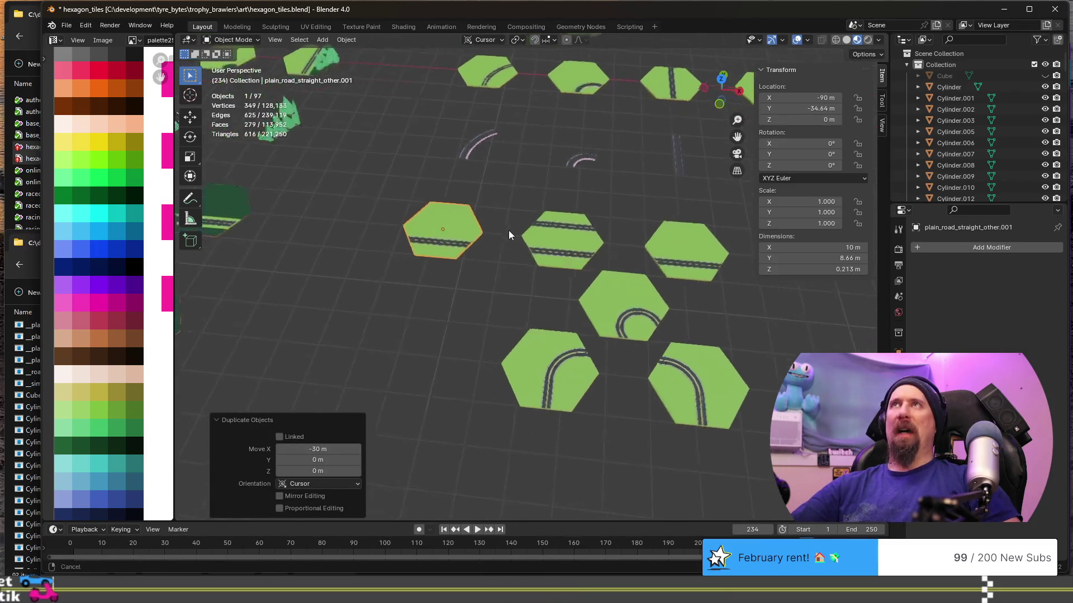
pyautogui.scroll(2, 532, 290)
pyautogui.scroll(1, 531, 290)
pyautogui.moveTo(512, 292); pyautogui.dragTo(477, 463, button='middle')
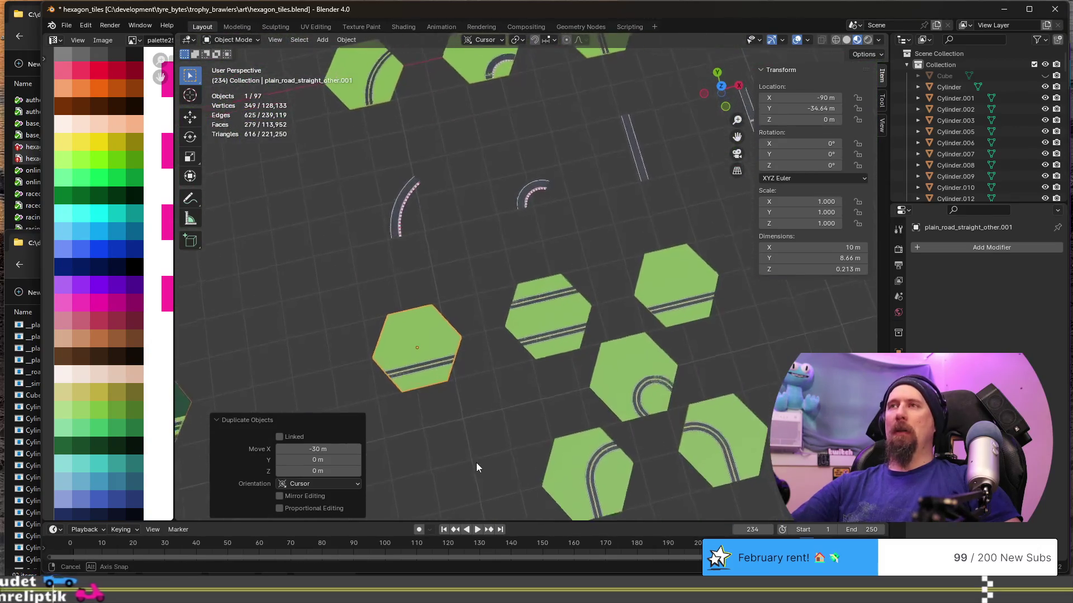
pyautogui.scroll(-3, 469, 419)
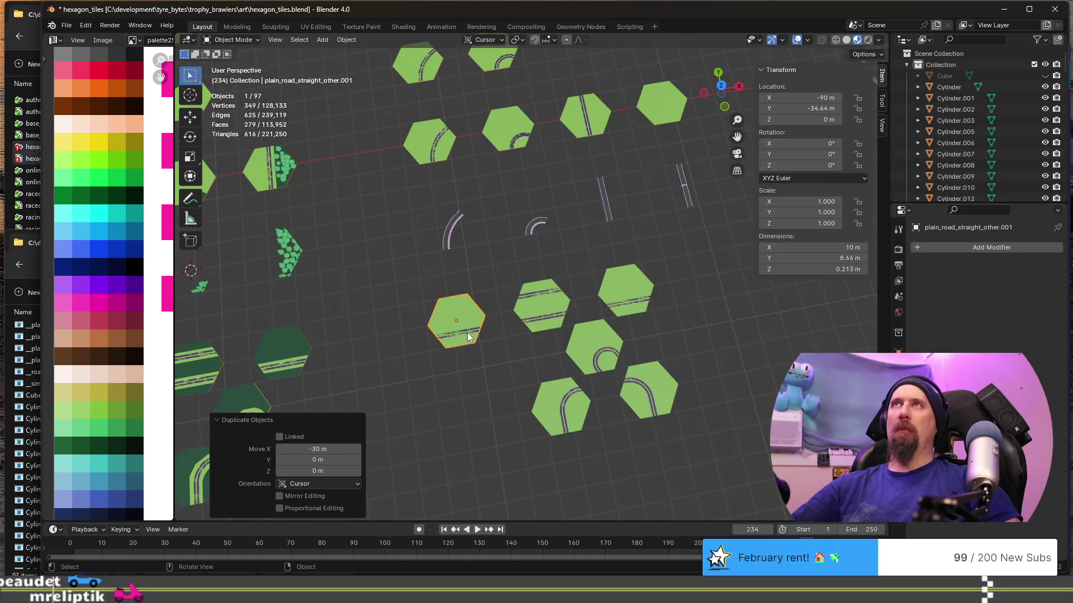
pyautogui.moveTo(525, 396); pyautogui.dragTo(497, 395, button='middle')
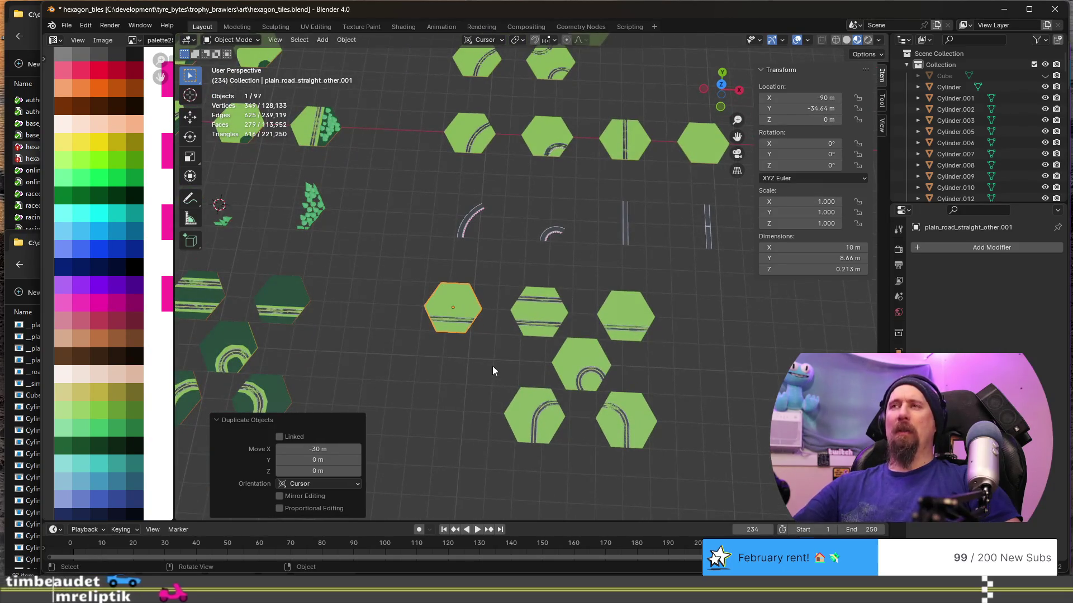
# Shift the copy 7.5 m along X and 8.66 m along Y, then open its mesh for editing.
pyautogui.press('g')
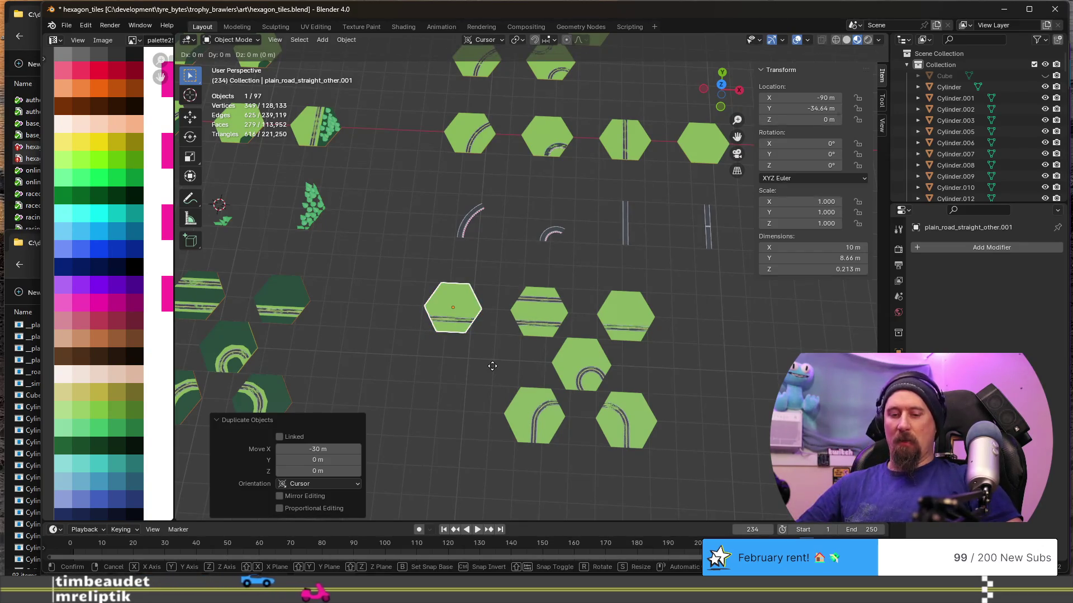
pyautogui.write('x7')
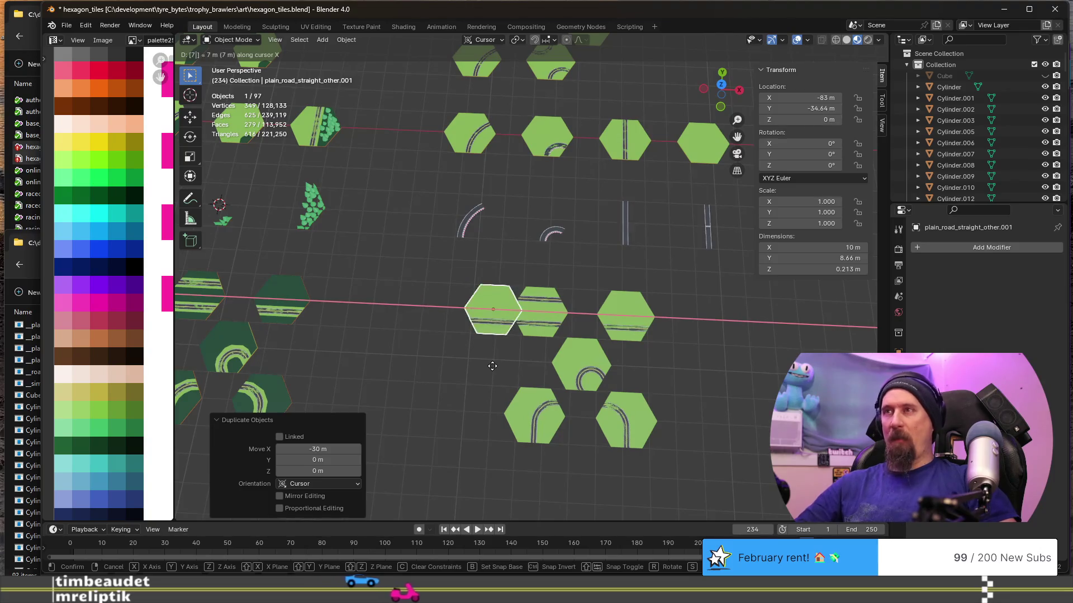
pyautogui.write('.5')
pyautogui.press('Return')
pyautogui.write('g')
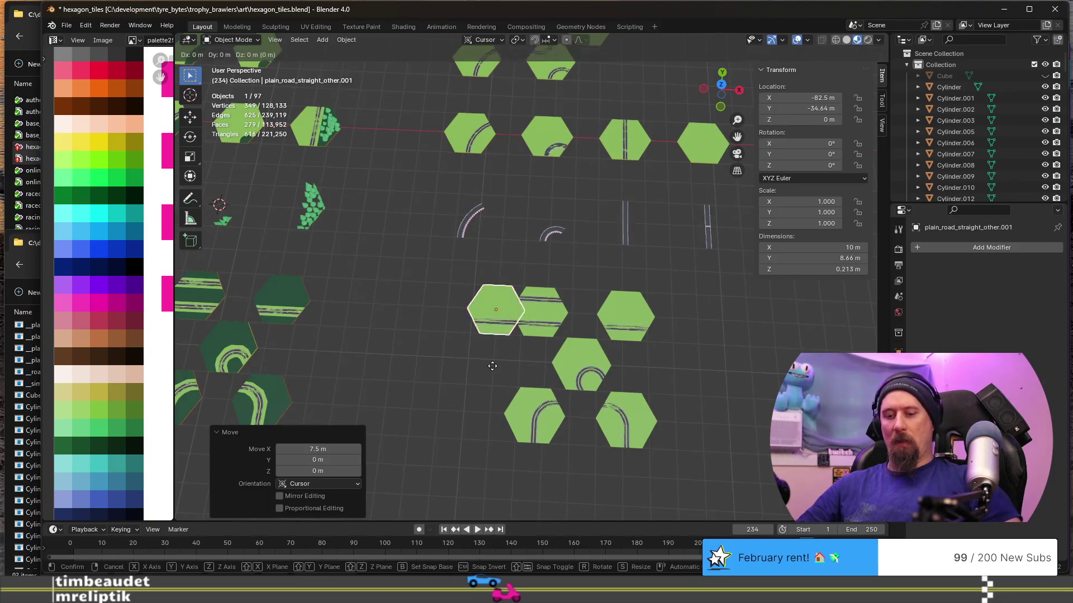
pyautogui.write('y4.33')
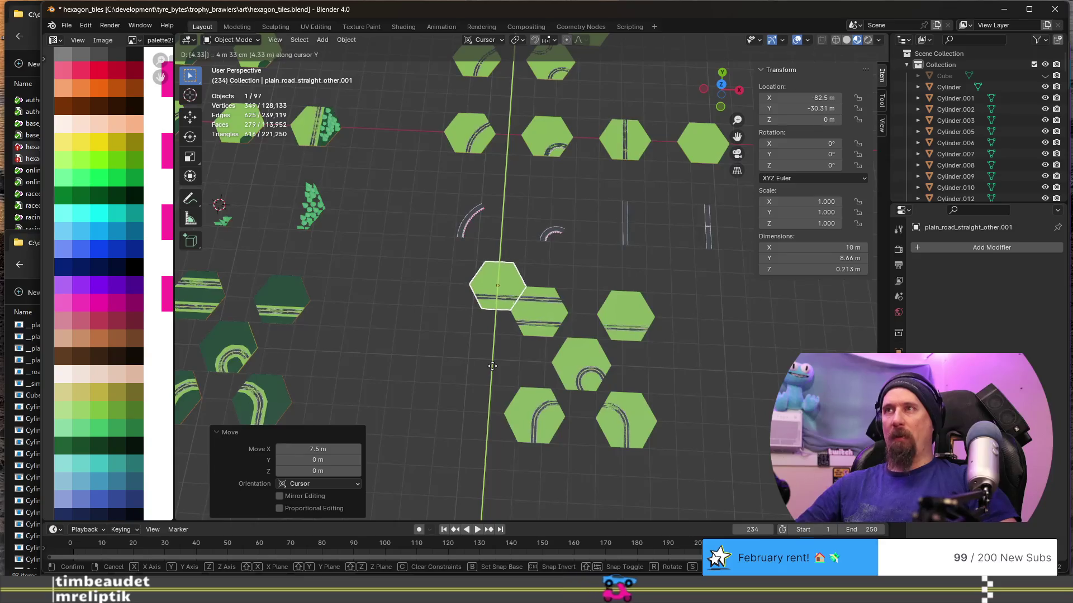
pyautogui.press('Escape')
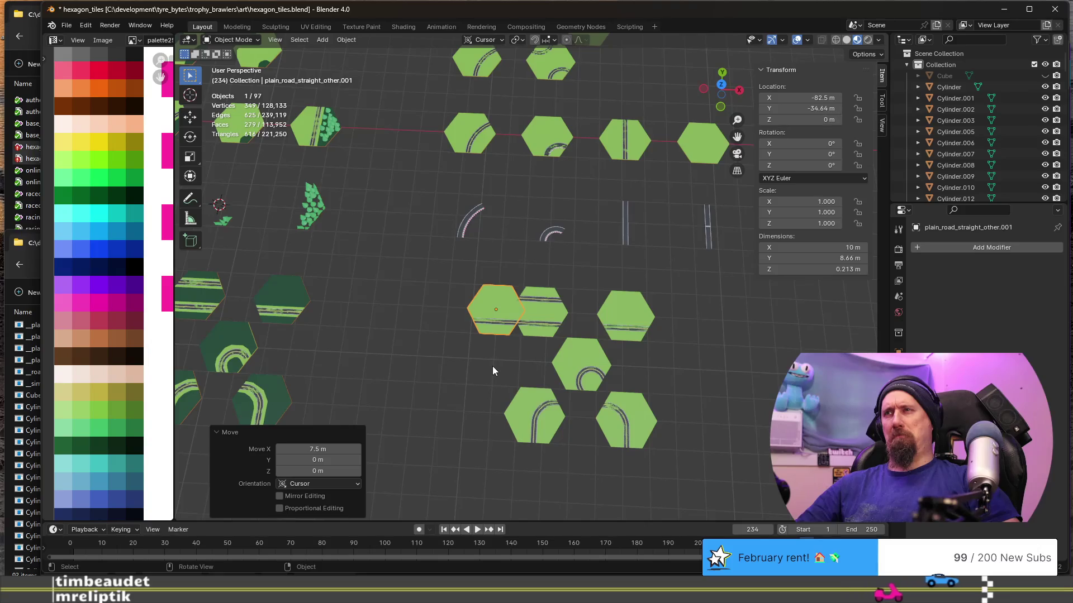
pyautogui.press('g')
pyautogui.write('y')
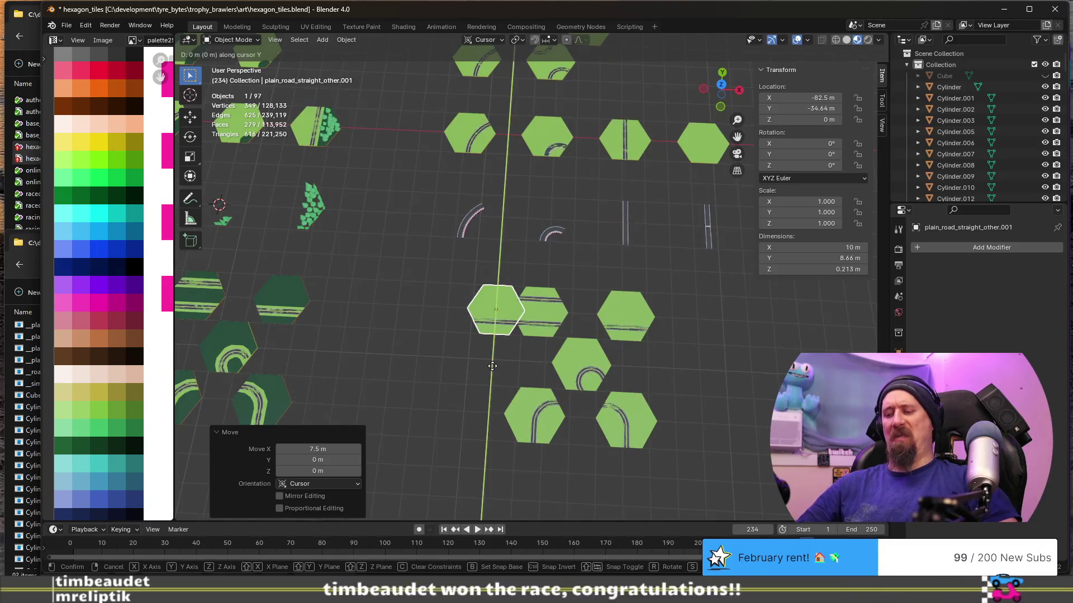
pyautogui.write('866')
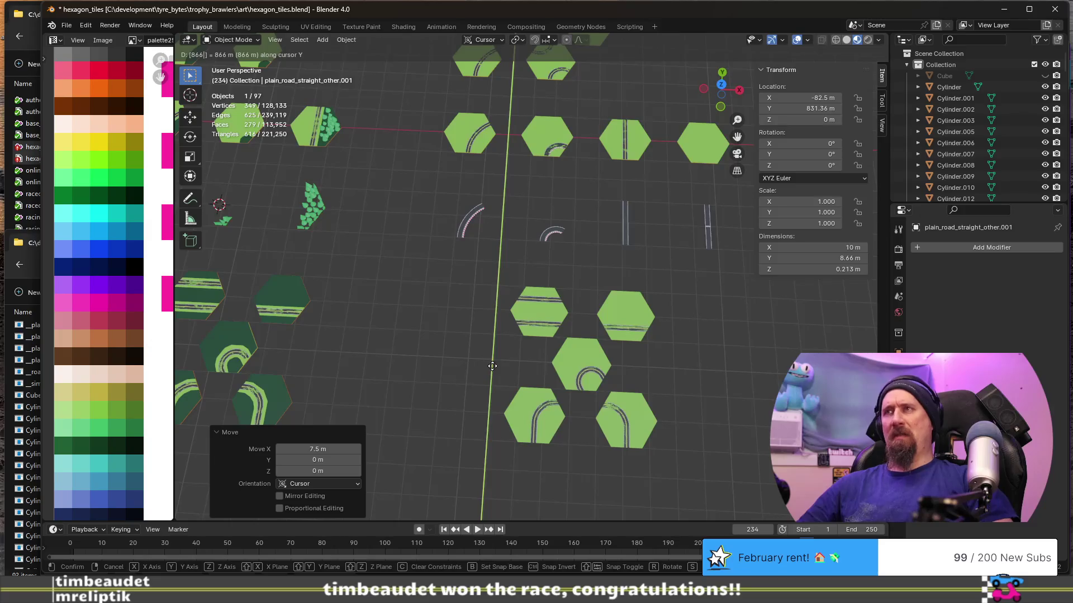
pyautogui.press('Escape')
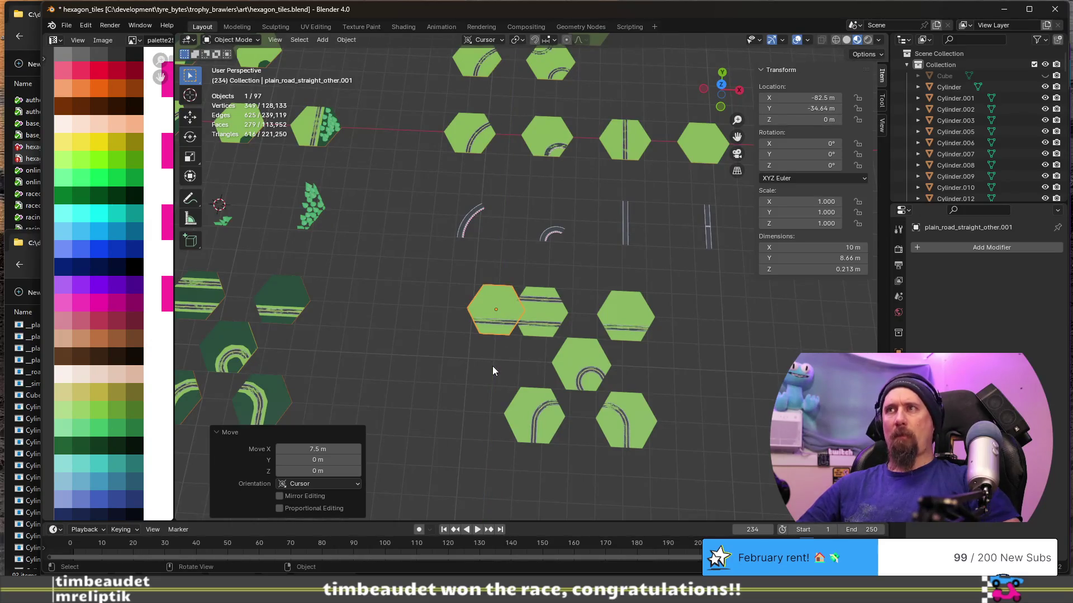
pyautogui.write('gy8')
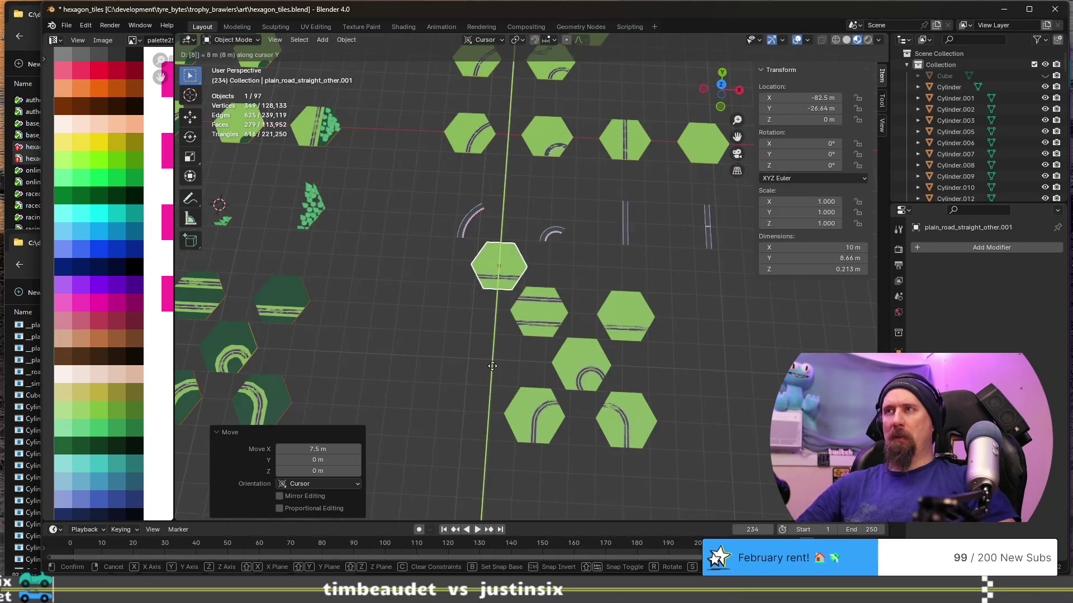
pyautogui.write('.6')
pyautogui.press('Return')
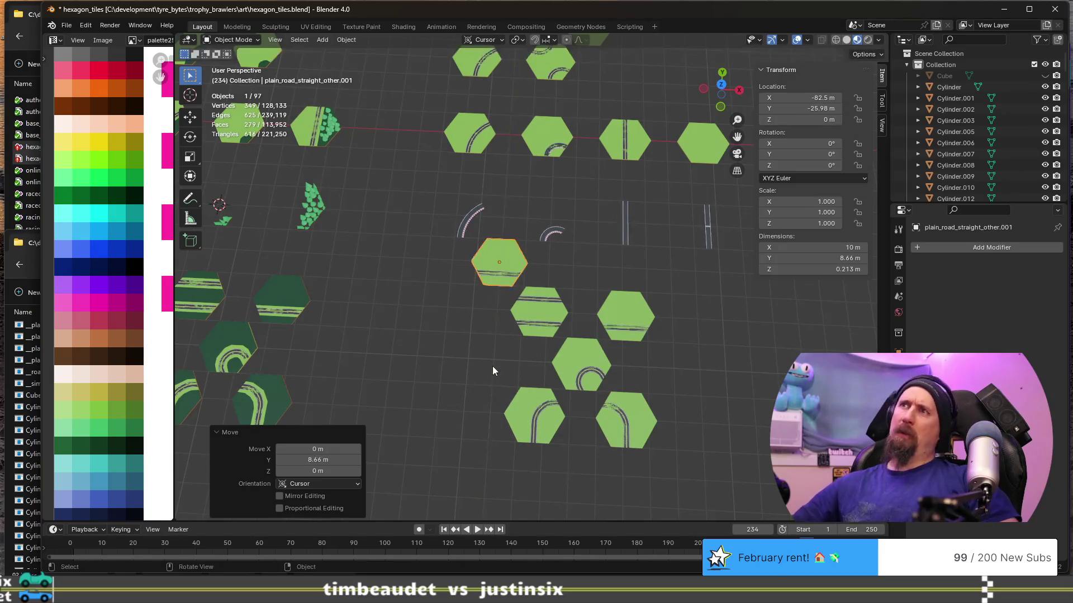
pyautogui.press('Tab')
pyautogui.scroll(3, 492, 367)
pyautogui.scroll(2, 461, 310)
pyautogui.scroll(-2, 461, 311)
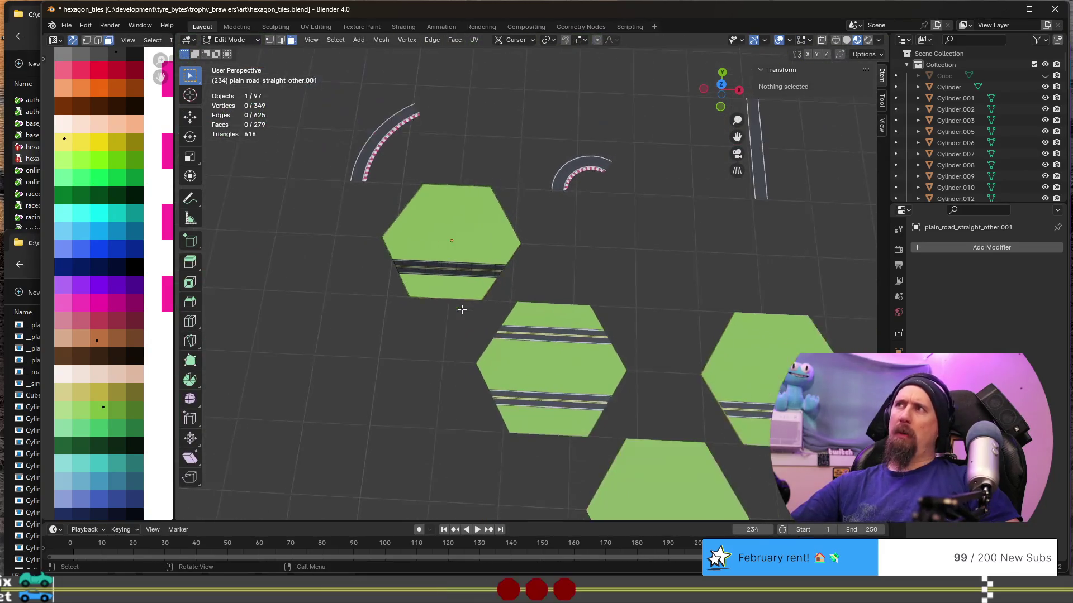
pyautogui.scroll(1, 491, 328)
pyautogui.scroll(1, 494, 319)
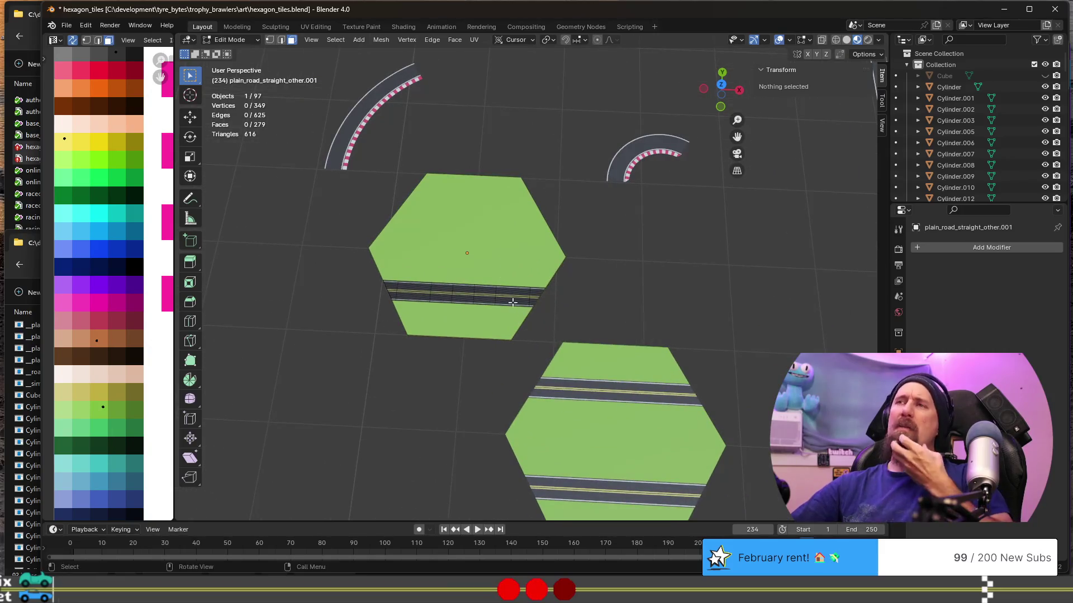
# Select and frame part of the road strip on the copied tile.
pyautogui.click(493, 248)
pyautogui.hotkey('alt', 'a')
pyautogui.moveTo(441, 302)
pyautogui.mouseDown(button='middle')
pyautogui.moveTo(431, 300)
pyautogui.moveTo(466, 302)
pyautogui.moveTo(451, 226)
pyautogui.mouseUp(button='middle')
pyautogui.click(467, 301)
pyautogui.press('KP_Decimal')
pyautogui.scroll(-5, 466, 302)
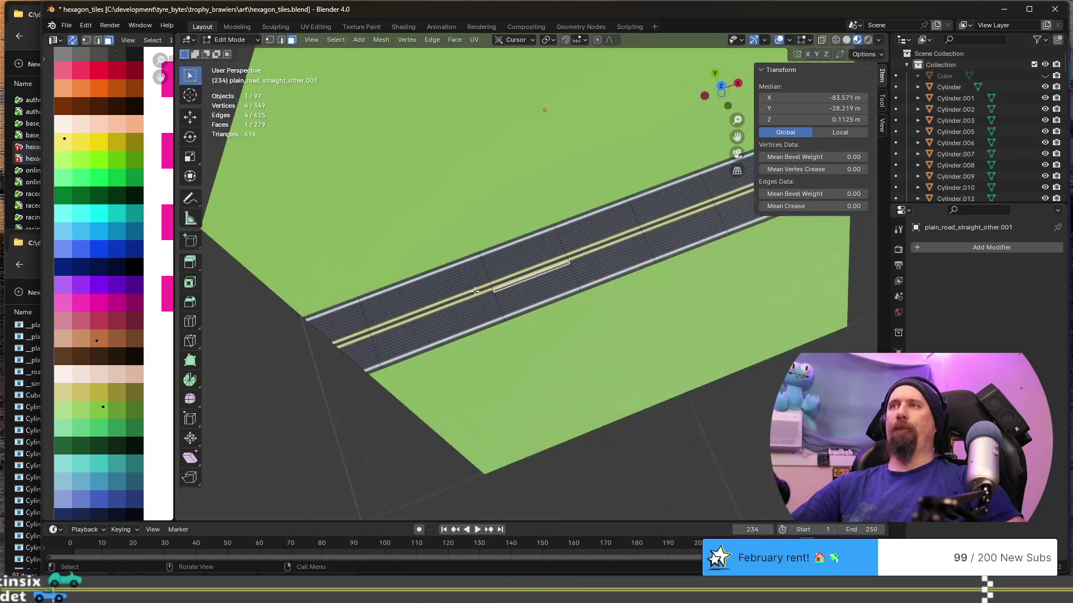
pyautogui.scroll(-2, 451, 226)
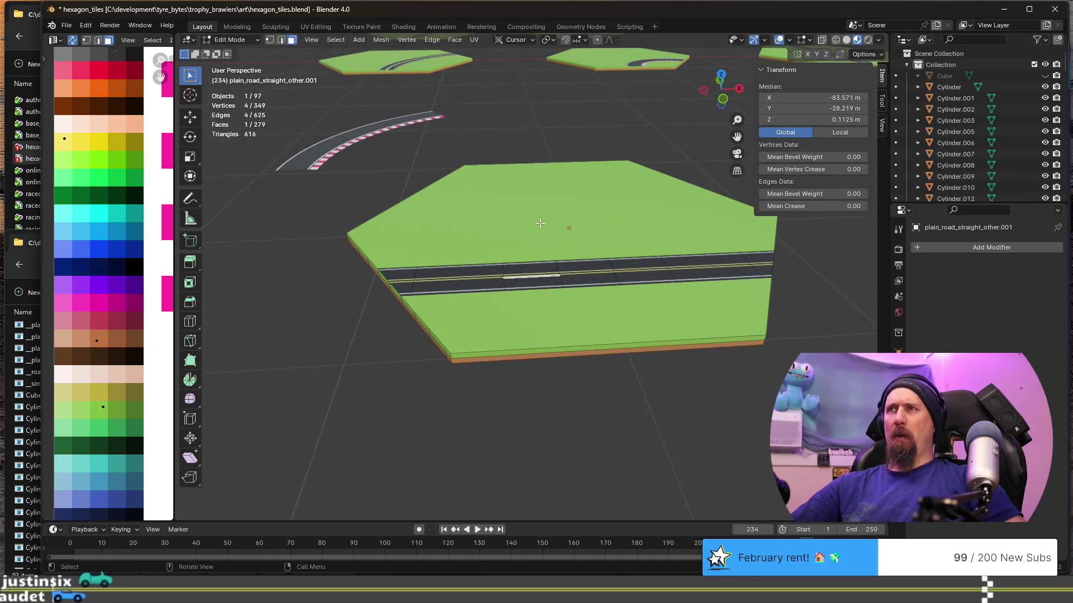
# Select the linked green hexagon base and delete its faces, keeping only the road strip.
pyautogui.click(450, 350)
pyautogui.hotkey('ctrl', 'l')
pyautogui.press('x')
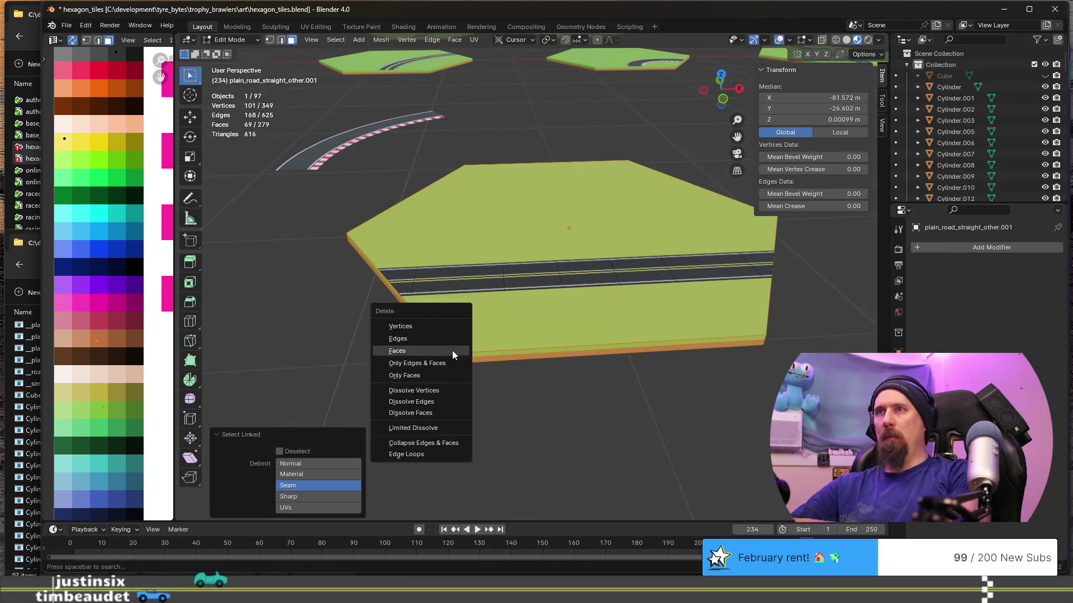
pyautogui.click(451, 351)
pyautogui.moveTo(401, 319)
pyautogui.mouseDown(button='middle')
pyautogui.moveTo(520, 310)
pyautogui.moveTo(478, 283)
pyautogui.mouseUp(button='middle')
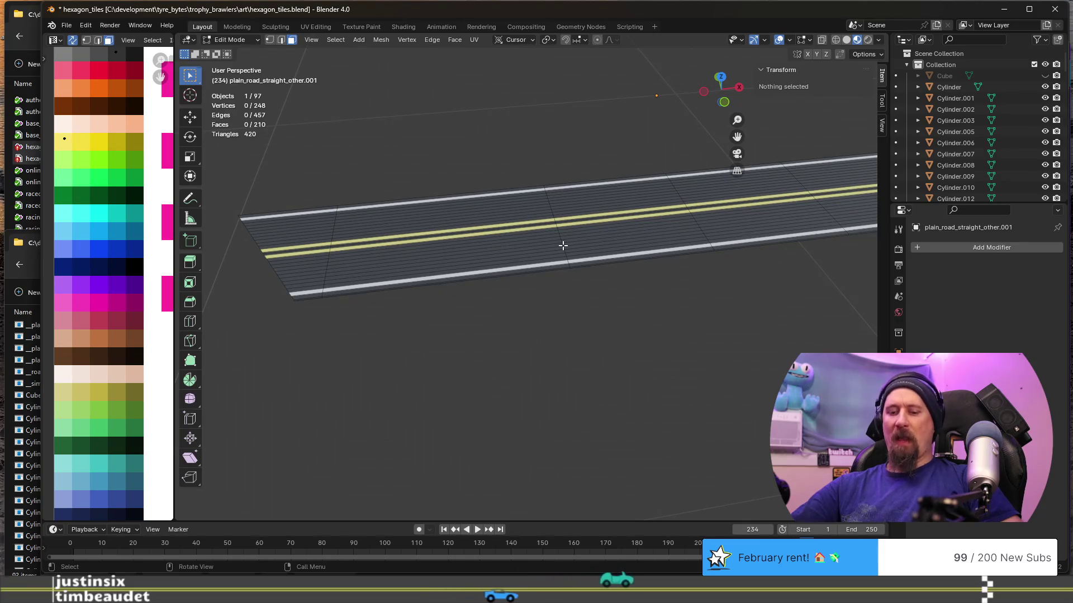
# In edge mode, select one cross-road edge loop and dissolve it.
pyautogui.press('c')
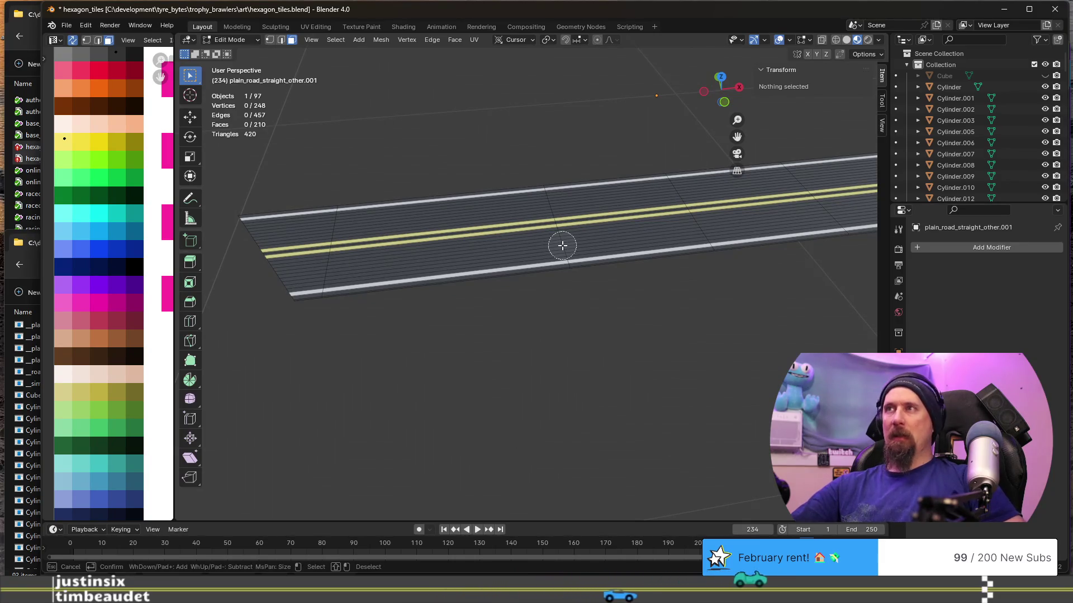
pyautogui.press('Escape')
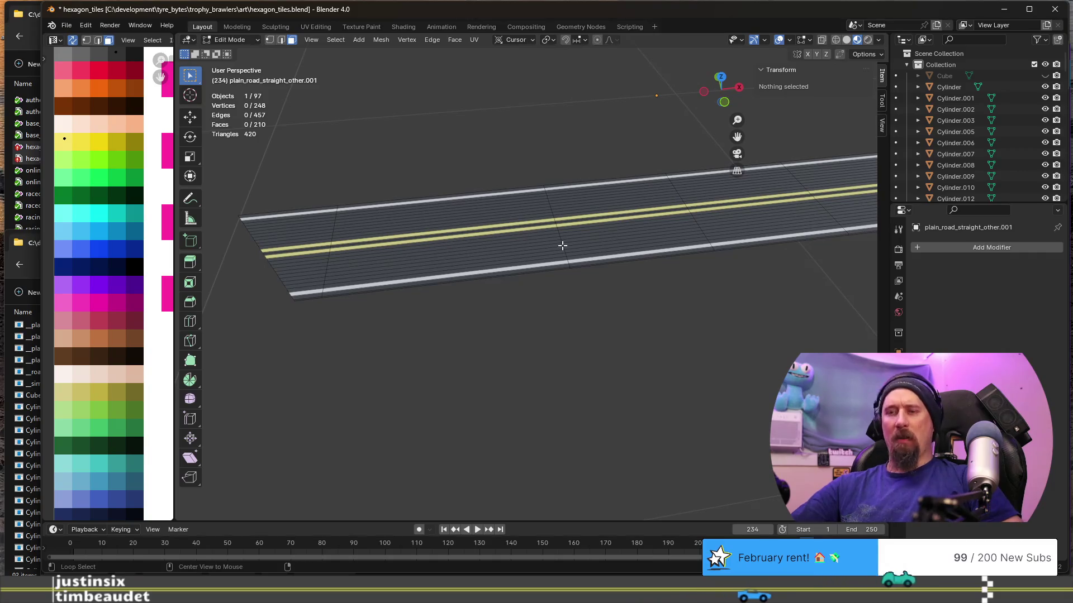
pyautogui.keyDown('alt'); pyautogui.click(562, 244); pyautogui.keyUp('alt')
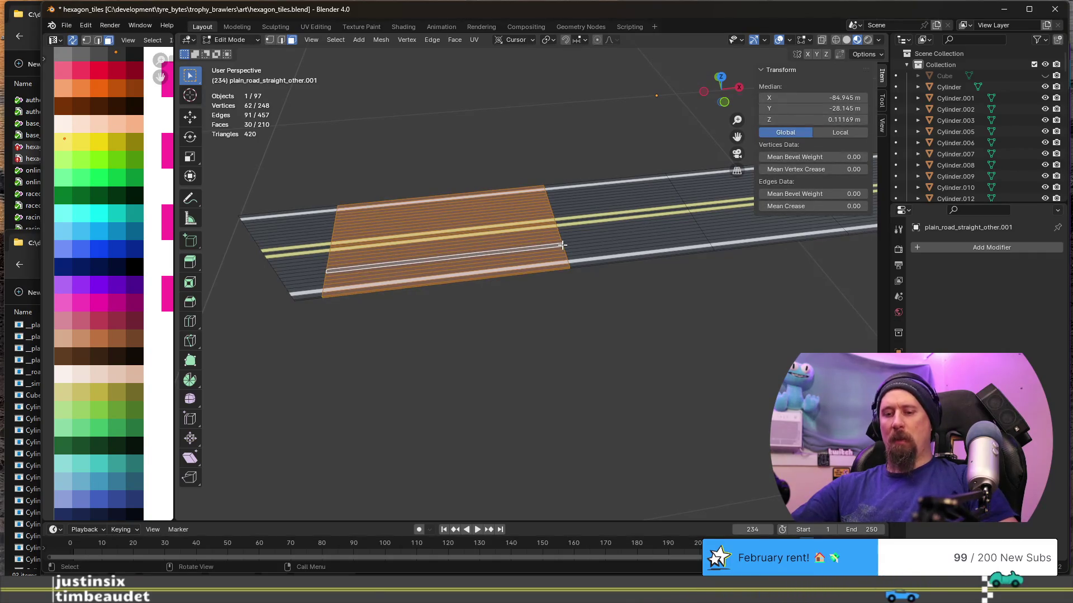
pyautogui.press('2')
pyautogui.keyDown('alt'); pyautogui.click(560, 245); pyautogui.keyUp('alt')
pyautogui.moveTo(733, 296); pyautogui.dragTo(516, 328, button='middle')
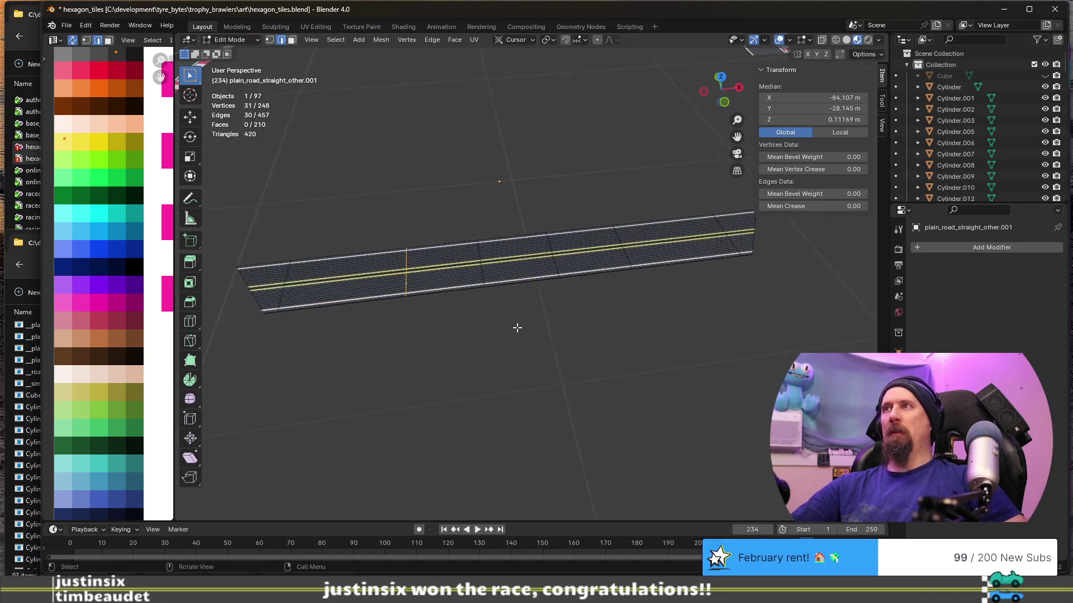
pyautogui.keyDown('alt'); pyautogui.click(624, 255); pyautogui.keyUp('alt')
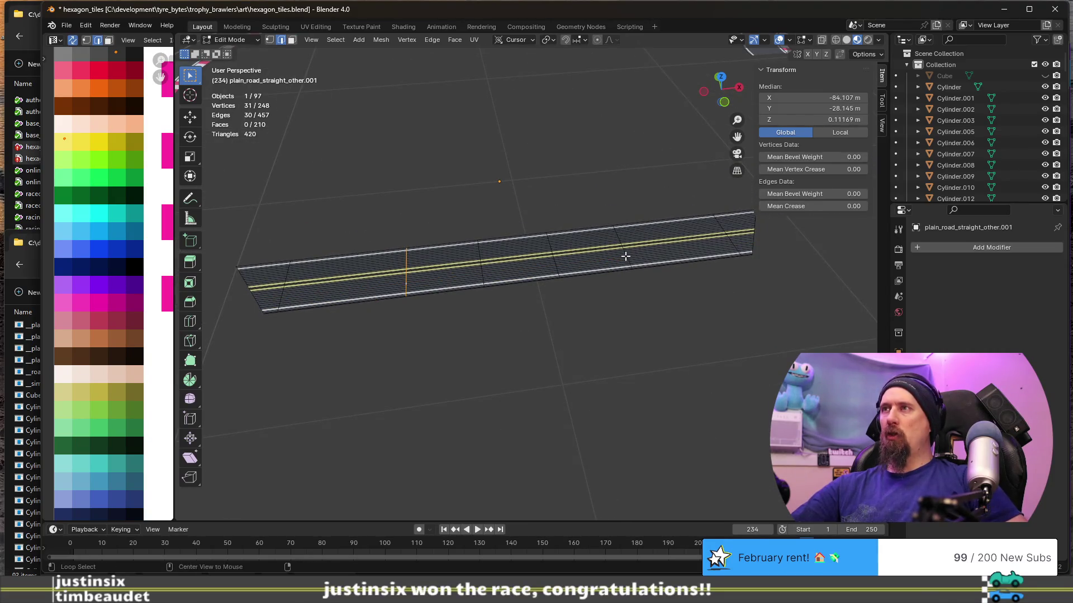
pyautogui.keyDown('alt'); pyautogui.click(596, 261); pyautogui.keyUp('alt')
pyautogui.scroll(3, 656, 258)
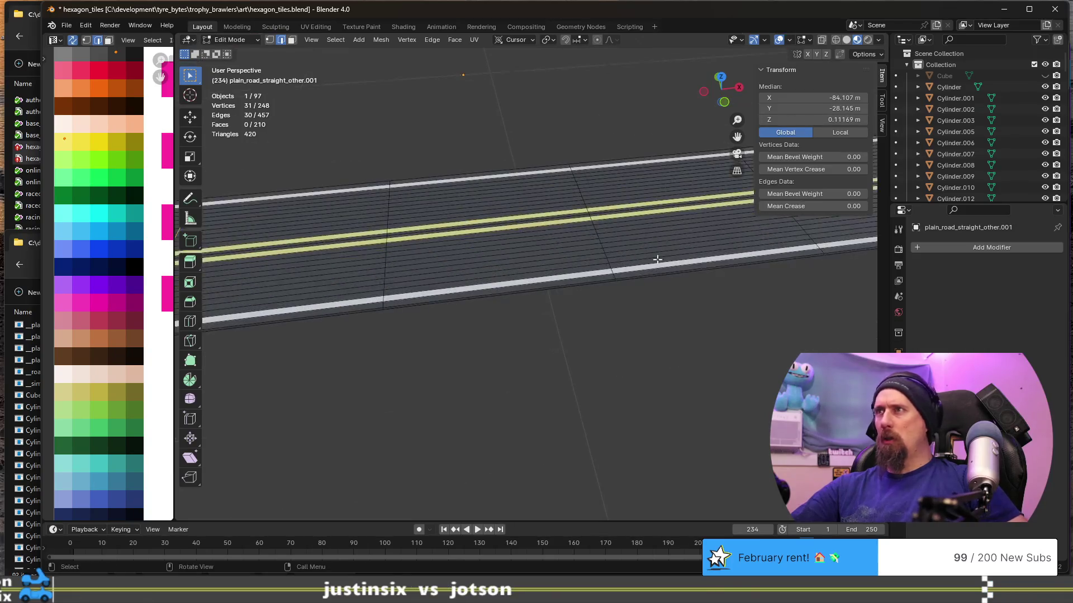
pyautogui.keyDown('alt'); pyautogui.keyDown('shift'); pyautogui.click(814, 243); pyautogui.keyUp('shift'); pyautogui.keyUp('alt')
pyautogui.keyDown('alt'); pyautogui.keyDown('shift'); pyautogui.click(695, 253); pyautogui.keyUp('shift'); pyautogui.keyUp('alt')
pyautogui.scroll(-2, 528, 292)
pyautogui.press('x')
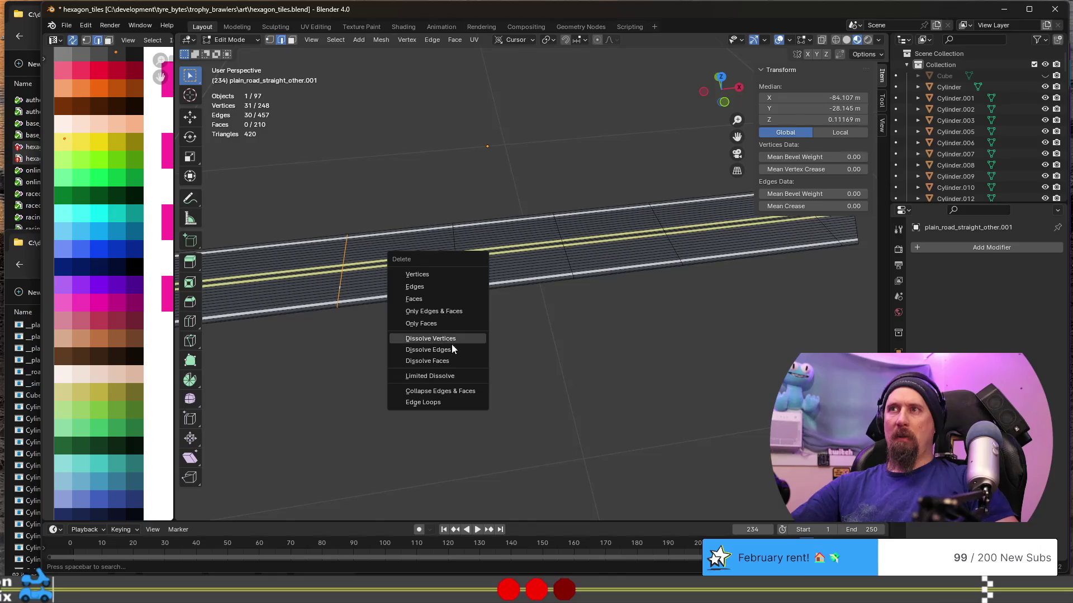
pyautogui.click(452, 349)
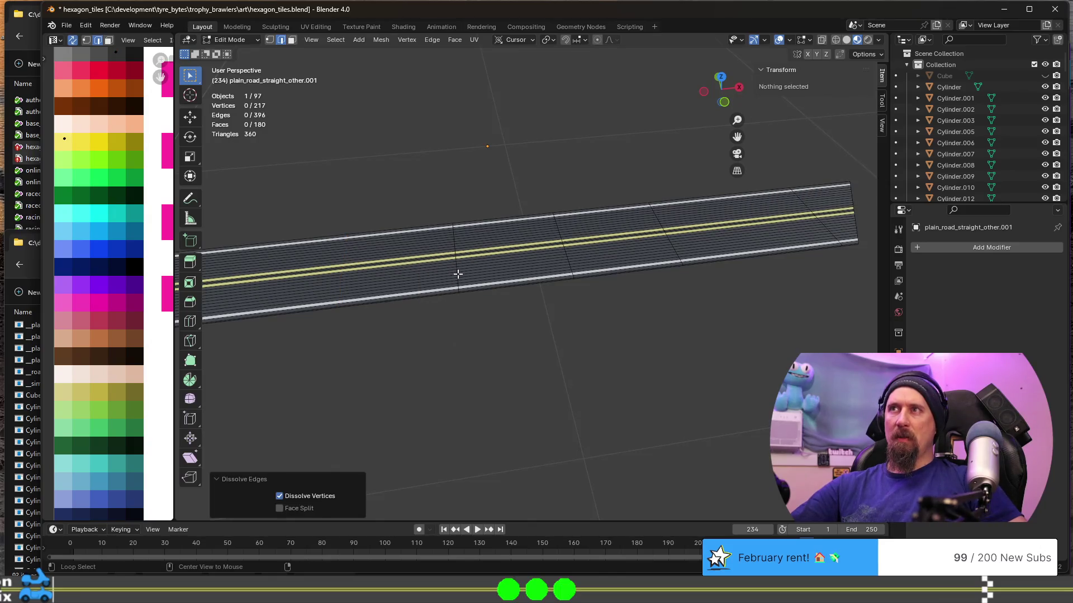
# Dissolve the next two cross-road edge loops.
pyautogui.keyDown('alt'); pyautogui.click(458, 273); pyautogui.keyUp('alt')
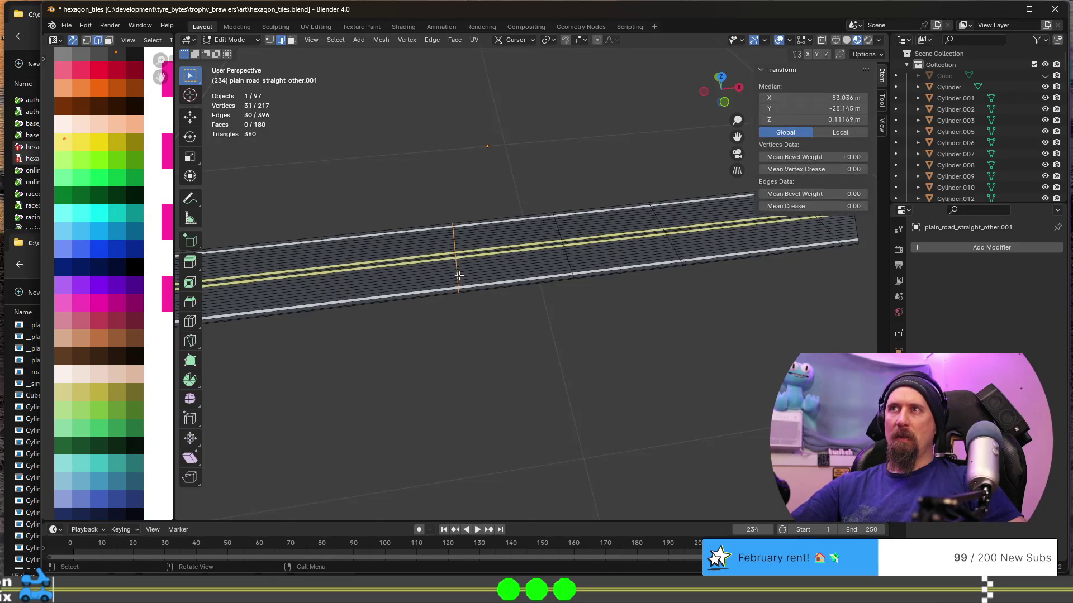
pyautogui.press('x')
pyautogui.click(467, 278)
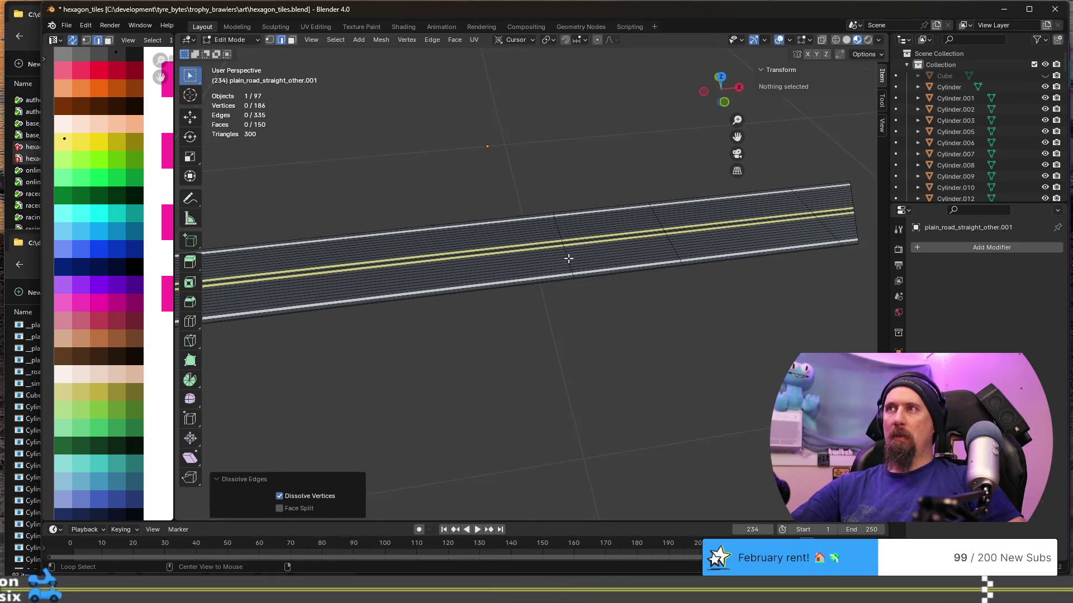
pyautogui.keyDown('alt'); pyautogui.click(567, 258); pyautogui.keyUp('alt')
pyautogui.keyDown('alt'); pyautogui.click(567, 263); pyautogui.keyUp('alt')
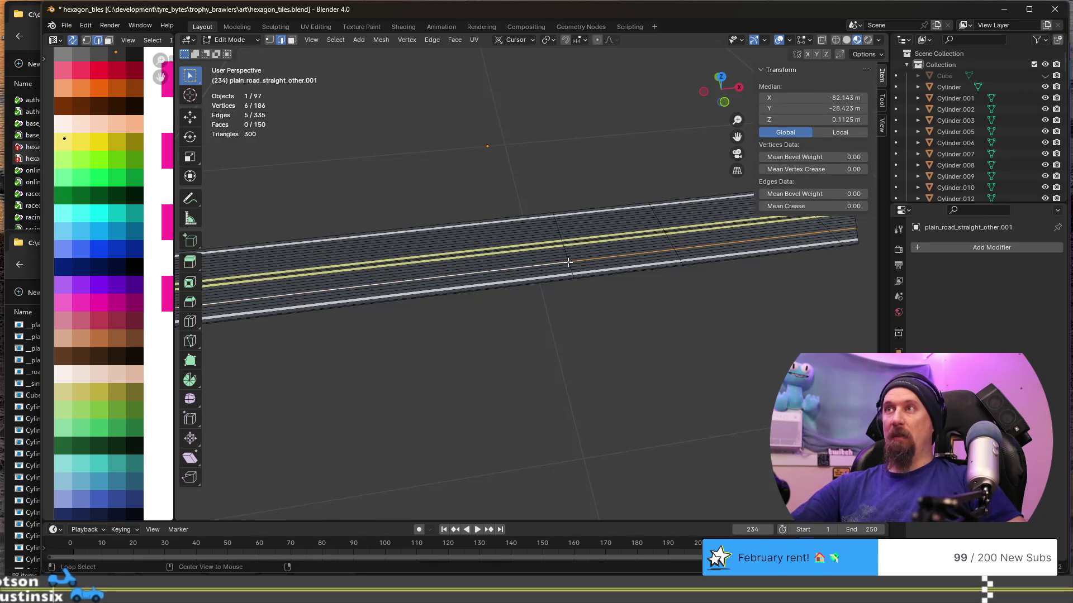
pyautogui.keyDown('alt'); pyautogui.click(578, 265); pyautogui.keyUp('alt')
pyautogui.scroll(2, 587, 266)
pyautogui.press('x')
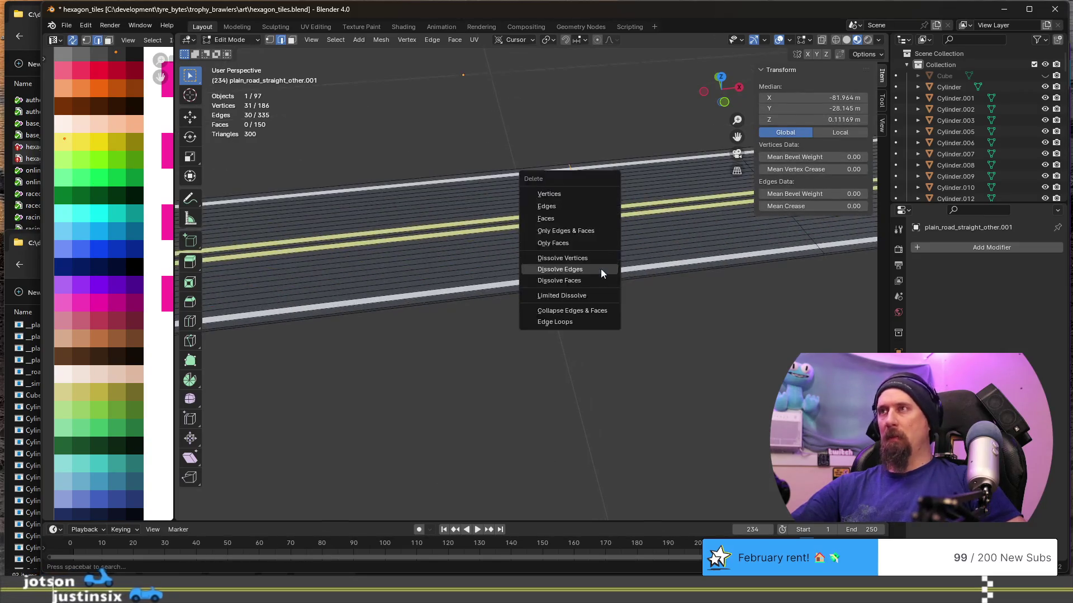
pyautogui.click(601, 269)
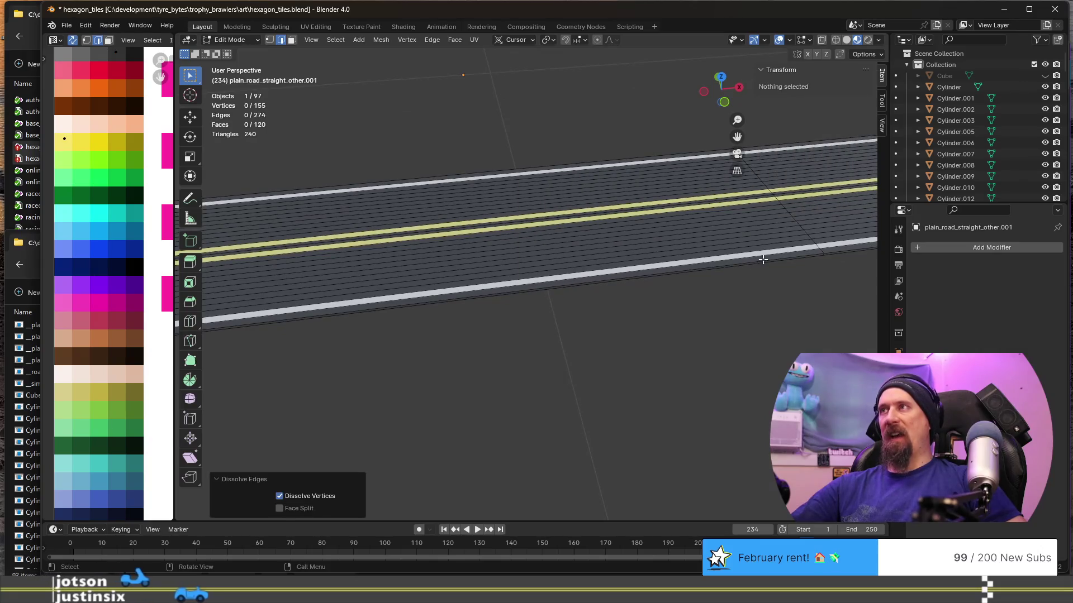
# Dissolve further cross-road edge loops while panning along the road.
pyautogui.moveTo(763, 259); pyautogui.dragTo(536, 308, button='middle')
pyautogui.hotkey('ctrl', 'r')
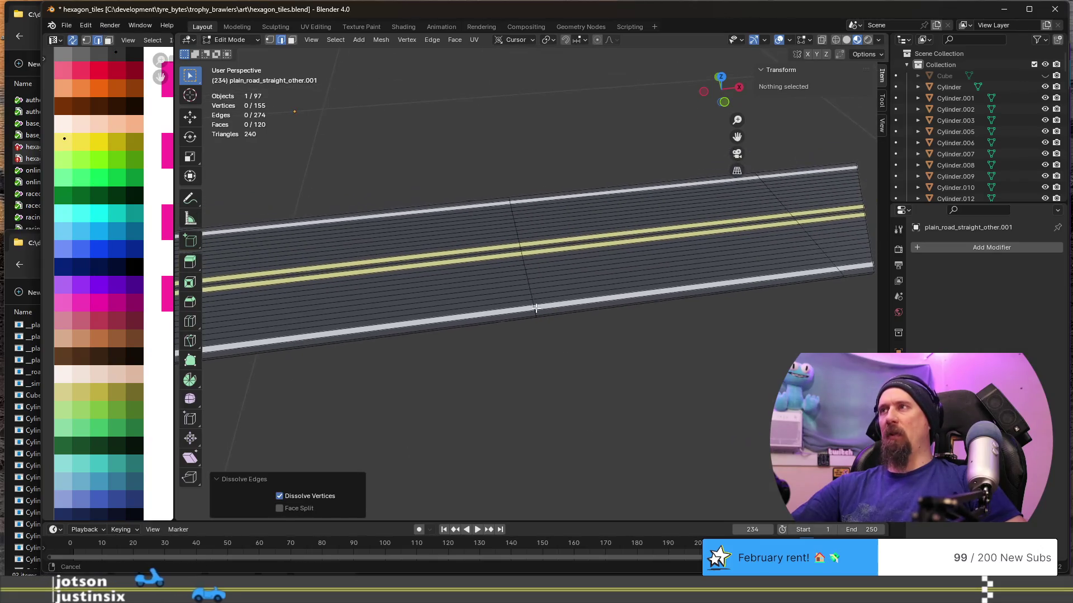
pyautogui.keyDown('alt'); pyautogui.click(529, 289); pyautogui.keyUp('alt')
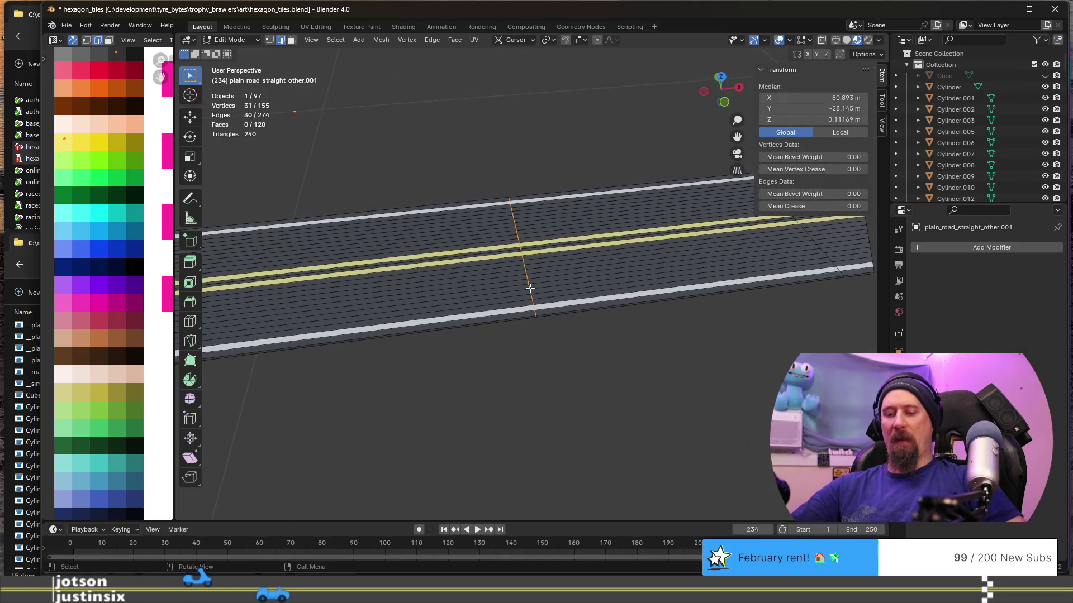
pyautogui.press('x')
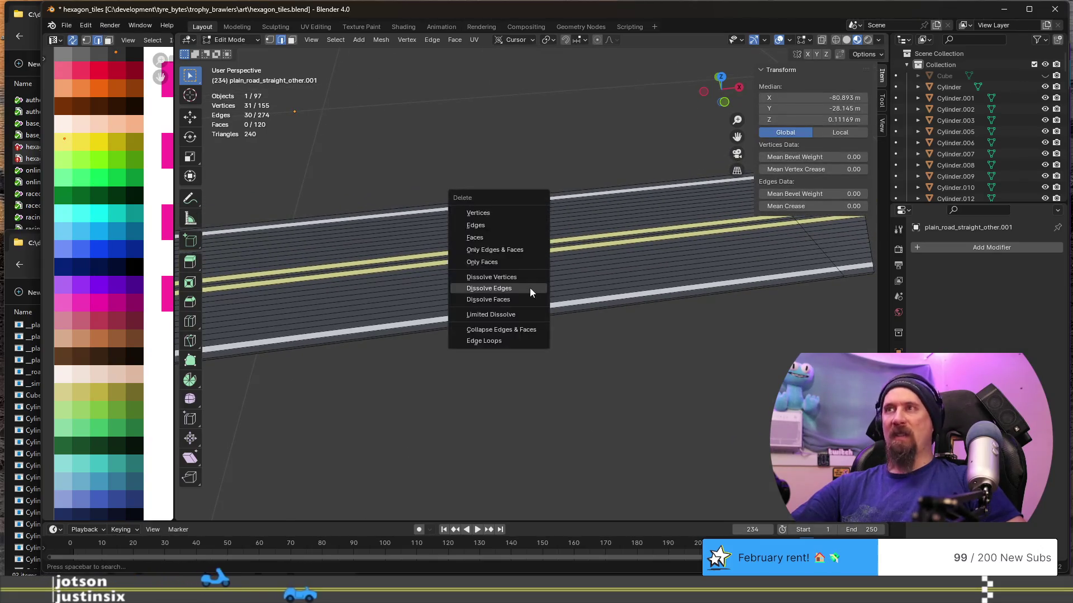
pyautogui.click(530, 287)
pyautogui.scroll(-2, 536, 287)
pyautogui.scroll(-2, 543, 286)
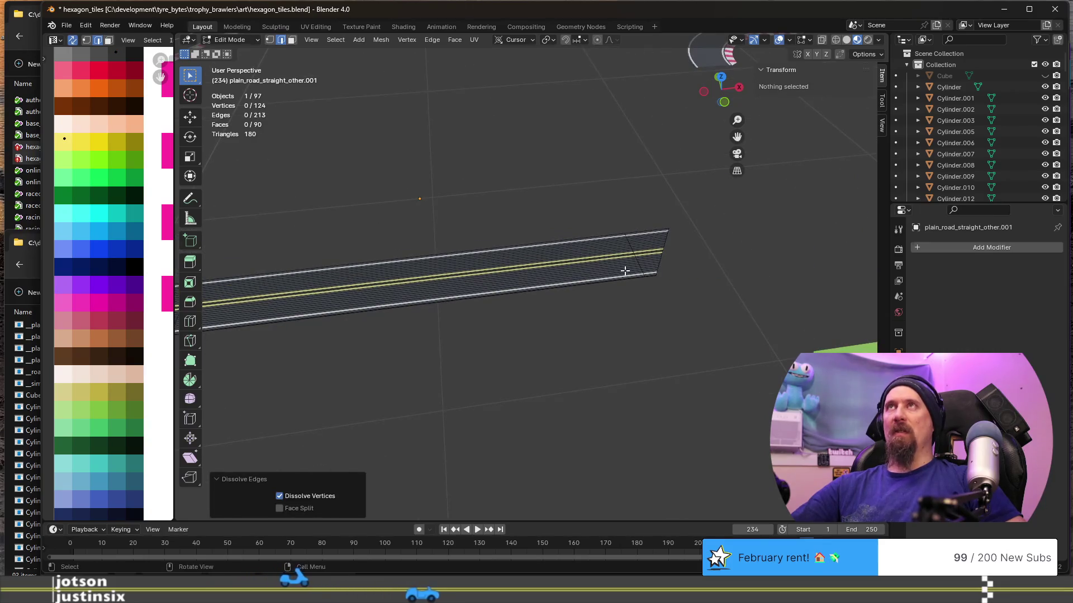
pyautogui.keyDown('shift'); pyautogui.moveTo(530, 277); pyautogui.dragTo(651, 295, button='middle'); pyautogui.keyUp('shift')
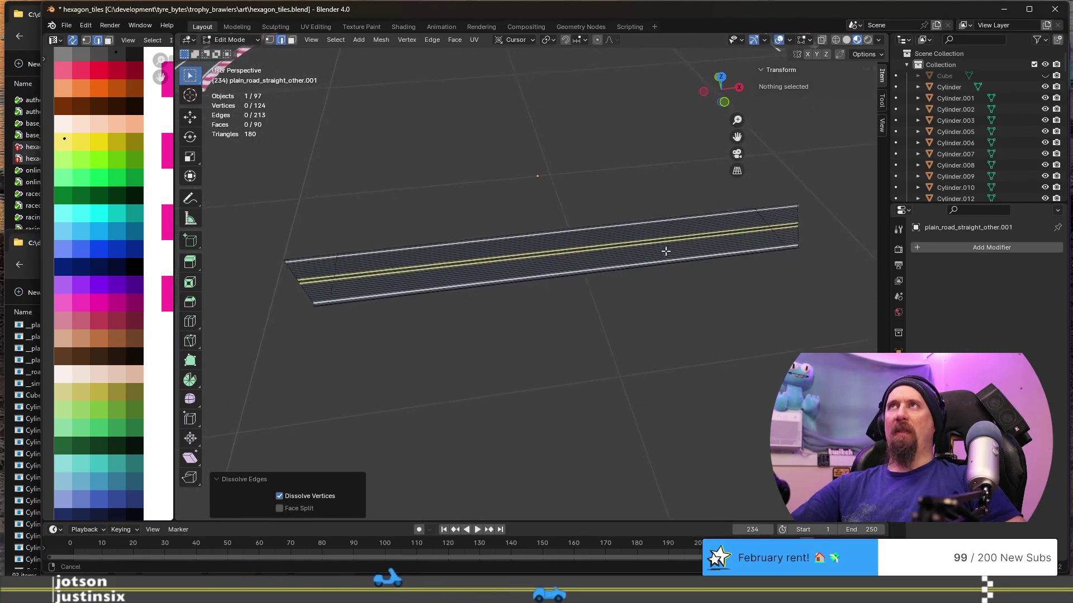
pyautogui.keyDown('shift'); pyautogui.moveTo(650, 294); pyautogui.dragTo(512, 270, button='middle'); pyautogui.keyUp('shift')
pyautogui.scroll(2, 656, 251)
pyautogui.scroll(1, 657, 250)
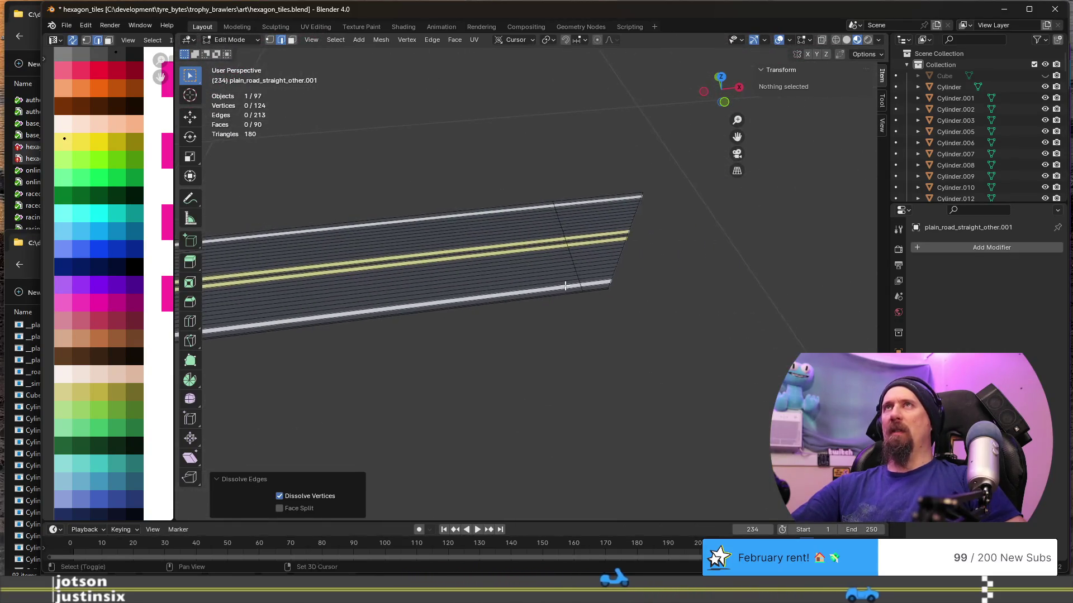
pyautogui.scroll(1, 637, 260)
pyautogui.scroll(1, 621, 265)
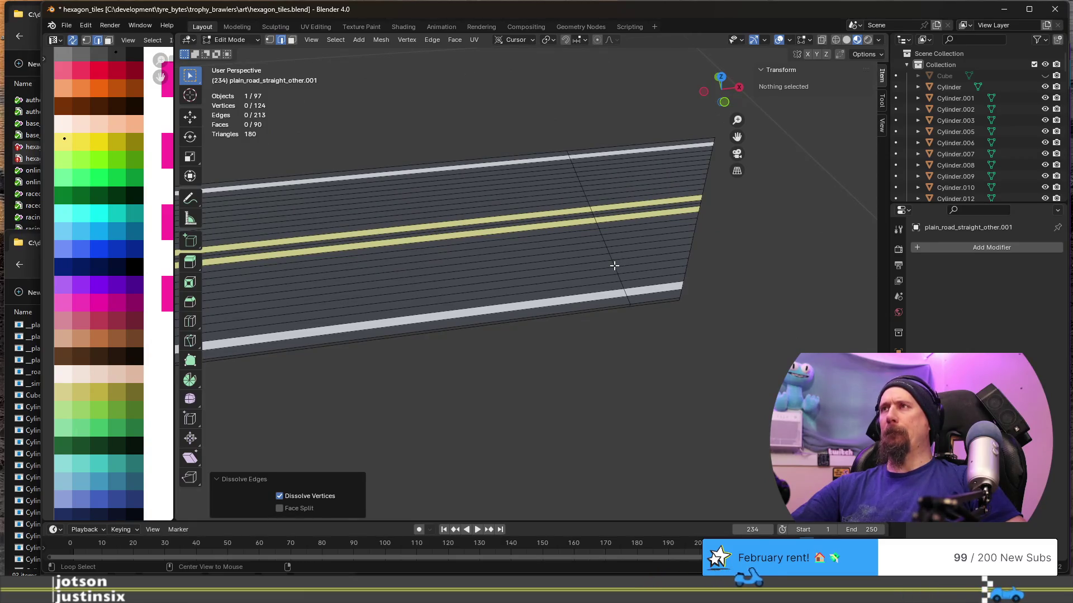
pyautogui.keyDown('alt'); pyautogui.click(615, 264); pyautogui.keyUp('alt')
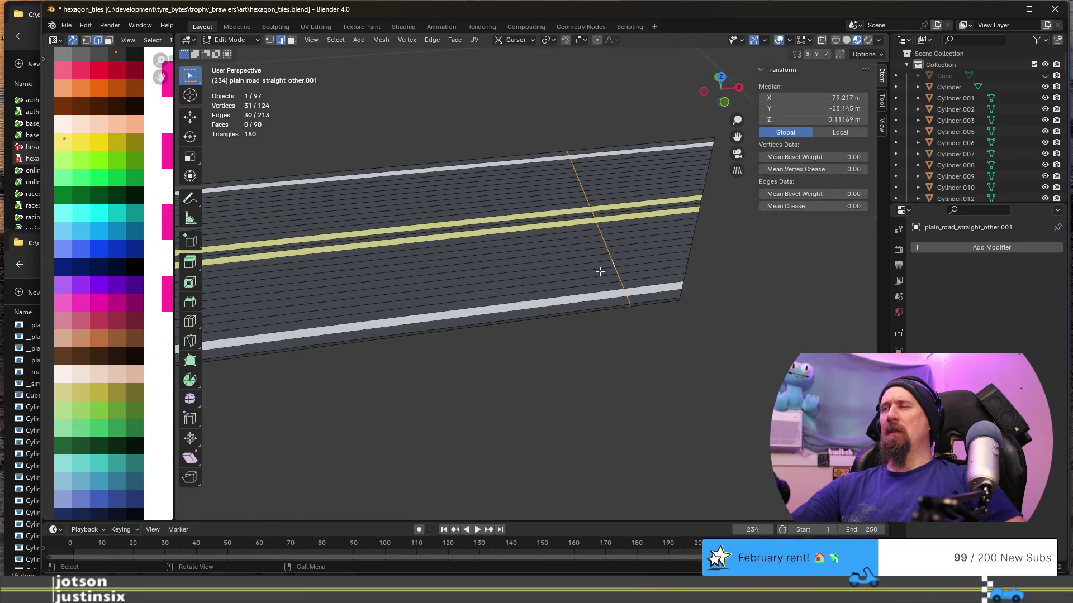
pyautogui.scroll(-2, 600, 271)
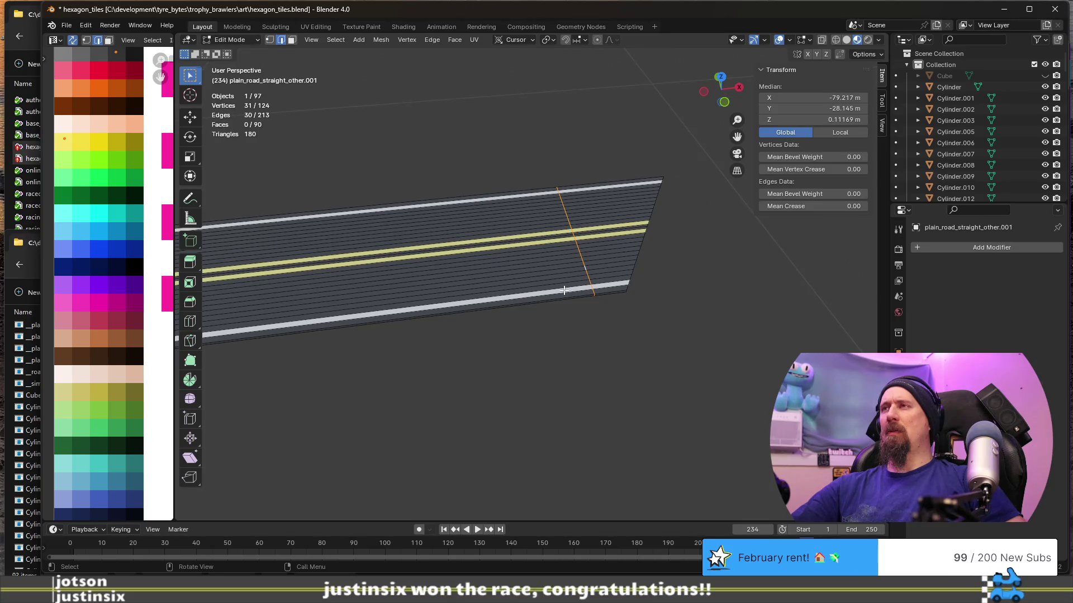
pyautogui.scroll(-2, 564, 290)
pyautogui.keyDown('shift'); pyautogui.moveTo(504, 296); pyautogui.dragTo(588, 275, button='middle'); pyautogui.keyUp('shift')
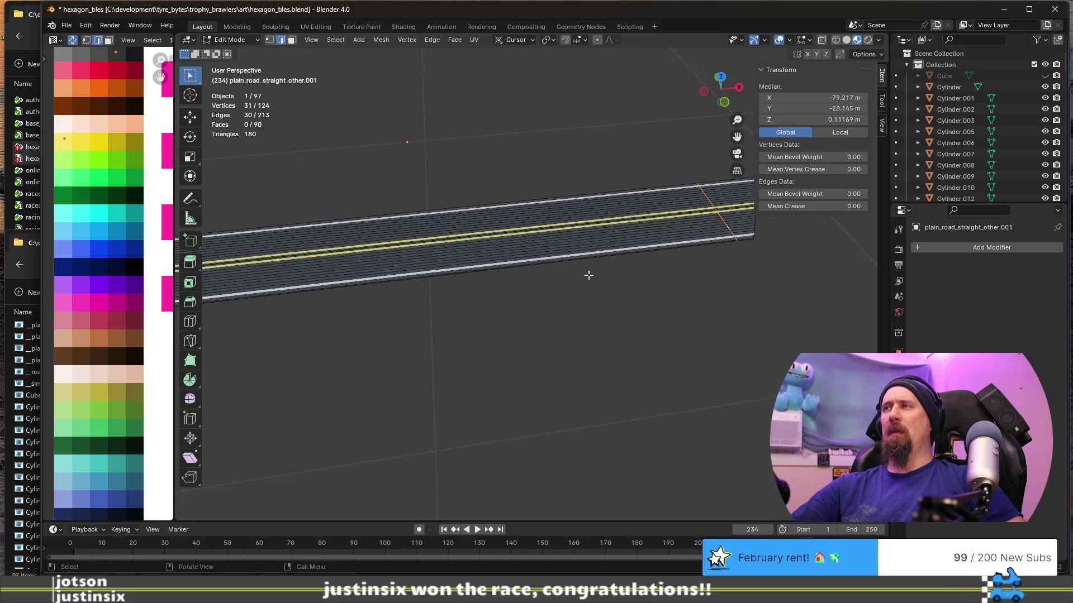
pyautogui.press('x')
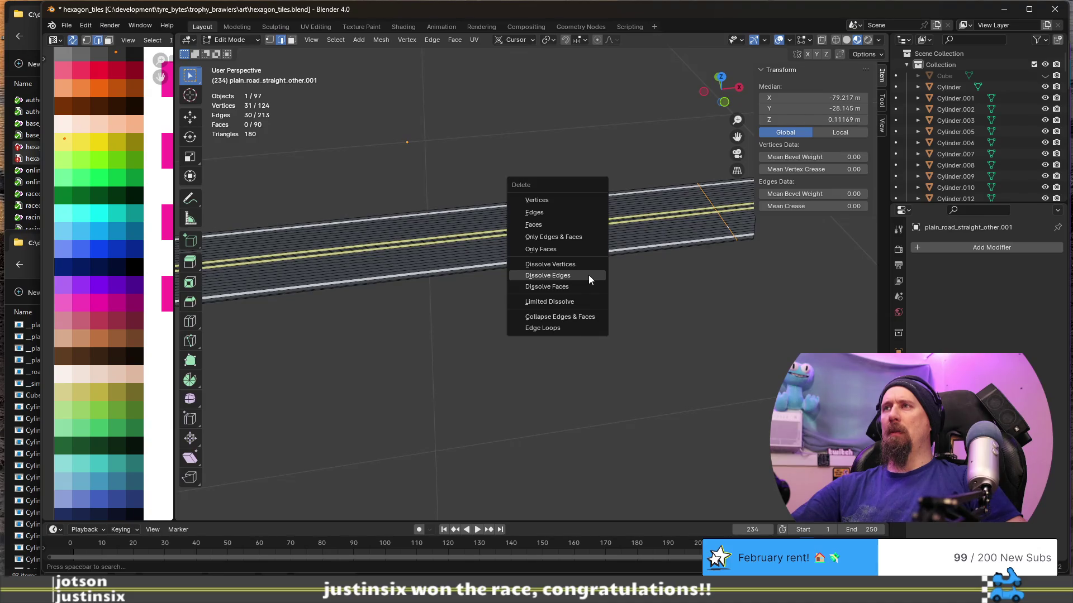
pyautogui.click(589, 275)
# Dissolve the cross-road edge loop near the road's far end.
pyautogui.keyDown('shift'); pyautogui.moveTo(472, 296); pyautogui.dragTo(865, 260, button='middle'); pyautogui.keyUp('shift')
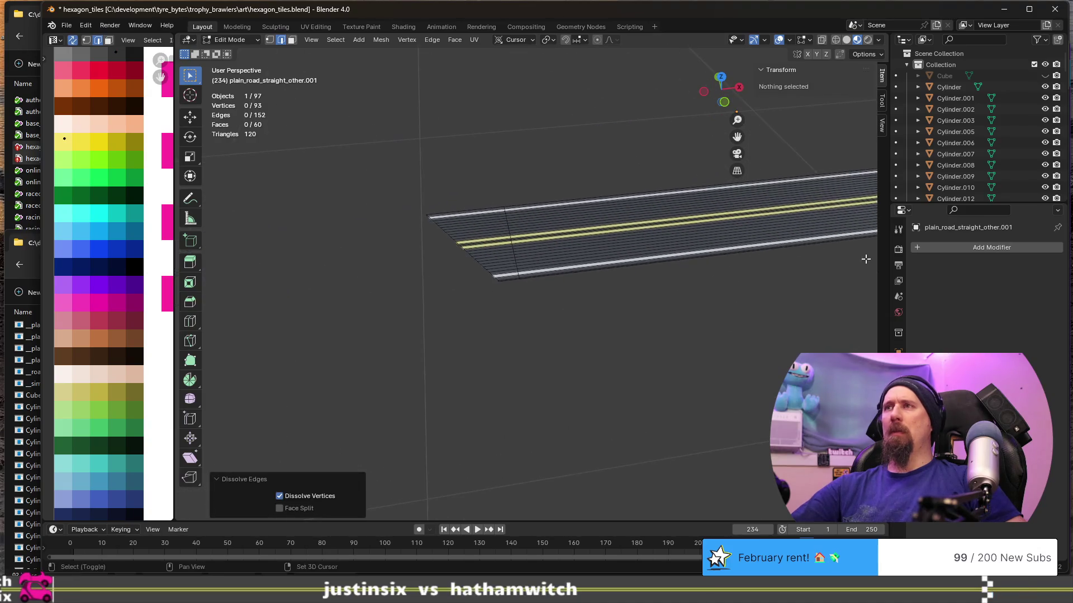
pyautogui.keyDown('alt'); pyautogui.click(515, 254); pyautogui.keyUp('alt')
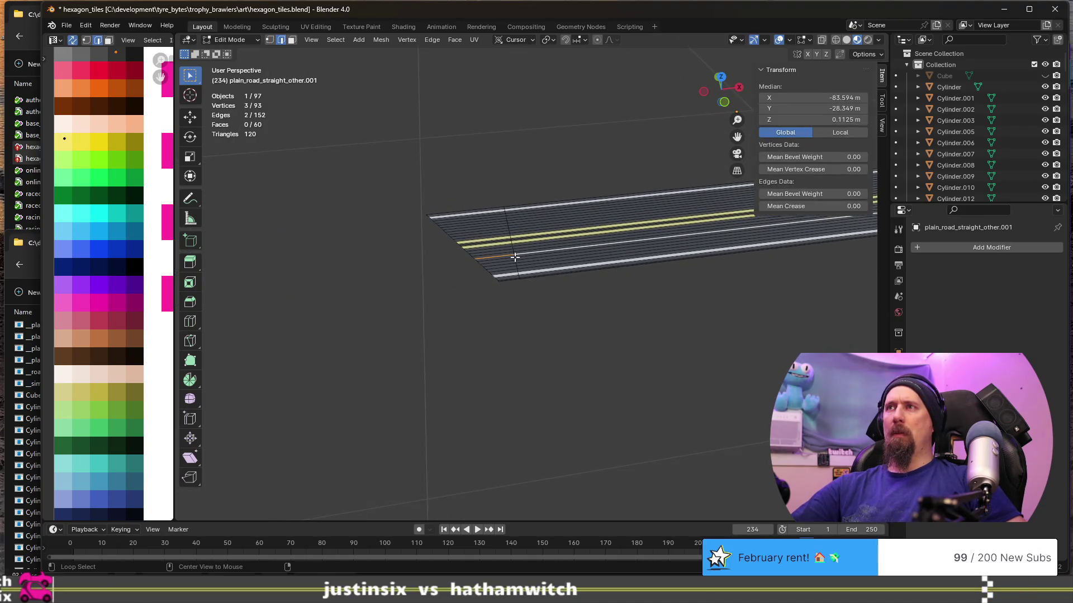
pyautogui.keyDown('alt'); pyautogui.click(516, 258); pyautogui.keyUp('alt')
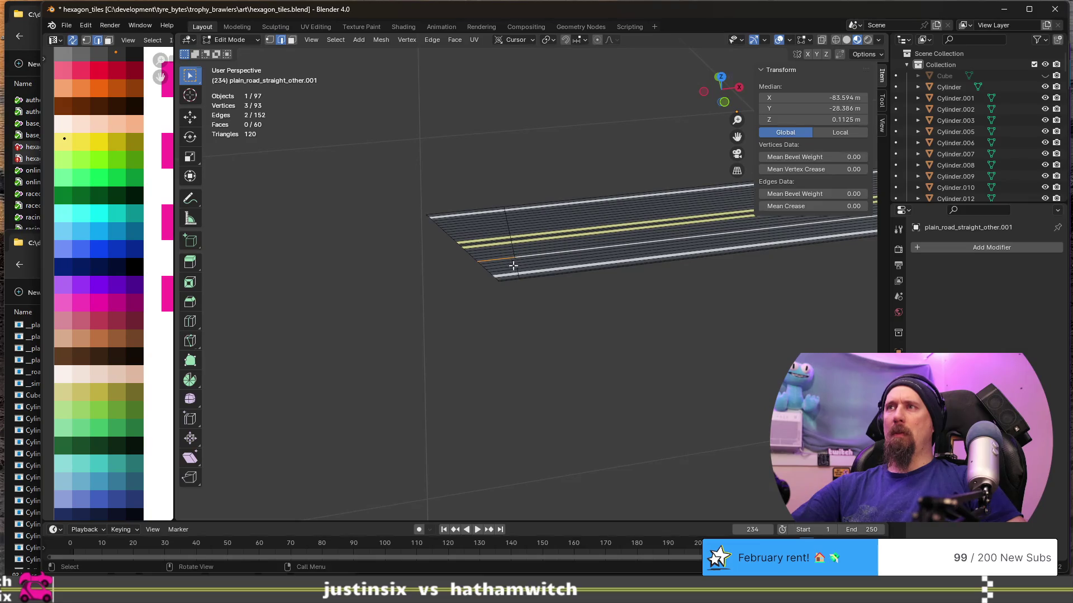
pyautogui.scroll(5, 515, 264)
pyautogui.keyDown('alt'); pyautogui.click(471, 246); pyautogui.keyUp('alt')
pyautogui.keyDown('alt'); pyautogui.click(473, 249); pyautogui.keyUp('alt')
pyautogui.press('x')
pyautogui.click(473, 249)
pyautogui.moveTo(474, 250)
pyautogui.mouseDown(button='middle')
pyautogui.moveTo(612, 245)
pyautogui.moveTo(530, 306)
pyautogui.mouseUp(button='middle')
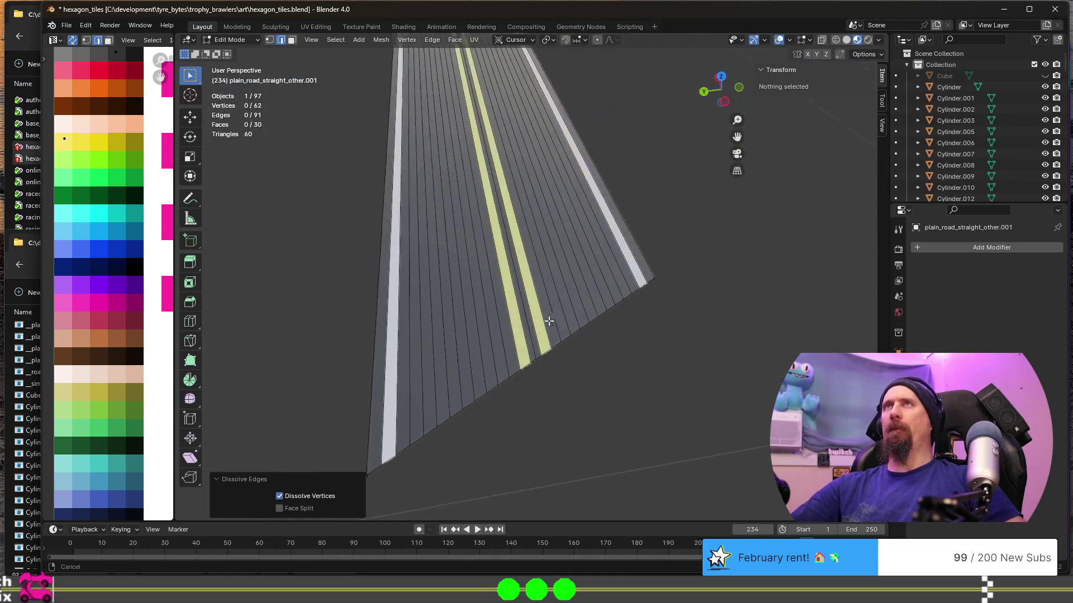
pyautogui.scroll(-3, 499, 305)
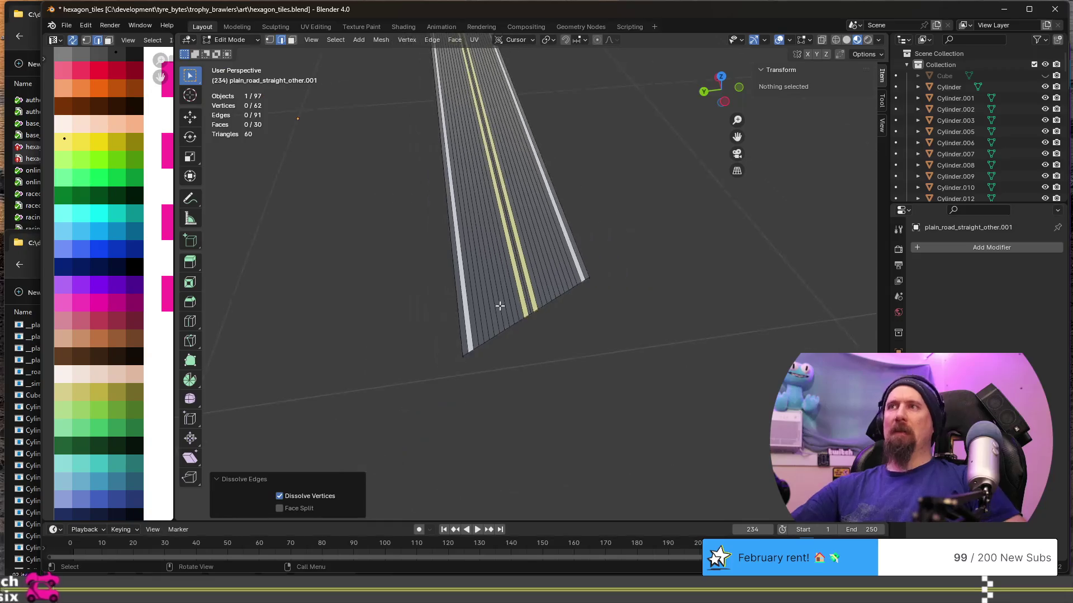
# Dissolve a set of lengthwise edge loops on the road surface.
pyautogui.keyDown('alt'); pyautogui.click(481, 304); pyautogui.keyUp('alt')
pyautogui.keyDown('alt'); pyautogui.click(490, 299); pyautogui.keyUp('alt')
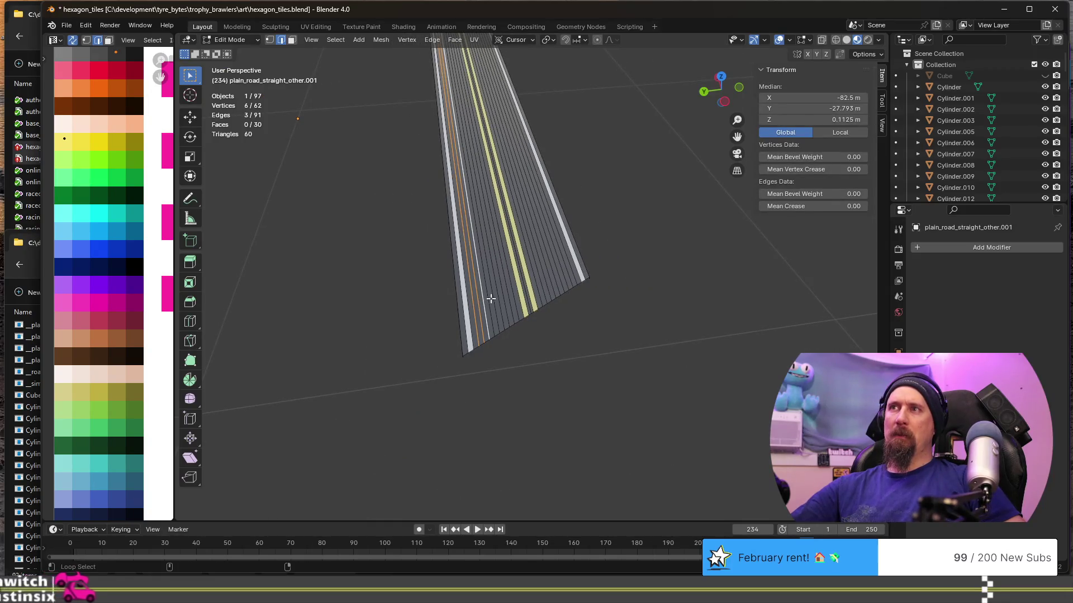
pyautogui.keyDown('alt'); pyautogui.keyDown('shift'); pyautogui.click(506, 299); pyautogui.keyUp('shift'); pyautogui.keyUp('alt')
pyautogui.keyDown('alt'); pyautogui.keyDown('shift'); pyautogui.click(503, 300); pyautogui.keyUp('shift'); pyautogui.keyUp('alt')
pyautogui.keyDown('alt'); pyautogui.keyDown('shift'); pyautogui.click(491, 302); pyautogui.keyUp('shift'); pyautogui.keyUp('alt')
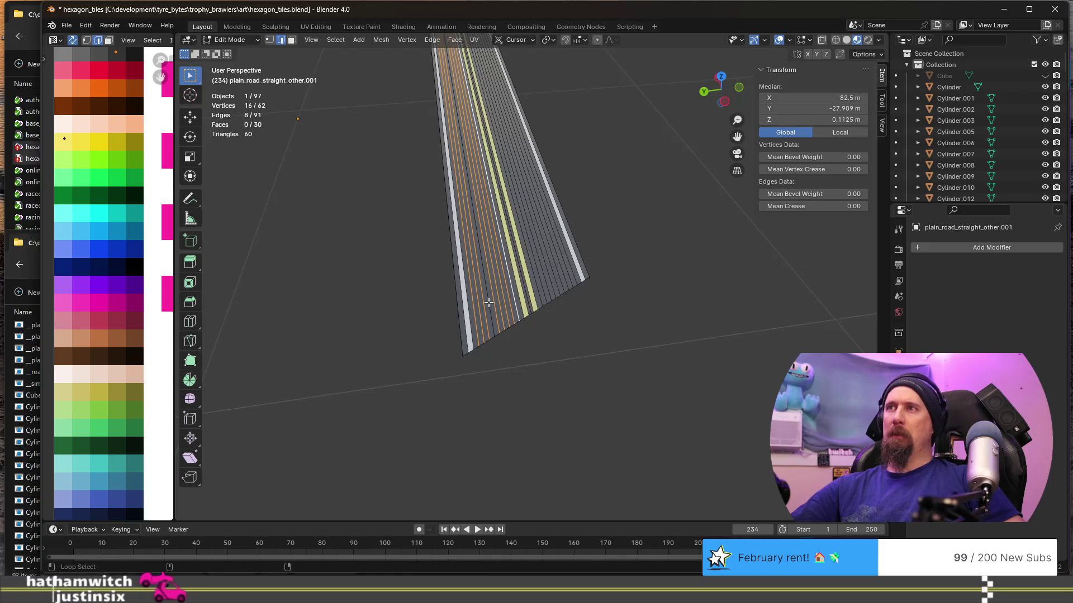
pyautogui.press('x')
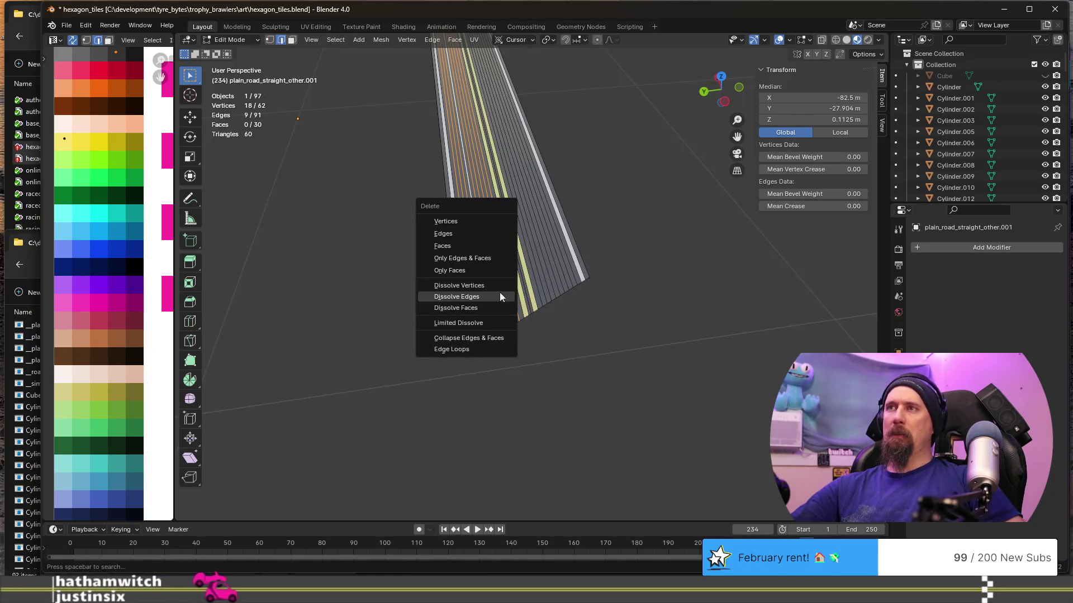
pyautogui.click(499, 297)
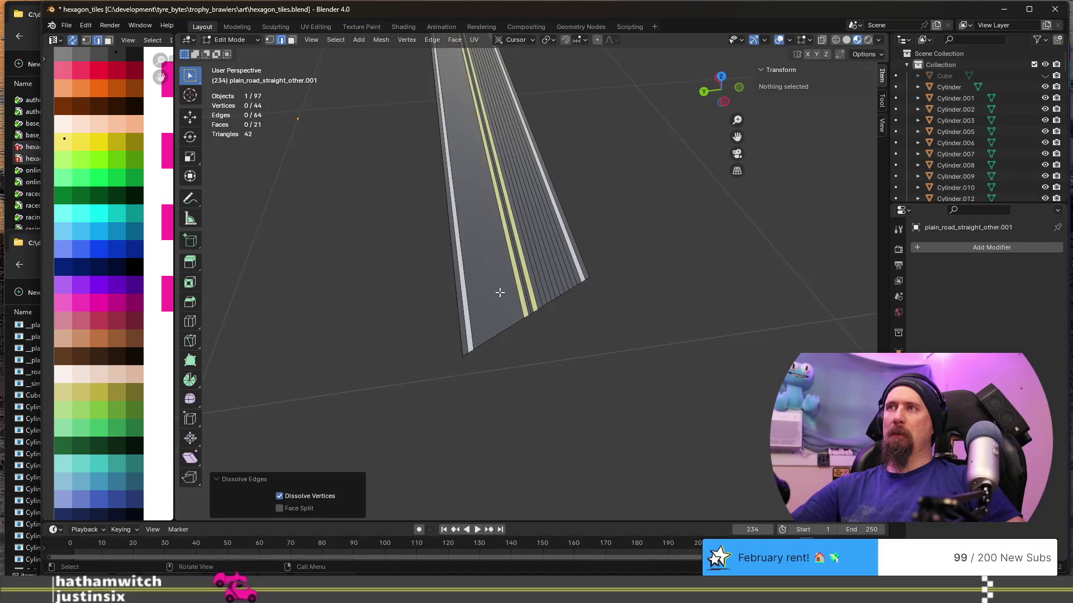
pyautogui.scroll(3, 500, 293)
# Dissolve the lengthwise edges beside the yellow centre lines.
pyautogui.moveTo(499, 294); pyautogui.dragTo(494, 272, button='middle')
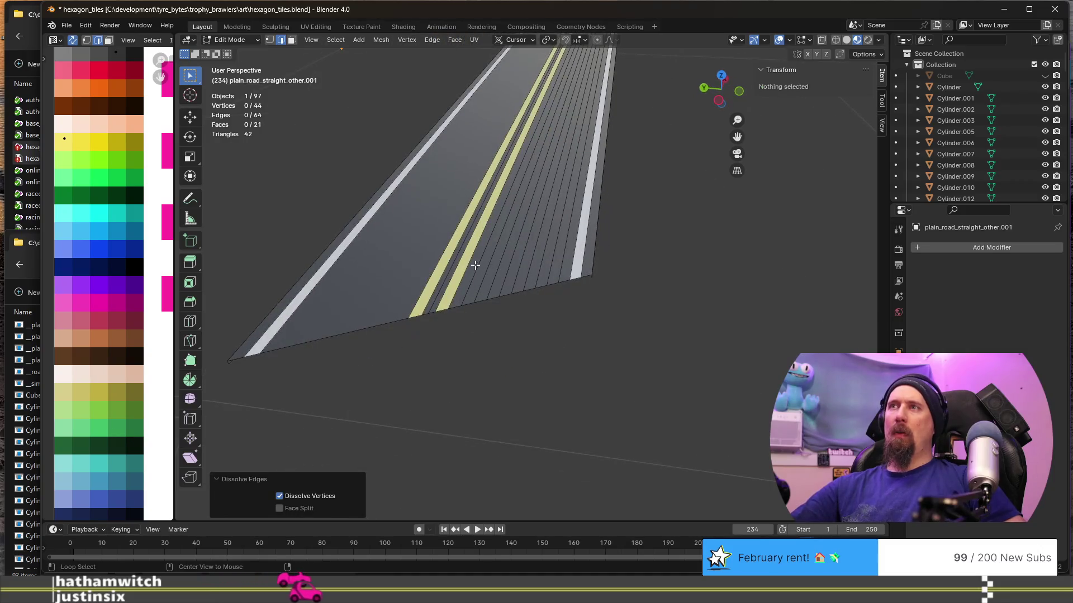
pyautogui.keyDown('alt'); pyautogui.click(475, 266); pyautogui.keyUp('alt')
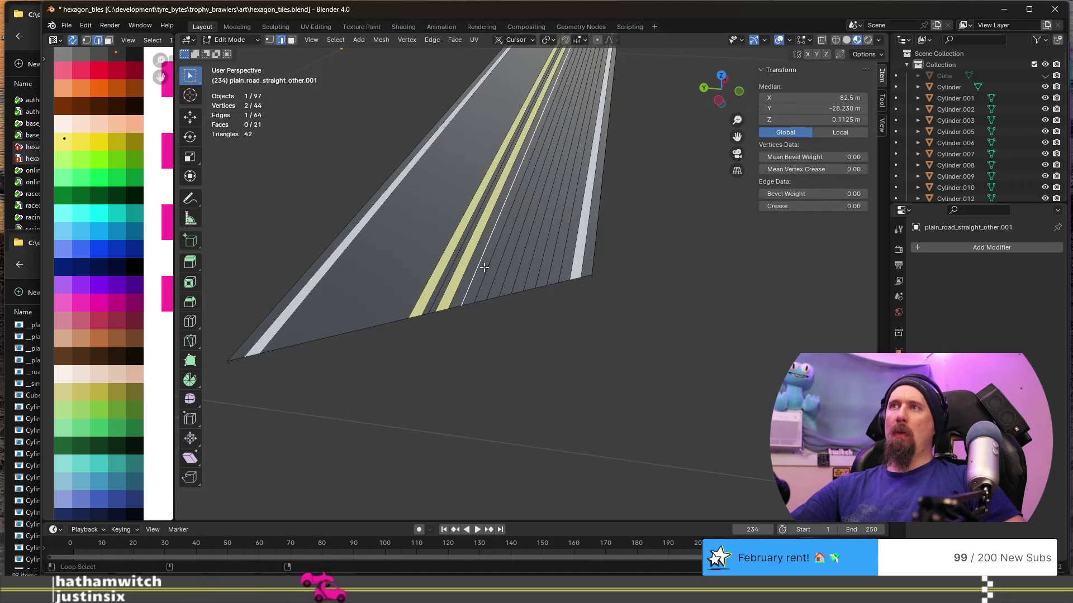
pyautogui.keyDown('alt'); pyautogui.keyDown('shift'); pyautogui.click(498, 266); pyautogui.keyUp('shift'); pyautogui.keyUp('alt')
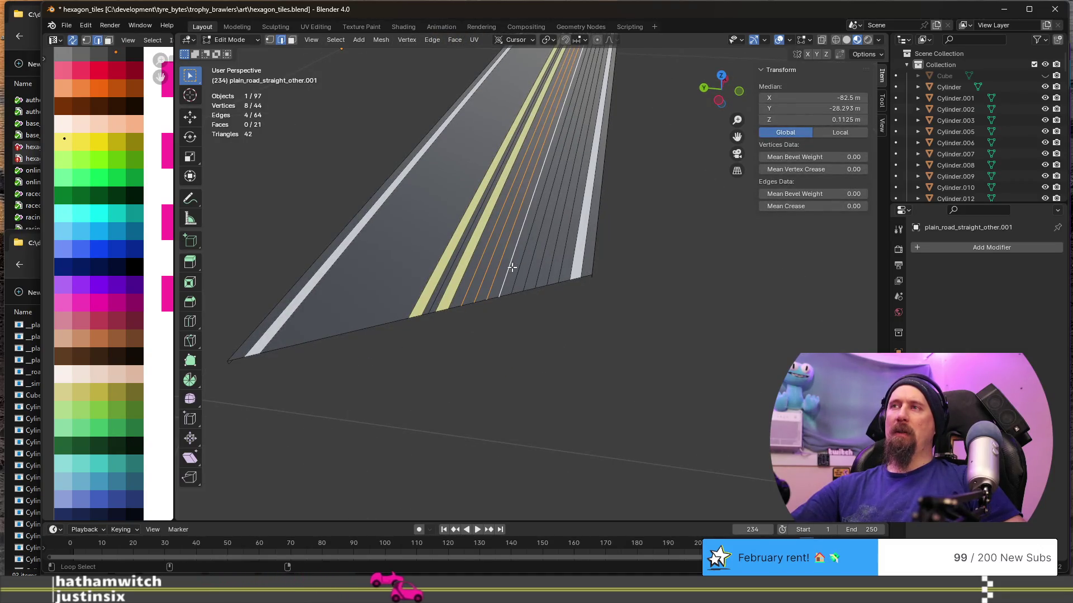
pyautogui.keyDown('alt'); pyautogui.keyDown('shift'); pyautogui.click(523, 266); pyautogui.keyUp('shift'); pyautogui.keyUp('alt')
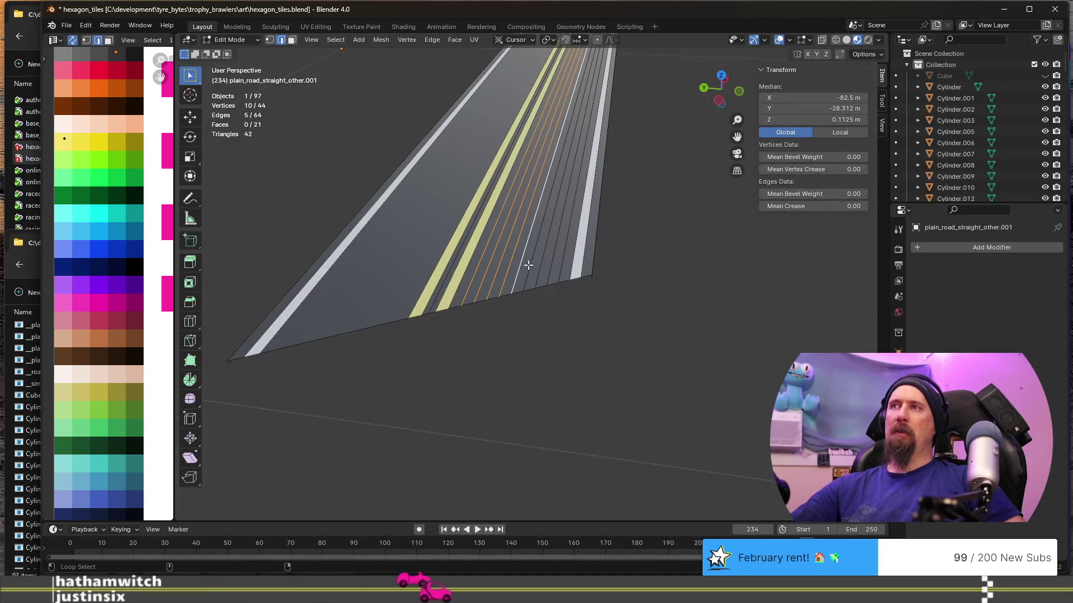
pyautogui.keyDown('alt'); pyautogui.keyDown('shift'); pyautogui.click(546, 264); pyautogui.keyUp('shift'); pyautogui.keyUp('alt')
pyautogui.press('x')
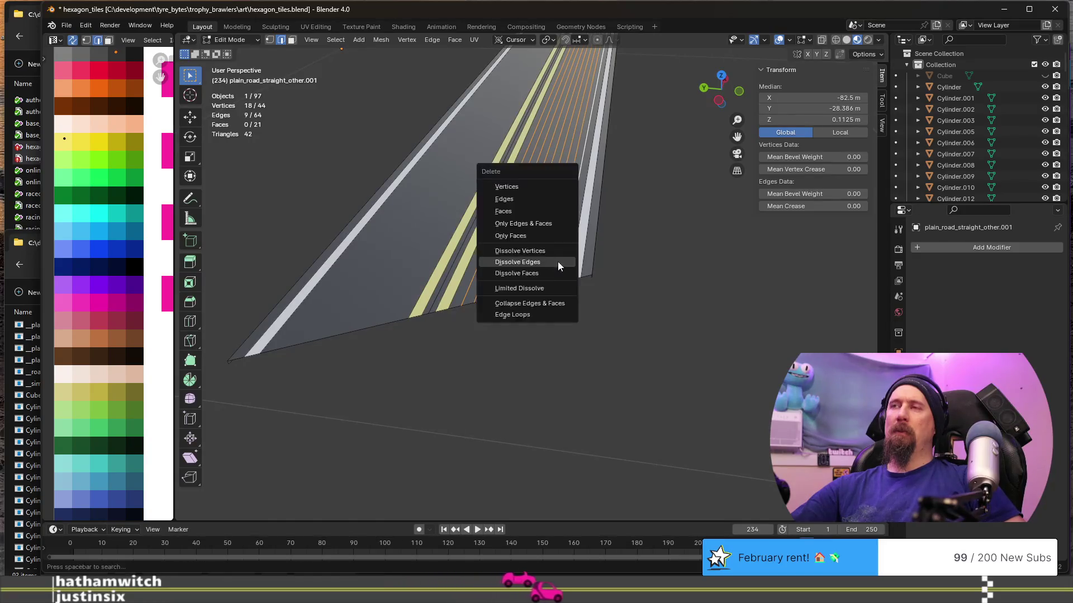
pyautogui.click(559, 263)
# Dissolve the edges between the yellow lines into one wide stripe and view the whole strip.
pyautogui.click(459, 246)
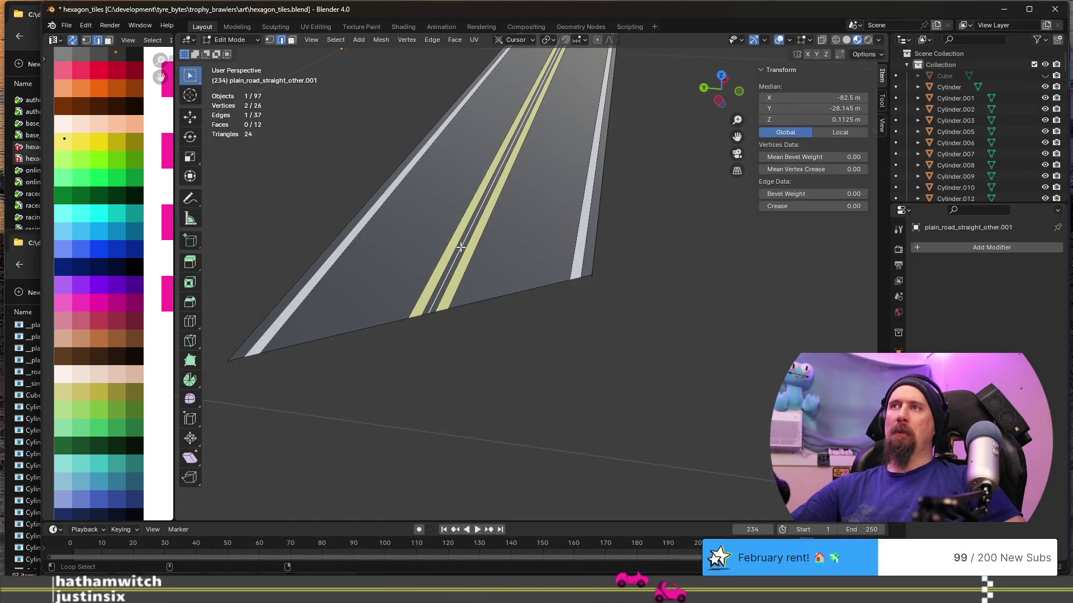
pyautogui.press('x')
pyautogui.click(462, 248)
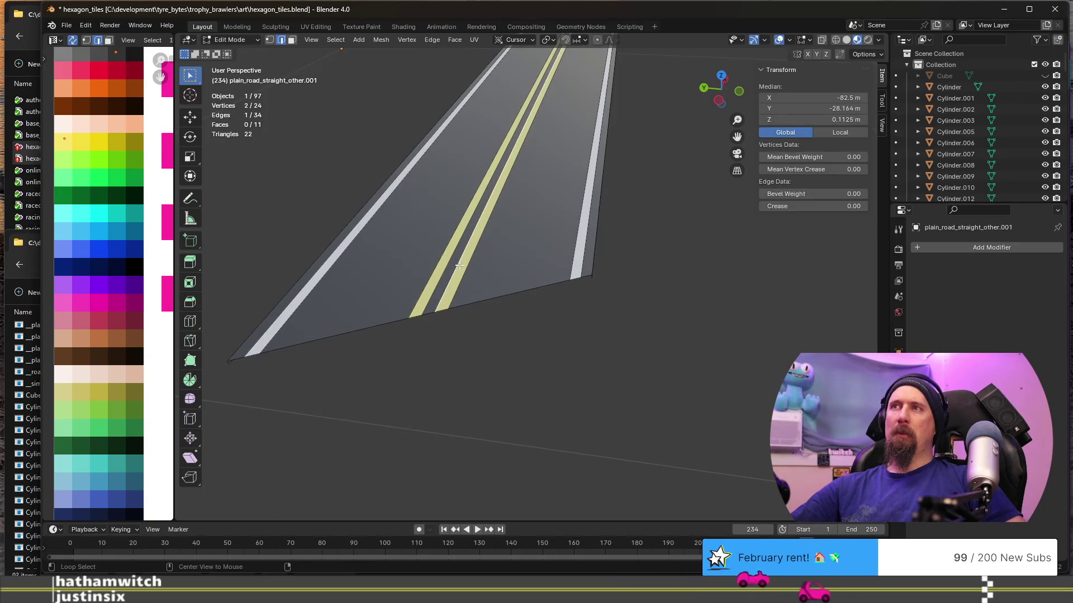
pyautogui.keyDown('shift'); pyautogui.click(458, 265); pyautogui.keyUp('shift')
pyautogui.press('x')
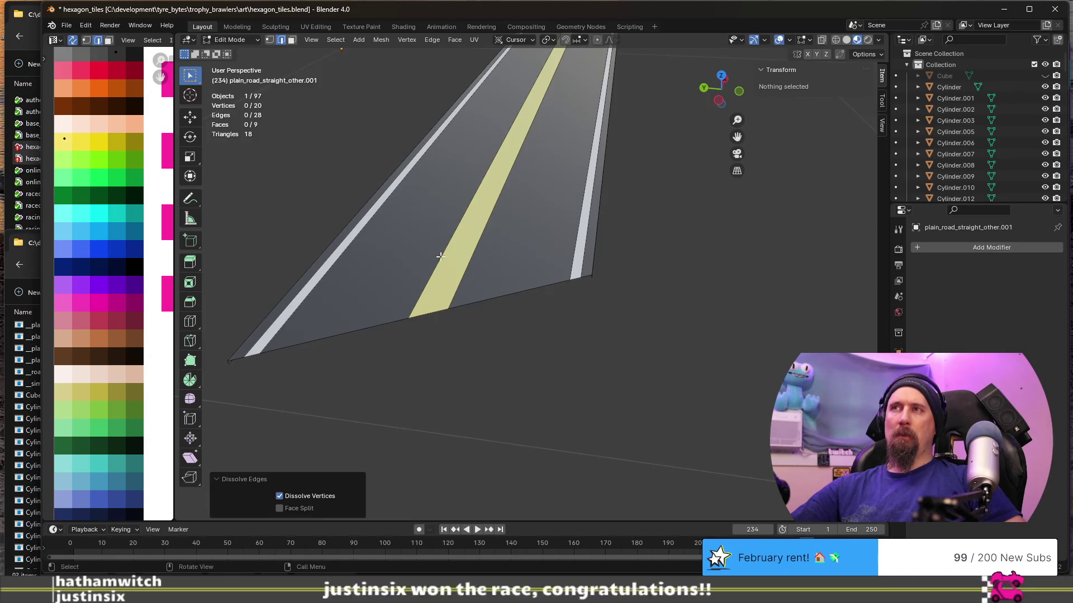
pyautogui.click(441, 259)
pyautogui.press('x')
pyautogui.click(471, 256)
pyautogui.moveTo(471, 256)
pyautogui.mouseDown(button='middle')
pyautogui.moveTo(319, 237)
pyautogui.moveTo(318, 226)
pyautogui.moveTo(318, 242)
pyautogui.moveTo(544, 263)
pyautogui.mouseUp(button='middle')
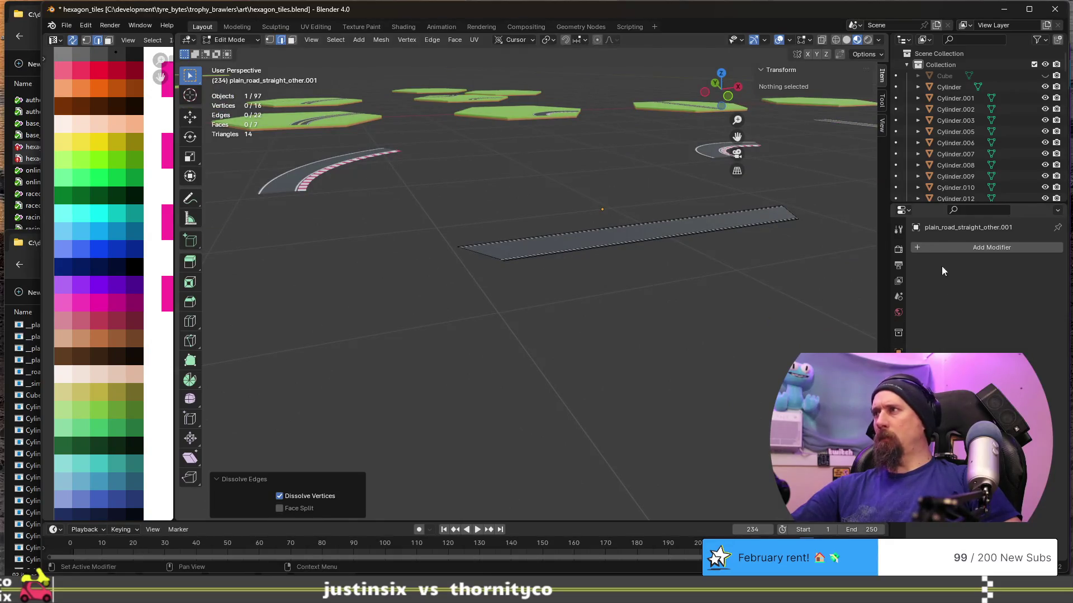
# Add an Edge Split modifier to the road strip and return to Object Mode.
pyautogui.click(939, 248)
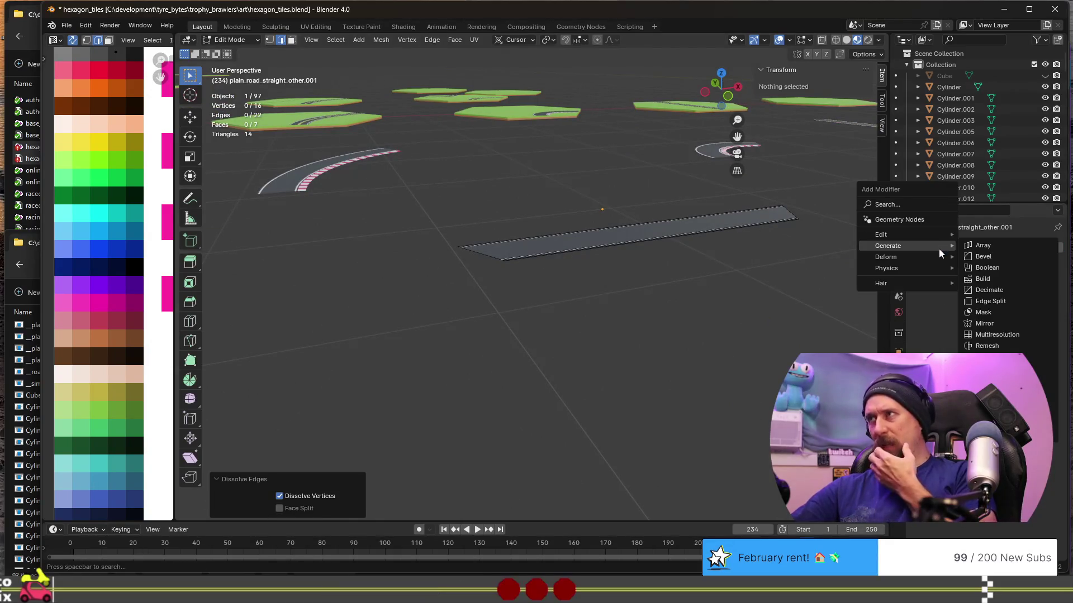
pyautogui.click(1010, 301)
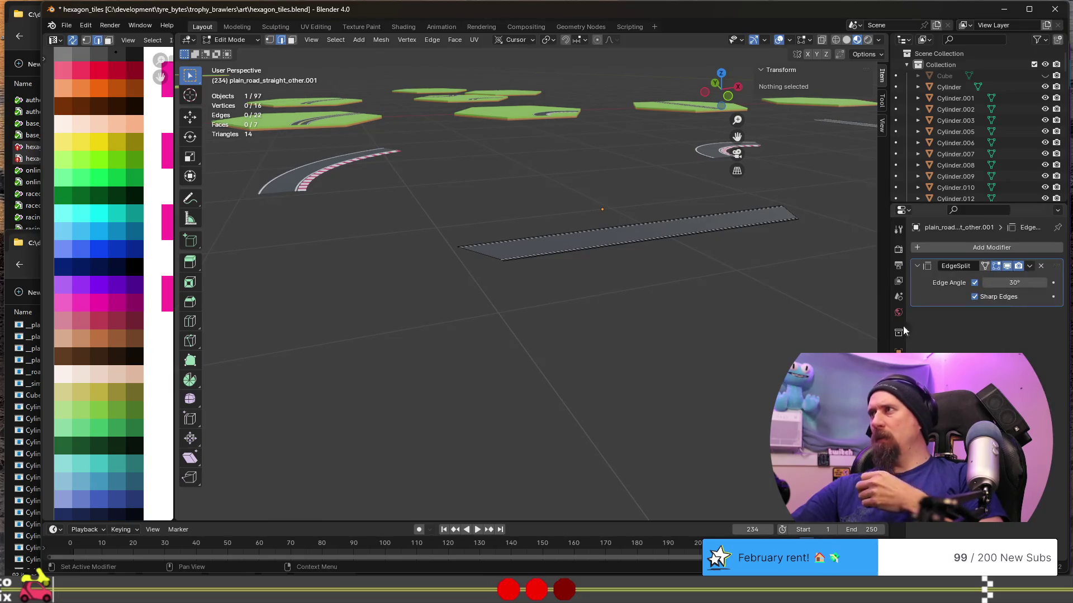
pyautogui.moveTo(586, 324)
pyautogui.mouseDown(button='middle')
pyautogui.moveTo(473, 246)
pyautogui.moveTo(437, 274)
pyautogui.moveTo(544, 269)
pyautogui.moveTo(581, 299)
pyautogui.moveTo(503, 320)
pyautogui.moveTo(438, 299)
pyautogui.mouseUp(button='middle')
pyautogui.press('Tab')
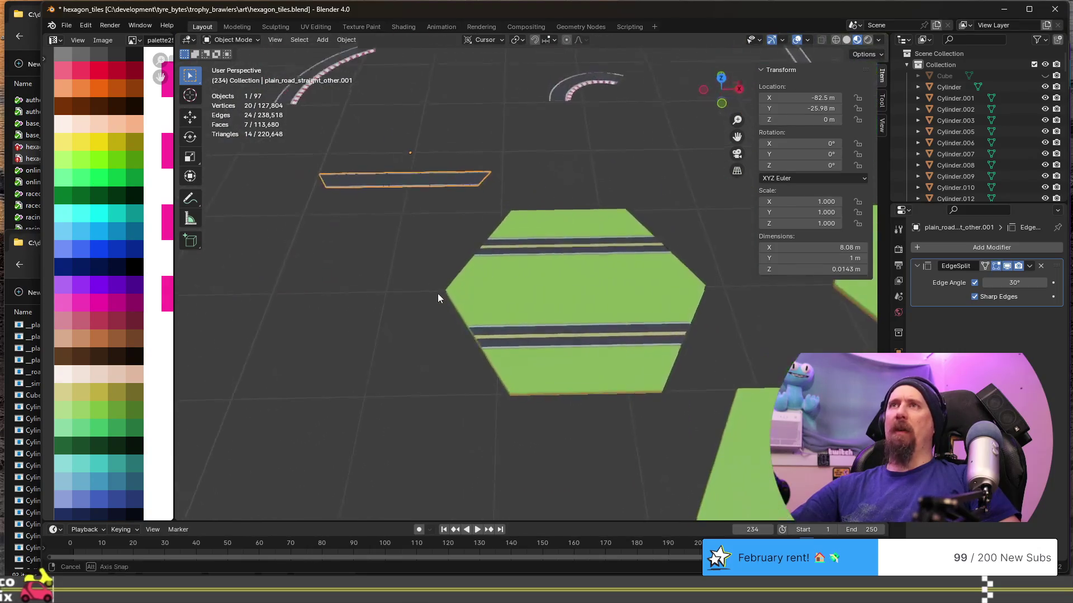
pyautogui.scroll(-3, 437, 292)
pyautogui.scroll(-2, 532, 312)
pyautogui.scroll(-2, 491, 354)
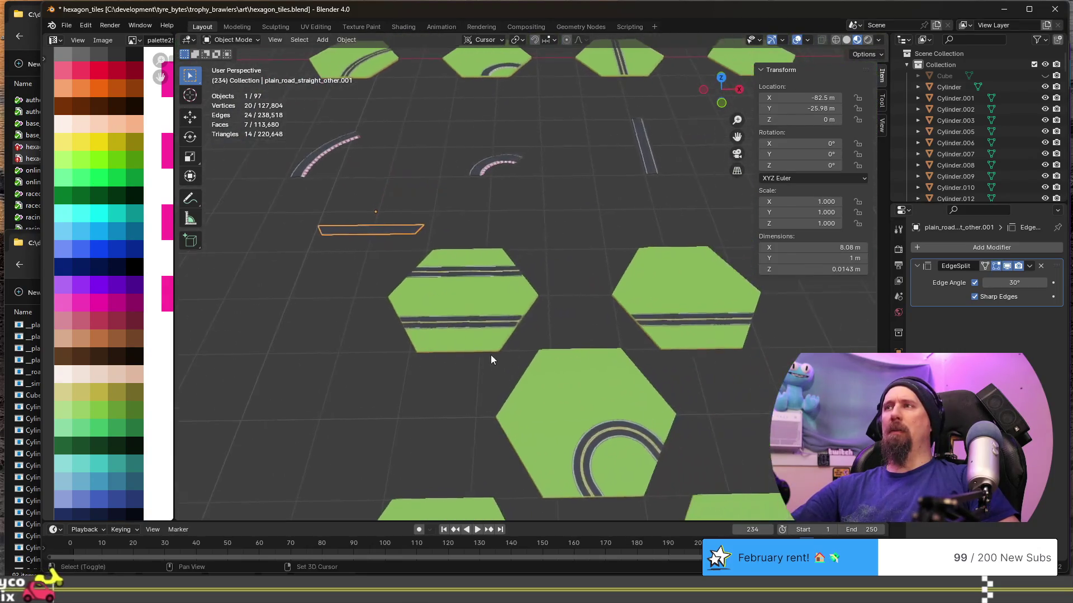
# Rename the straight road hexagon tile to zz_tile_plain_road_straight_other.
pyautogui.click(660, 296)
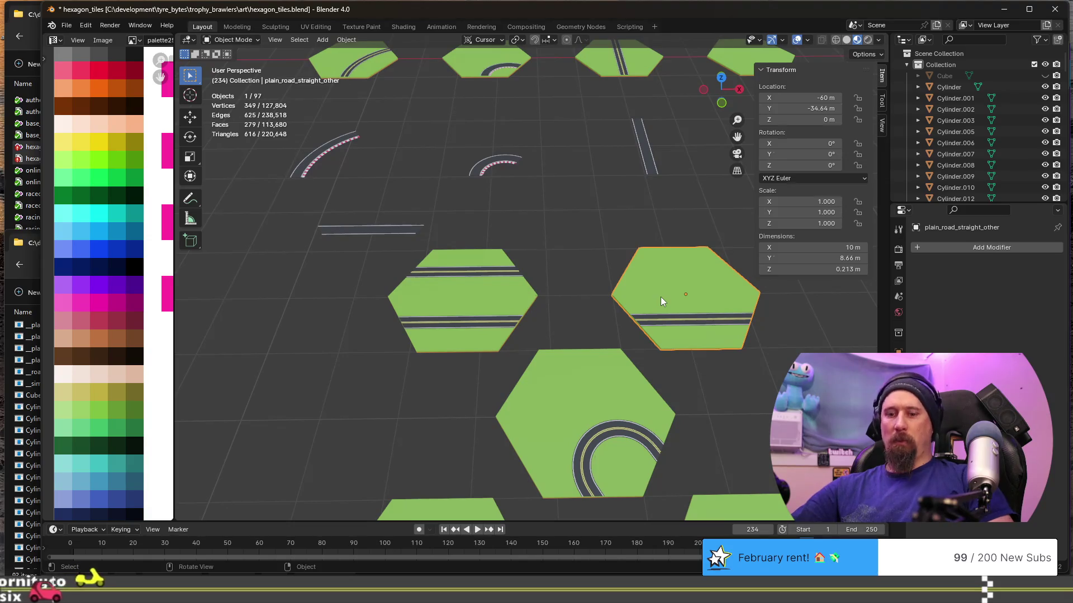
pyautogui.press('F2')
pyautogui.press('Home')
pyautogui.write('tile_')
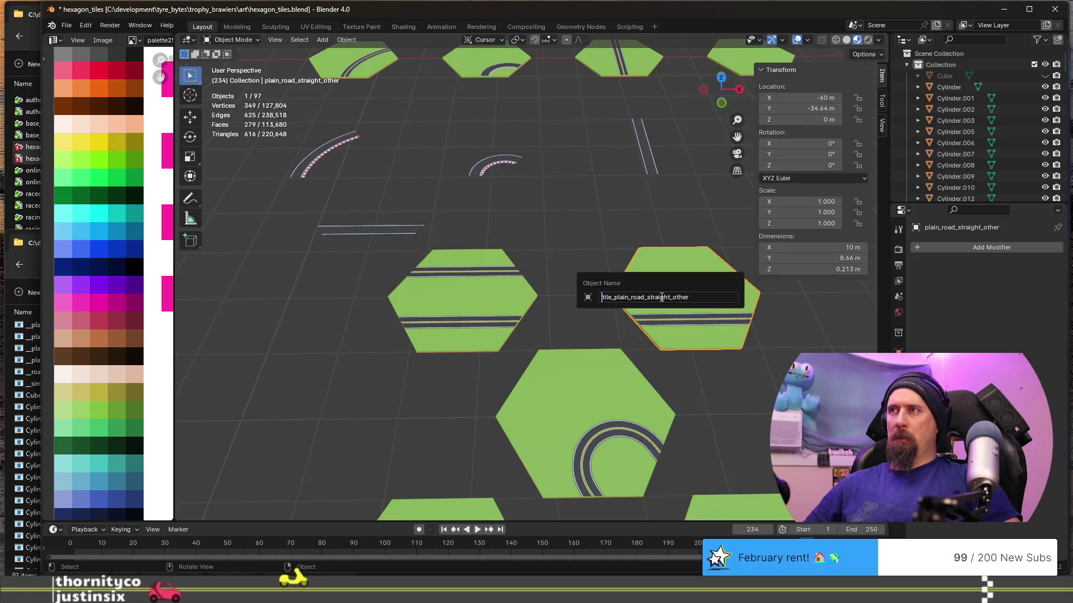
pyautogui.write('zz_')
pyautogui.press('Return')
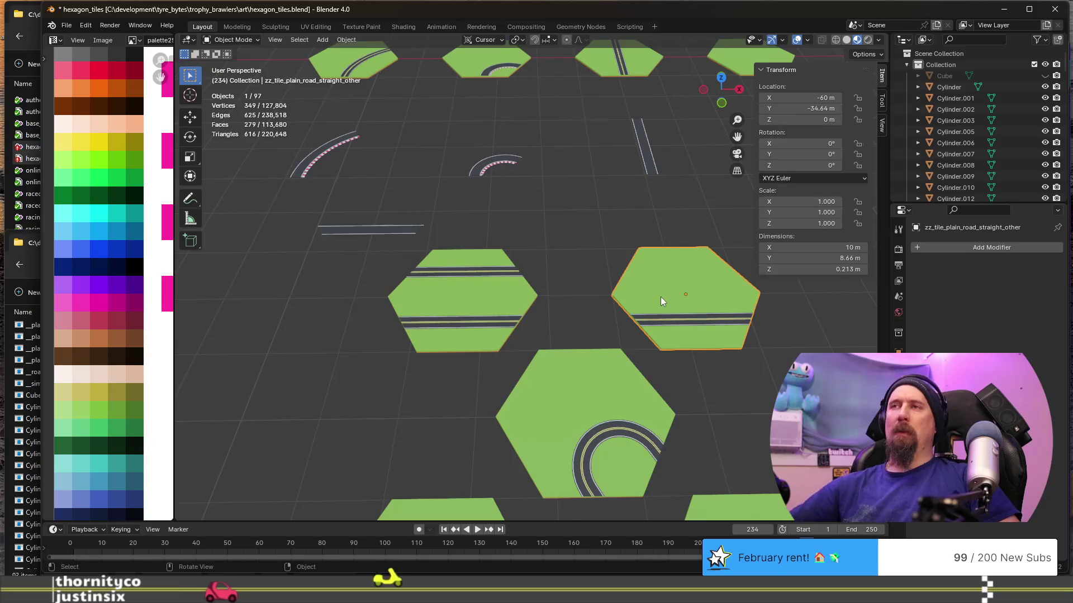
# Rename the straight road strip to racetrack_straight_other.
pyautogui.click(356, 231)
pyautogui.press('F2')
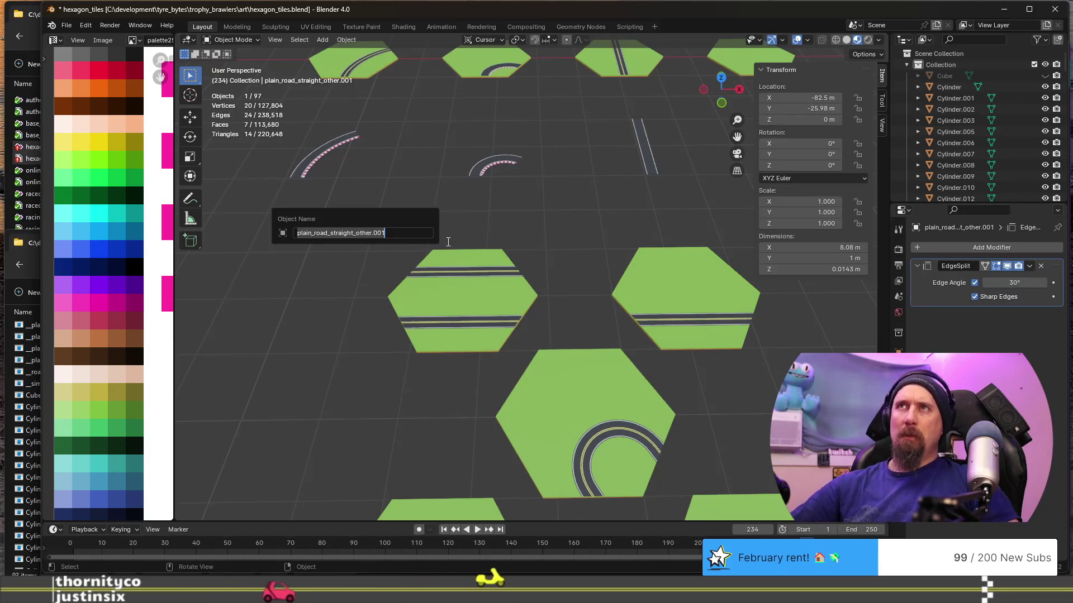
pyautogui.press('Home')
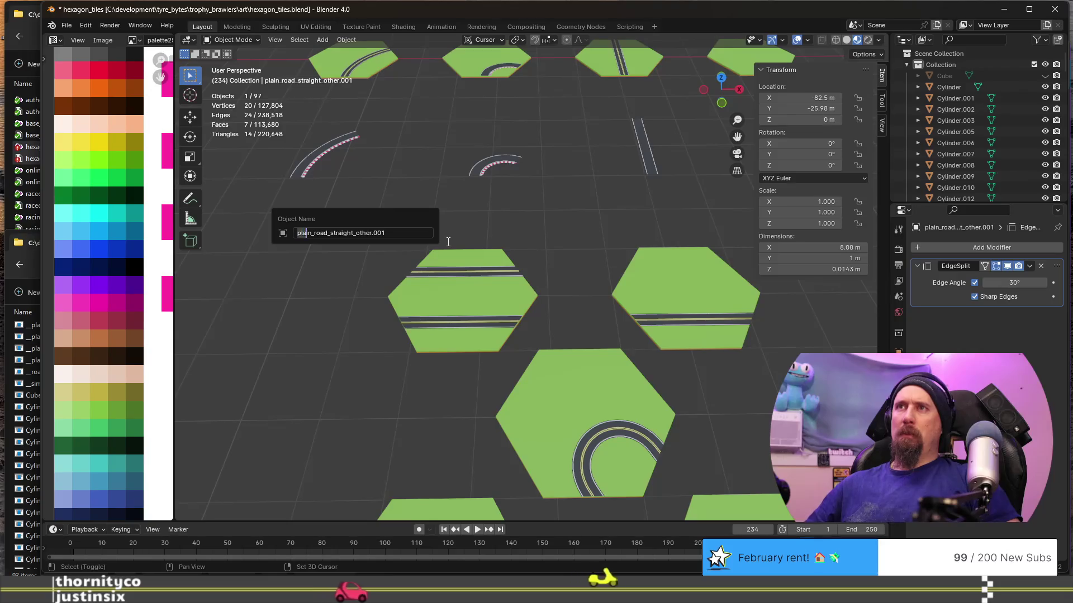
pyautogui.press('BackSpace')
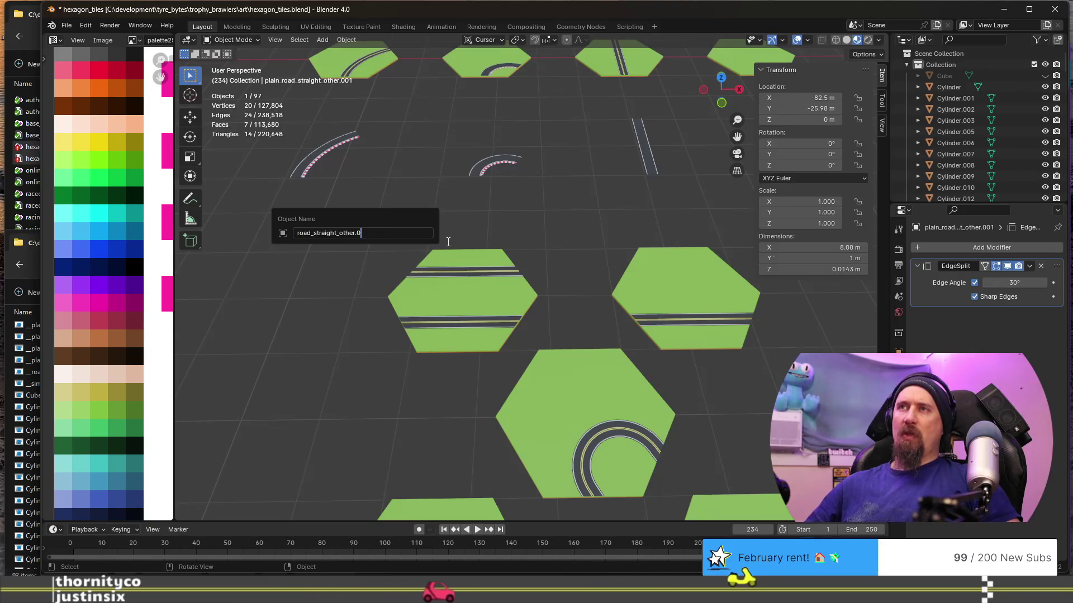
pyautogui.press('BackSpace')
pyautogui.press('BackSpace')
pyautogui.press('BackSpace')
pyautogui.write('racetrack')
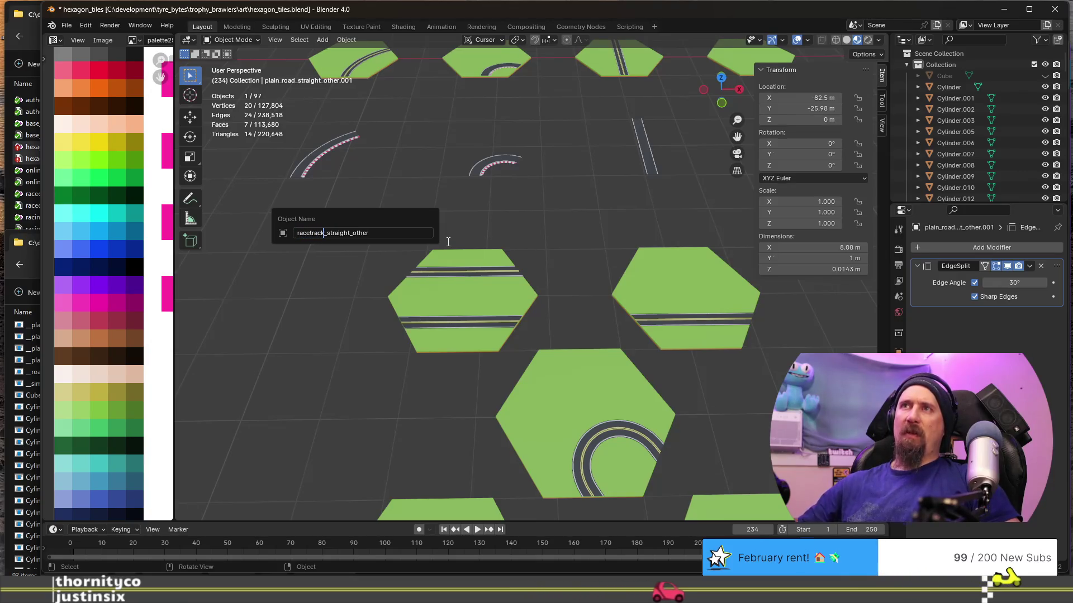
pyautogui.press('Return')
# Reselect the racetrack_straight_other strip and orbit around the scene.
pyautogui.click(649, 161)
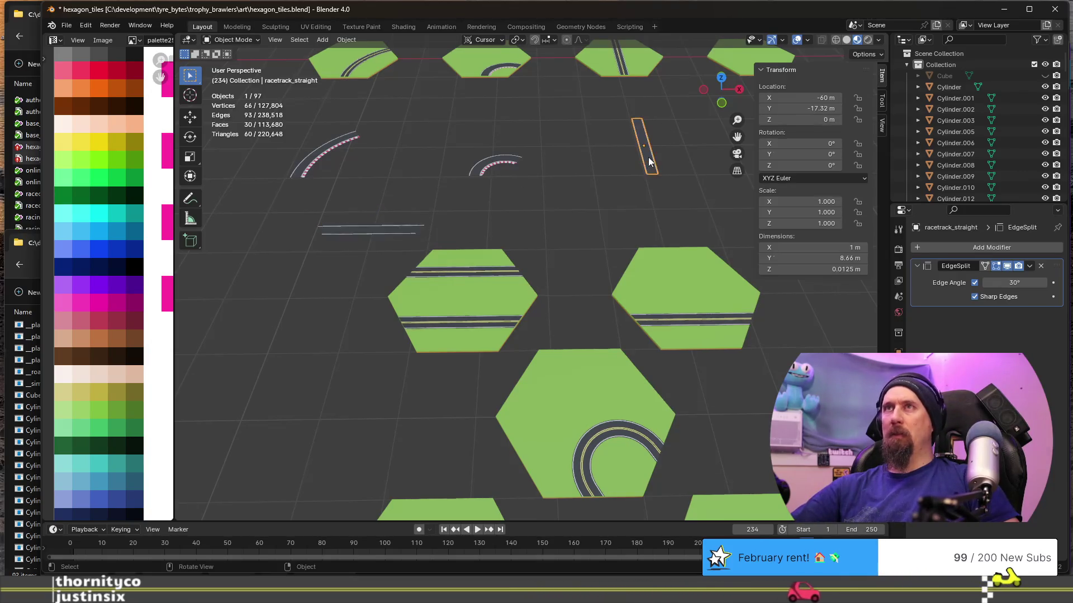
pyautogui.click(368, 230)
pyautogui.moveTo(417, 250)
pyautogui.mouseDown(button='middle')
pyautogui.moveTo(421, 299)
pyautogui.moveTo(490, 293)
pyautogui.mouseUp(button='middle')
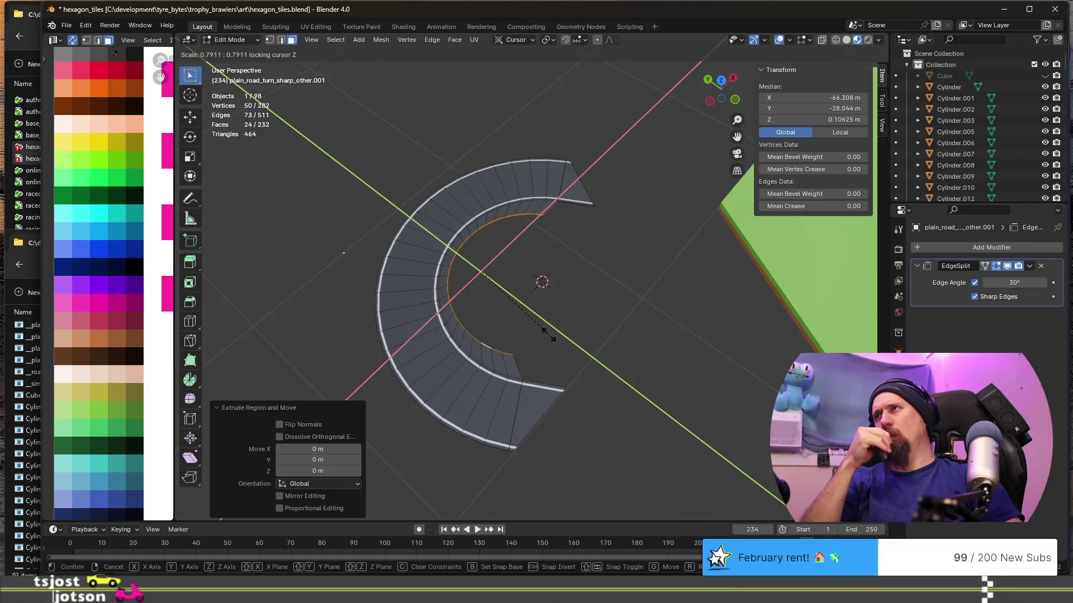
# Inspect the sharp-turn piece from above and cancel shrinking its inner edge ring.
pyautogui.press('Escape')
pyautogui.moveTo(549, 335)
pyautogui.mouseDown(button='middle')
pyautogui.moveTo(595, 378)
pyautogui.moveTo(440, 327)
pyautogui.moveTo(430, 341)
pyautogui.mouseUp(button='middle')
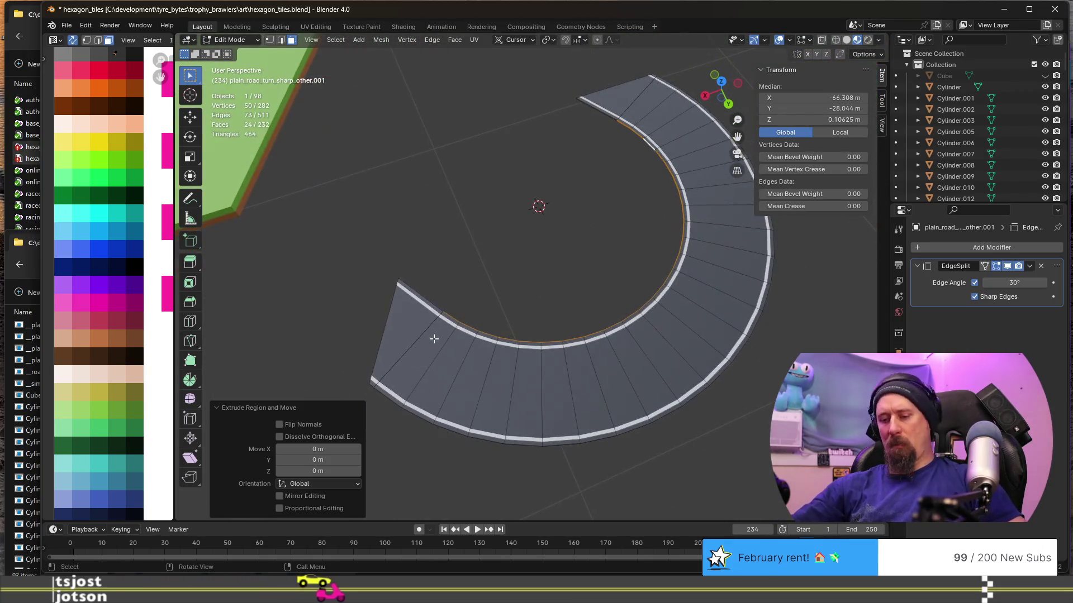
pyautogui.press('KP_7')
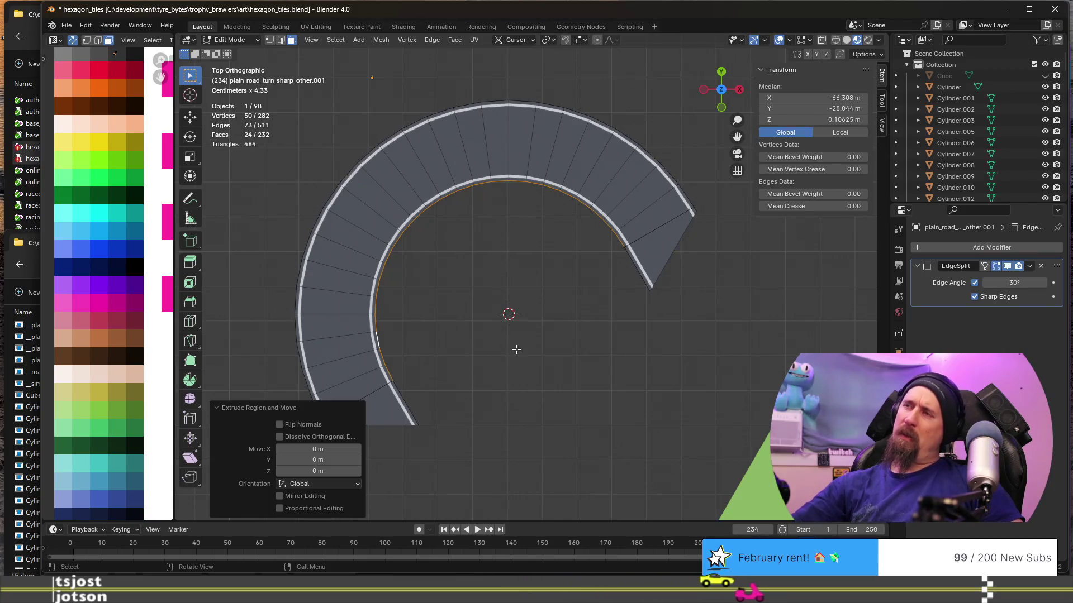
pyautogui.moveTo(458, 351); pyautogui.dragTo(413, 353, button='middle')
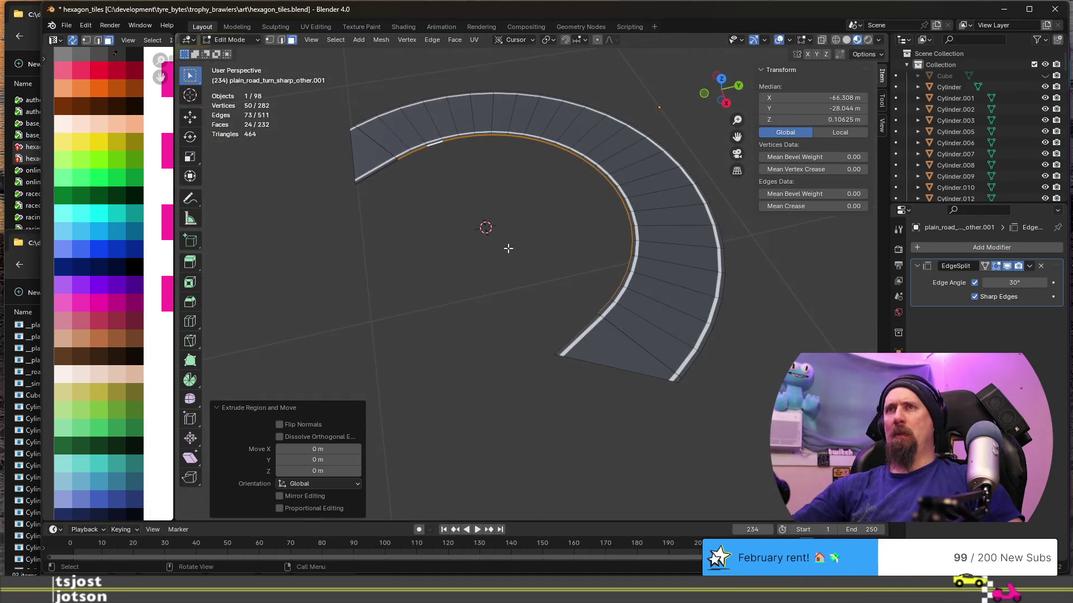
pyautogui.press('s')
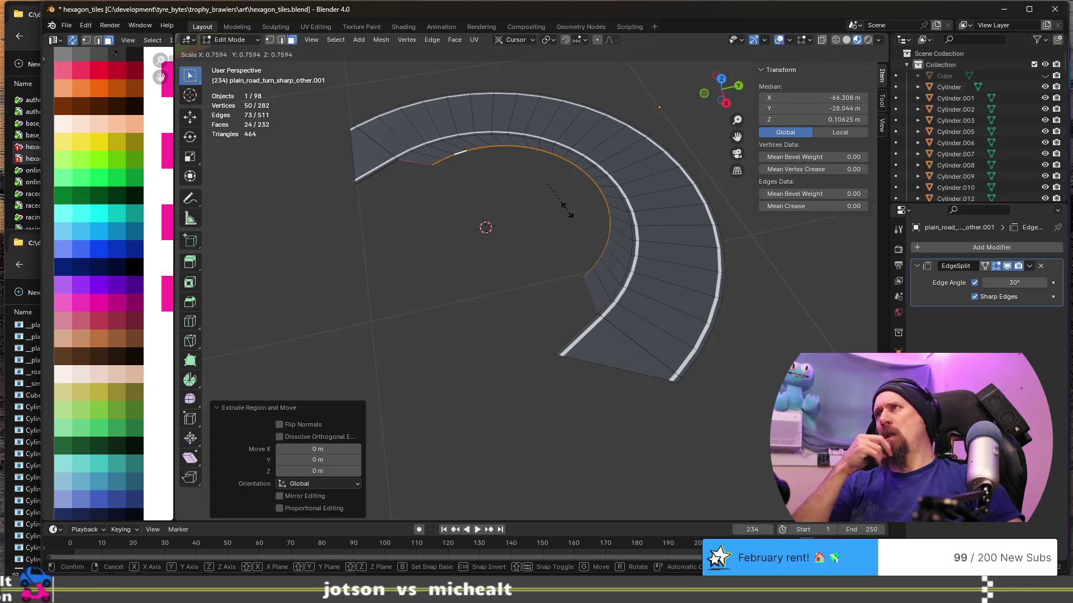
pyautogui.press('Escape')
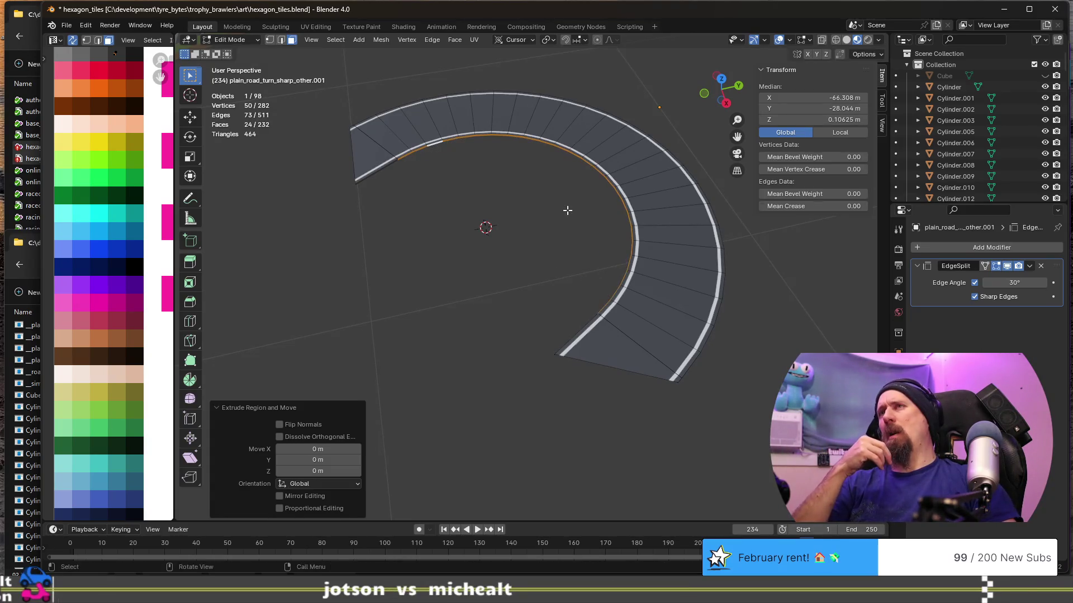
pyautogui.moveTo(567, 211)
pyautogui.mouseDown(button='middle')
pyautogui.moveTo(500, 272)
pyautogui.moveTo(564, 295)
pyautogui.moveTo(491, 268)
pyautogui.mouseUp(button='middle')
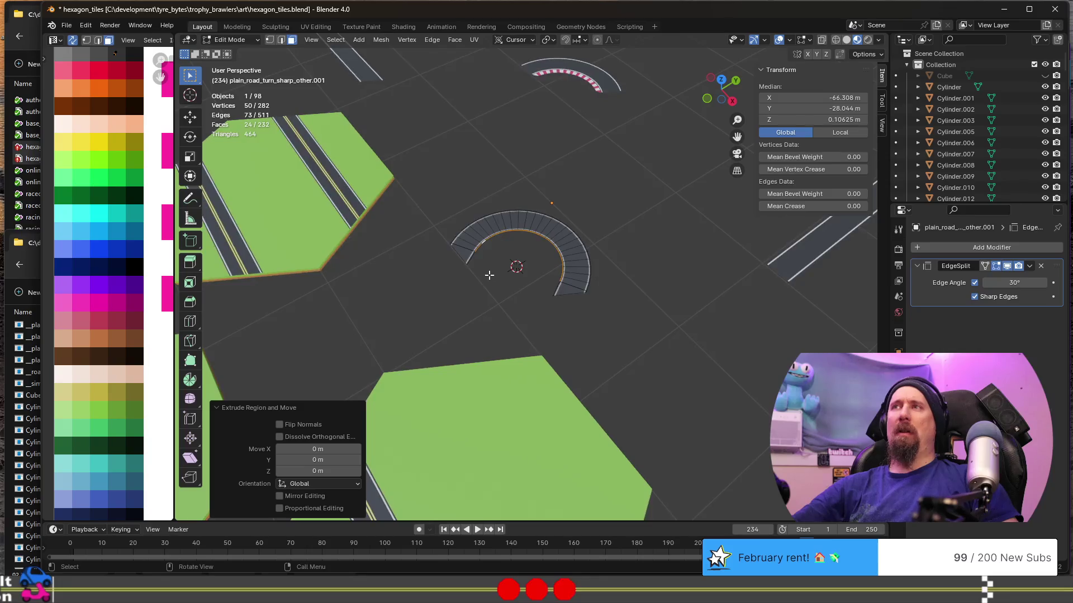
pyautogui.scroll(5, 492, 269)
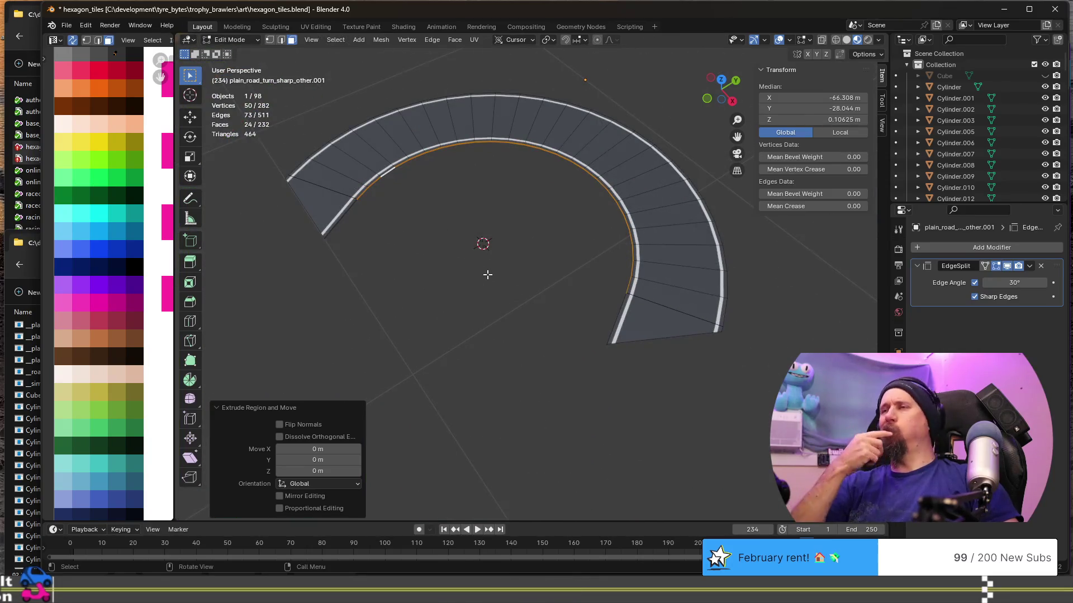
# Undo the extra extruded inner edge loop and select a short face on the road arc.
pyautogui.hotkey('ctrl', 'z')
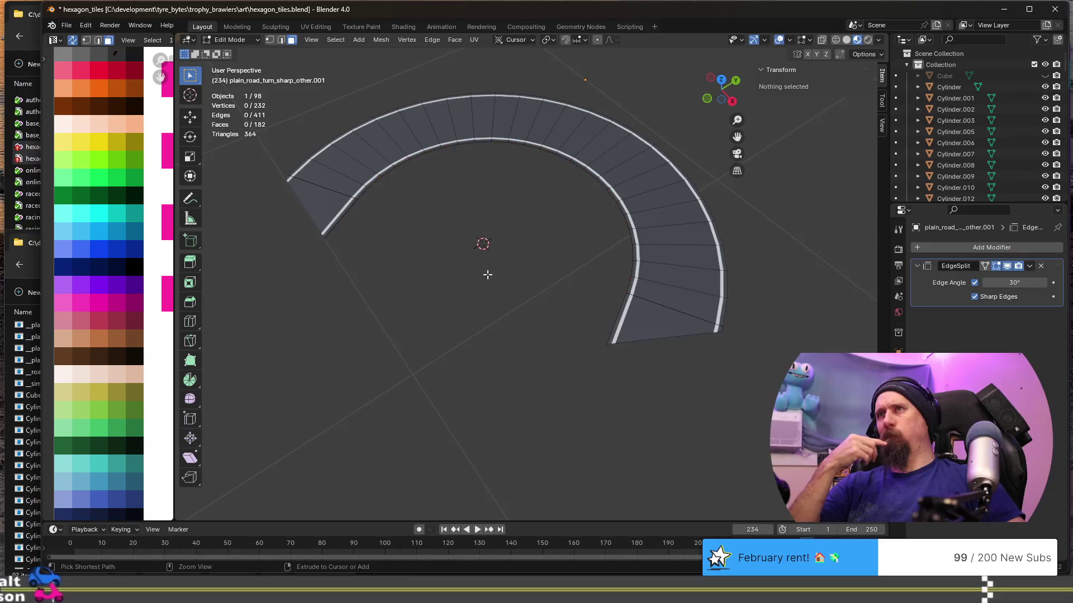
pyautogui.hotkey('ctrl', 'z')
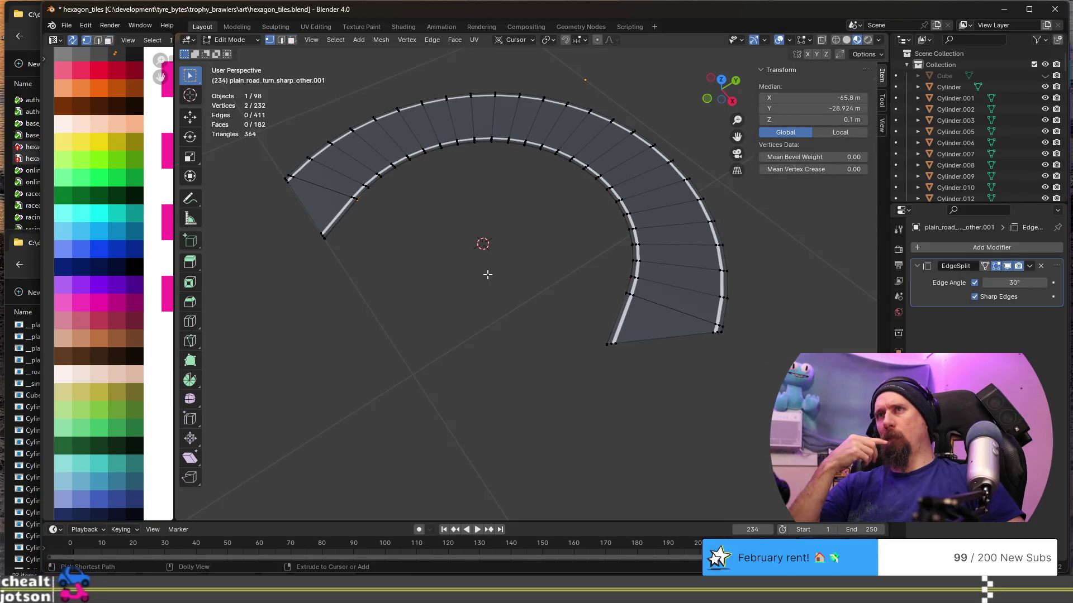
pyautogui.hotkey('ctrl', 'z')
pyautogui.scroll(-3, 487, 274)
pyautogui.scroll(8, 498, 250)
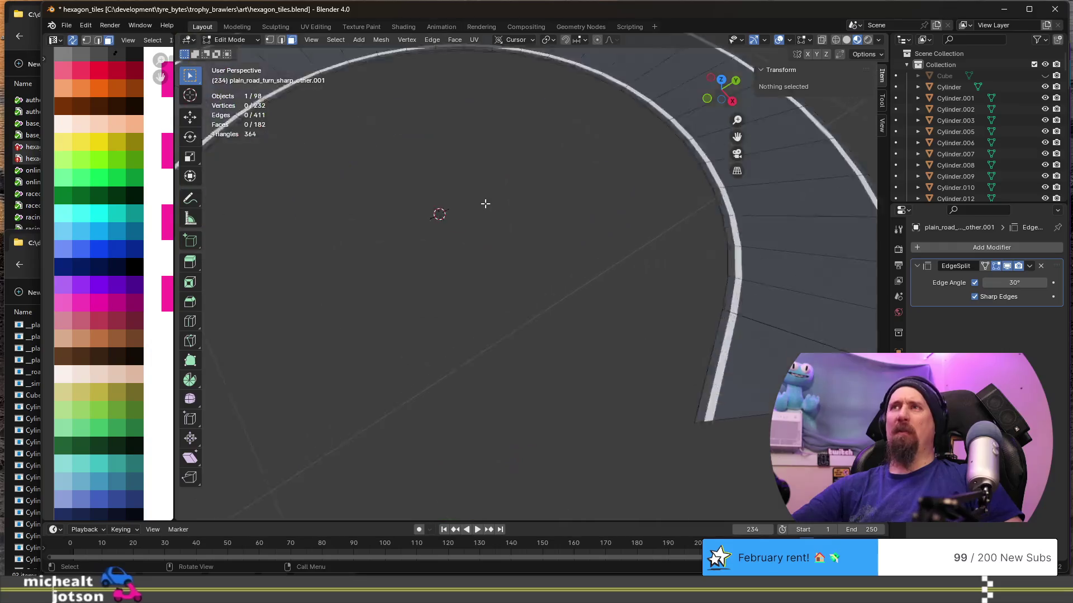
pyautogui.keyDown('shift'); pyautogui.moveTo(472, 136); pyautogui.dragTo(499, 244, button='middle'); pyautogui.keyUp('shift')
pyautogui.click(491, 111)
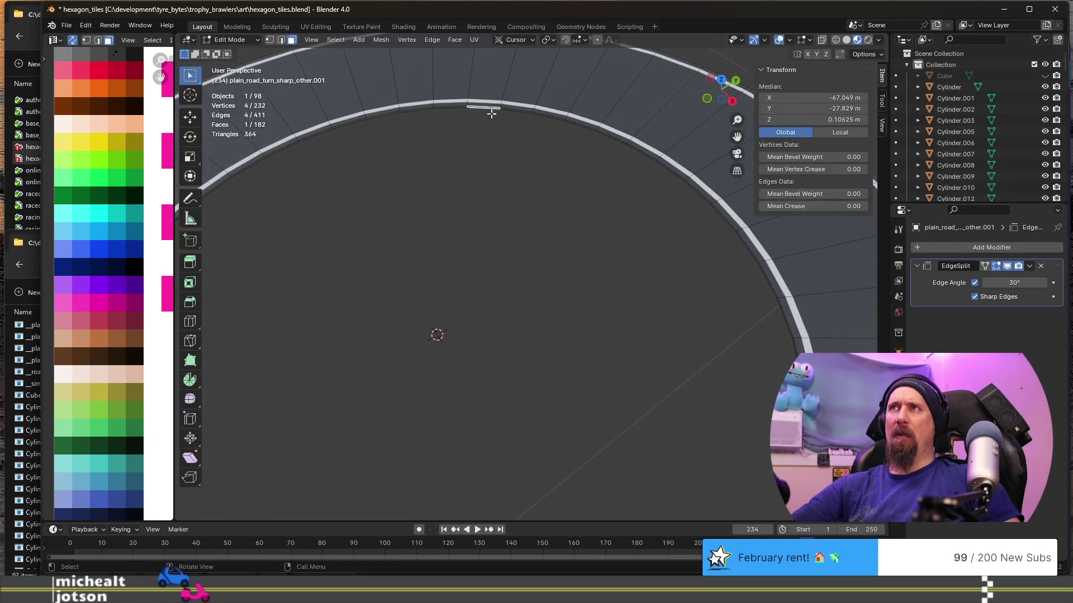
pyautogui.scroll(-5, 495, 293)
pyautogui.moveTo(445, 402)
pyautogui.mouseDown(button='middle')
pyautogui.moveTo(478, 372)
pyautogui.moveTo(573, 368)
pyautogui.mouseUp(button='middle')
pyautogui.scroll(-5, 556, 372)
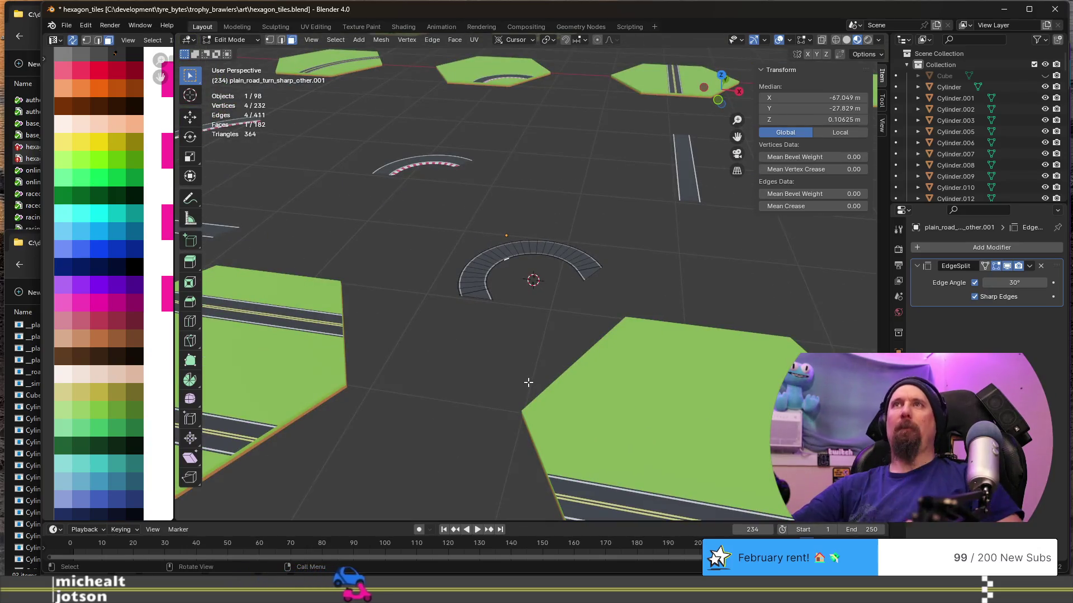
pyautogui.press('`')
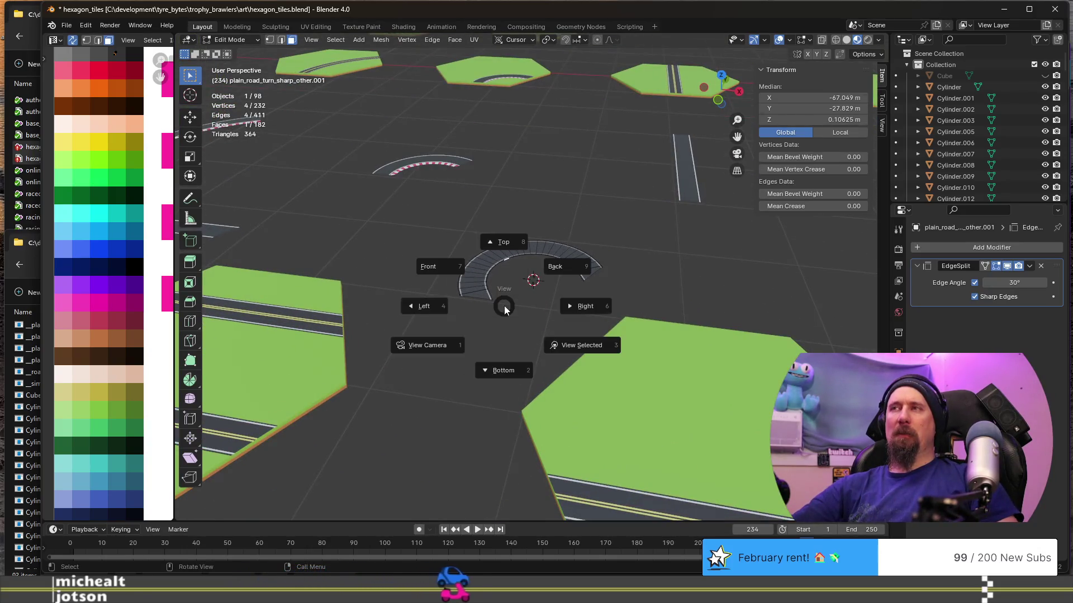
# Back in Object Mode, rename the sharp-turn piece to racetrack_turn_sharp_other.
pyautogui.press('Escape')
pyautogui.press('Tab')
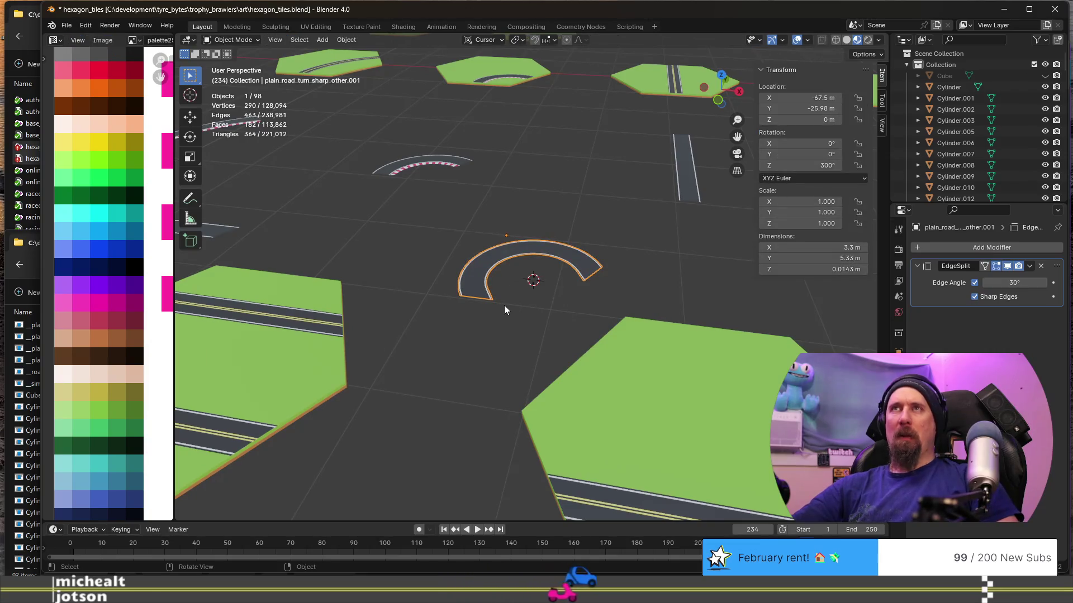
pyautogui.press('F2')
pyautogui.press('Home')
pyautogui.hotkey('ctrl', 'shift', 'Right')
pyautogui.hotkey('ctrl', 'shift', 'Right')
pyautogui.write('racetrack')
pyautogui.press('End')
pyautogui.press('BackSpace')
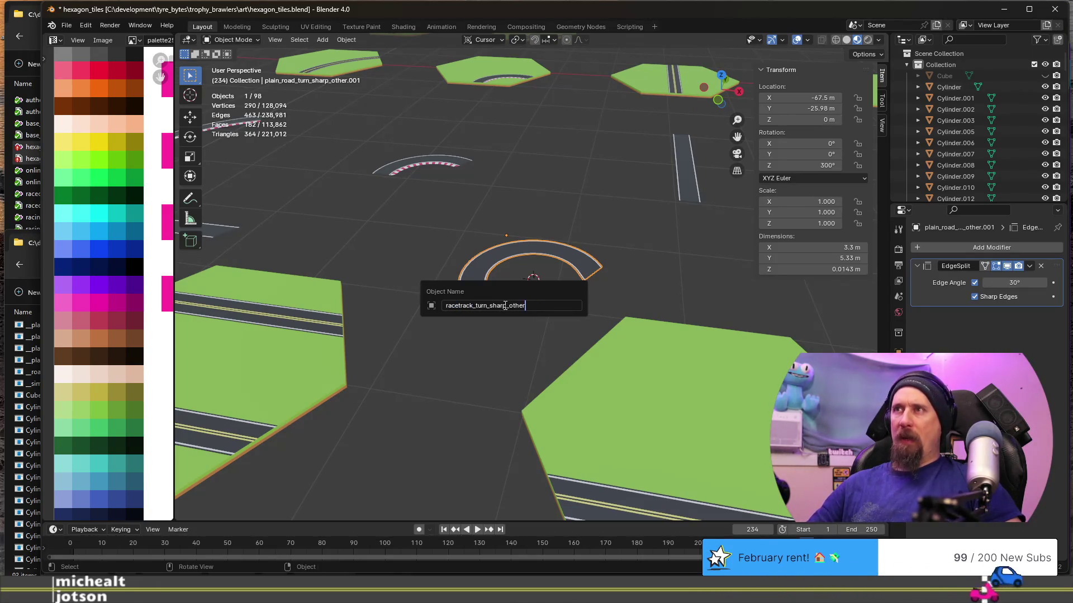
pyautogui.press('Return')
pyautogui.scroll(-3, 505, 310)
pyautogui.scroll(-2, 505, 335)
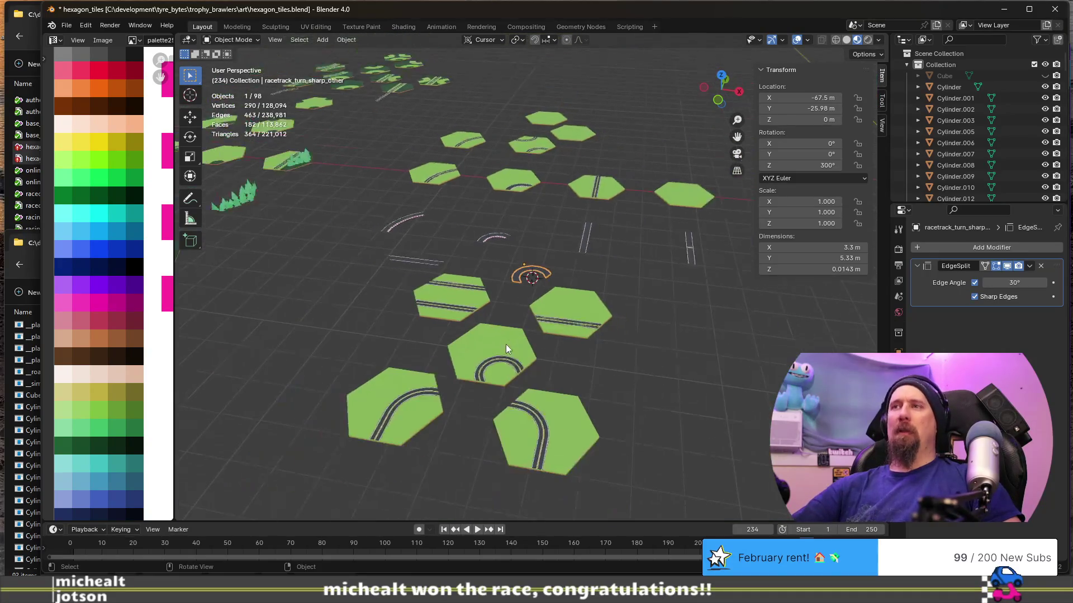
# Select five road hex tiles and start moving them along the Y axis.
pyautogui.click(434, 300)
pyautogui.keyDown('shift'); pyautogui.click(556, 304); pyautogui.keyUp('shift')
pyautogui.keyDown('shift'); pyautogui.click(495, 352); pyautogui.keyUp('shift')
pyautogui.keyDown('shift'); pyautogui.click(550, 411); pyautogui.keyUp('shift')
pyautogui.keyDown('shift'); pyautogui.click(398, 418); pyautogui.keyUp('shift')
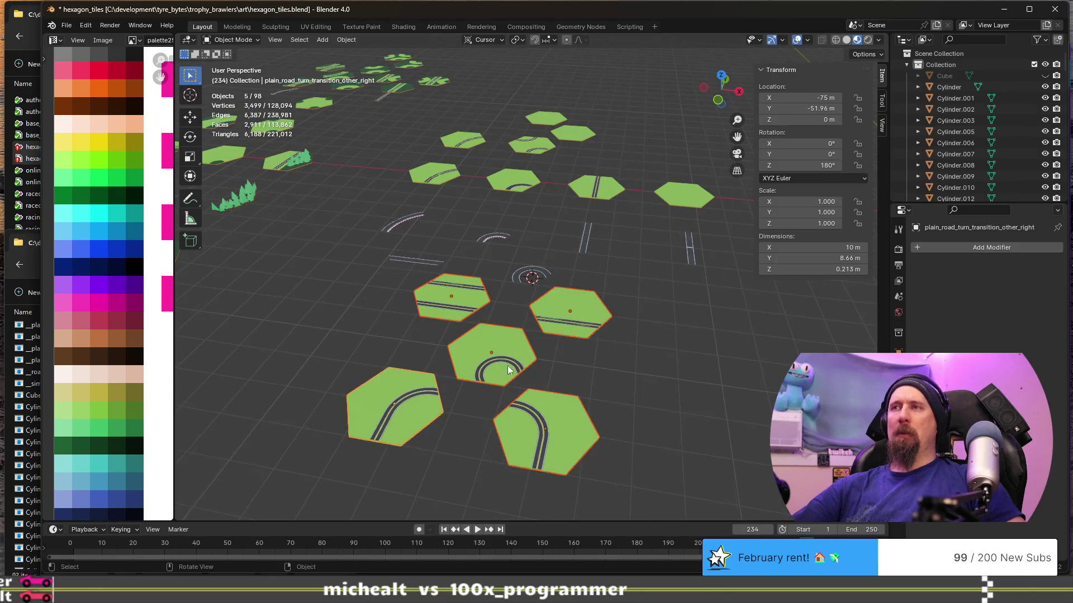
pyautogui.moveTo(397, 418); pyautogui.dragTo(540, 369, button='middle')
pyautogui.keyDown('shift'); pyautogui.moveTo(571, 338); pyautogui.dragTo(579, 312, button='middle'); pyautogui.keyUp('shift')
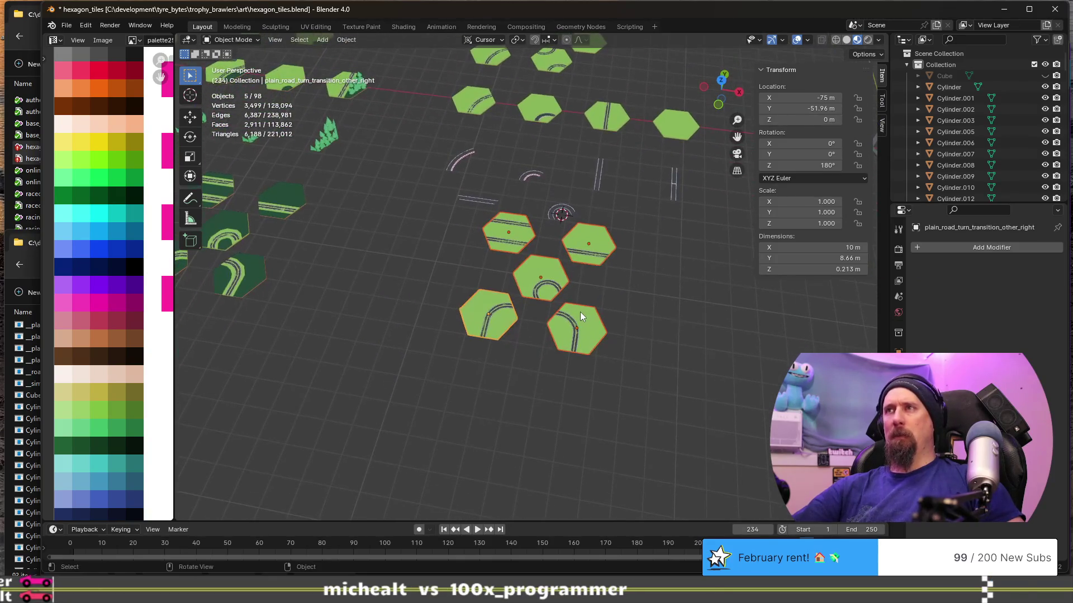
pyautogui.press('g')
pyautogui.press('y')
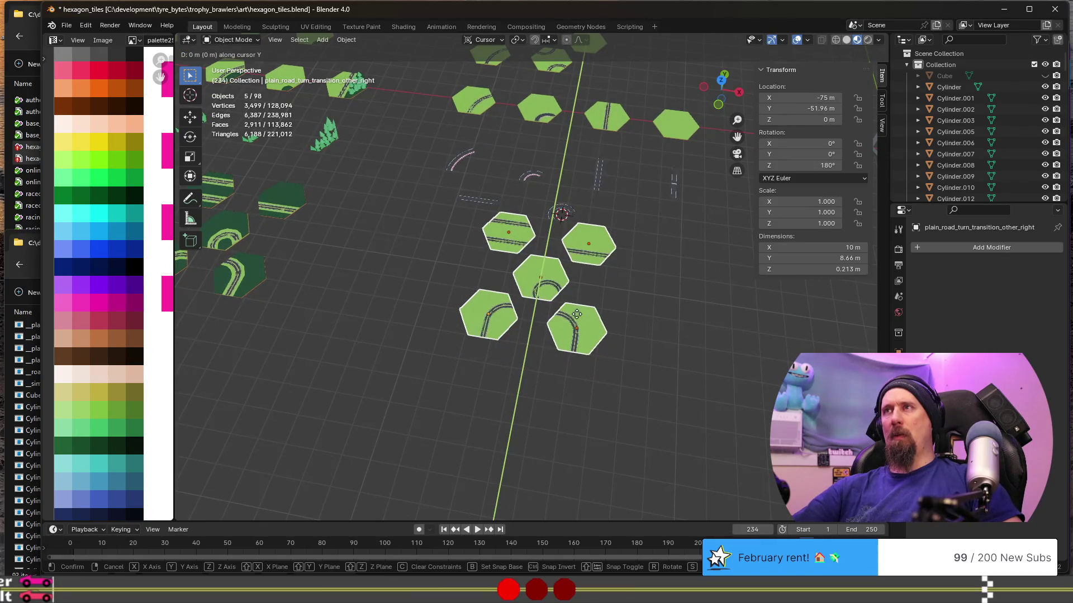
# Confirm the five road tiles' new Y positions and select only the bottom-left curved tile.
pyautogui.click(556, 393)
pyautogui.press('Tab')
pyautogui.press('l')
pyautogui.moveTo(510, 478); pyautogui.dragTo(476, 389, button='middle')
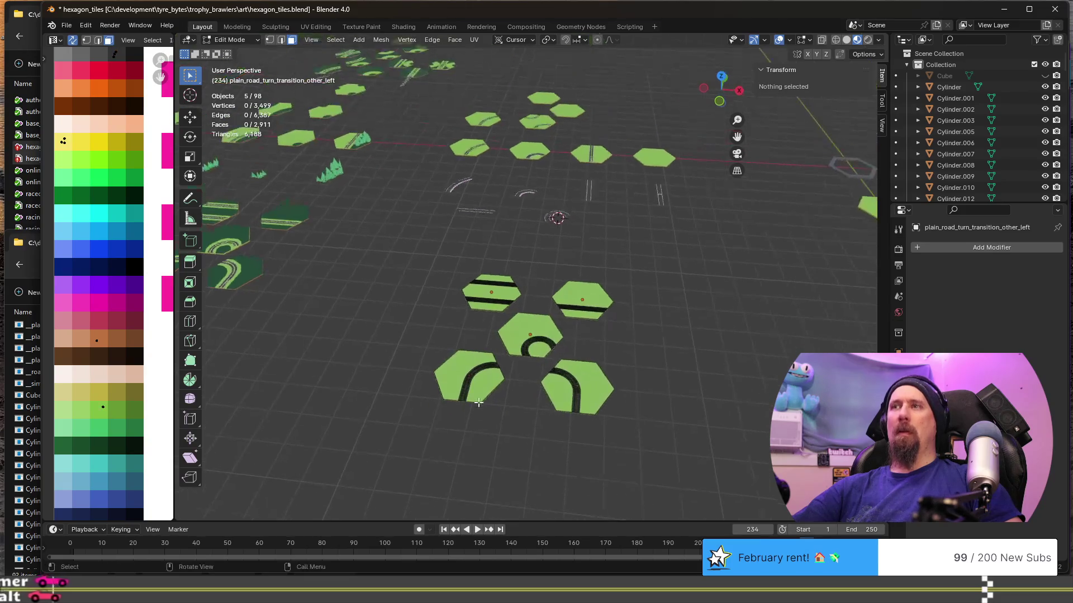
pyautogui.hotkey('ctrl', 'z')
pyautogui.hotkey('ctrl', 'z')
pyautogui.click(476, 390)
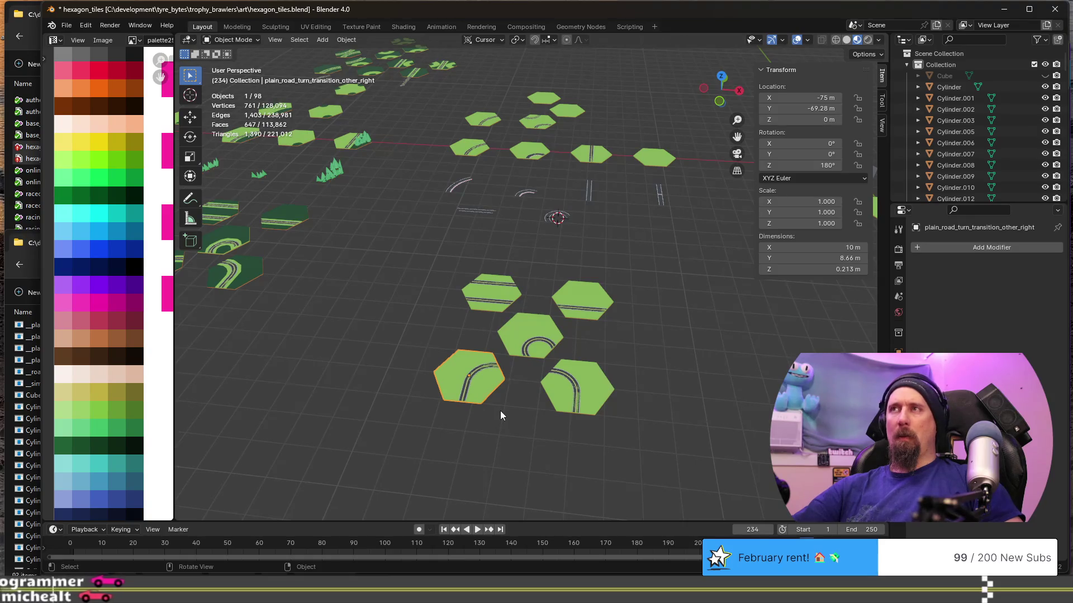
# Duplicate the curved transition tile and place the copy 34.64 m up the grid along Y.
pyautogui.hotkey('shift', 'd')
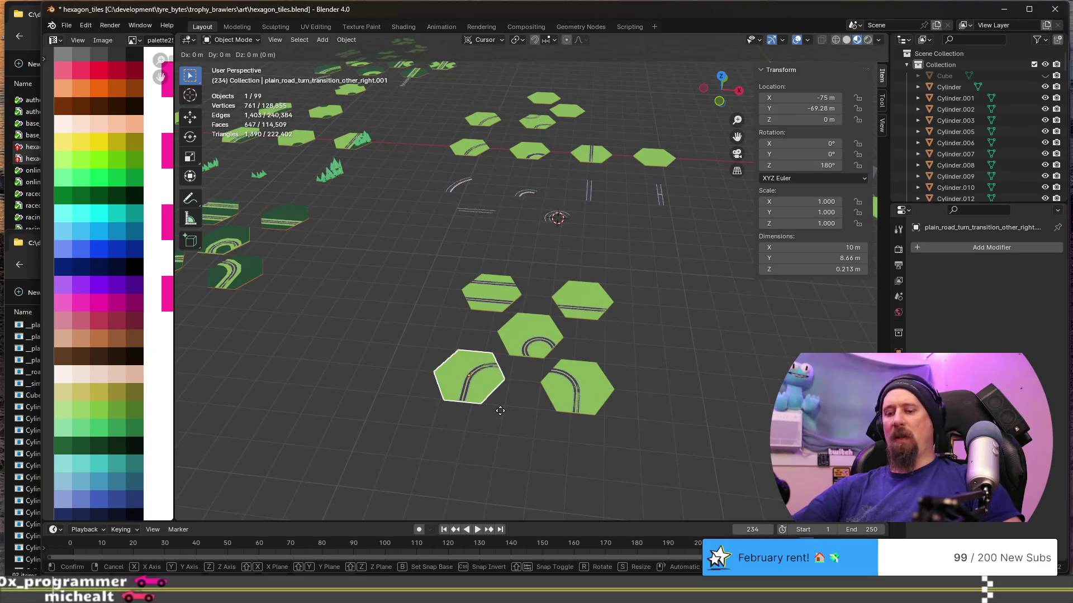
pyautogui.press('y')
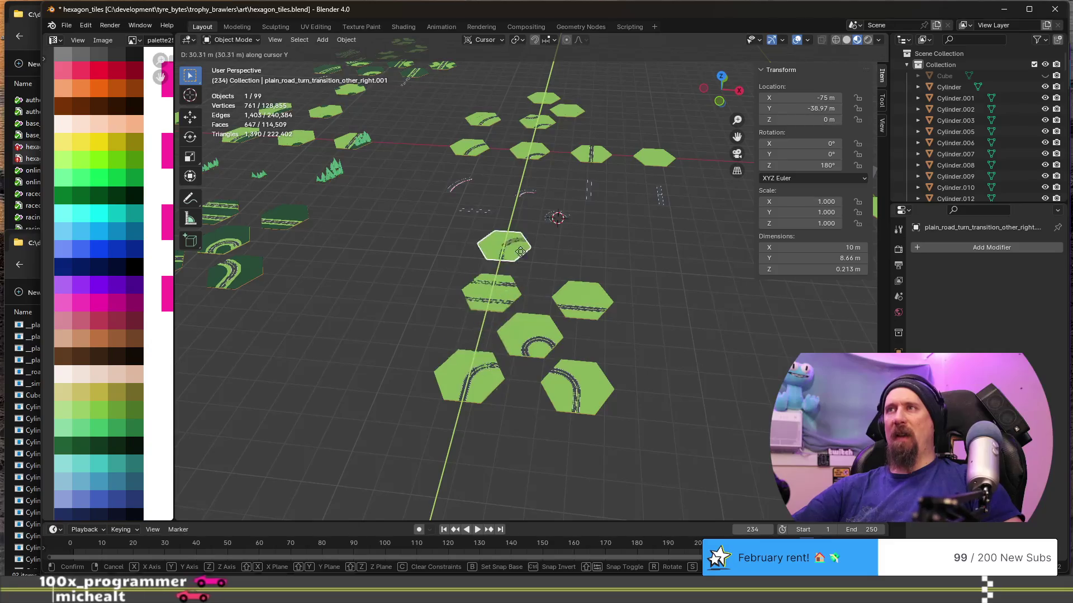
pyautogui.click(526, 233)
pyautogui.scroll(1, 533, 261)
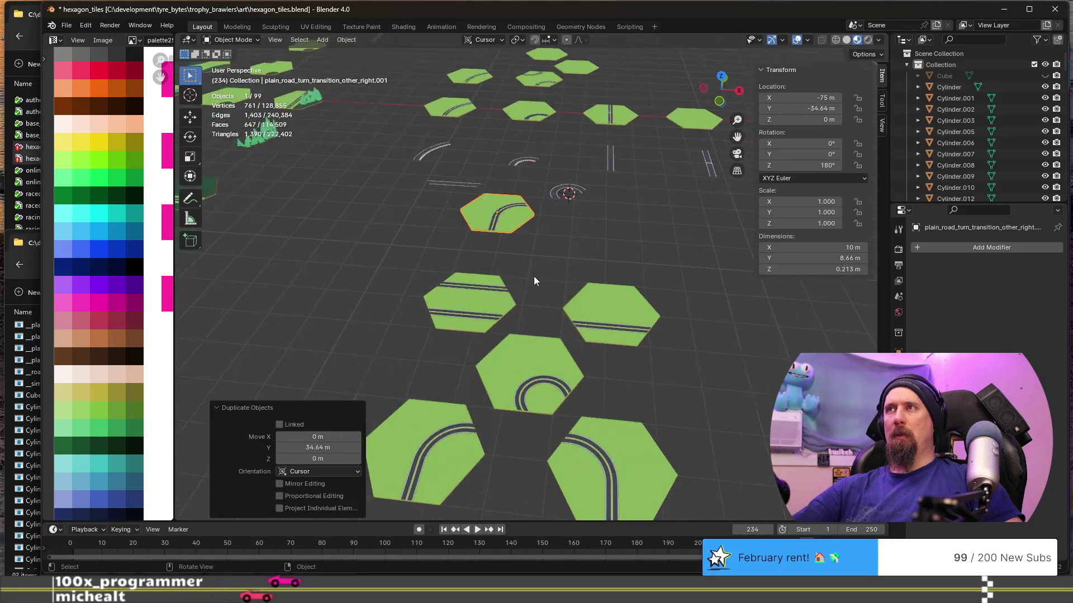
pyautogui.scroll(1, 534, 276)
pyautogui.scroll(1, 530, 242)
pyautogui.moveTo(529, 242)
pyautogui.keyDown('shift'); pyautogui.mouseDown(button='middle')
pyautogui.moveTo(540, 402)
pyautogui.moveTo(585, 369)
pyautogui.mouseUp(button='middle'); pyautogui.keyUp('shift')
pyautogui.scroll(1, 502, 373)
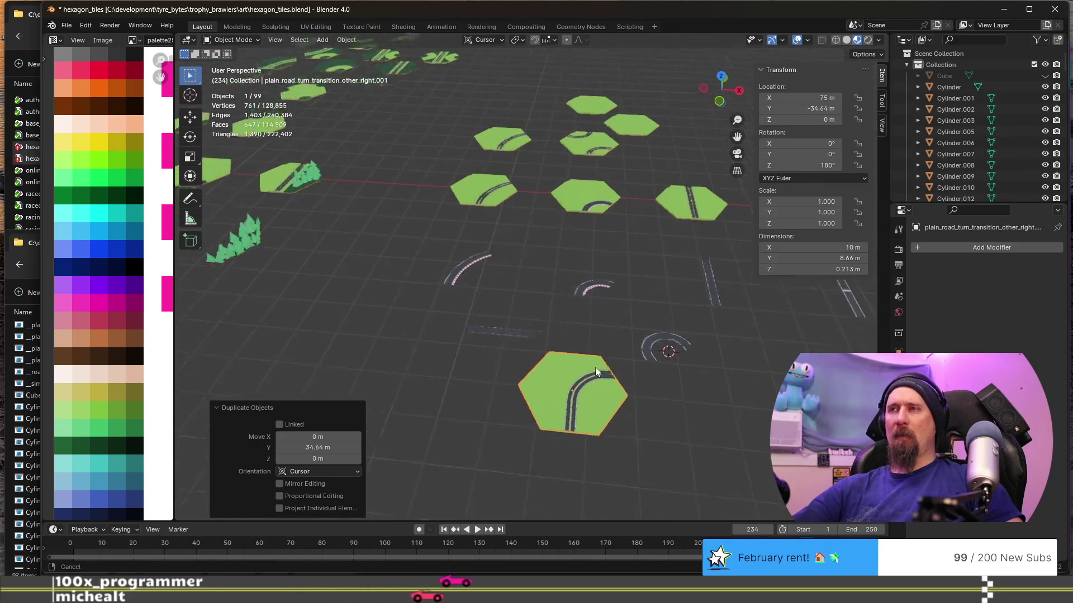
pyautogui.click(527, 325)
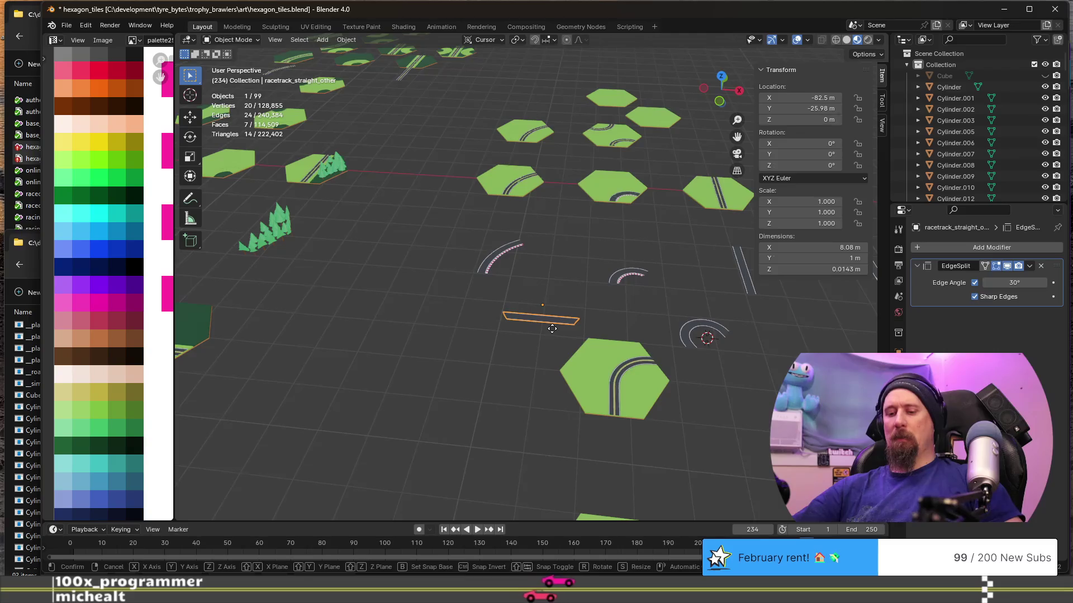
# Move the straight track strip −7.5 m along X, then −8.66 m along Y.
pyautogui.press('g')
pyautogui.press('x')
pyautogui.press('7')
pyautogui.press('-')
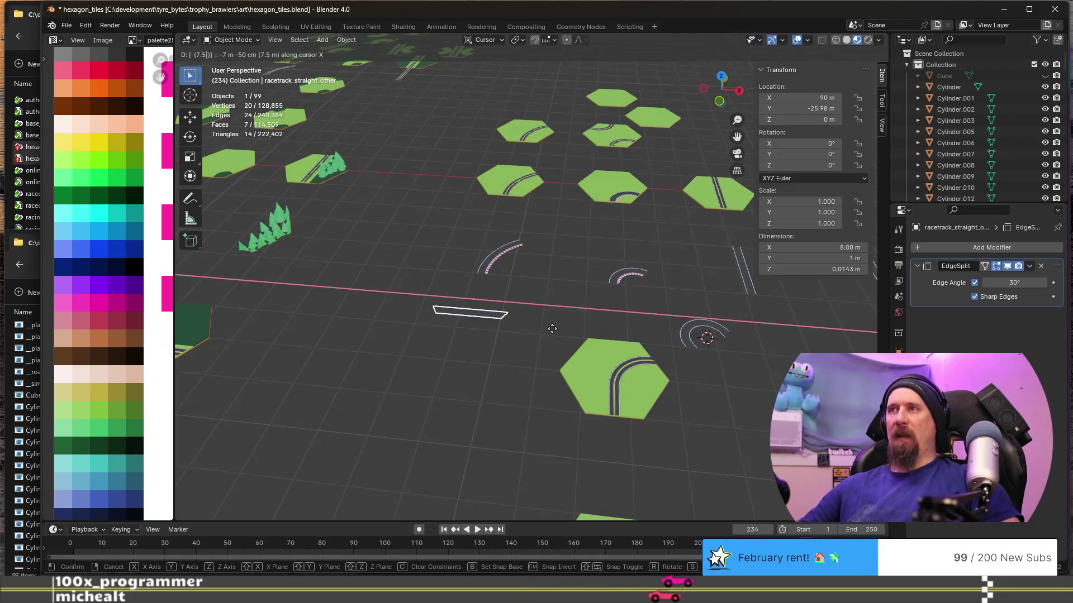
pyautogui.press('Return')
pyautogui.press('g')
pyautogui.press('y')
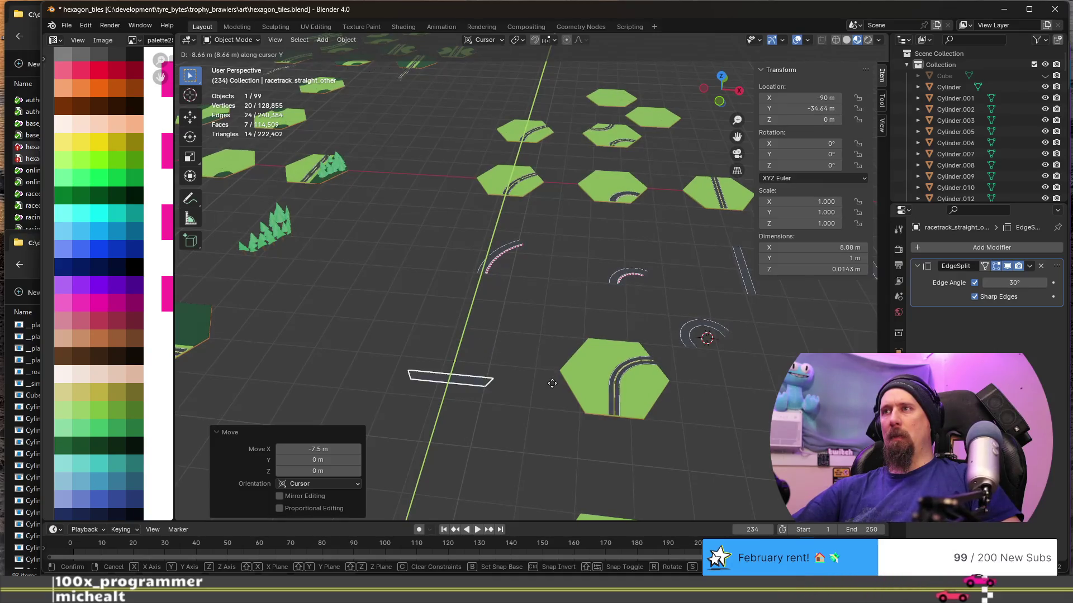
pyautogui.click(552, 385)
# Move the sharp-turn track piece 7.5 m along X, then −8.66 m along Y.
pyautogui.moveTo(690, 408); pyautogui.dragTo(607, 314, button='middle')
pyautogui.click(638, 324)
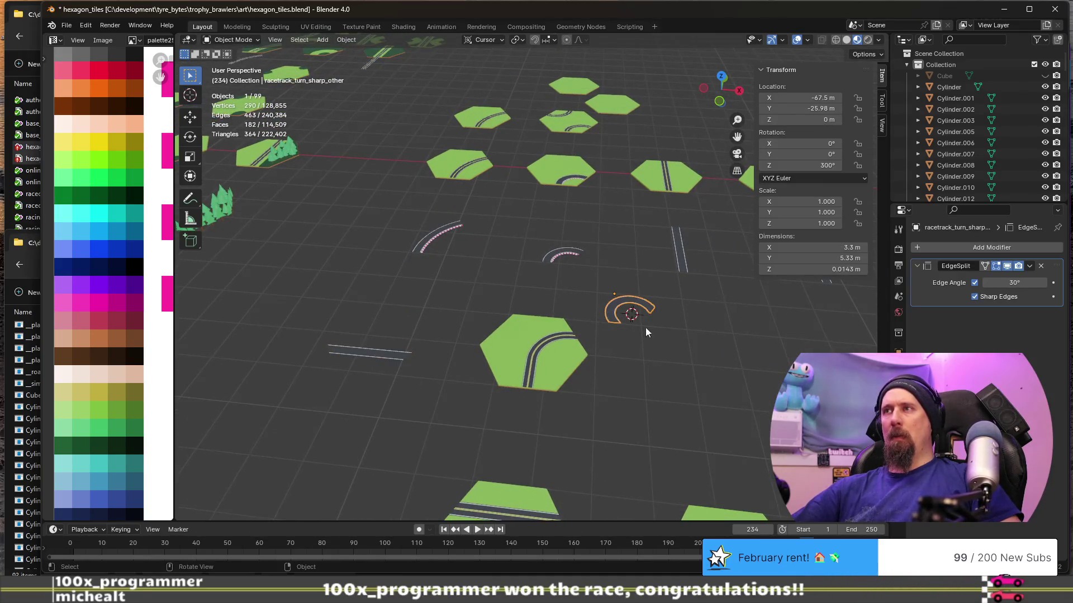
pyautogui.write('gx')
pyautogui.write('5')
pyautogui.press('Return')
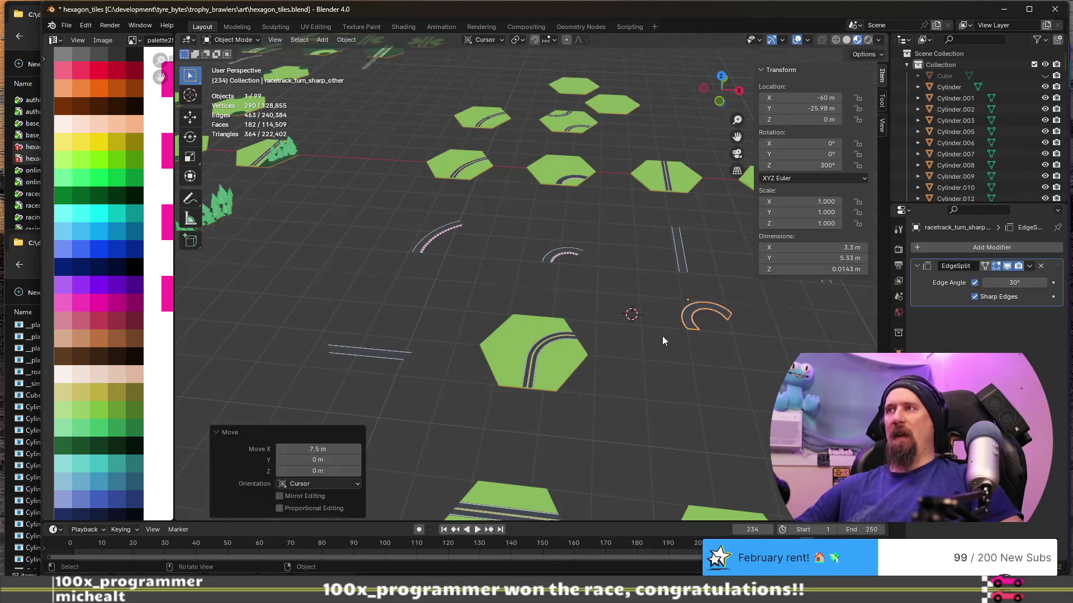
pyautogui.press('y')
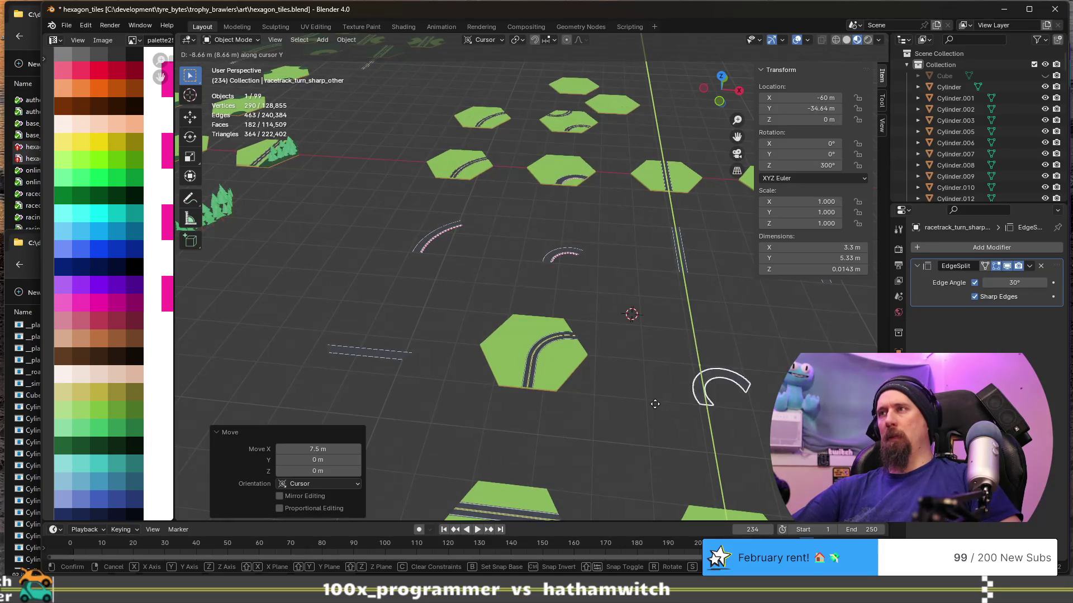
pyautogui.click(655, 407)
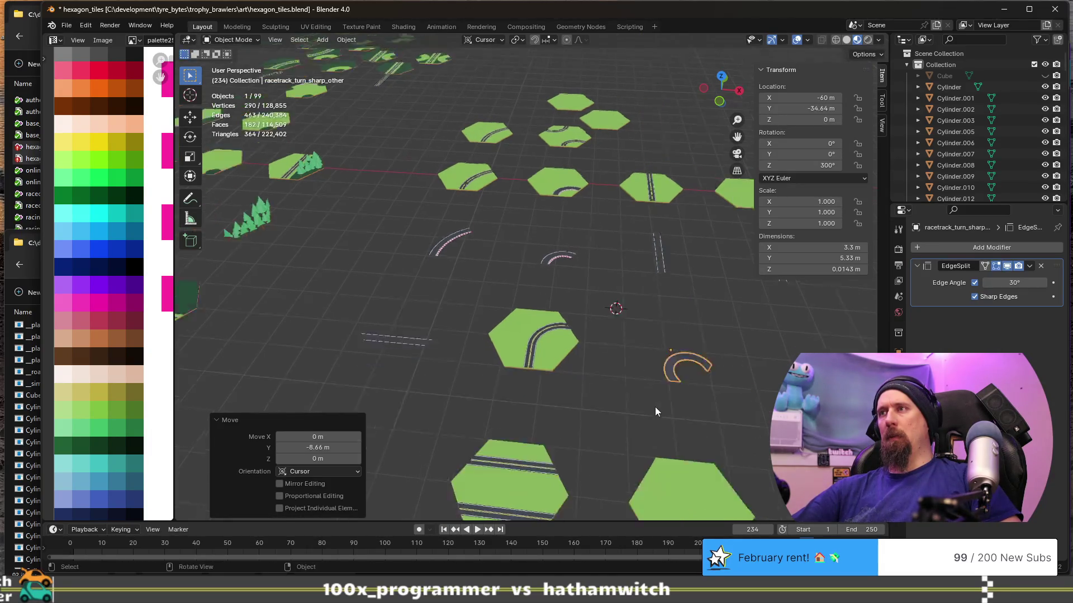
pyautogui.moveTo(655, 406)
pyautogui.keyDown('ctrl'); pyautogui.mouseDown(button='middle')
pyautogui.moveTo(488, 367)
pyautogui.moveTo(553, 387)
pyautogui.mouseUp(button='middle'); pyautogui.keyUp('ctrl')
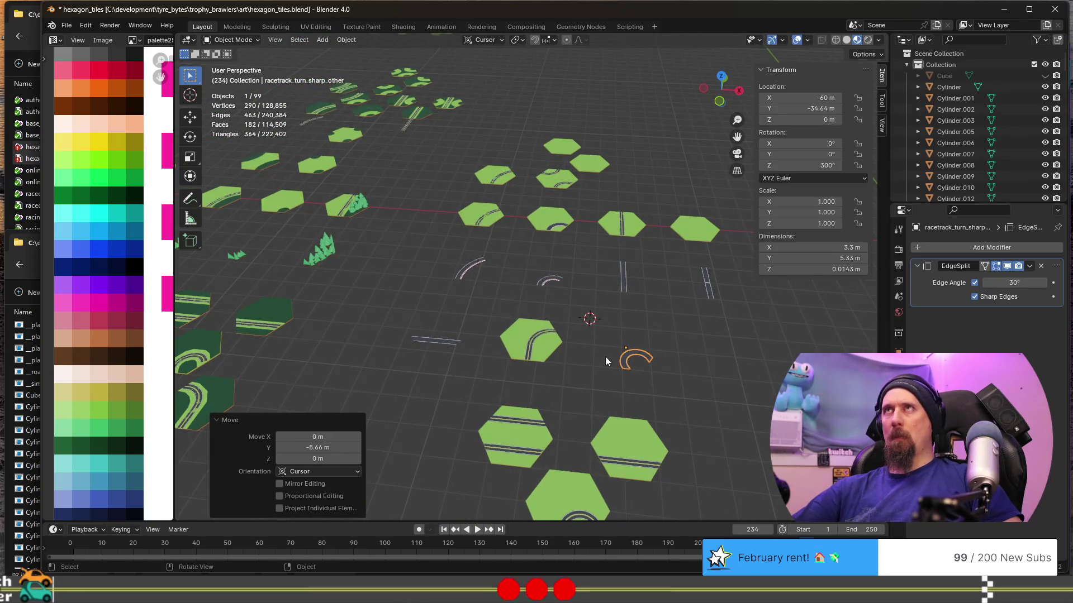
pyautogui.click(521, 339)
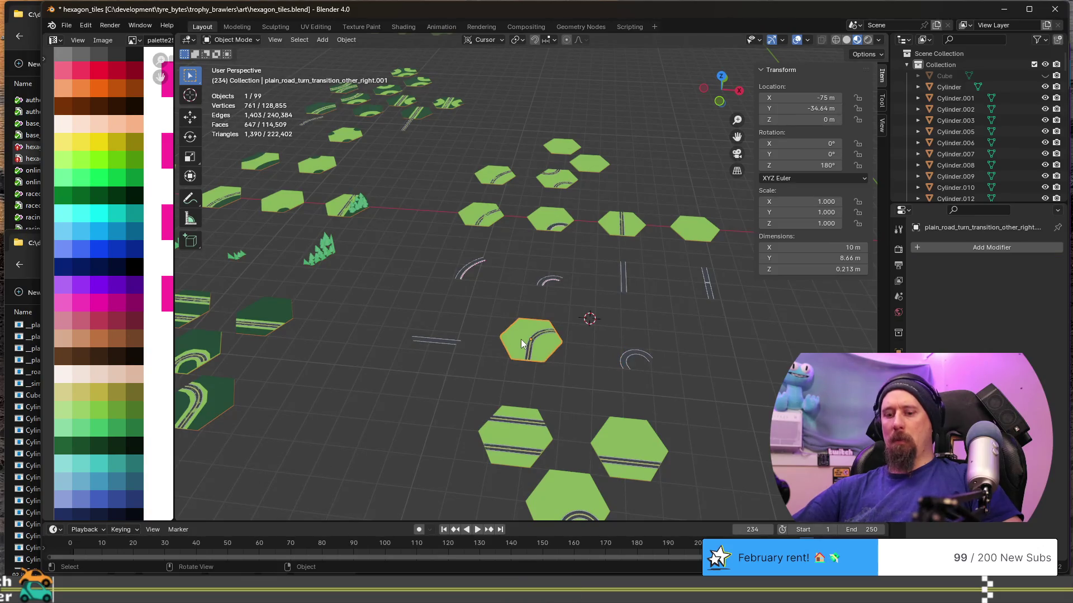
pyautogui.write('gx15')
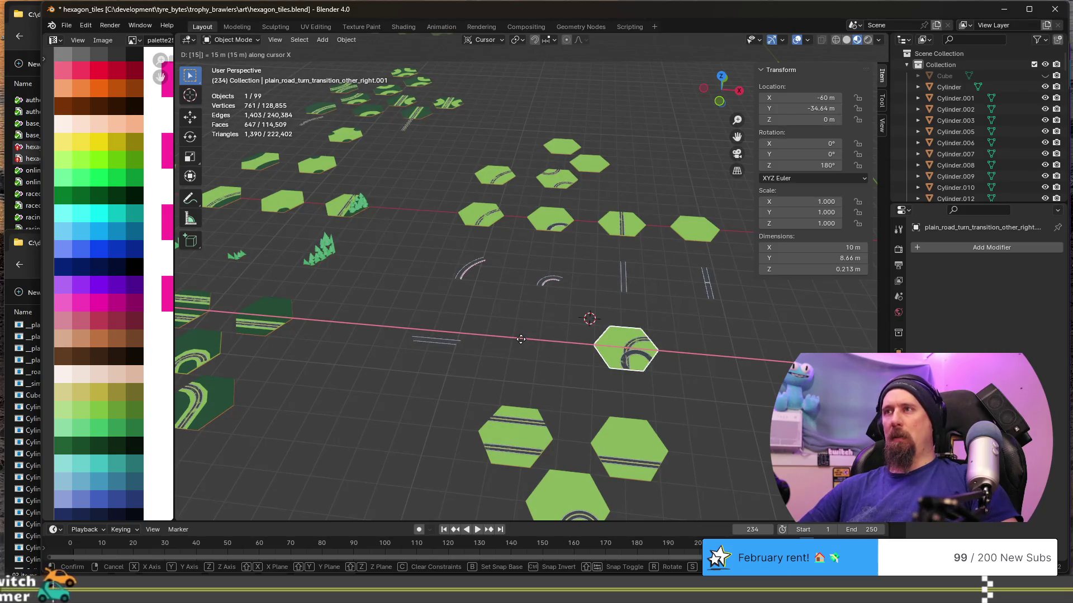
# Confirm the hex tile's sideways move and the sharp-turn piece's move back along X.
pyautogui.press('Return')
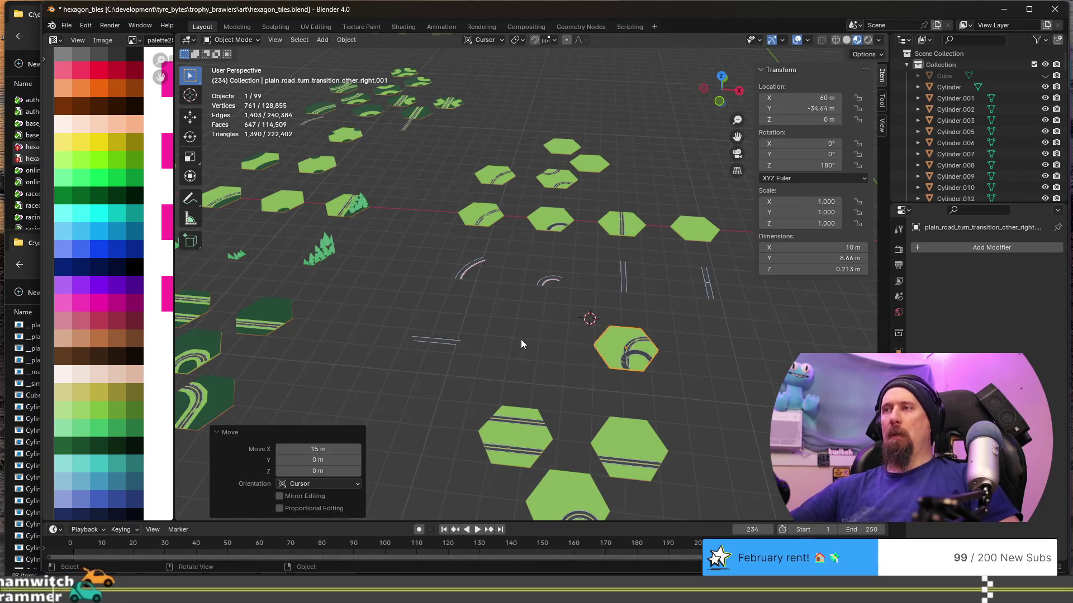
pyautogui.scroll(2, 725, 386)
pyautogui.click(730, 411)
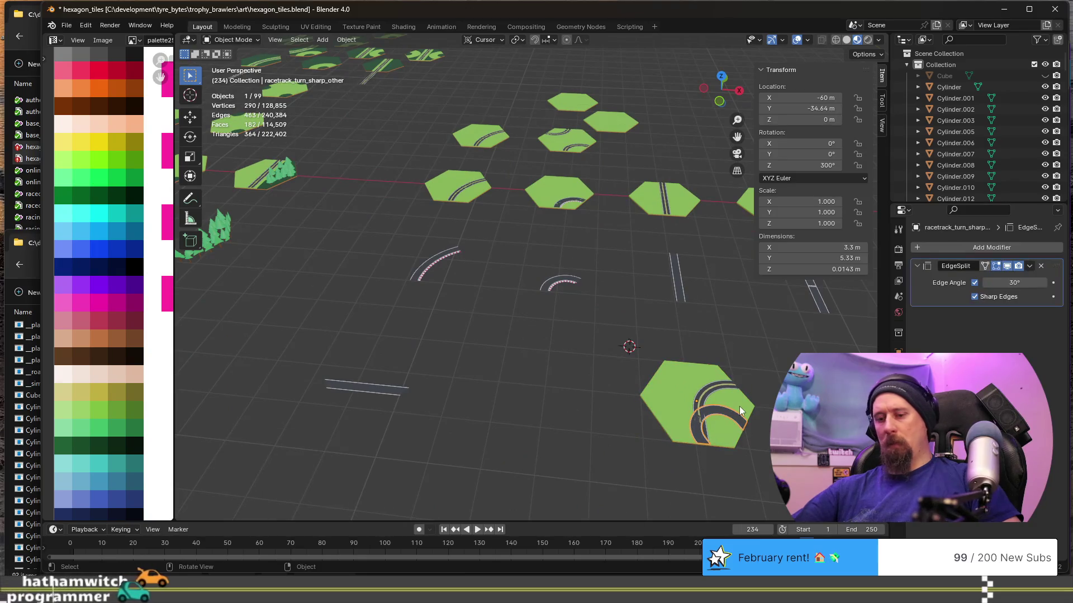
pyautogui.write('gx-15')
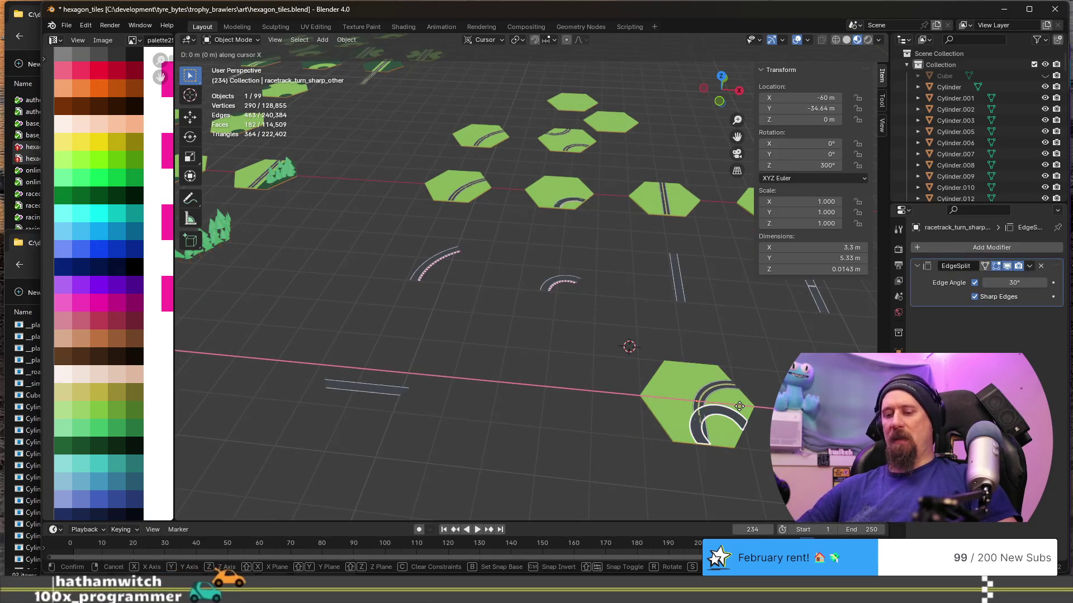
pyautogui.press('Return')
pyautogui.scroll(-1, 739, 407)
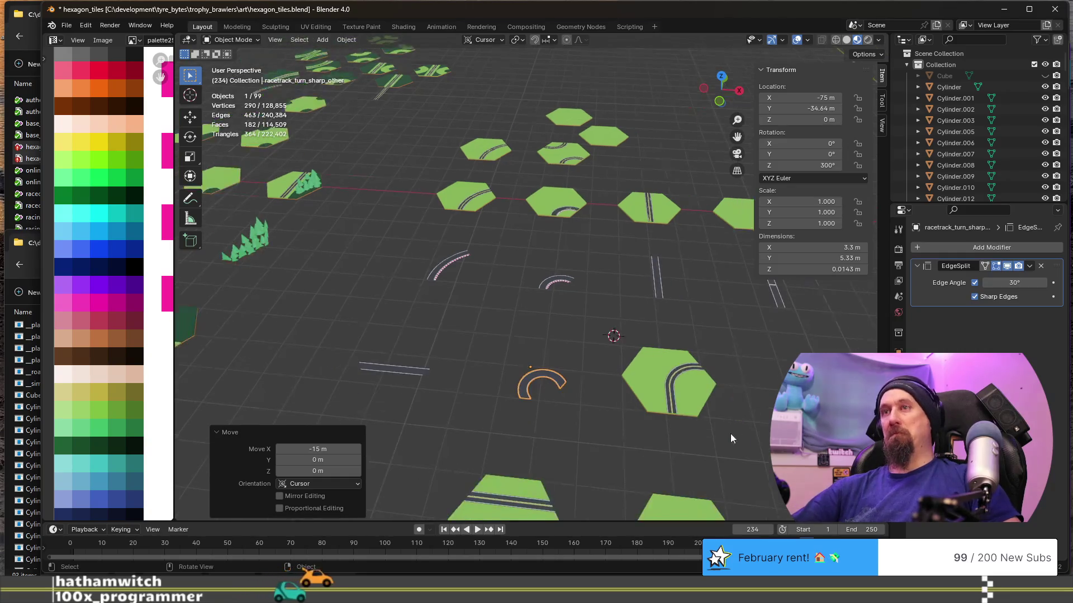
pyautogui.keyDown('shift'); pyautogui.moveTo(730, 442); pyautogui.dragTo(514, 407, button='middle'); pyautogui.keyUp('shift')
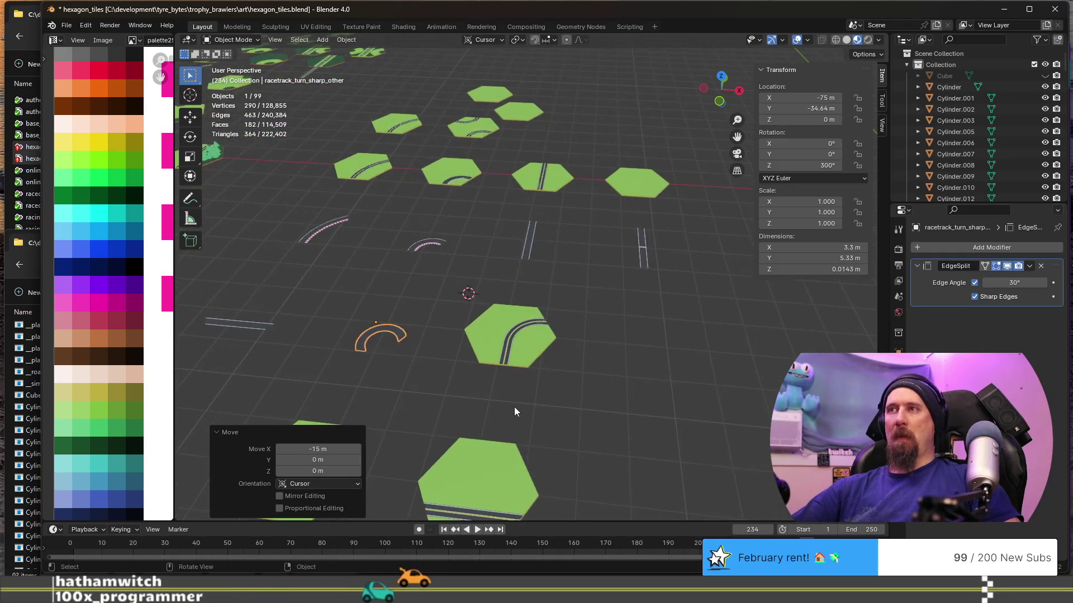
pyautogui.scroll(-2, 523, 430)
# Duplicate the bottom curved tile and place the copy further up the grid along Y.
pyautogui.click(493, 487)
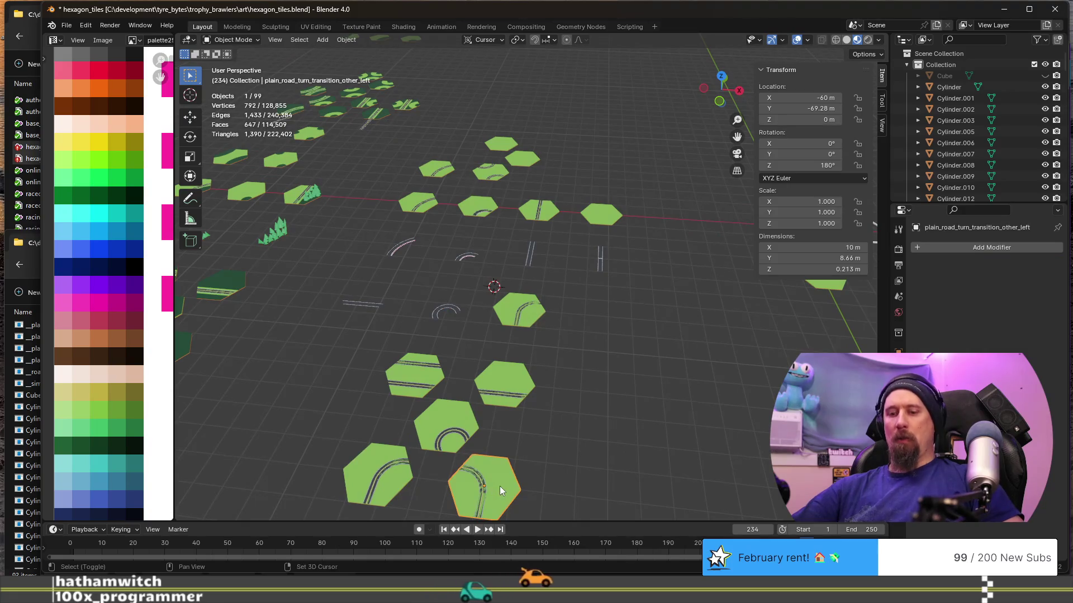
pyautogui.hotkey('shift', 'd')
pyautogui.rightClick(504, 480)
pyautogui.press('g')
pyautogui.press('y')
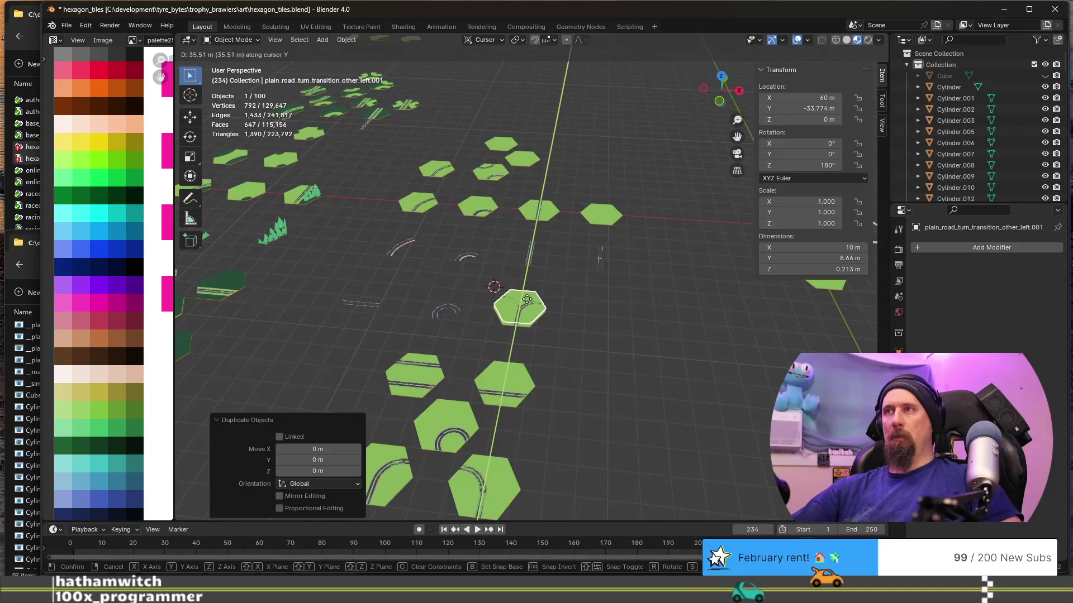
pyautogui.click(527, 299)
pyautogui.write('gx')
pyautogui.write('15')
# Shift the turn-transition tile 15 m along X to −45, −34.64 and enter its mesh for editing.
pyautogui.press('Return')
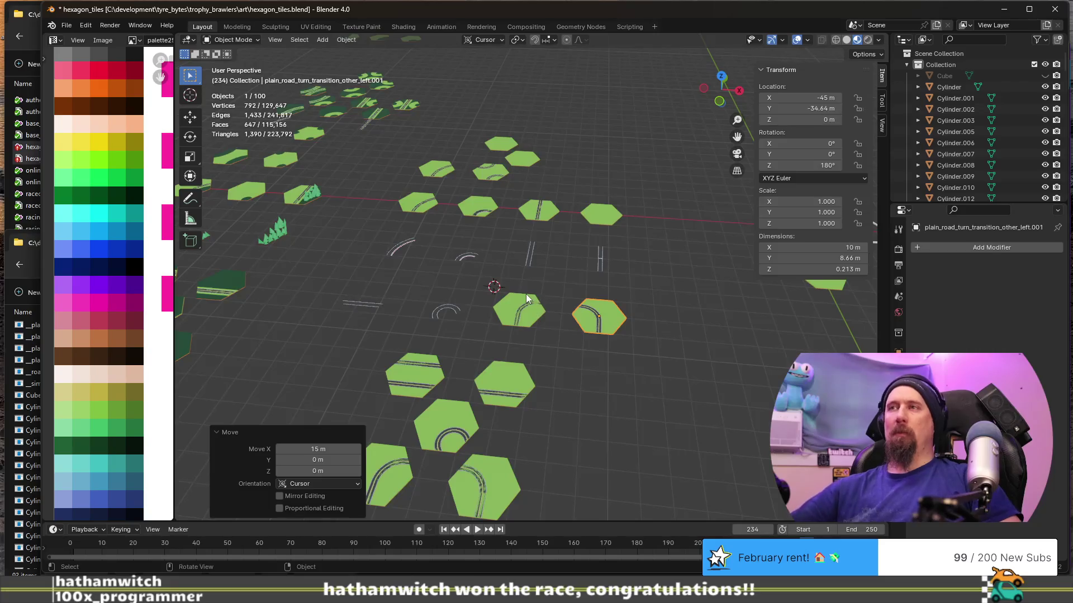
pyautogui.scroll(2, 537, 336)
pyautogui.scroll(2, 550, 354)
pyautogui.press('Tab')
pyautogui.press('KP_Decimal')
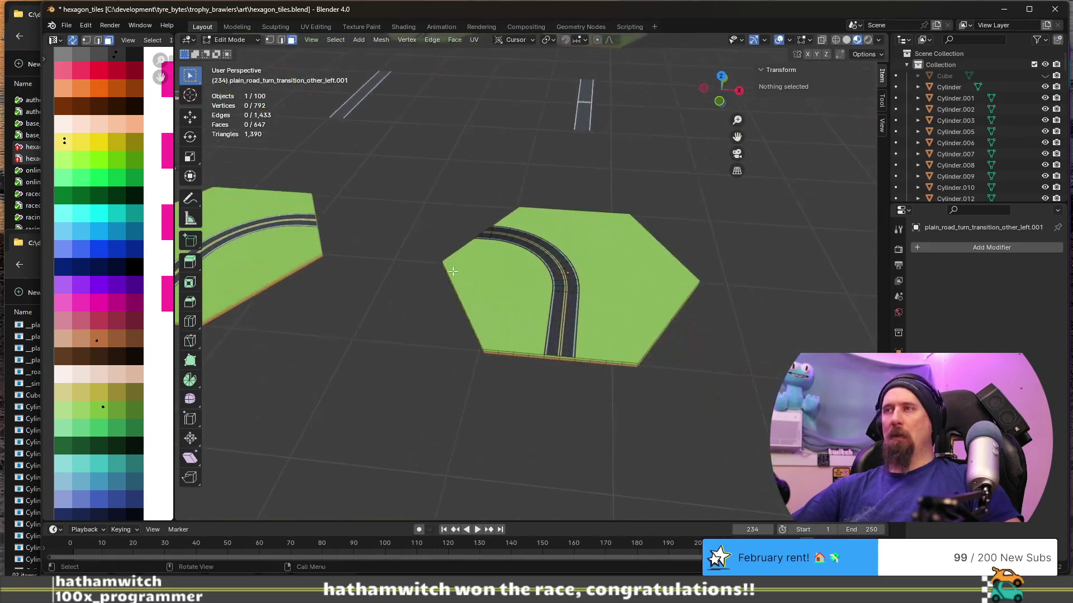
# Select the first tile's whole hexagon base via linked faces and delete those faces.
pyautogui.click(483, 294)
pyautogui.hotkey('ctrl', 'l')
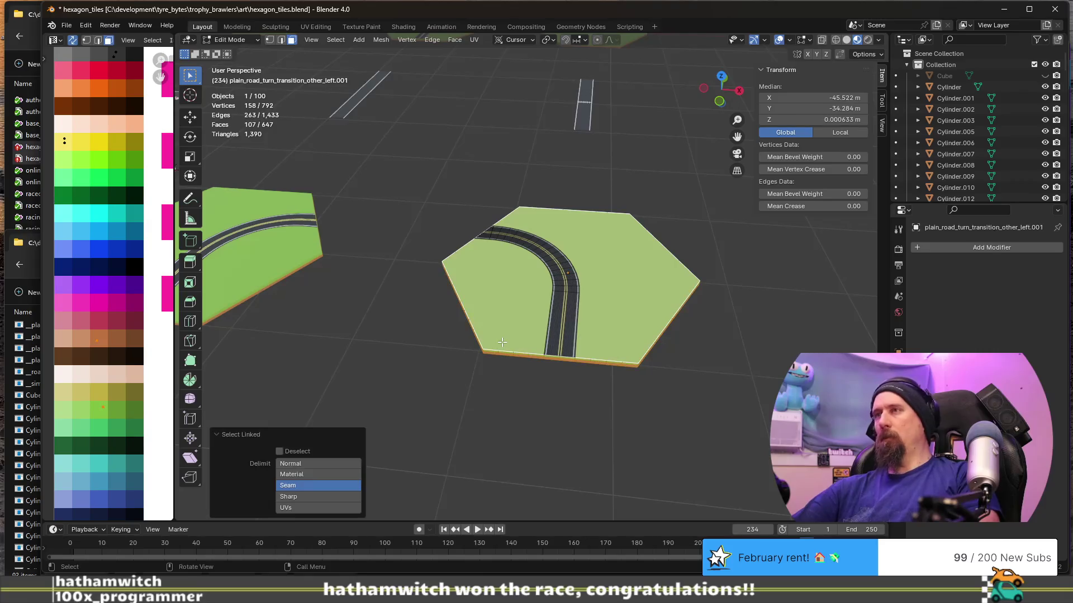
pyautogui.press('x')
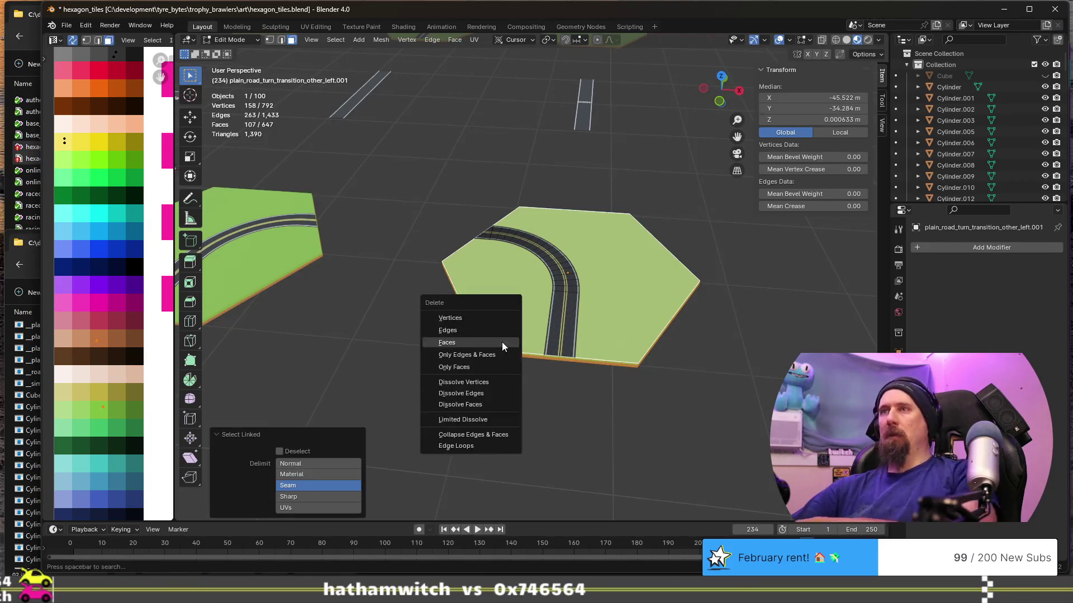
pyautogui.click(502, 342)
pyautogui.keyDown('shift'); pyautogui.moveTo(343, 304); pyautogui.dragTo(575, 303, button='middle'); pyautogui.keyUp('shift')
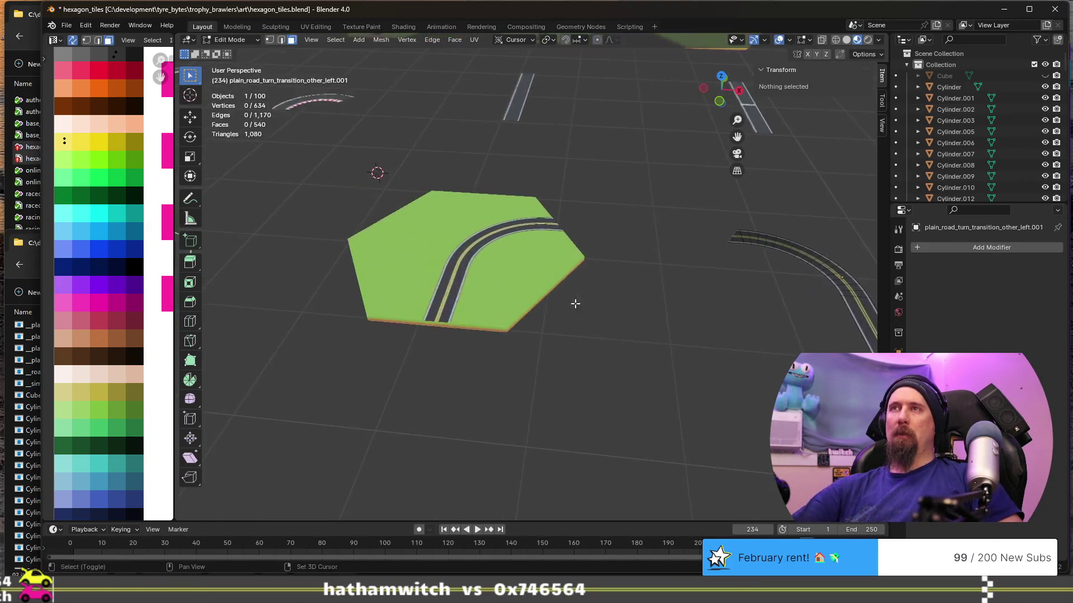
# Switch to the other transition tile and delete its hexagon base faces the same way.
pyautogui.click(516, 291)
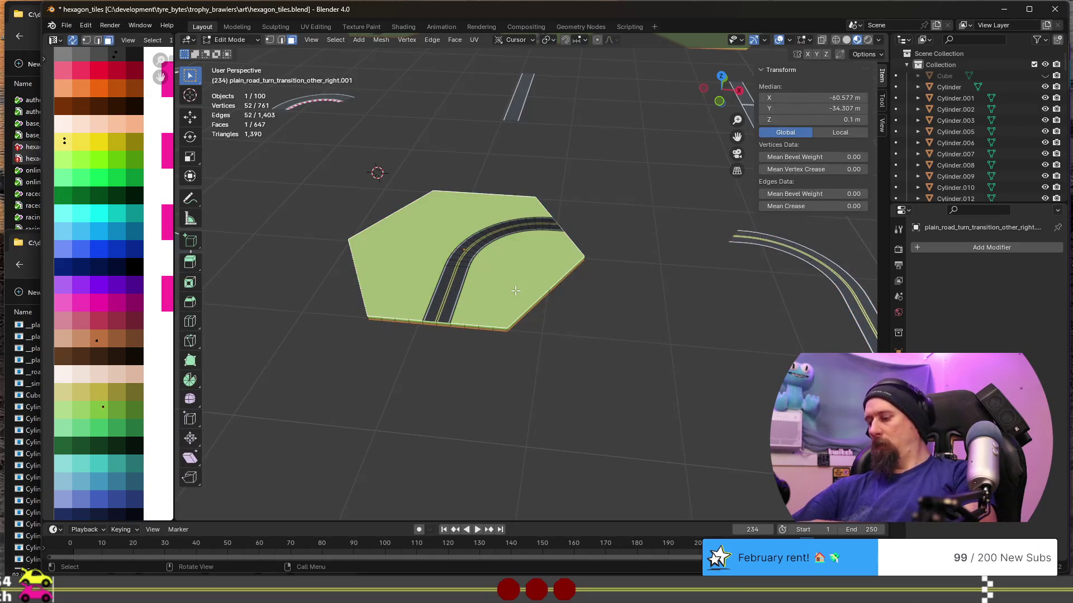
pyautogui.click(501, 331)
pyautogui.click(503, 296)
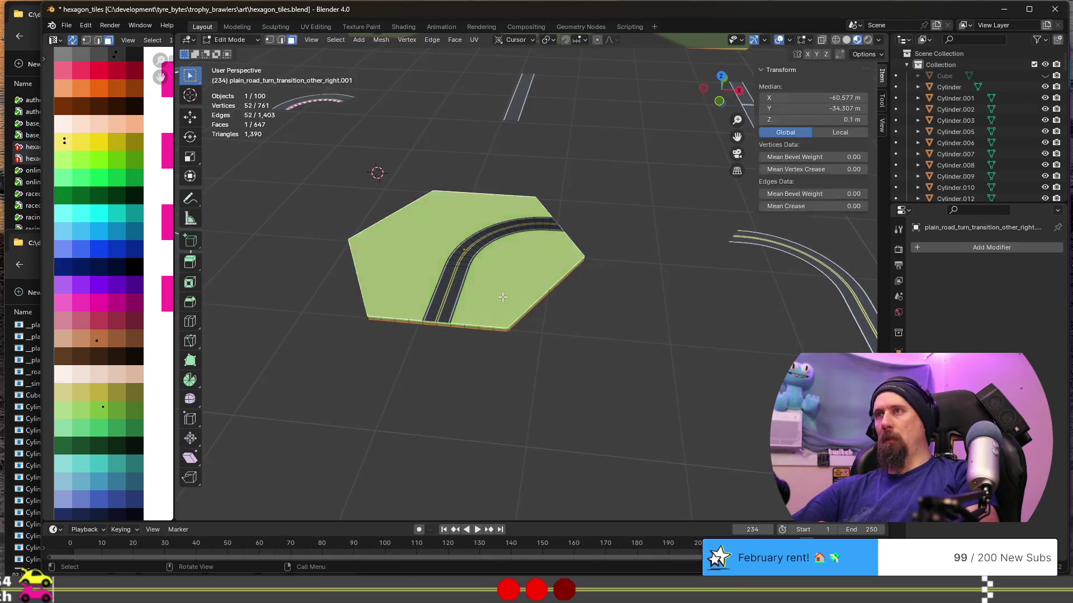
pyautogui.hotkey('ctrl', 'l')
pyautogui.press('x')
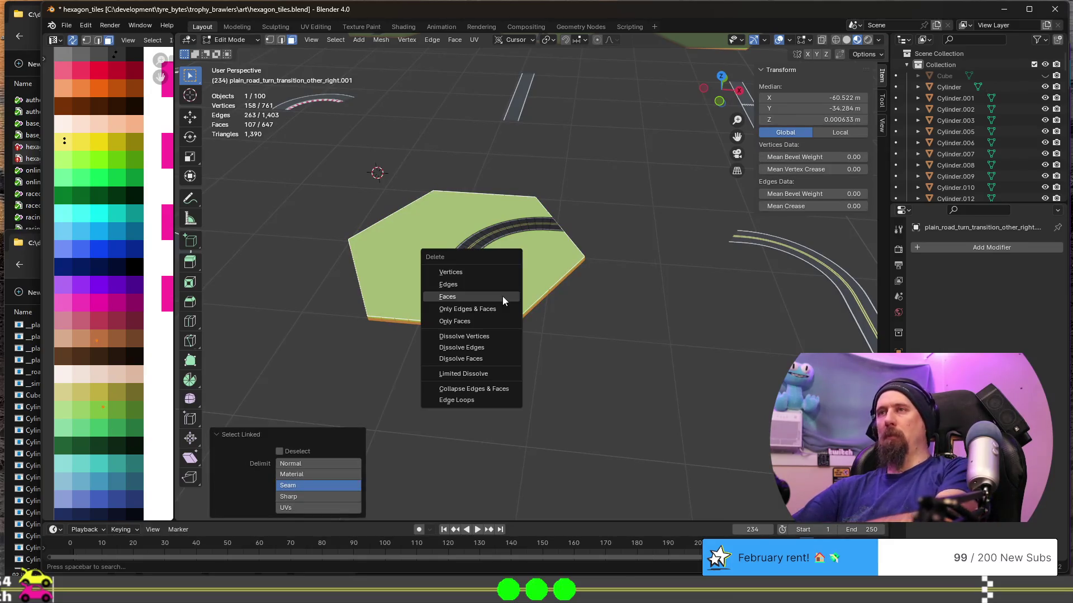
pyautogui.click(502, 295)
pyautogui.scroll(-2, 502, 296)
pyautogui.scroll(3, 474, 341)
pyautogui.scroll(2, 539, 304)
pyautogui.moveTo(575, 362)
pyautogui.mouseDown(button='middle')
pyautogui.moveTo(479, 323)
pyautogui.moveTo(443, 338)
pyautogui.moveTo(311, 343)
pyautogui.moveTo(695, 345)
pyautogui.mouseUp(button='middle')
pyautogui.click(462, 313)
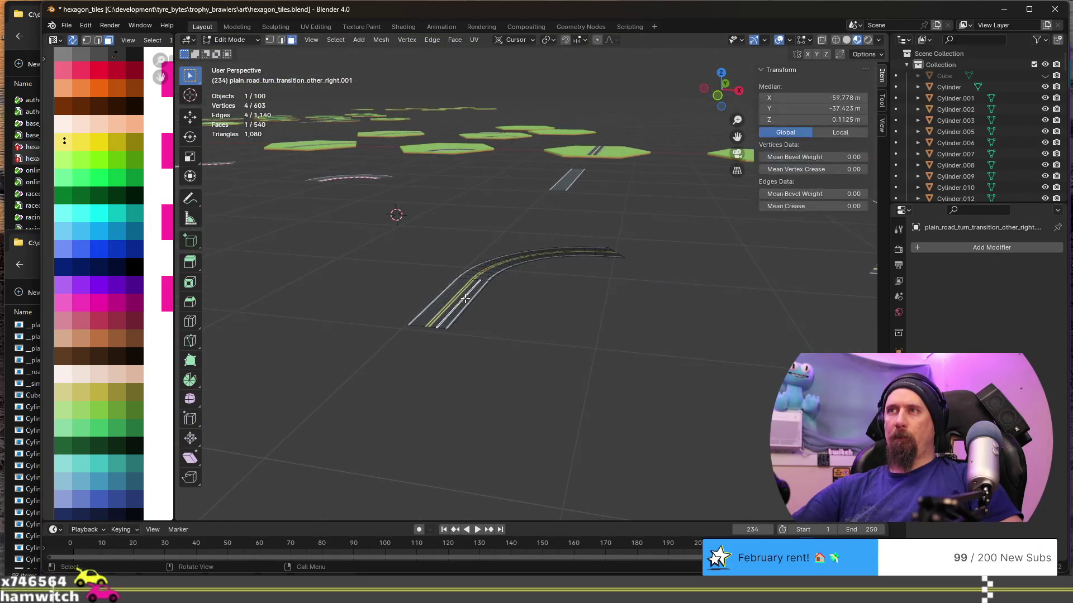
pyautogui.scroll(3, 461, 313)
pyautogui.scroll(2, 461, 313)
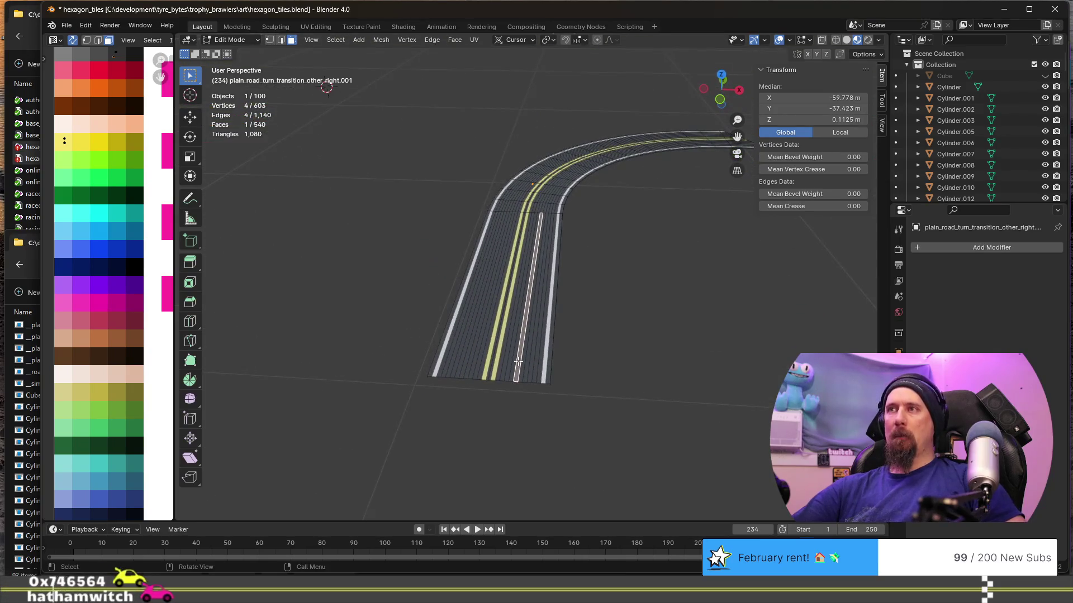
pyautogui.scroll(2, 503, 400)
pyautogui.scroll(1, 503, 401)
# In edge mode, select the lengthwise edge loops across the first road strip and dissolve them.
pyautogui.moveTo(503, 401); pyautogui.dragTo(517, 340, button='middle')
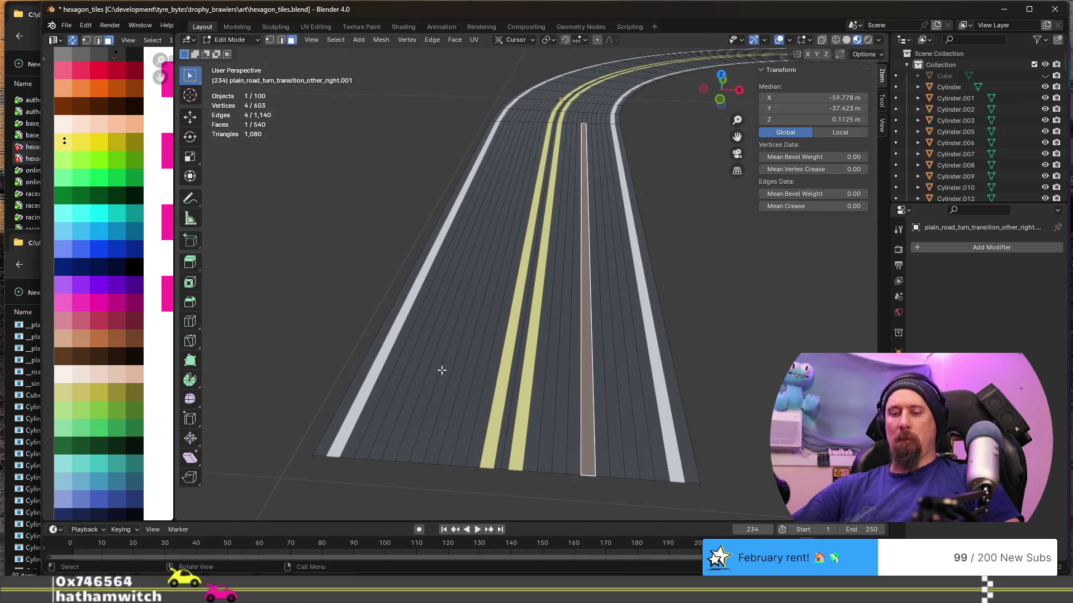
pyautogui.press('2')
pyautogui.keyDown('shift'); pyautogui.moveTo(394, 368); pyautogui.dragTo(481, 406); pyautogui.keyUp('shift')
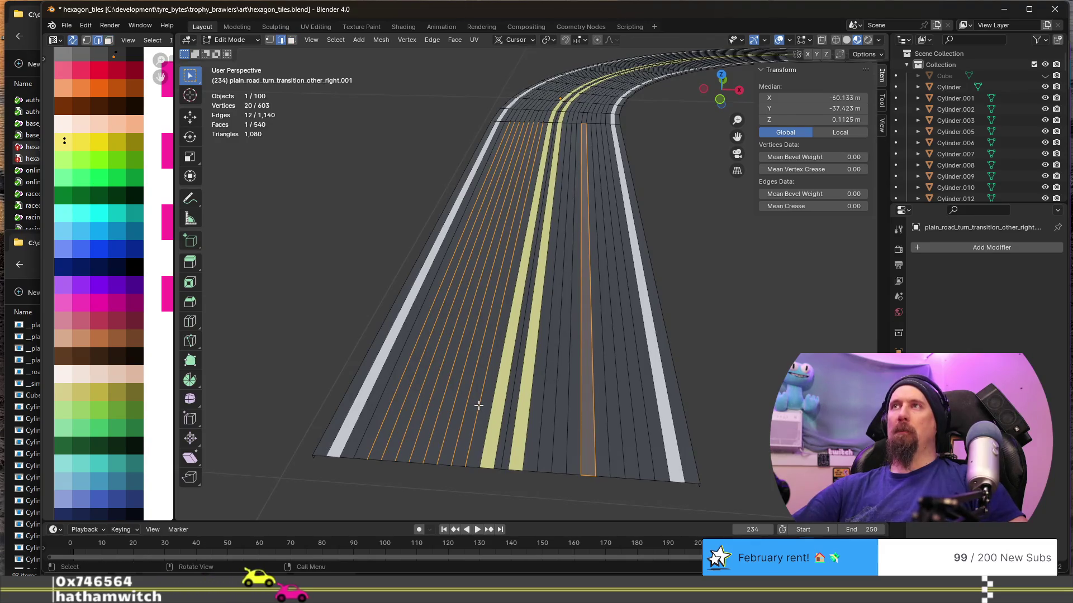
pyautogui.keyDown('alt'); pyautogui.click(445, 404); pyautogui.keyUp('alt')
pyautogui.keyDown('alt'); pyautogui.keyDown('shift'); pyautogui.click(382, 394); pyautogui.keyUp('shift'); pyautogui.keyUp('alt')
pyautogui.keyDown('alt'); pyautogui.keyDown('shift'); pyautogui.click(403, 403); pyautogui.keyUp('shift'); pyautogui.keyUp('alt')
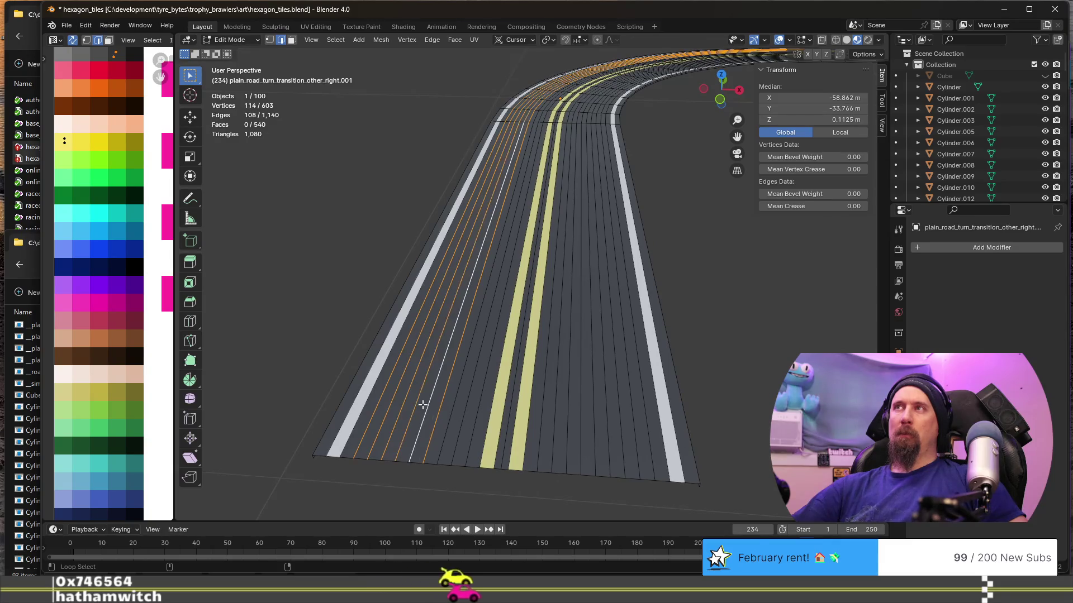
pyautogui.keyDown('alt'); pyautogui.keyDown('shift'); pyautogui.click(459, 408); pyautogui.keyUp('shift'); pyautogui.keyUp('alt')
pyautogui.keyDown('alt'); pyautogui.keyDown('shift'); pyautogui.click(482, 412); pyautogui.keyUp('shift'); pyautogui.keyUp('alt')
pyautogui.keyDown('alt'); pyautogui.keyDown('shift'); pyautogui.click(505, 411); pyautogui.keyUp('shift'); pyautogui.keyUp('alt')
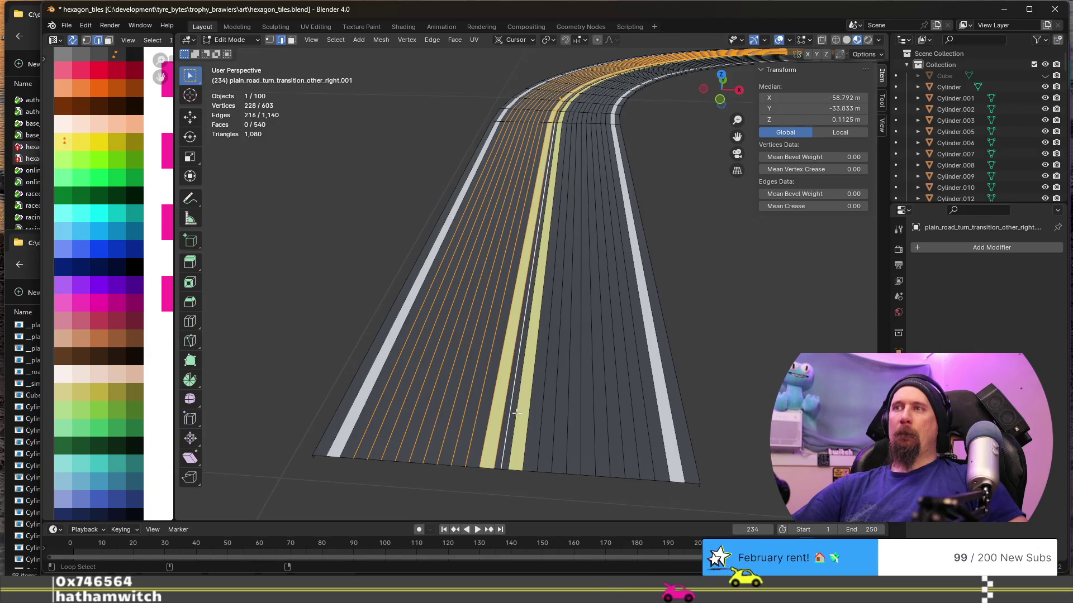
pyautogui.keyDown('alt'); pyautogui.keyDown('shift'); pyautogui.click(523, 414); pyautogui.keyUp('shift'); pyautogui.keyUp('alt')
pyautogui.keyDown('alt'); pyautogui.keyDown('shift'); pyautogui.click(545, 421); pyautogui.keyUp('shift'); pyautogui.keyUp('alt')
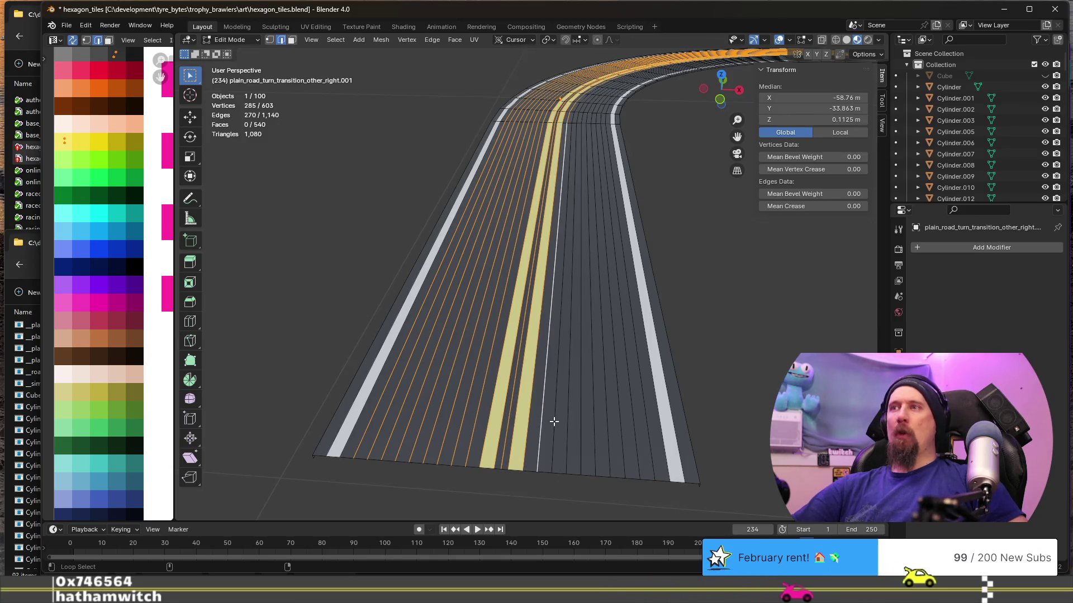
pyautogui.keyDown('alt'); pyautogui.keyDown('shift'); pyautogui.click(570, 424); pyautogui.keyUp('shift'); pyautogui.keyUp('alt')
pyautogui.keyDown('alt'); pyautogui.keyDown('shift'); pyautogui.click(583, 424); pyautogui.keyUp('shift'); pyautogui.keyUp('alt')
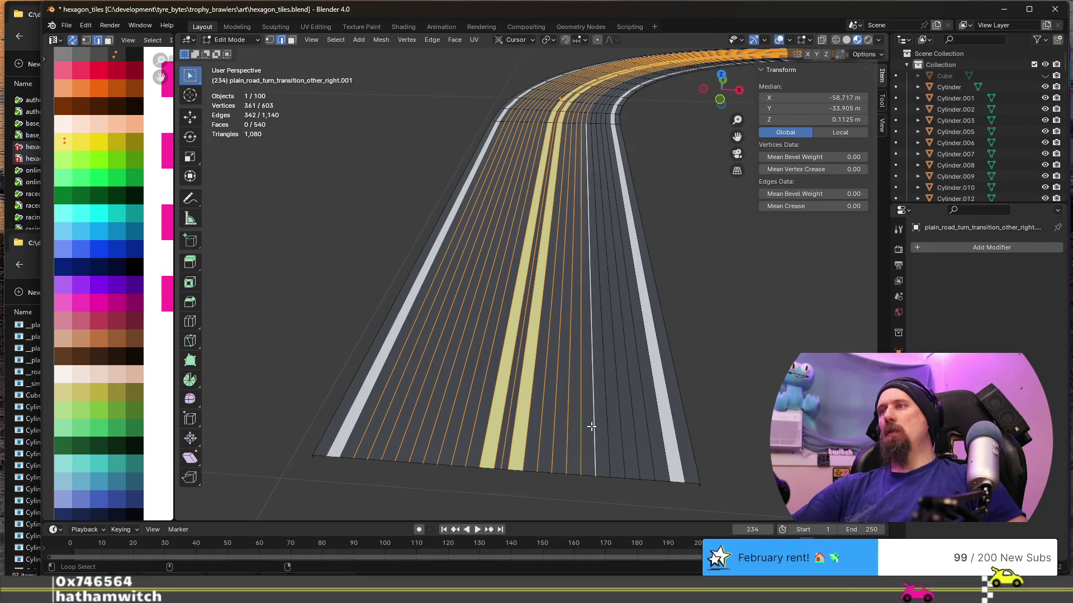
pyautogui.keyDown('alt'); pyautogui.keyDown('shift'); pyautogui.click(617, 429); pyautogui.keyUp('shift'); pyautogui.keyUp('alt')
pyautogui.keyDown('alt'); pyautogui.keyDown('shift'); pyautogui.click(652, 434); pyautogui.keyUp('shift'); pyautogui.keyUp('alt')
pyautogui.hotkey('ctrl', 'x')
pyautogui.scroll(-4, 571, 390)
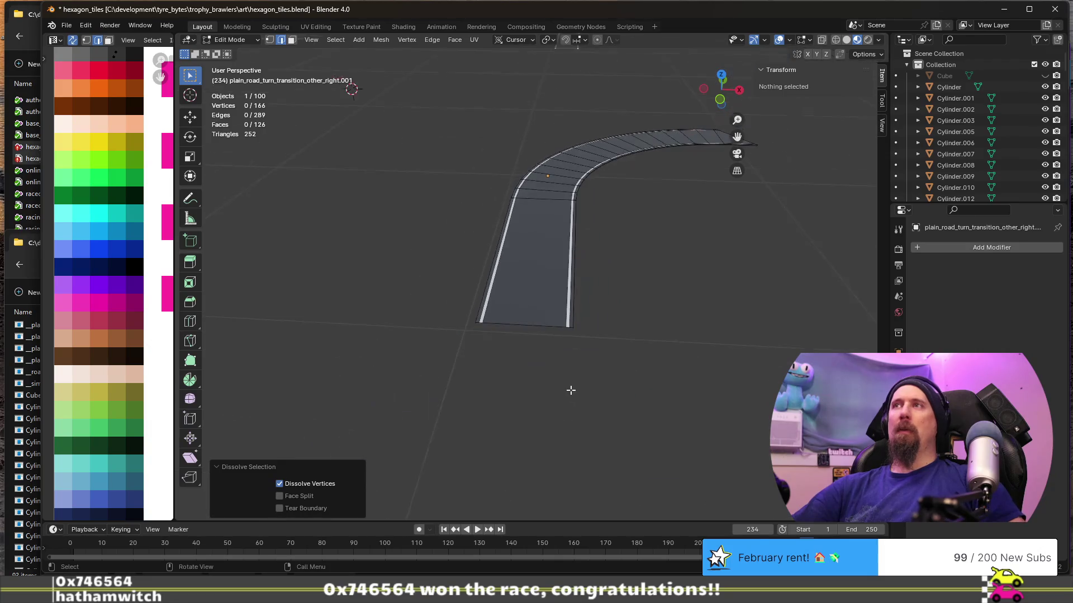
pyautogui.moveTo(577, 246)
pyautogui.mouseDown(button='middle')
pyautogui.moveTo(447, 347)
pyautogui.moveTo(604, 376)
pyautogui.moveTo(642, 350)
pyautogui.moveTo(502, 335)
pyautogui.moveTo(513, 323)
pyautogui.moveTo(477, 355)
pyautogui.moveTo(395, 327)
pyautogui.mouseUp(button='middle')
pyautogui.press('Tab')
pyautogui.scroll(-2, 634, 343)
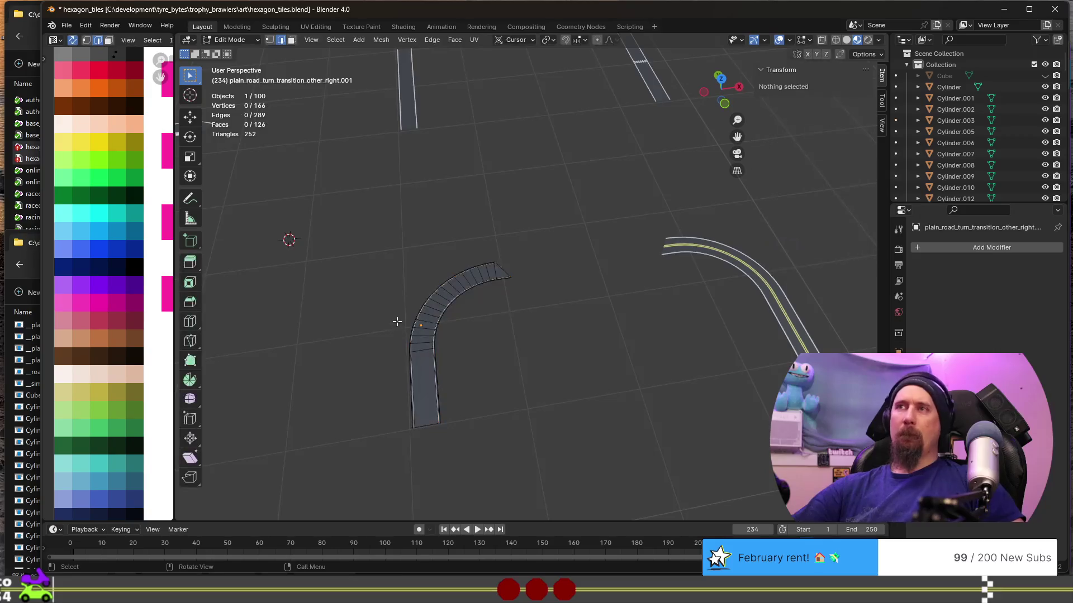
# Edit the striped road's mesh and select all its lengthwise edge loops between the painted lines.
pyautogui.moveTo(681, 358); pyautogui.dragTo(597, 336, button='middle')
pyautogui.click(597, 337)
pyautogui.press('Tab')
pyautogui.press('Tab')
pyautogui.press('Tab')
pyautogui.scroll(4, 606, 358)
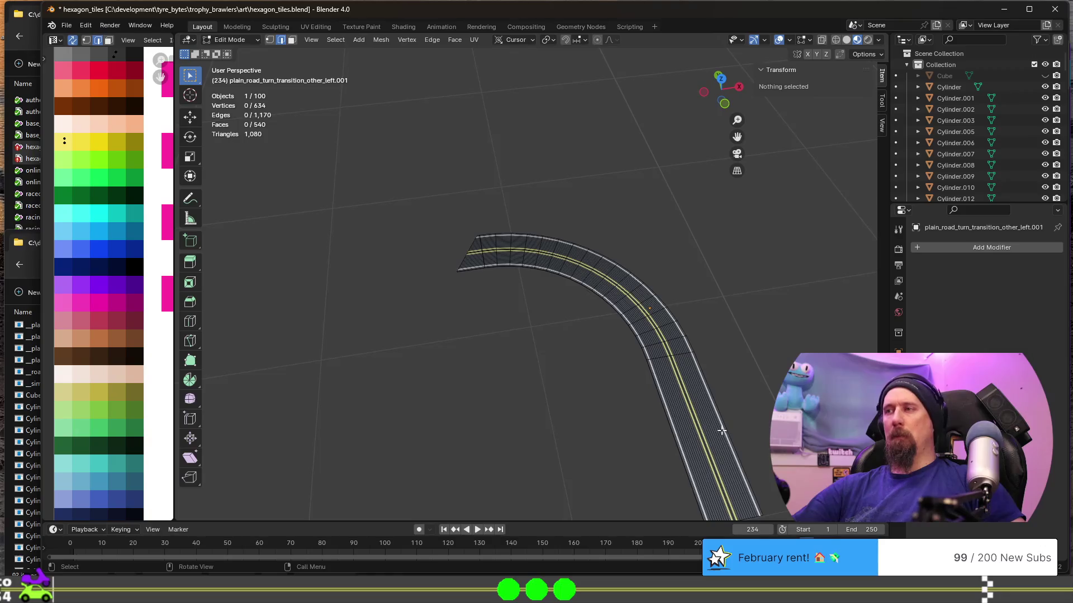
pyautogui.click(713, 453)
pyautogui.scroll(2, 491, 389)
pyautogui.scroll(2, 458, 366)
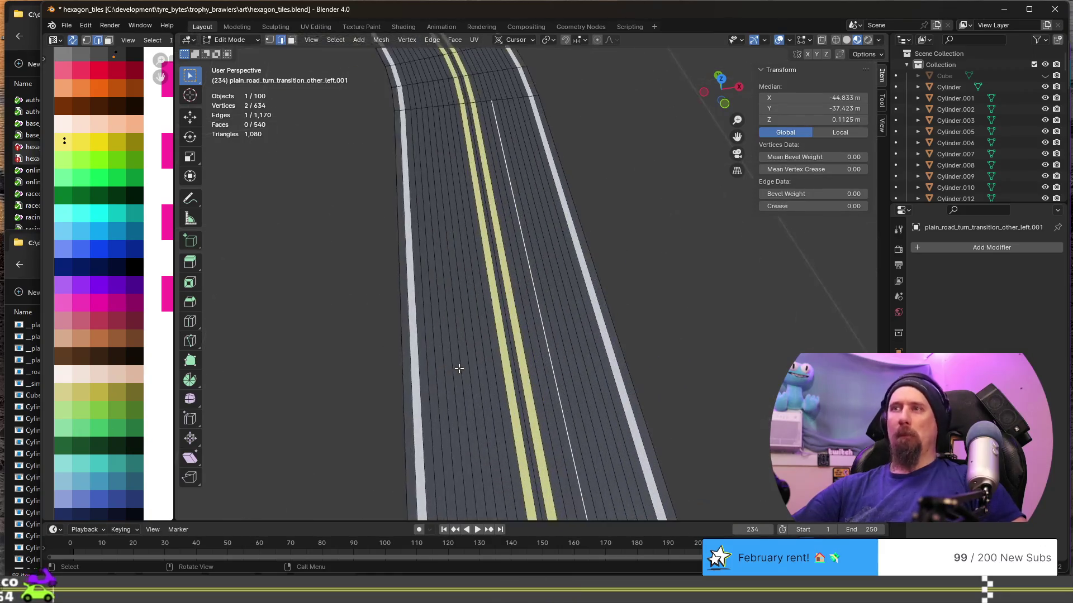
pyautogui.scroll(2, 453, 335)
pyautogui.scroll(1, 454, 411)
pyautogui.keyDown('alt'); pyautogui.click(474, 405); pyautogui.keyUp('alt')
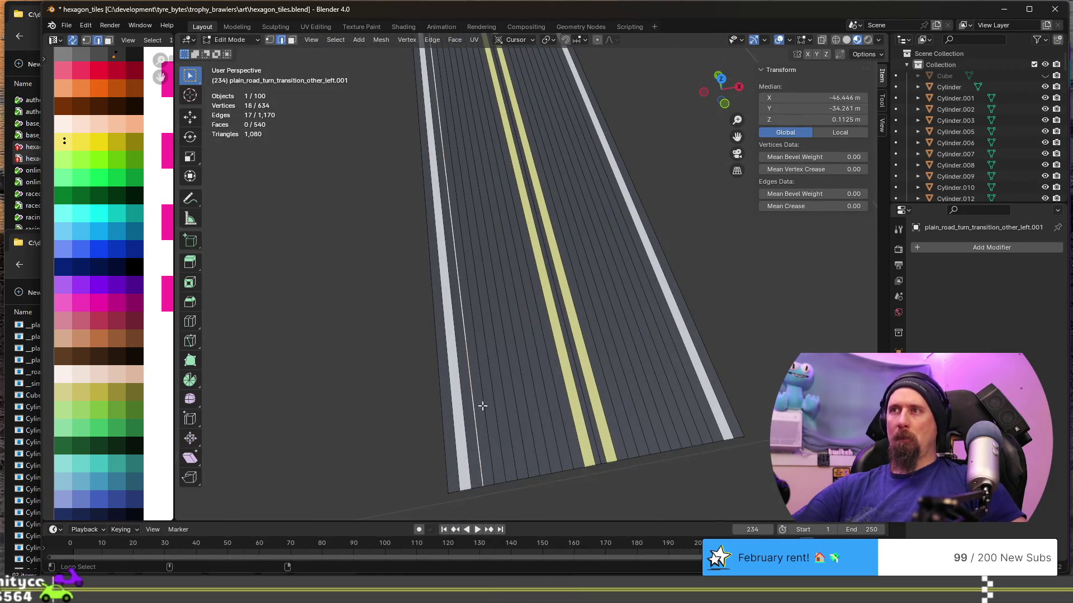
pyautogui.keyDown('alt'); pyautogui.keyDown('shift'); pyautogui.click(496, 406); pyautogui.keyUp('shift'); pyautogui.keyUp('alt')
pyautogui.keyDown('alt'); pyautogui.keyDown('shift'); pyautogui.click(504, 408); pyautogui.keyUp('shift'); pyautogui.keyUp('alt')
pyautogui.keyDown('alt'); pyautogui.keyDown('shift'); pyautogui.click(518, 406); pyautogui.keyUp('shift'); pyautogui.keyUp('alt')
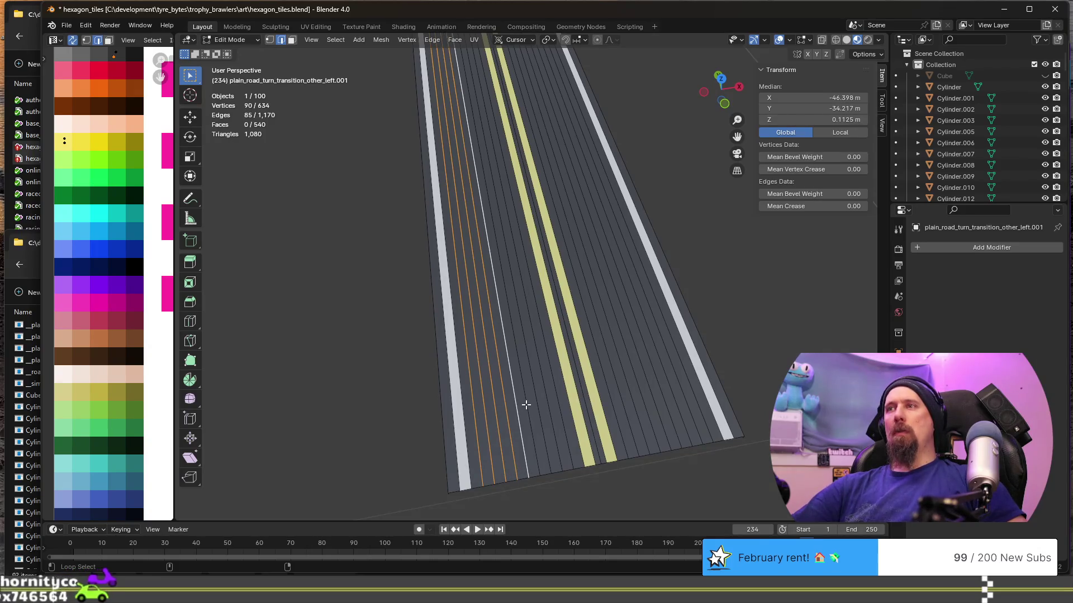
pyautogui.keyDown('alt'); pyautogui.keyDown('shift'); pyautogui.click(543, 404); pyautogui.keyUp('shift'); pyautogui.keyUp('alt')
pyautogui.keyDown('alt'); pyautogui.keyDown('shift'); pyautogui.click(567, 411); pyautogui.keyUp('shift'); pyautogui.keyUp('alt')
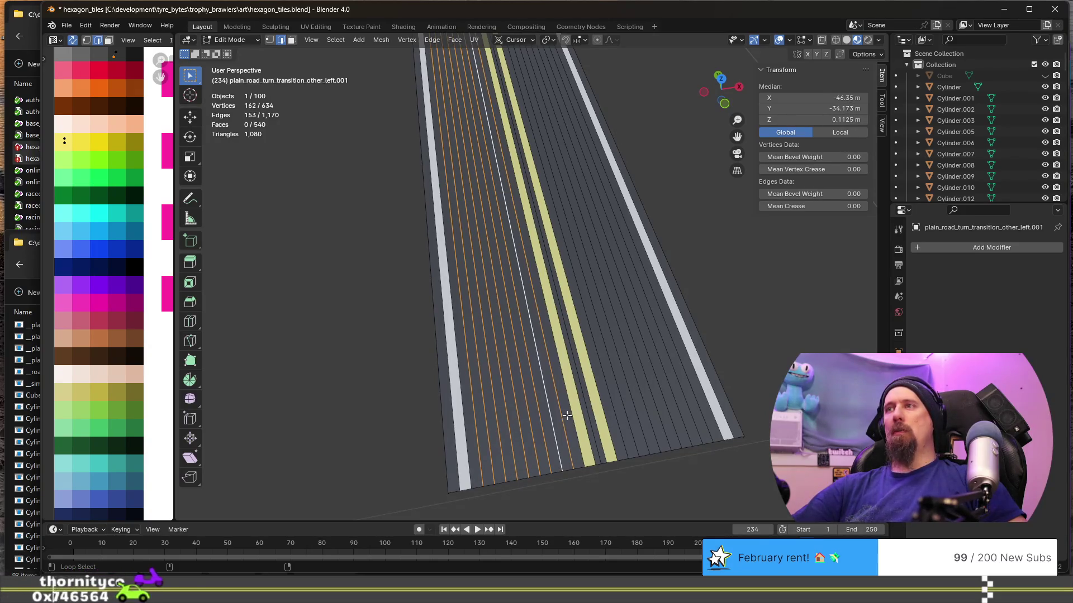
pyautogui.keyDown('alt'); pyautogui.keyDown('shift'); pyautogui.click(584, 410); pyautogui.keyUp('shift'); pyautogui.keyUp('alt')
pyautogui.keyDown('alt'); pyautogui.keyDown('shift'); pyautogui.click(603, 410); pyautogui.keyUp('shift'); pyautogui.keyUp('alt')
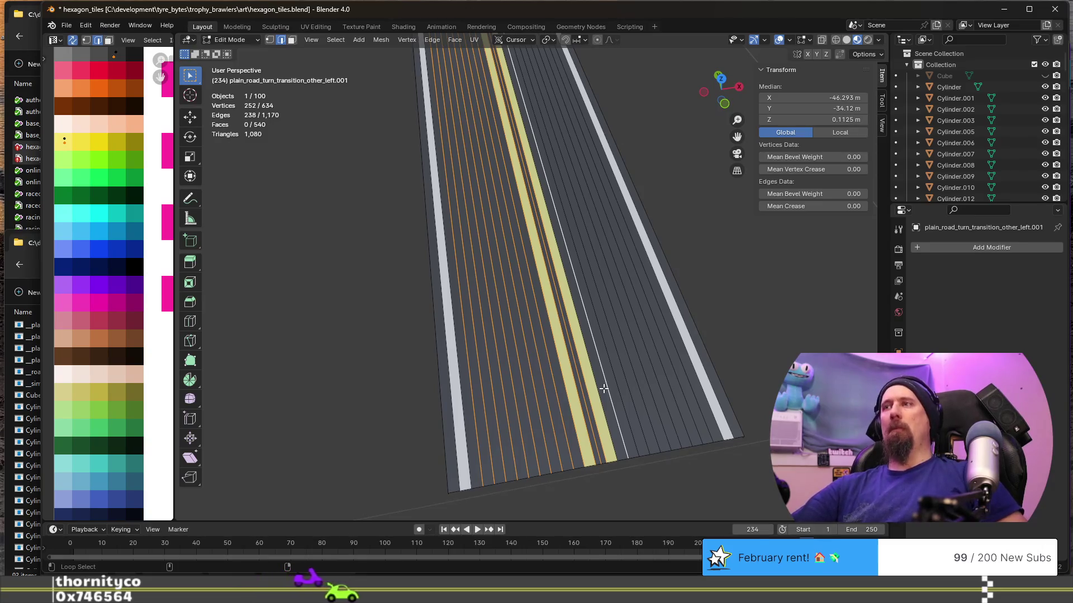
pyautogui.keyDown('alt'); pyautogui.keyDown('shift'); pyautogui.click(624, 396); pyautogui.keyUp('shift'); pyautogui.keyUp('alt')
pyautogui.keyDown('alt'); pyautogui.keyDown('shift'); pyautogui.click(642, 394); pyautogui.keyUp('shift'); pyautogui.keyUp('alt')
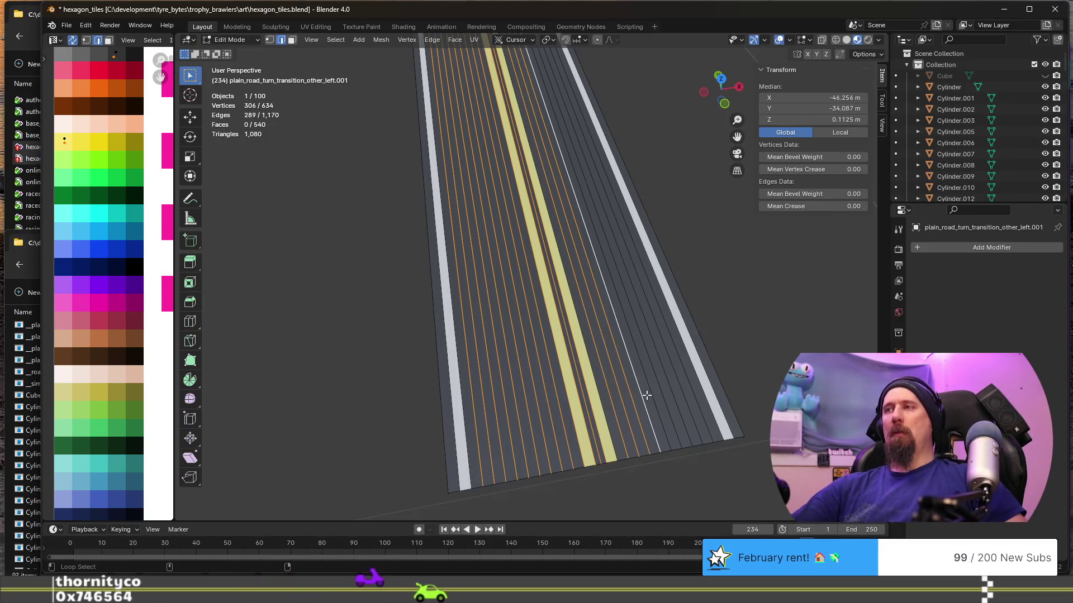
pyautogui.keyDown('alt'); pyautogui.keyDown('shift'); pyautogui.click(664, 392); pyautogui.keyUp('shift'); pyautogui.keyUp('alt')
pyautogui.keyDown('alt'); pyautogui.keyDown('shift'); pyautogui.click(679, 382); pyautogui.keyUp('shift'); pyautogui.keyUp('alt')
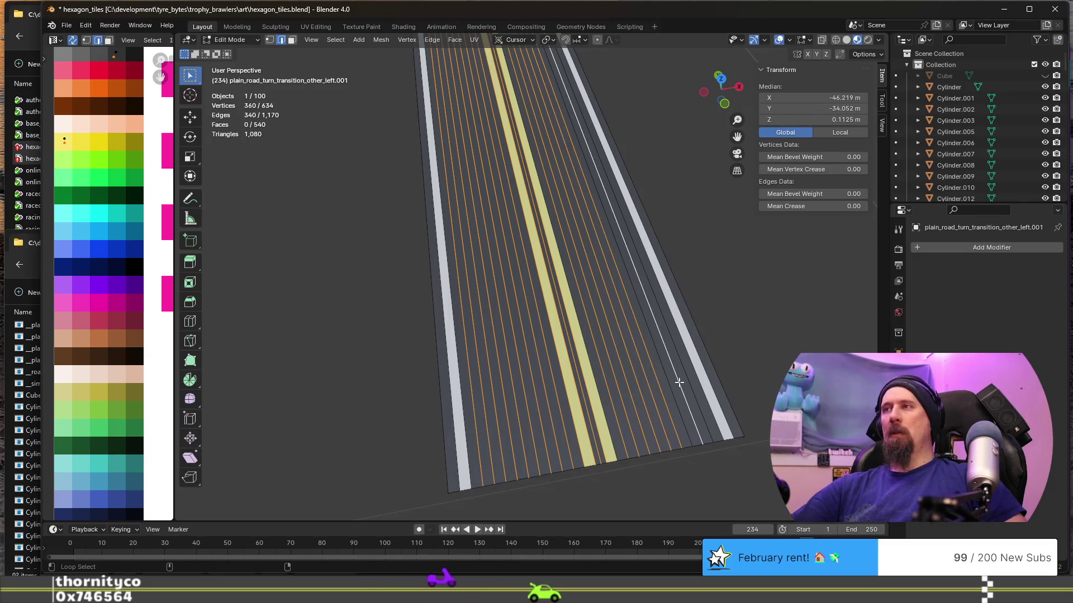
pyautogui.keyDown('alt'); pyautogui.keyDown('shift'); pyautogui.click(674, 383); pyautogui.keyUp('shift'); pyautogui.keyUp('alt')
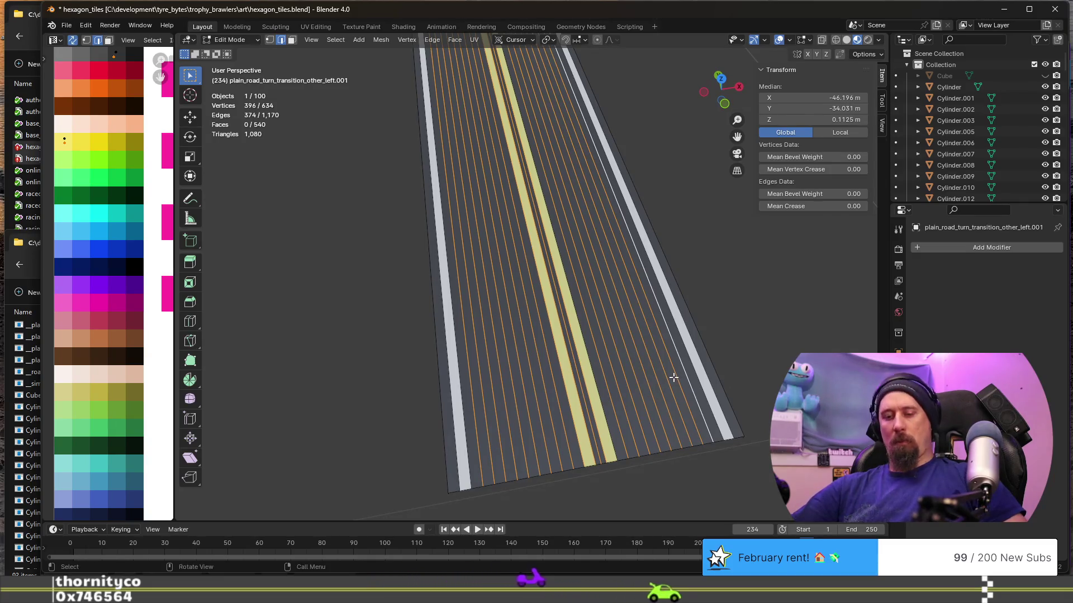
pyautogui.scroll(-5, 673, 377)
# Dissolve the selected edge loops, retrying after undos until the centre-line loops are gone.
pyautogui.moveTo(641, 383)
pyautogui.mouseDown(button='middle')
pyautogui.moveTo(354, 280)
pyautogui.moveTo(465, 375)
pyautogui.mouseUp(button='middle')
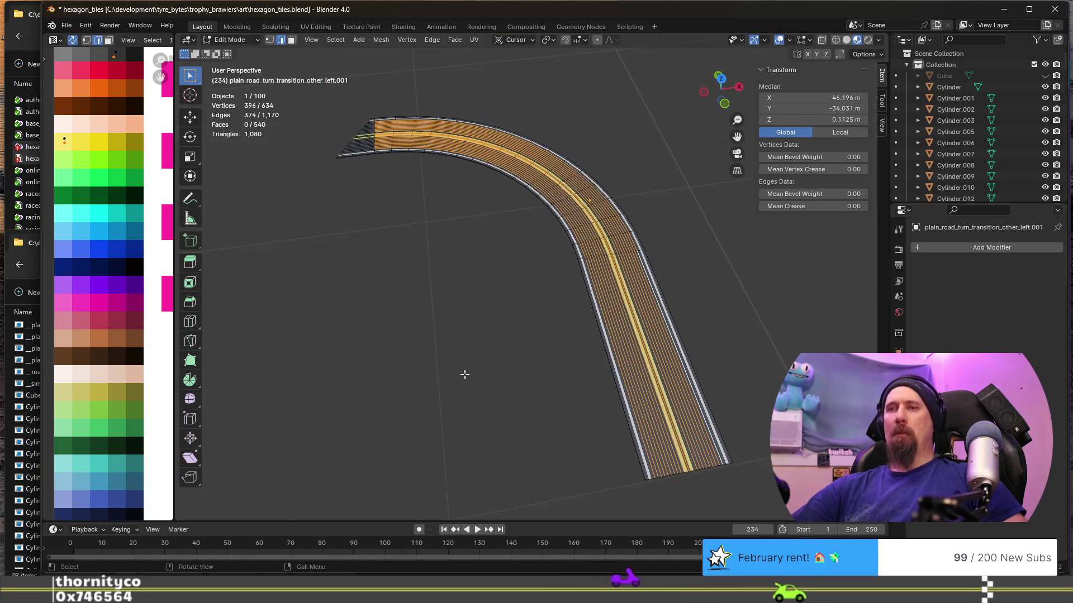
pyautogui.press('x')
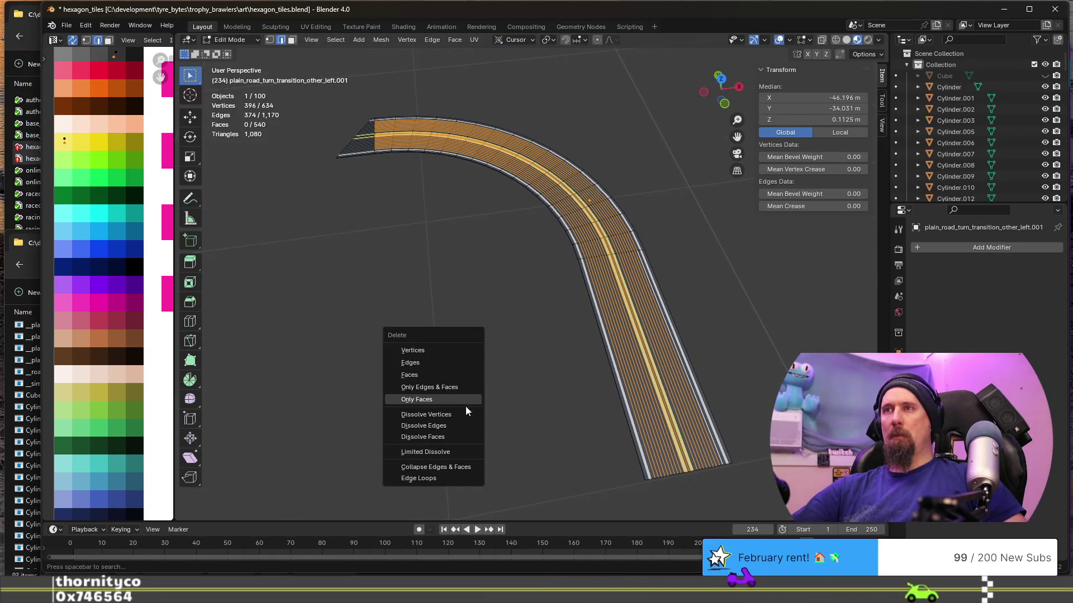
pyautogui.click(460, 424)
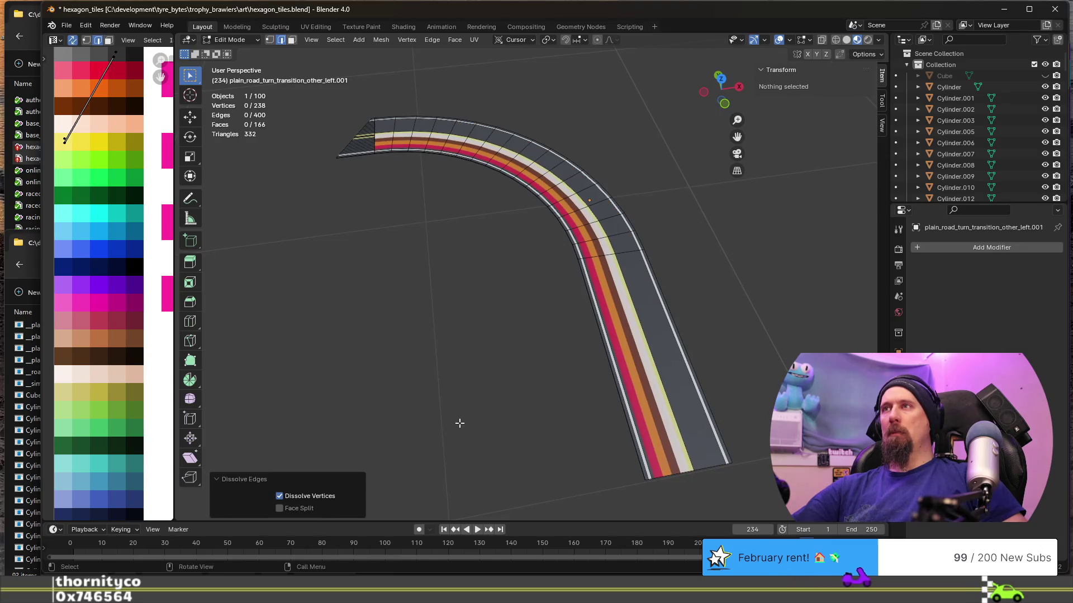
pyautogui.hotkey('ctrl', 'z')
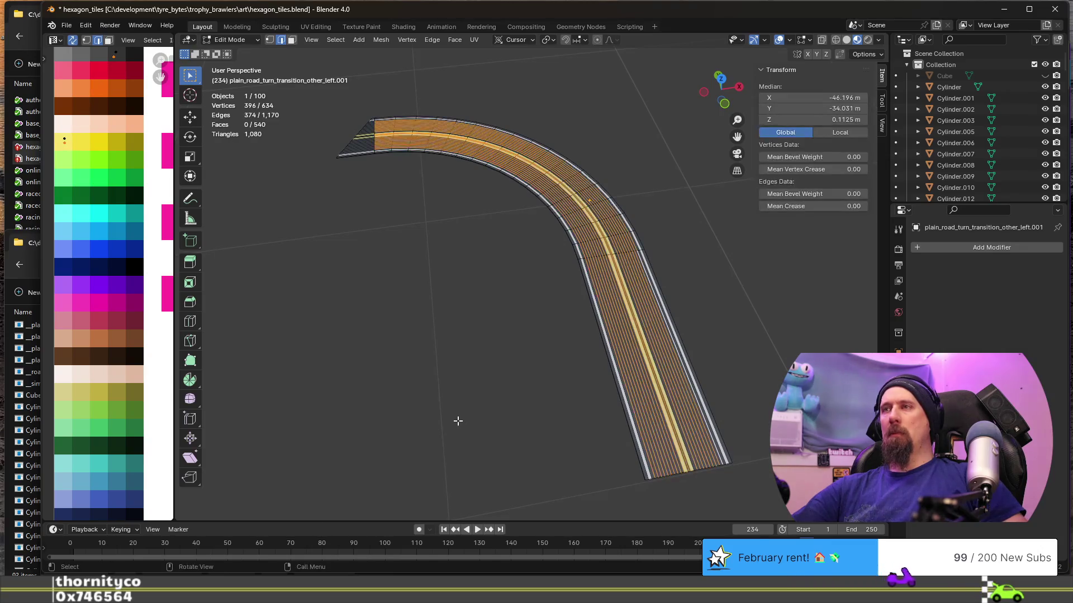
pyautogui.press('x')
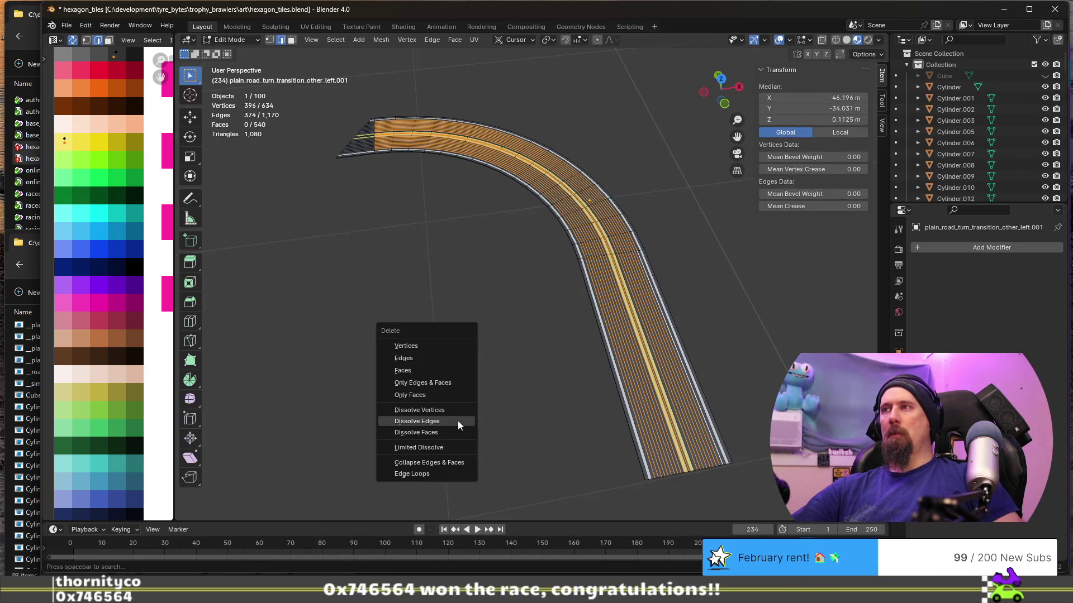
pyautogui.press('Escape')
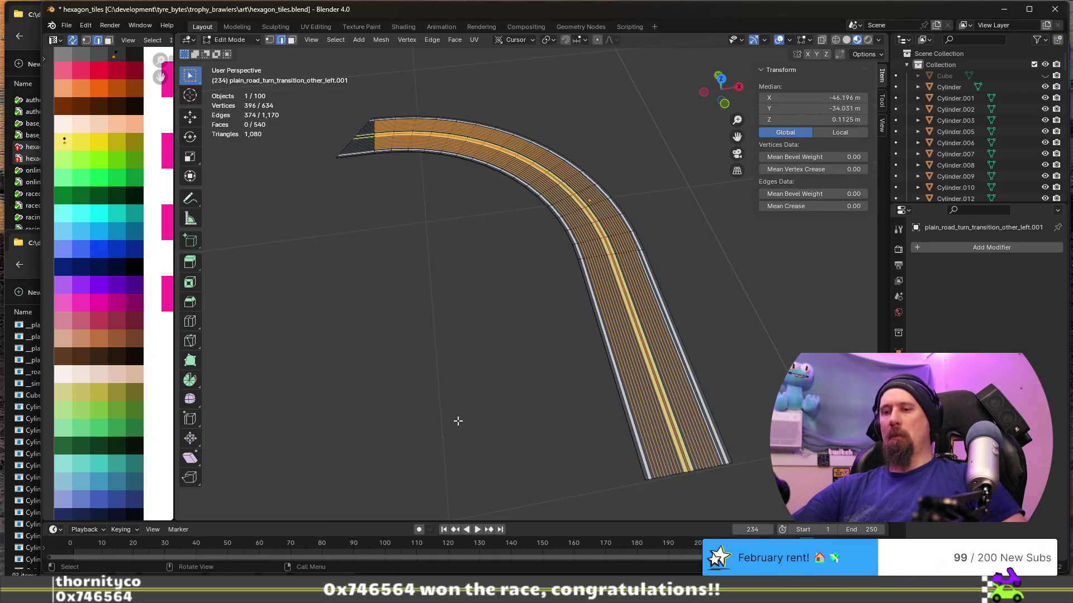
pyautogui.hotkey('ctrl', 'x')
pyautogui.scroll(2, 553, 395)
pyautogui.scroll(1, 510, 352)
pyautogui.scroll(1, 475, 354)
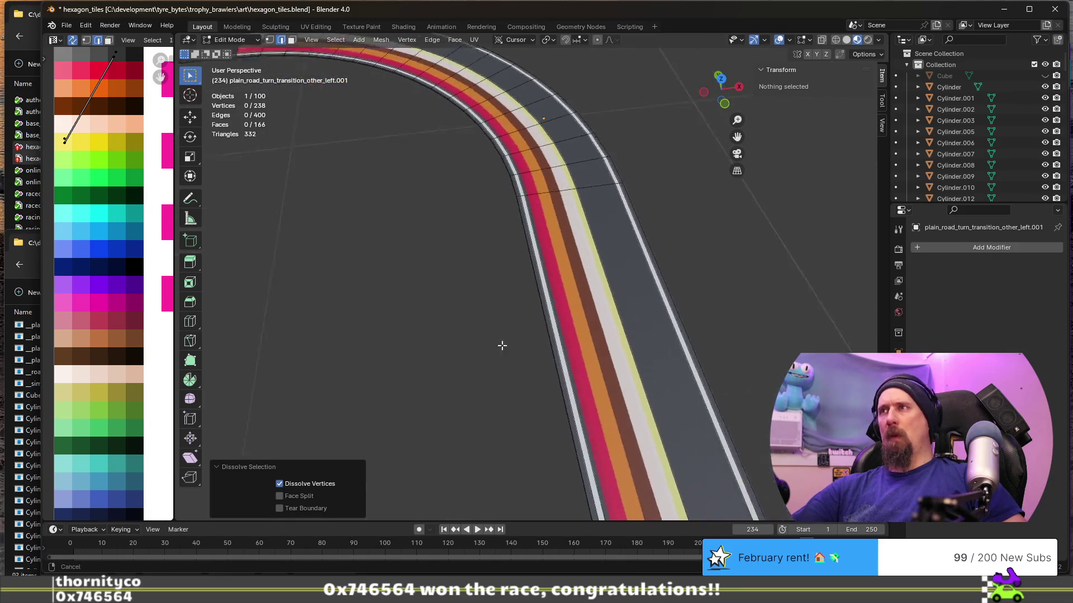
pyautogui.hotkey('ctrl', 'z')
pyautogui.moveTo(503, 394); pyautogui.dragTo(408, 307, button='middle')
pyautogui.scroll(2, 407, 307)
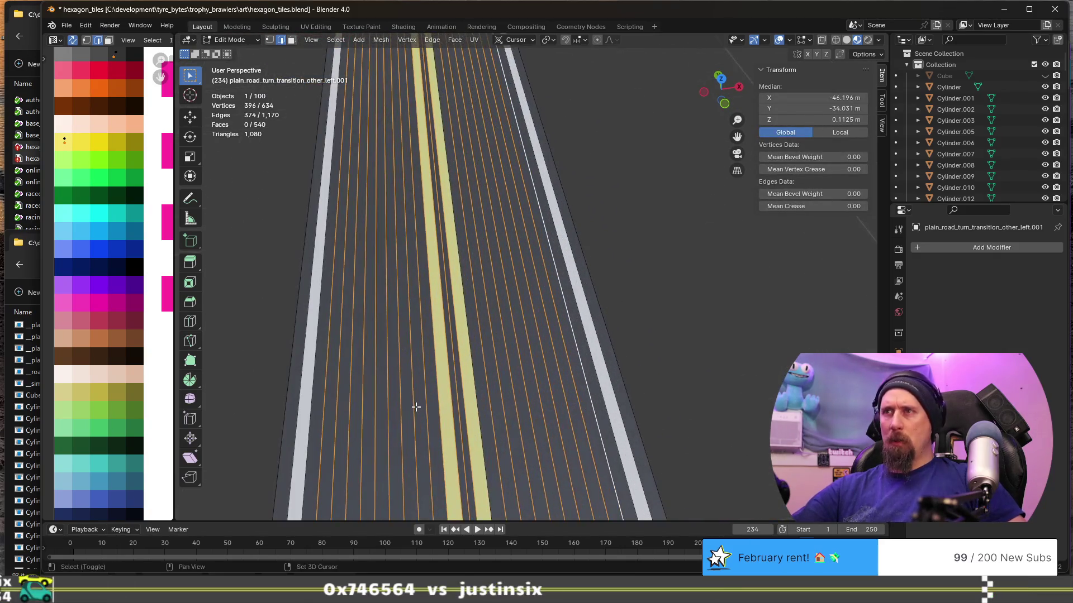
pyautogui.moveTo(415, 407); pyautogui.dragTo(434, 321, button='middle')
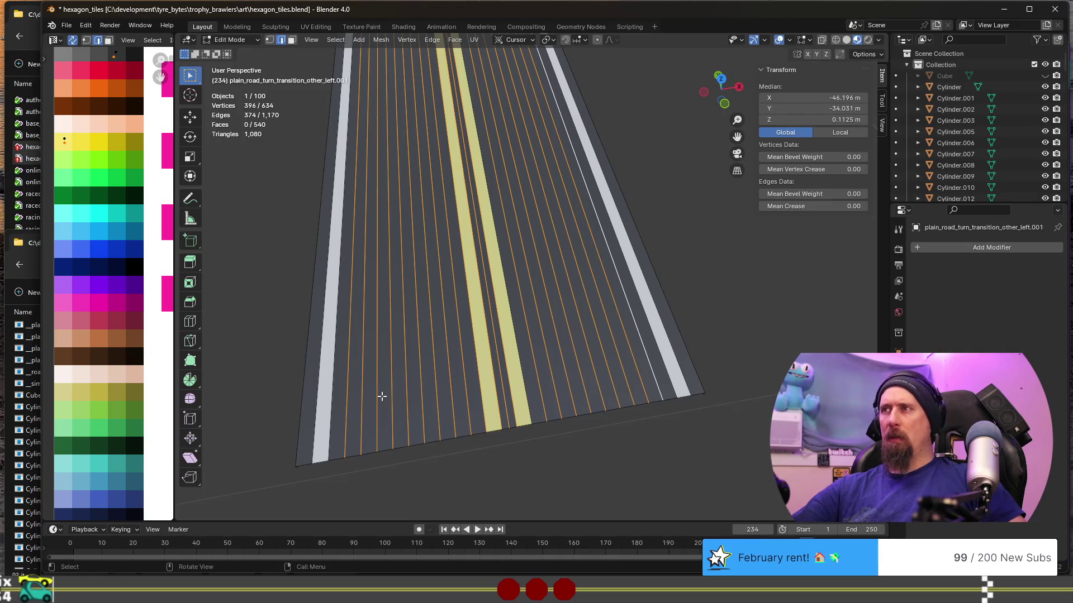
pyautogui.keyDown('alt'); pyautogui.click(495, 338); pyautogui.keyUp('alt')
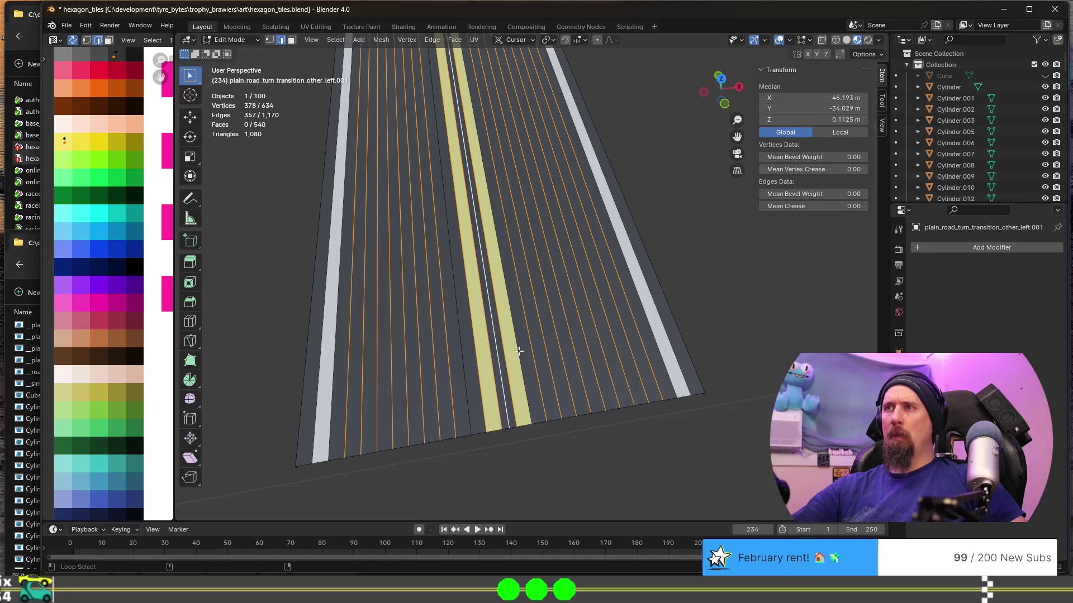
pyautogui.hotkey('ctrl', 'x')
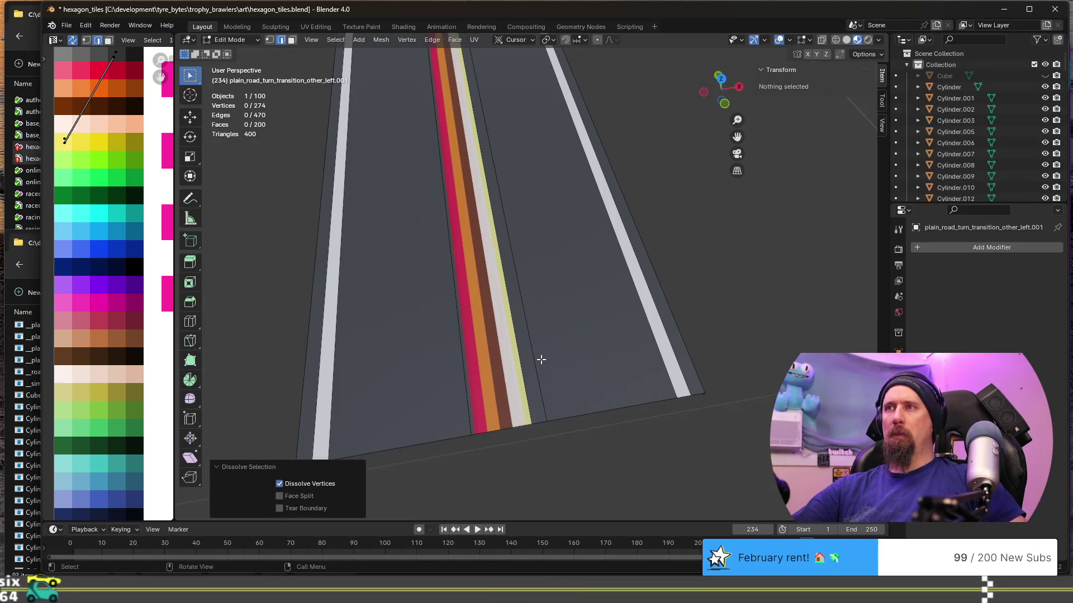
pyautogui.hotkey('ctrl', 'z')
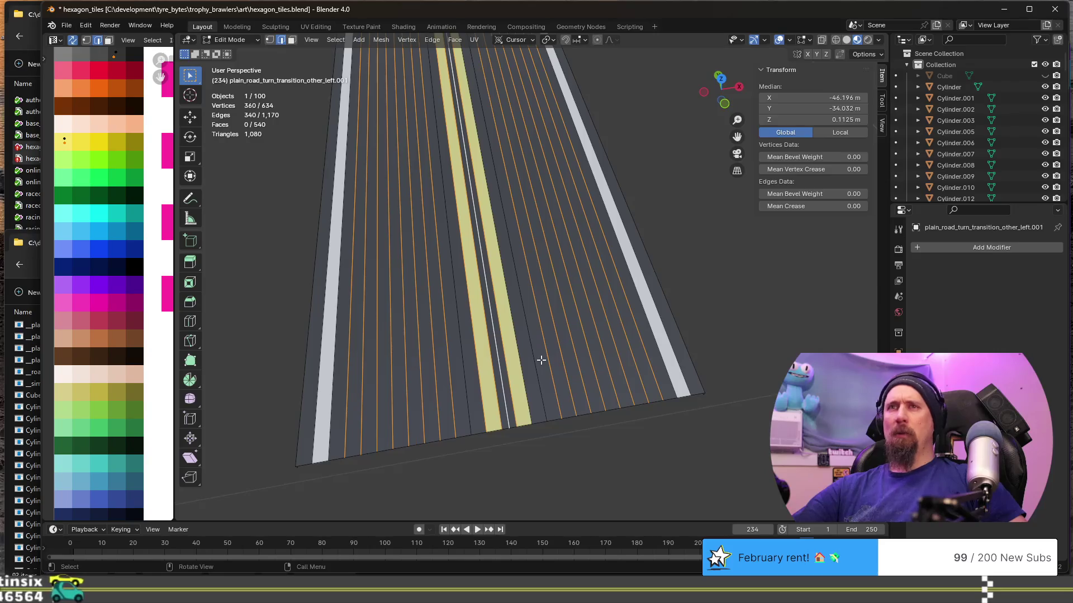
pyautogui.hotkey('ctrl', 'x')
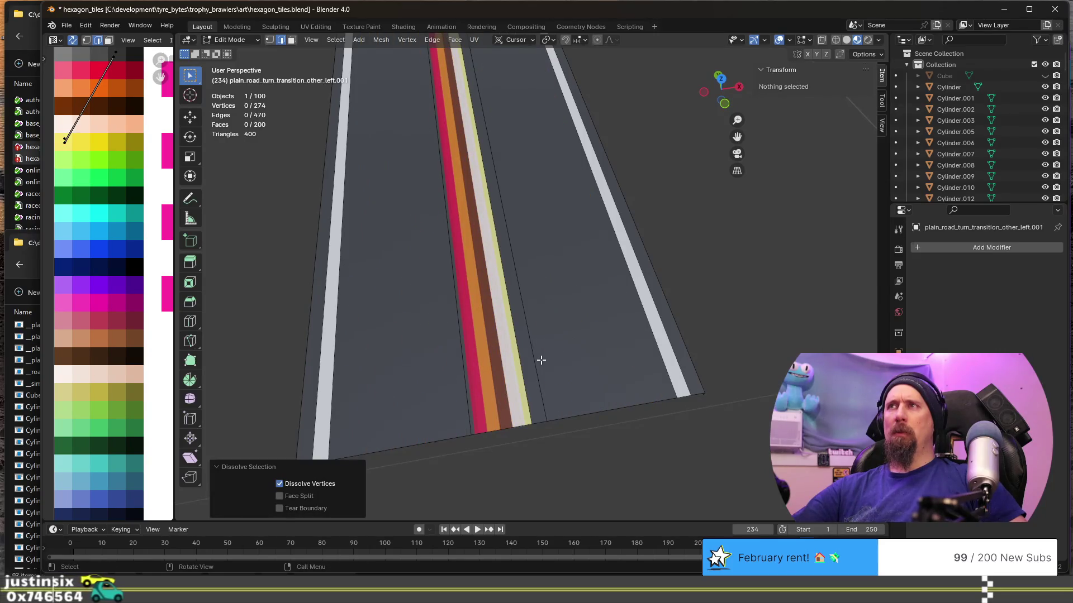
pyautogui.hotkey('ctrl', 'z')
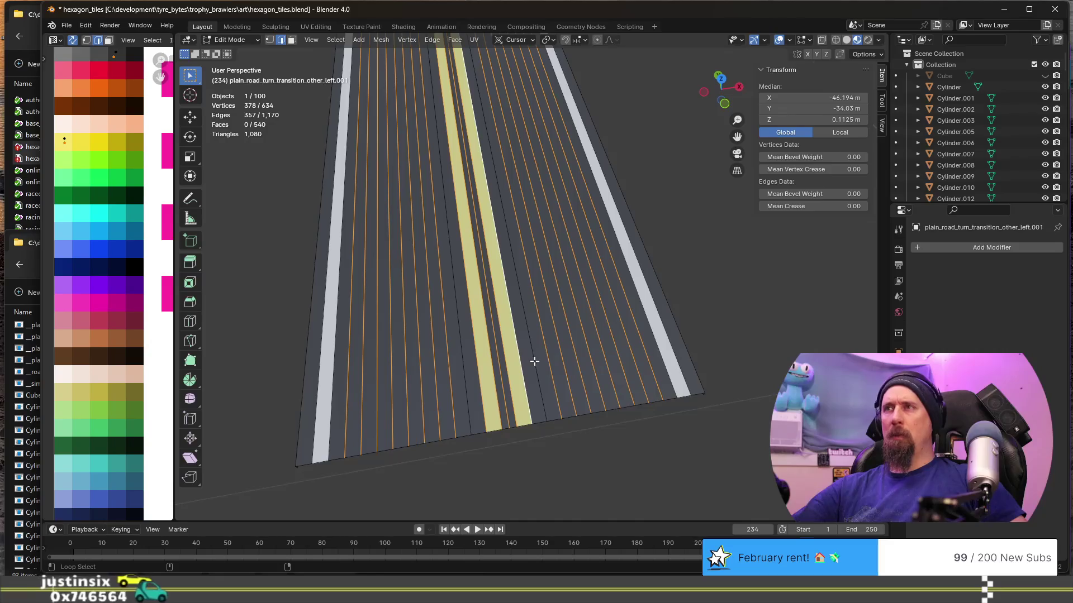
pyautogui.hotkey('ctrl', 'x')
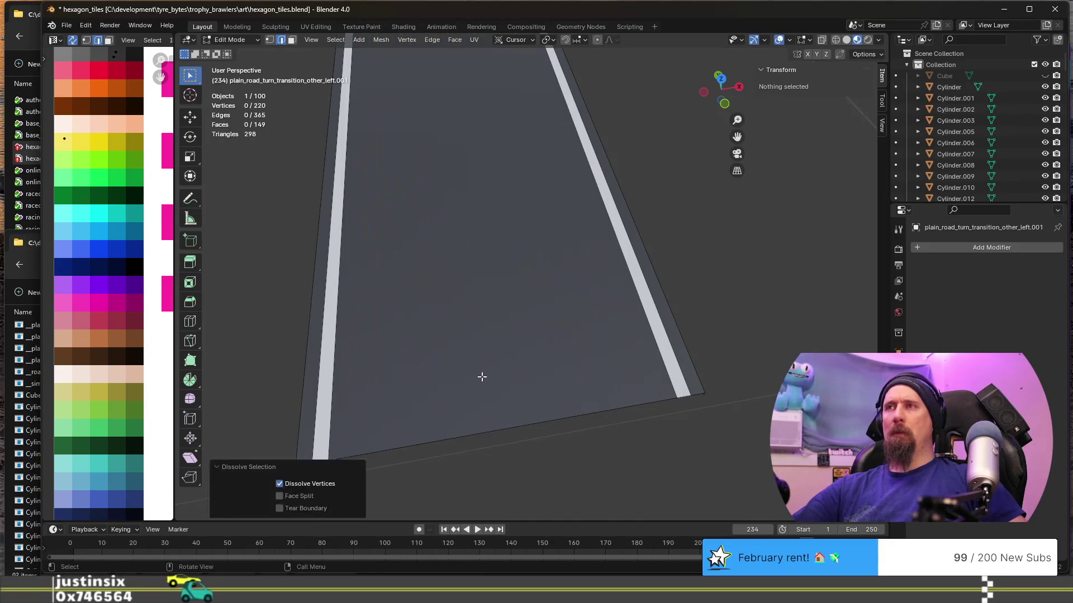
pyautogui.scroll(-5, 453, 344)
# Dissolve the cross edges and leftover stripe edges at the road's end, then leave Edit Mode.
pyautogui.keyDown('shift'); pyautogui.moveTo(380, 253); pyautogui.dragTo(526, 332, button='middle'); pyautogui.keyUp('shift')
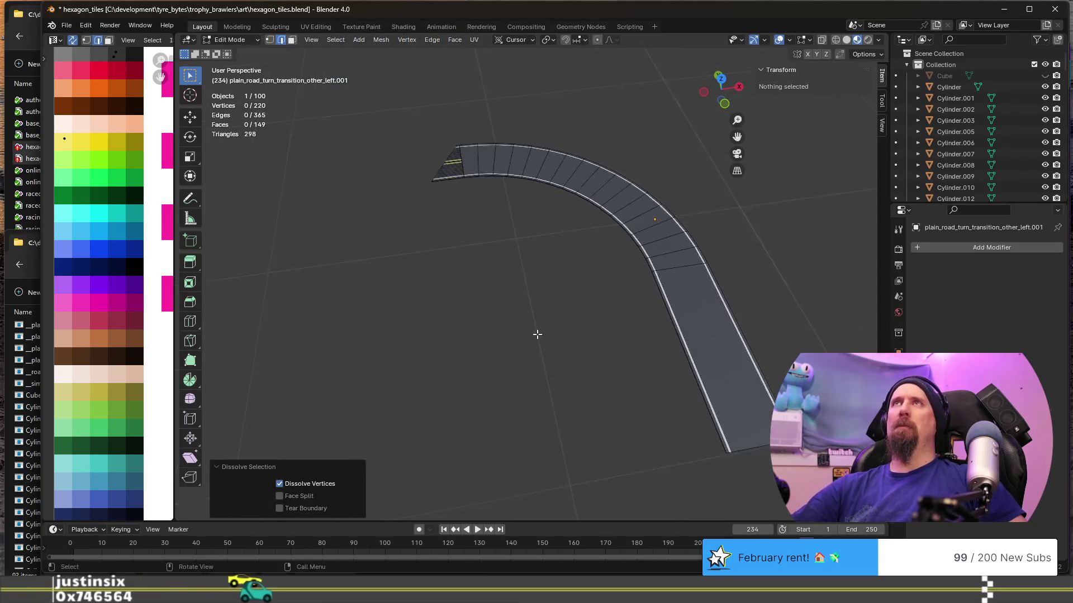
pyautogui.click(467, 193)
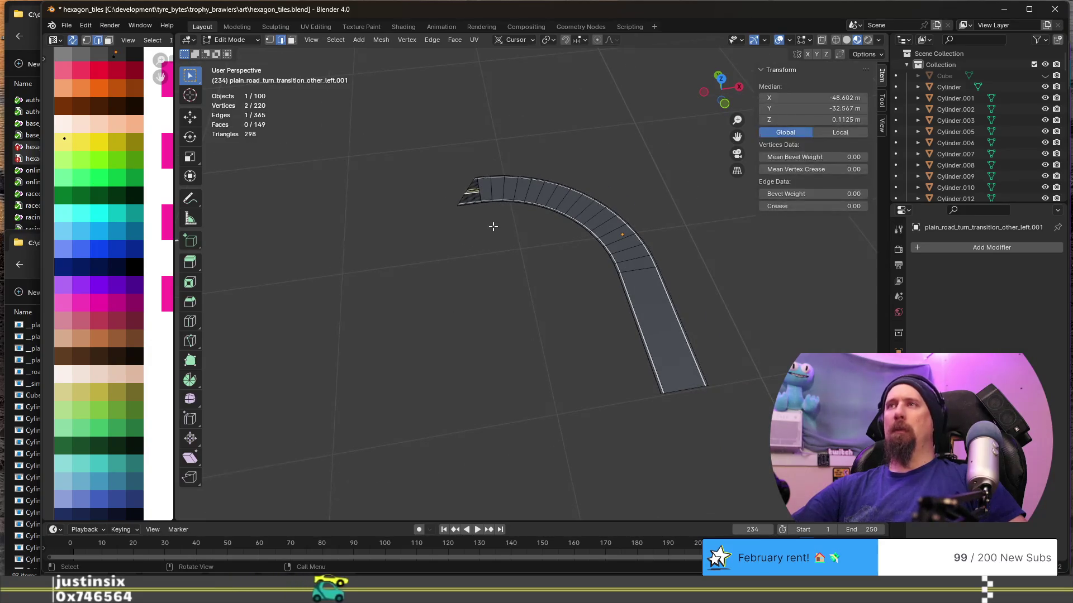
pyautogui.press('KP_Decimal')
pyautogui.scroll(-2, 541, 305)
pyautogui.moveTo(541, 304); pyautogui.dragTo(635, 309, button='middle')
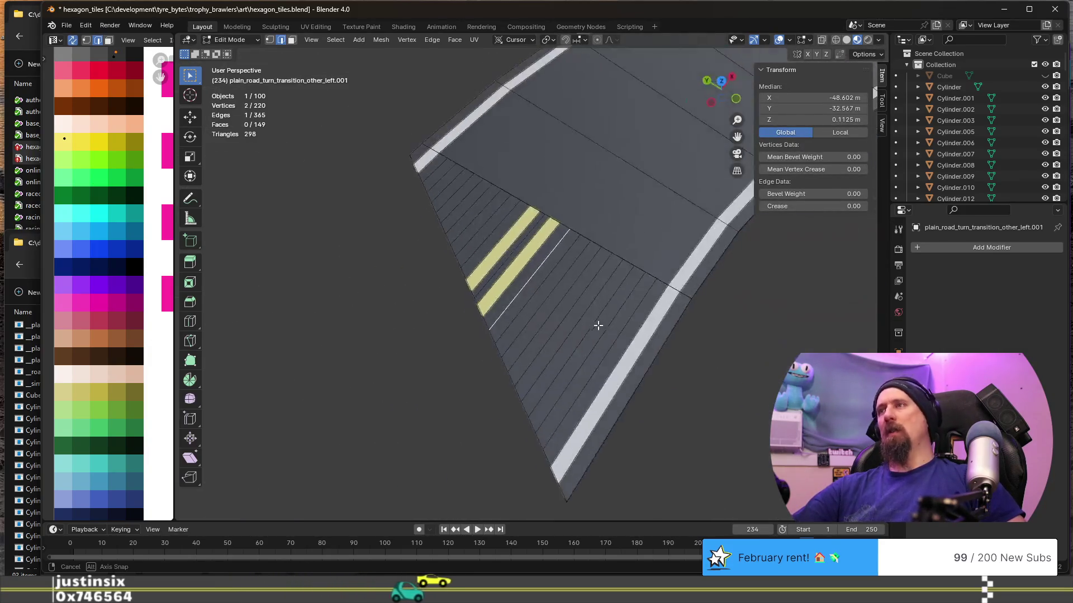
pyautogui.moveTo(534, 259); pyautogui.dragTo(630, 328)
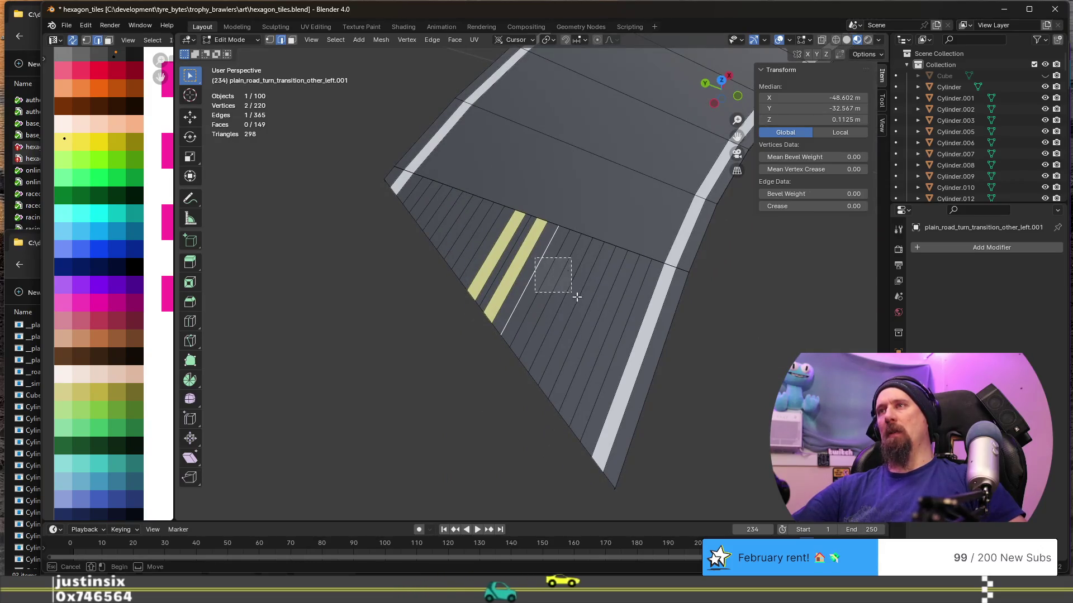
pyautogui.hotkey('ctrl', 'x')
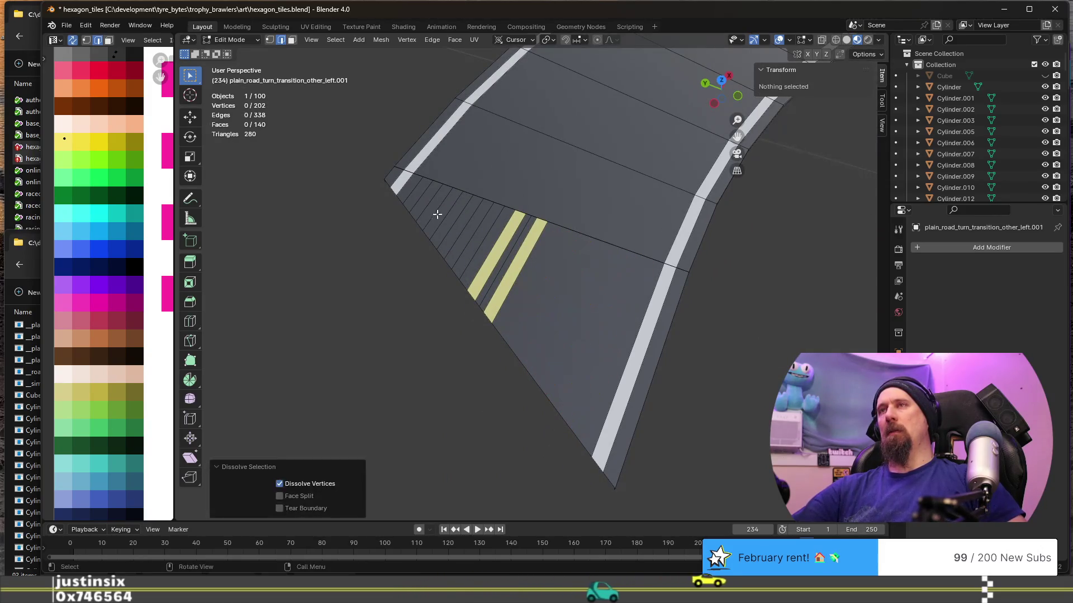
pyautogui.moveTo(411, 187); pyautogui.dragTo(486, 248)
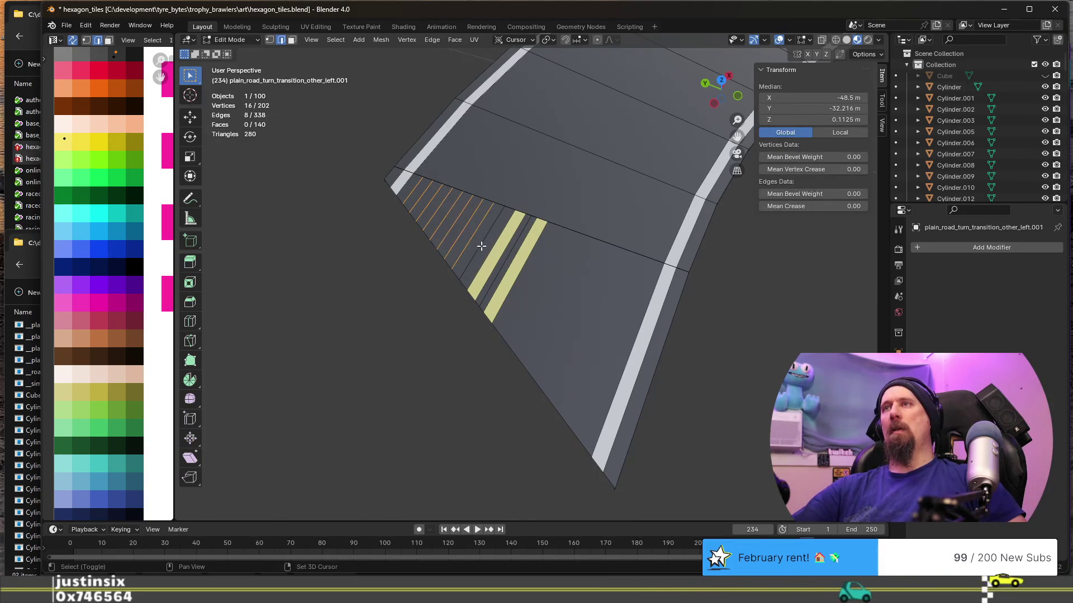
pyautogui.hotkey('ctrl', 'x')
pyautogui.scroll(-5, 545, 287)
pyautogui.moveTo(514, 319)
pyautogui.mouseDown(button='middle')
pyautogui.moveTo(500, 348)
pyautogui.moveTo(549, 184)
pyautogui.mouseUp(button='middle')
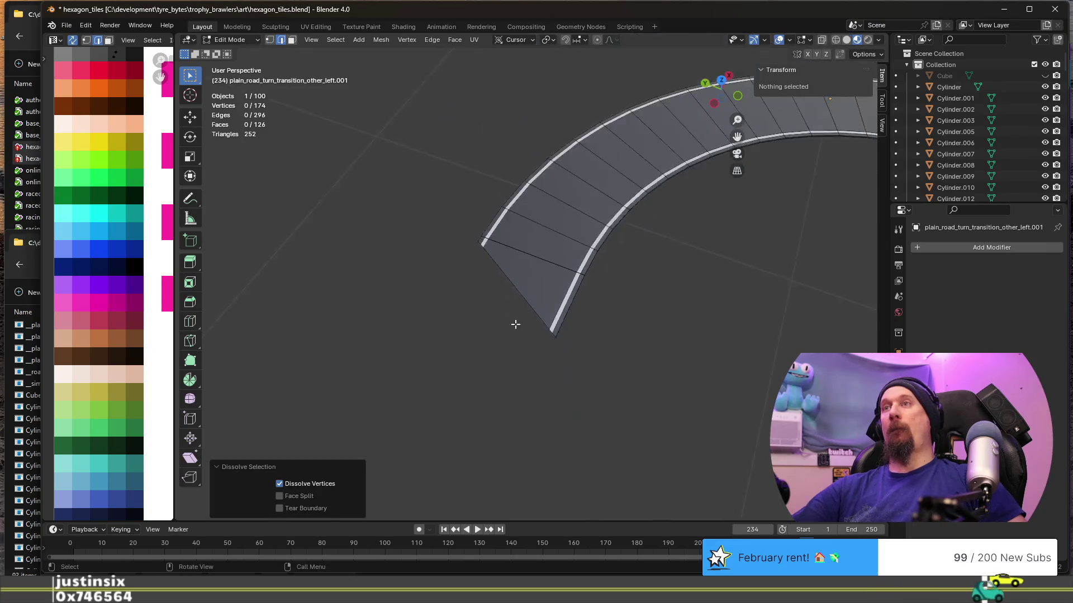
pyautogui.scroll(-3, 501, 348)
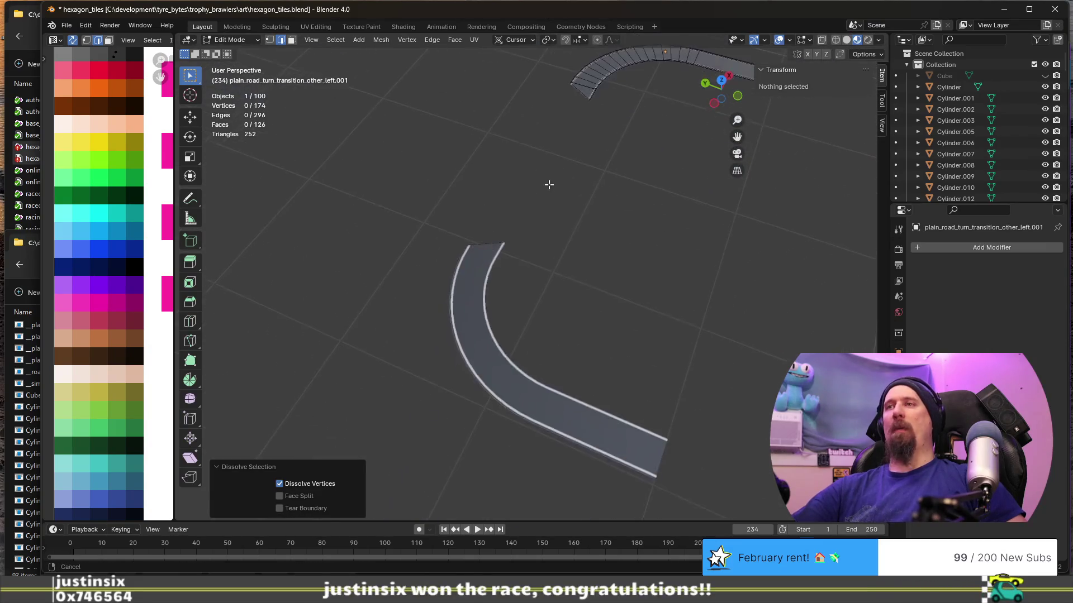
pyautogui.press('Tab')
pyautogui.moveTo(524, 401); pyautogui.dragTo(532, 347, button='middle')
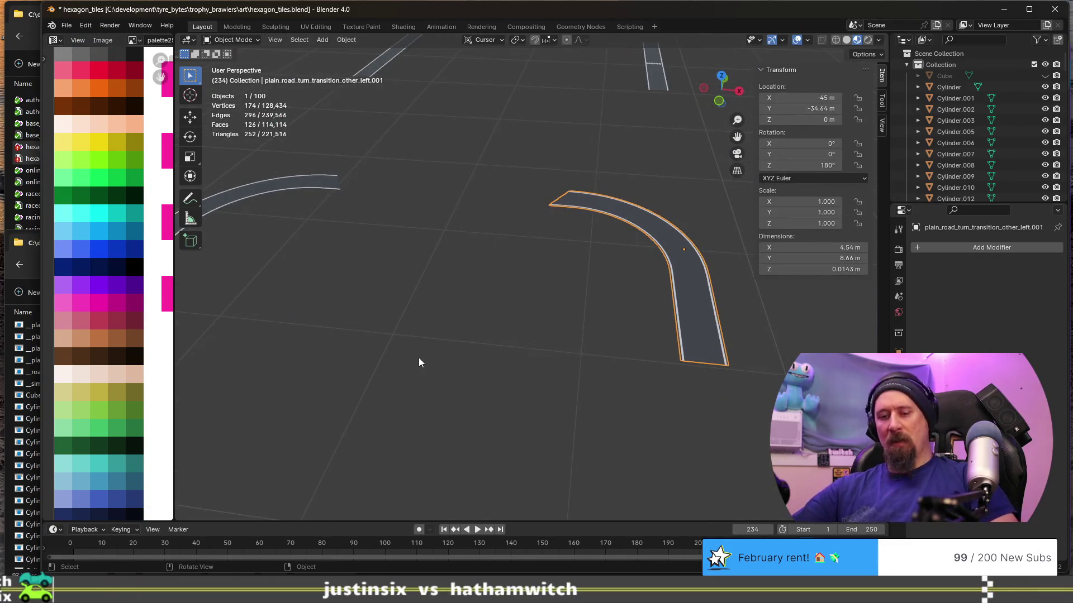
# Rename the simplified road piece to racetrack_turn_transition_other_left.
pyautogui.press('F2')
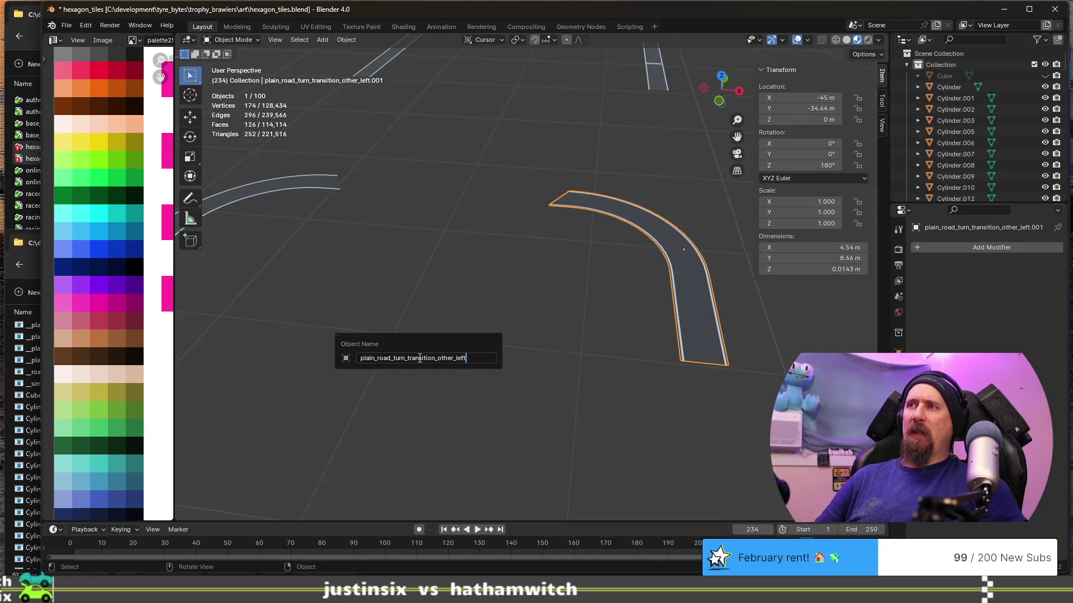
pyautogui.press('Home')
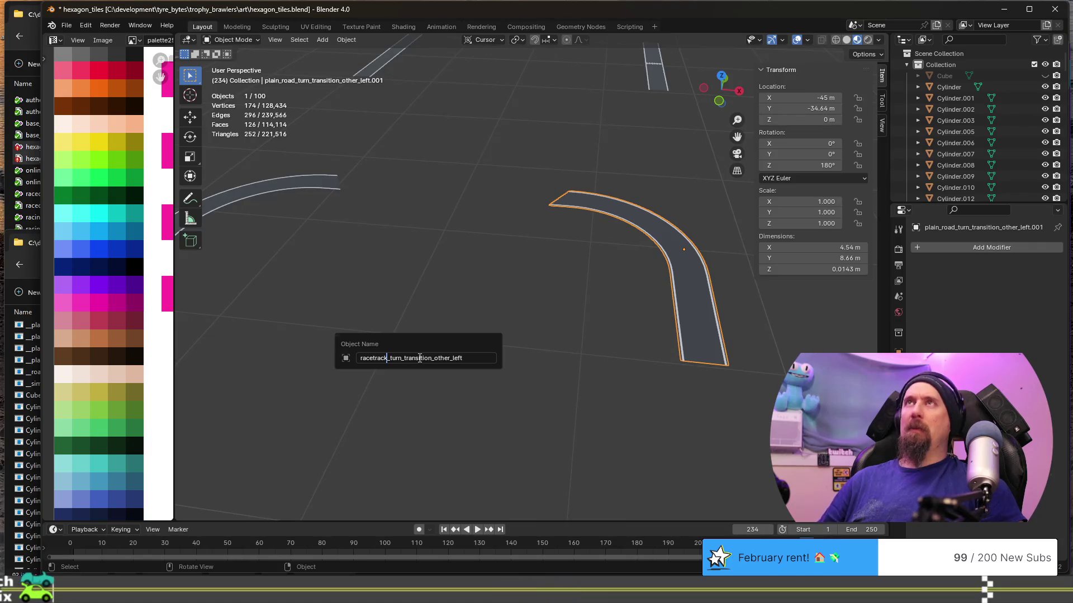
pyautogui.press('Return')
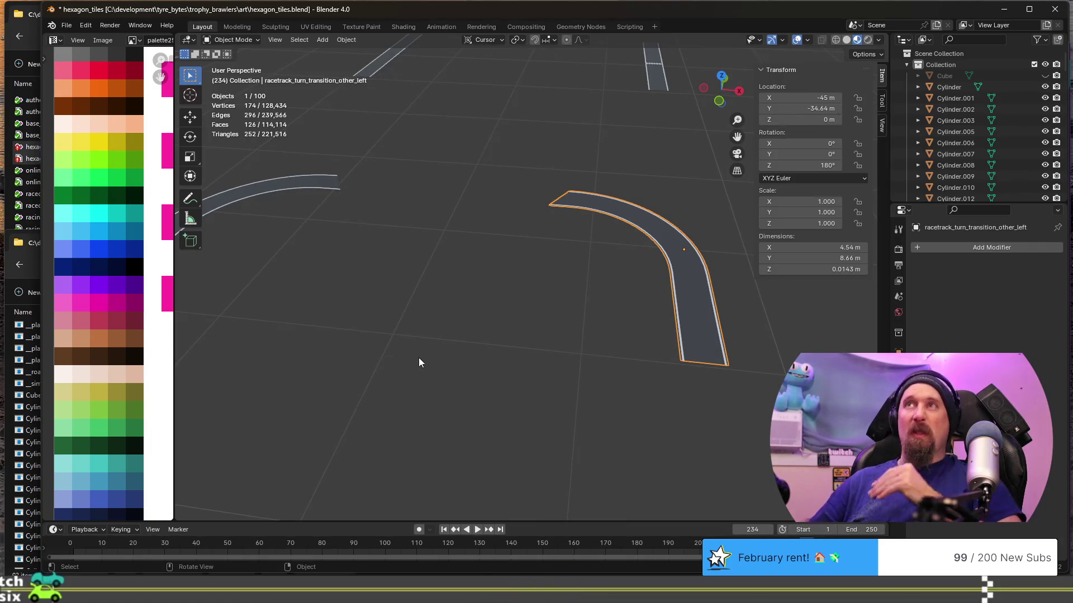
pyautogui.scroll(-5, 419, 362)
pyautogui.scroll(2, 340, 323)
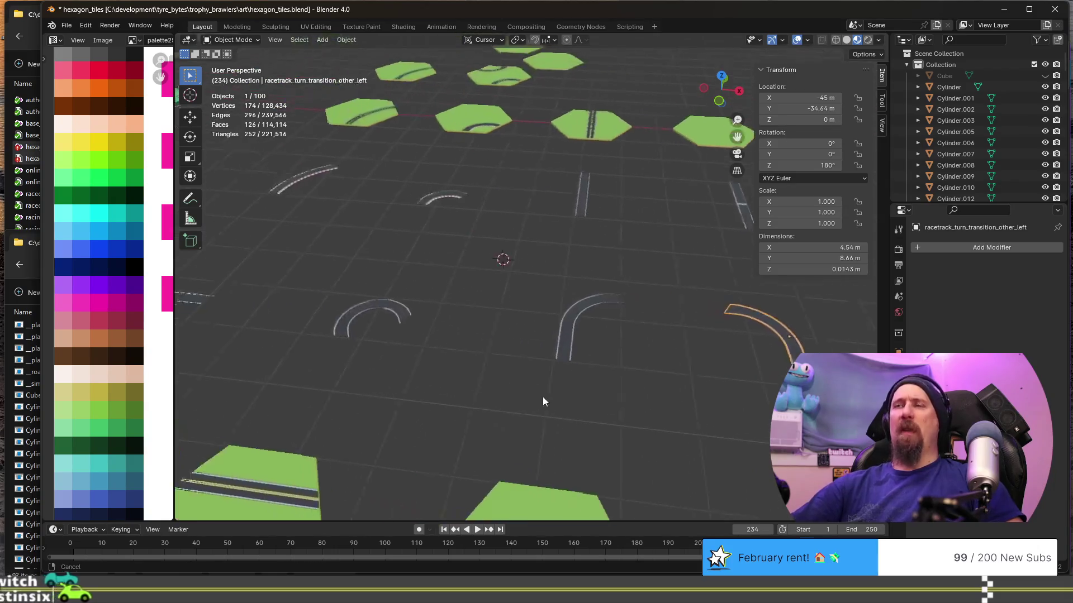
pyautogui.click(608, 344)
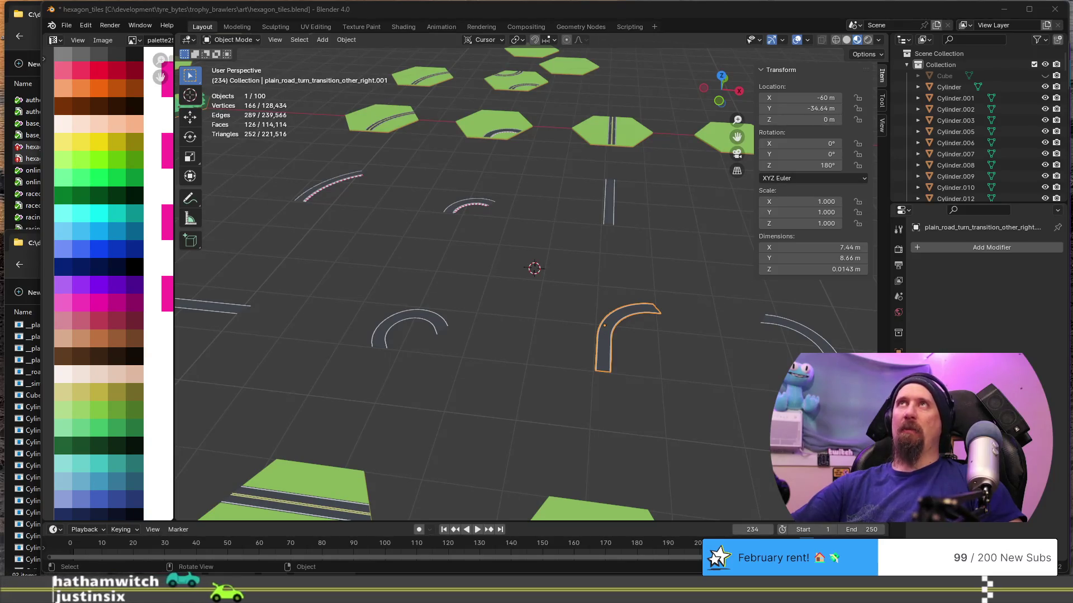
pyautogui.press('KP_Decimal')
pyautogui.press('Tab')
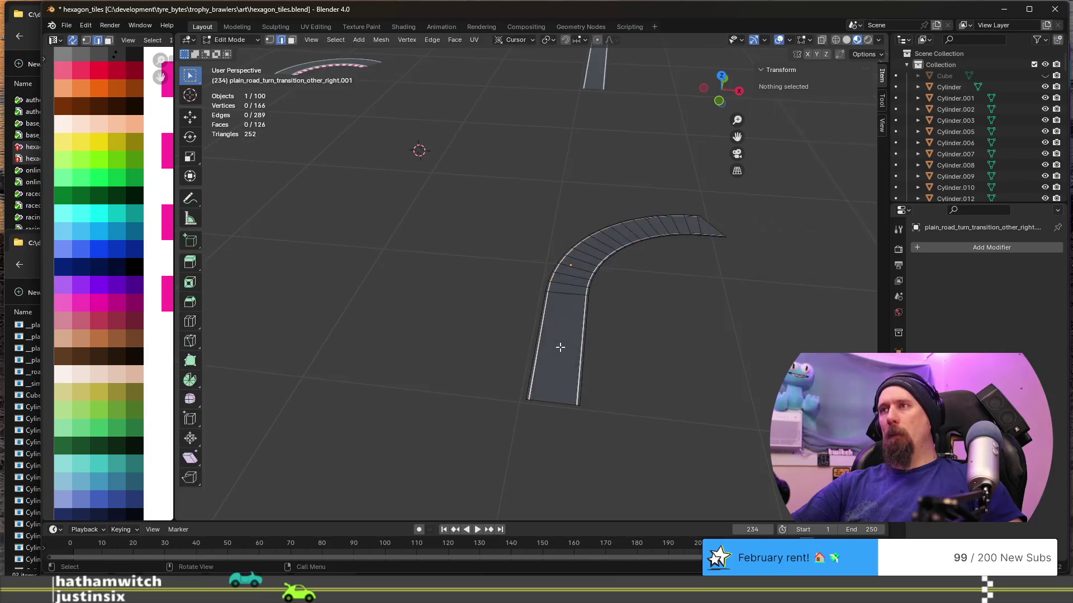
pyautogui.moveTo(646, 282)
pyautogui.mouseDown(button='middle')
pyautogui.moveTo(587, 358)
pyautogui.moveTo(628, 400)
pyautogui.moveTo(410, 330)
pyautogui.moveTo(530, 287)
pyautogui.mouseUp(button='middle')
pyautogui.press('Tab')
pyautogui.press('Tab')
pyautogui.scroll(-3, 542, 287)
pyautogui.scroll(-3, 565, 277)
pyautogui.scroll(-2, 567, 283)
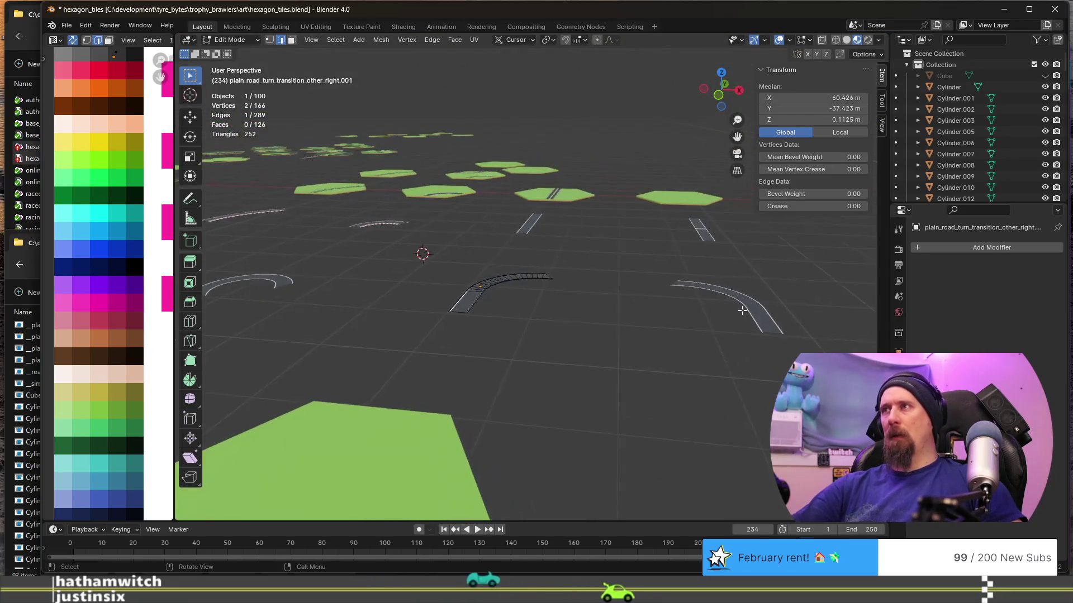
pyautogui.press('Tab')
pyautogui.click(750, 313)
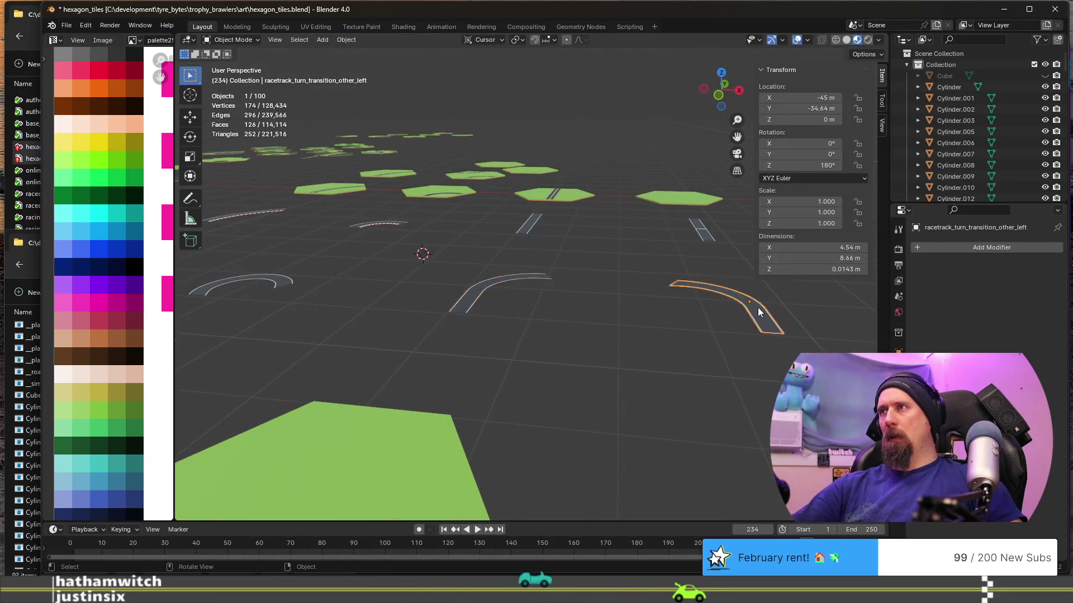
# Add an Edge Split modifier to the track piece and to the middle curved road piece.
pyautogui.click(927, 249)
pyautogui.moveTo(877, 249)
pyautogui.click(979, 305)
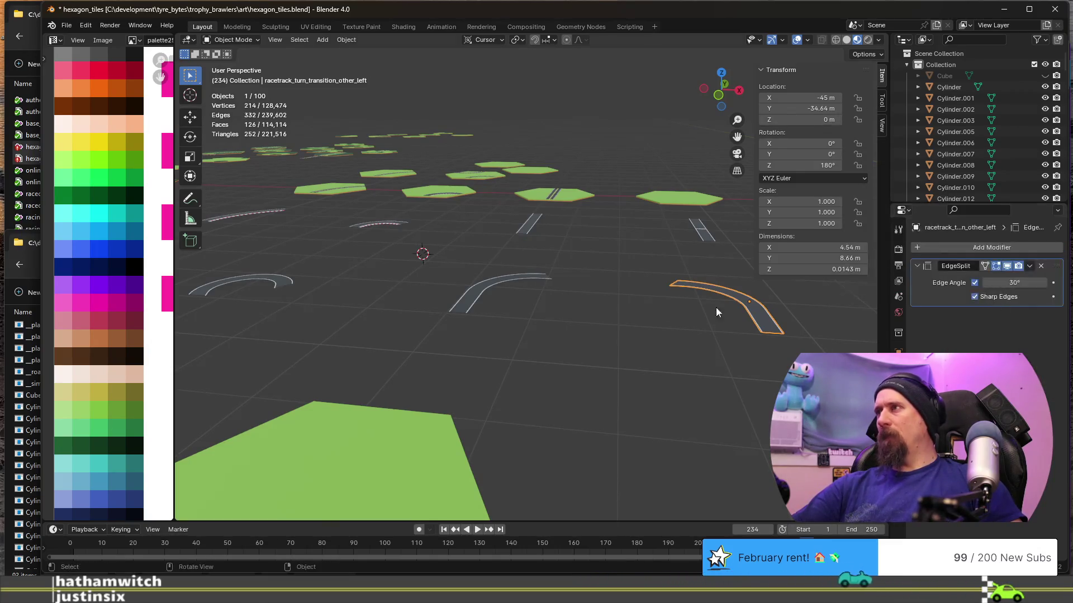
pyautogui.click(498, 284)
pyautogui.click(919, 247)
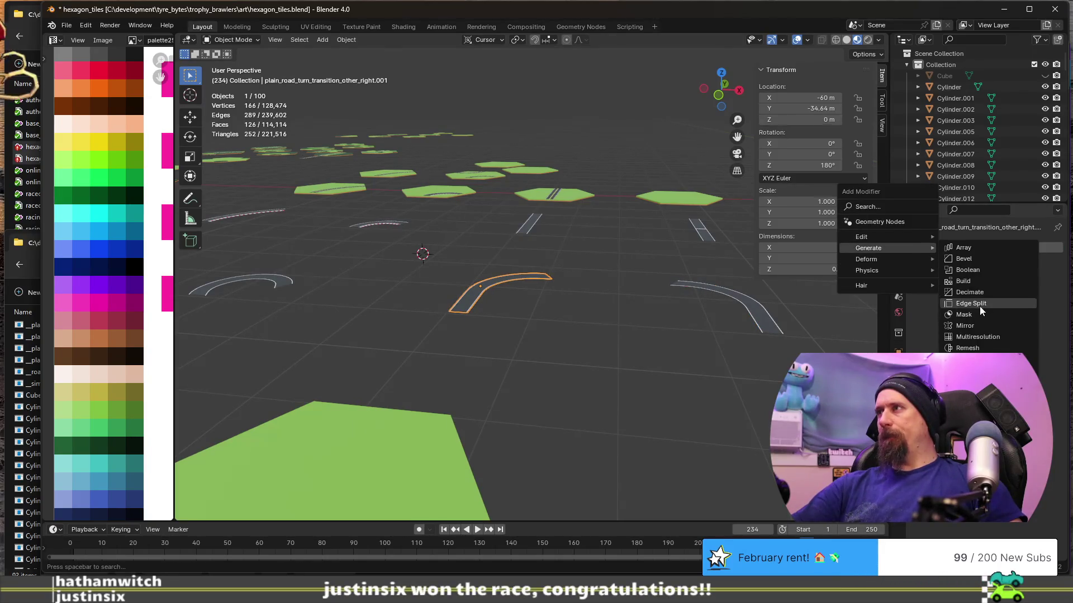
pyautogui.moveTo(868, 248)
pyautogui.click(979, 306)
pyautogui.moveTo(553, 323)
pyautogui.mouseDown(button='middle')
pyautogui.moveTo(493, 331)
pyautogui.moveTo(494, 350)
pyautogui.mouseUp(button='middle')
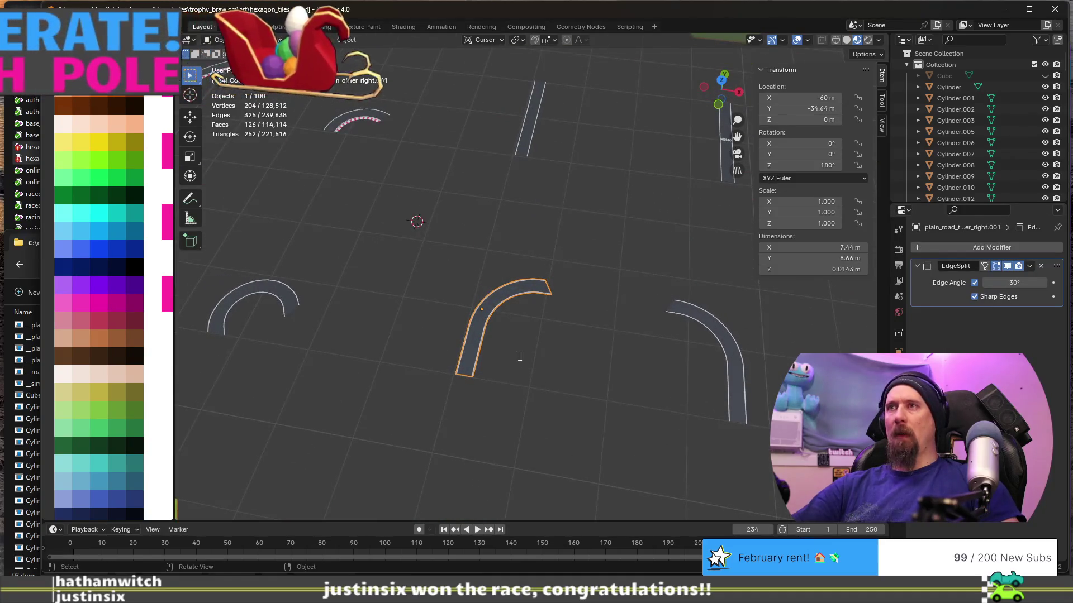
# Rename the piece to racetrack_turn_transition_other_right, dropping .001 and plain_road.
pyautogui.press('F2')
pyautogui.press('End')
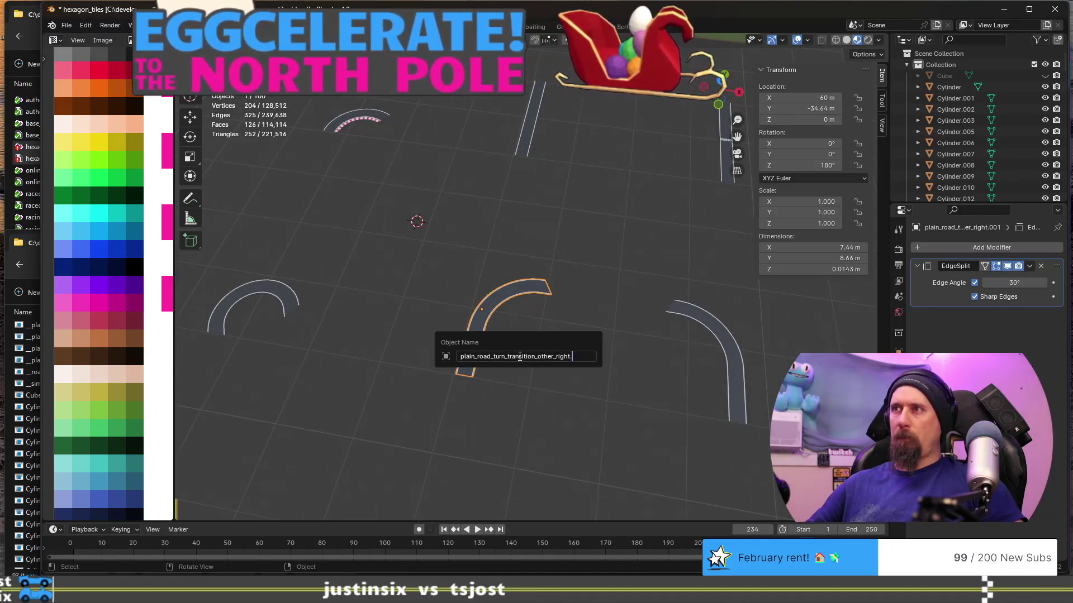
pyautogui.press('BackSpace')
pyautogui.press('BackSpace')
pyautogui.press('BackSpace')
pyautogui.press('Home')
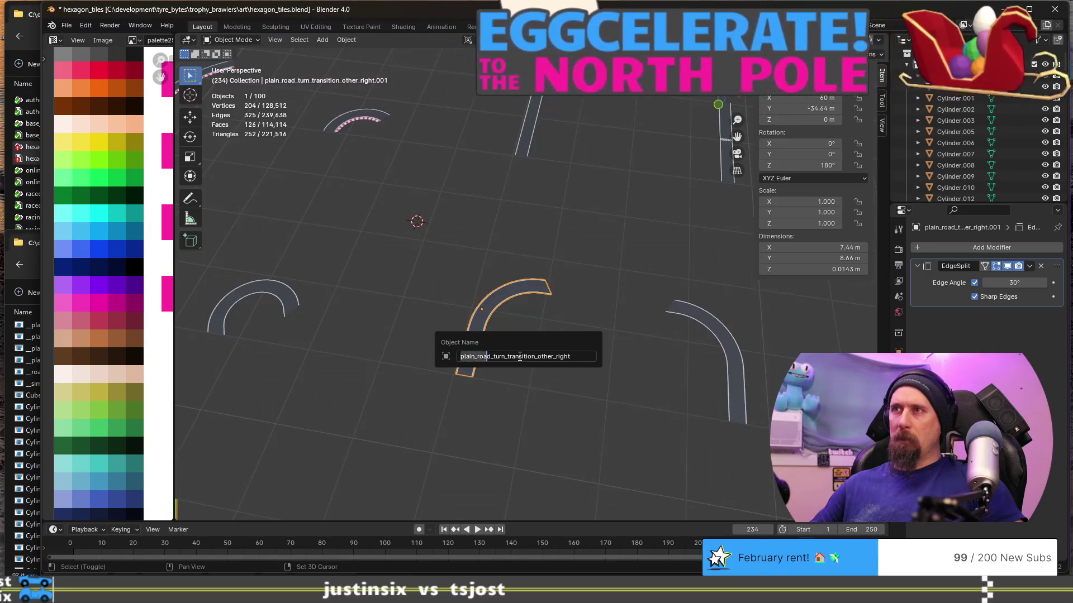
pyautogui.hotkey('ctrl', 'Right')
pyautogui.hotkey('ctrl', 'Right')
pyautogui.press('BackSpace')
pyautogui.press('BackSpace')
pyautogui.press('BackSpace')
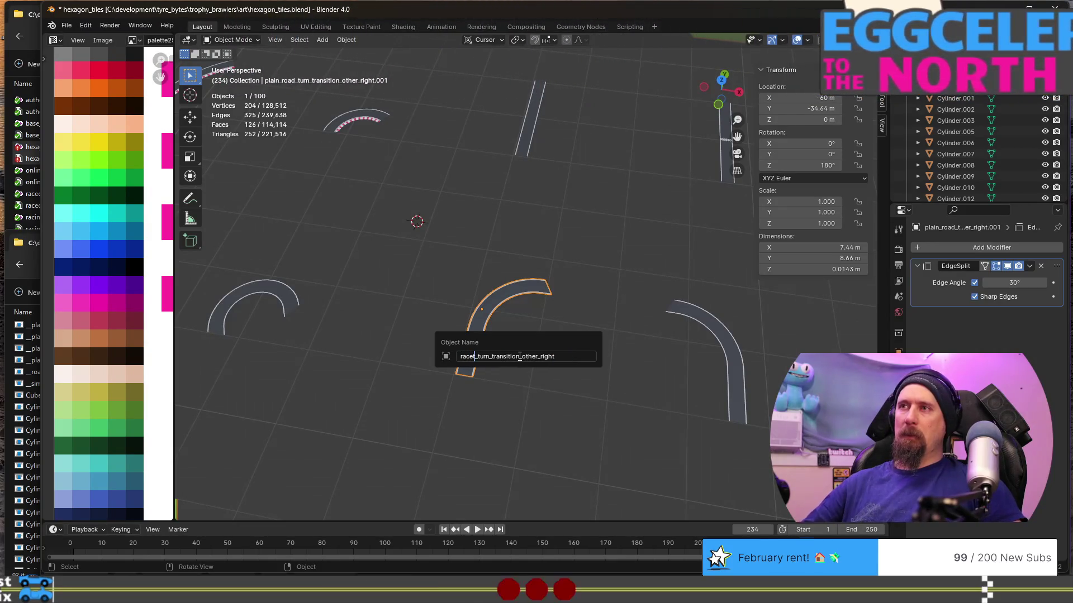
pyautogui.write('racetrack')
pyautogui.press('Return')
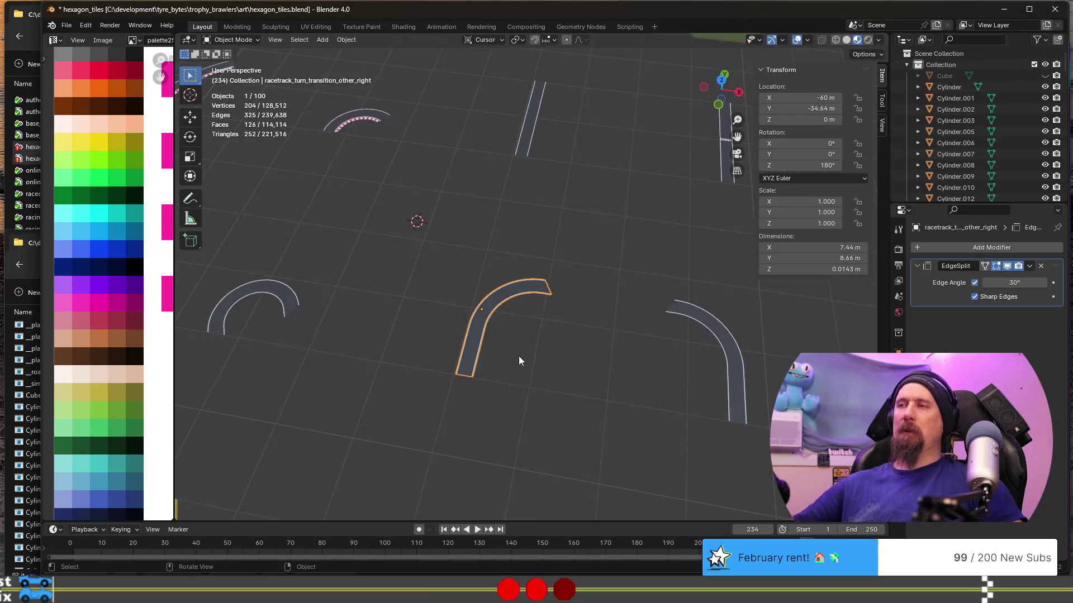
pyautogui.scroll(-5, 536, 351)
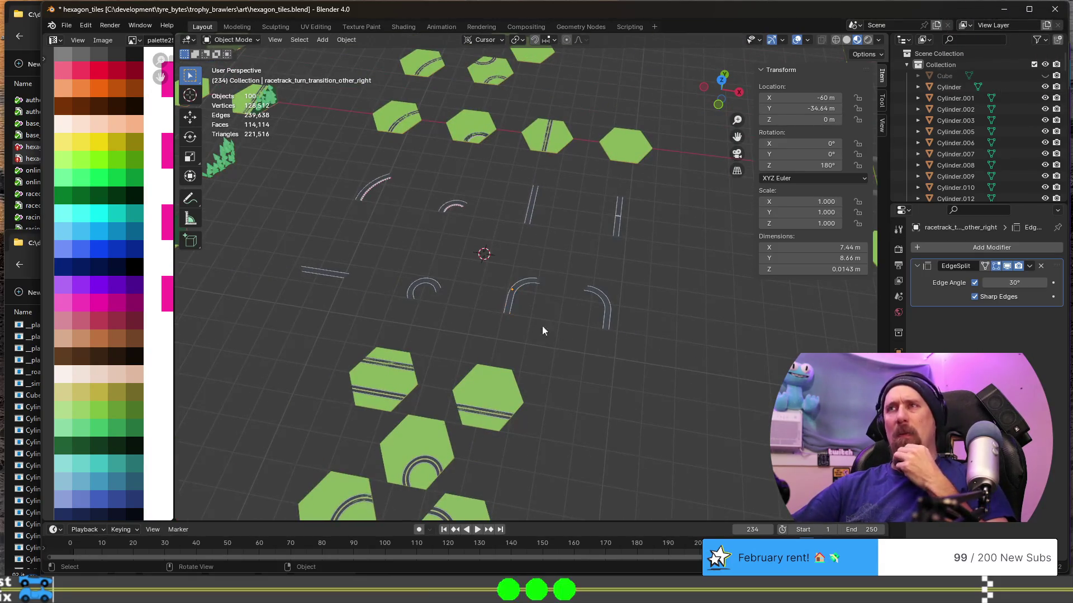
pyautogui.scroll(1, 513, 324)
pyautogui.scroll(1, 514, 324)
pyautogui.scroll(1, 514, 323)
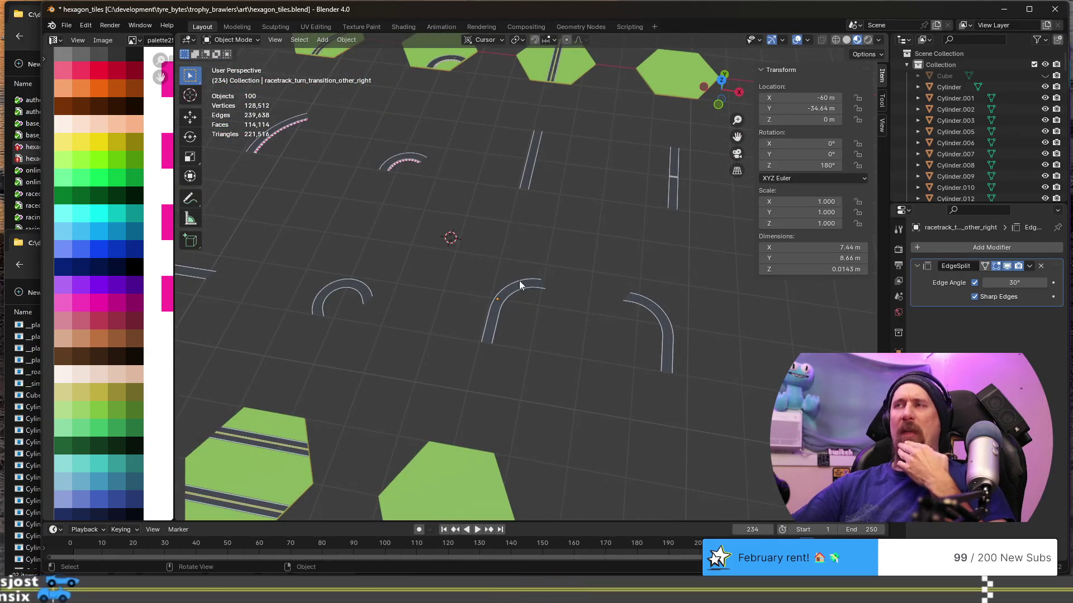
pyautogui.scroll(-2, 519, 286)
pyautogui.scroll(-2, 519, 281)
pyautogui.scroll(-2, 467, 251)
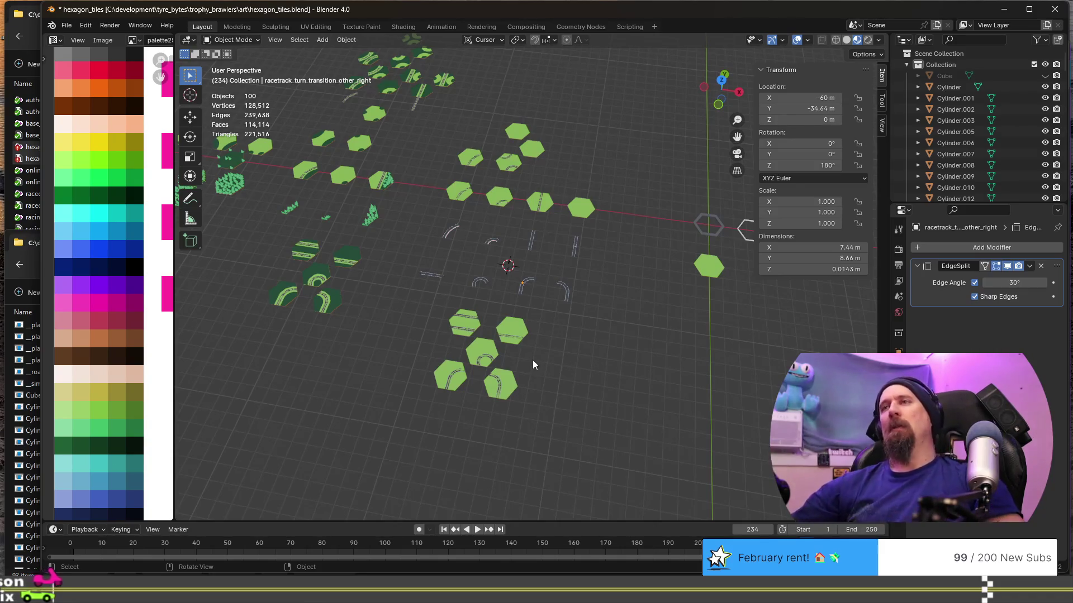
# Box-select the five road hexagon tiles and move them −17.32 m along Y.
pyautogui.moveTo(398, 308)
pyautogui.mouseDown(button='middle')
pyautogui.moveTo(403, 324)
pyautogui.moveTo(353, 253)
pyautogui.mouseUp(button='middle')
pyautogui.moveTo(383, 232); pyautogui.dragTo(520, 327)
pyautogui.press('g')
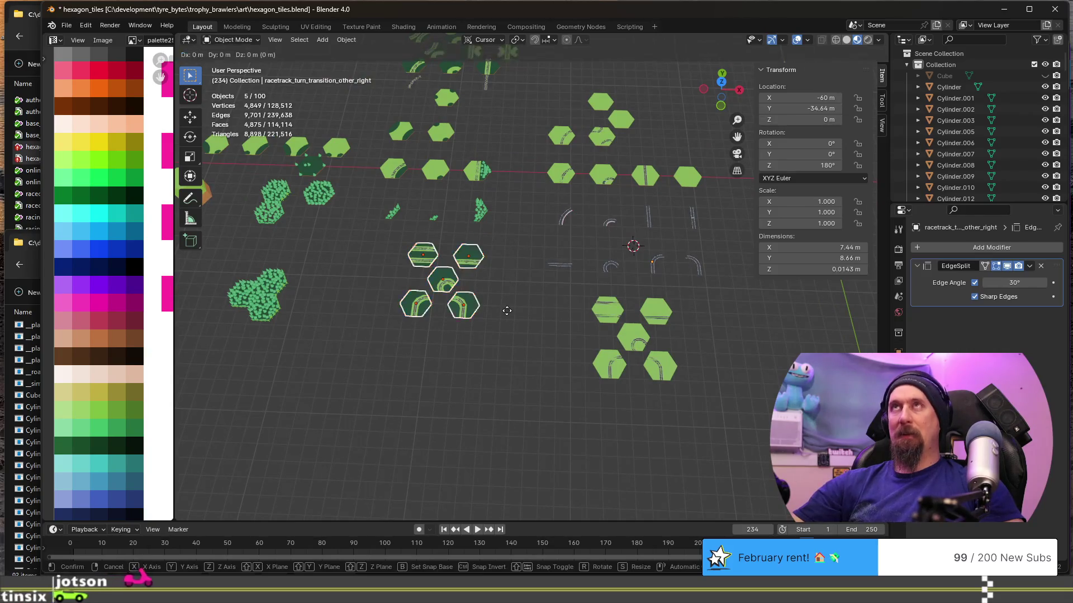
pyautogui.press('z')
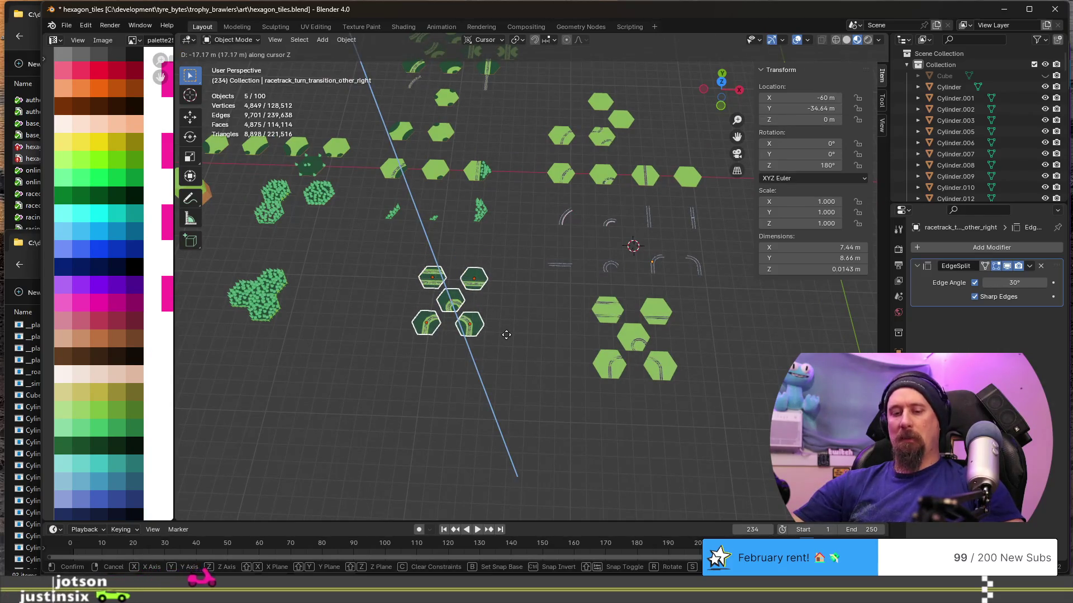
pyautogui.press('y')
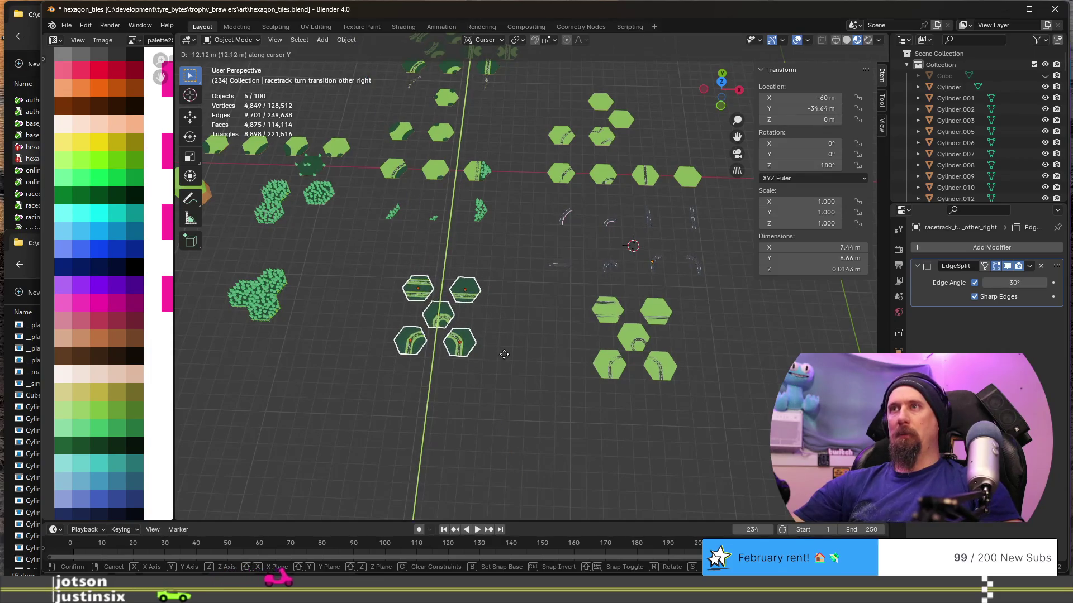
pyautogui.click(501, 373)
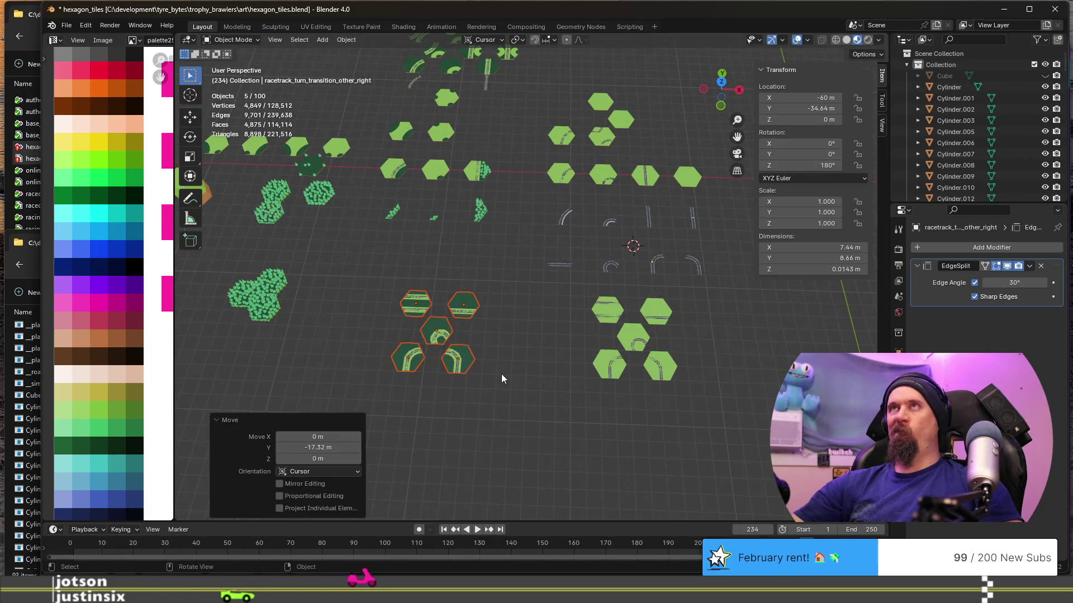
pyautogui.click(517, 360)
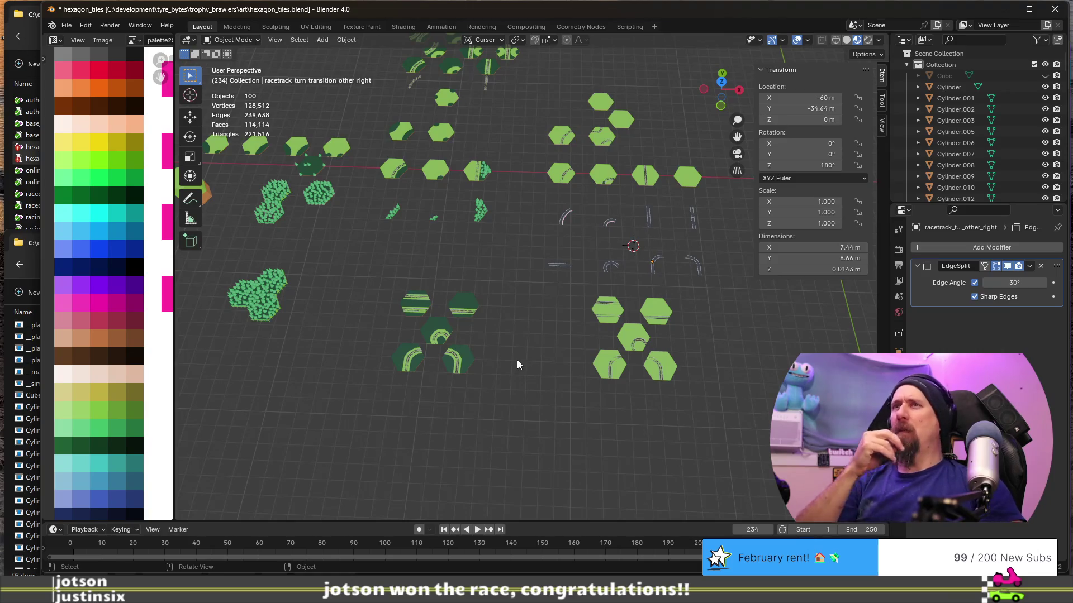
pyautogui.moveTo(517, 365)
pyautogui.keyDown('shift'); pyautogui.mouseDown(button='middle')
pyautogui.moveTo(436, 283)
pyautogui.moveTo(553, 301)
pyautogui.mouseUp(button='middle'); pyautogui.keyUp('shift')
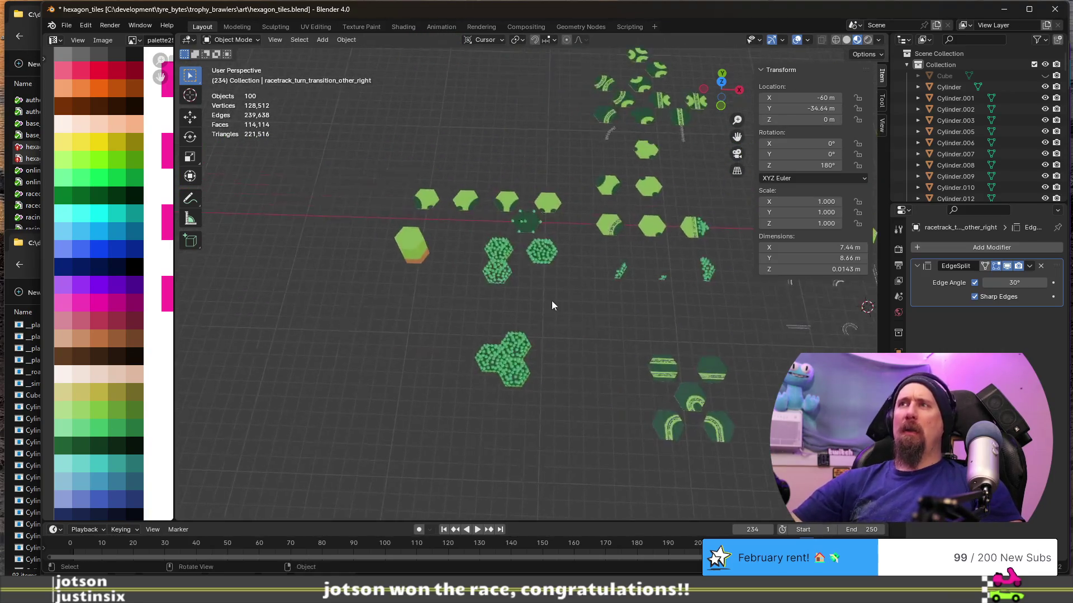
pyautogui.scroll(5, 553, 302)
# Select the forest-of-trees tile and nudge it along Y into the tree-tile row.
pyautogui.click(452, 270)
pyautogui.scroll(-1, 649, 309)
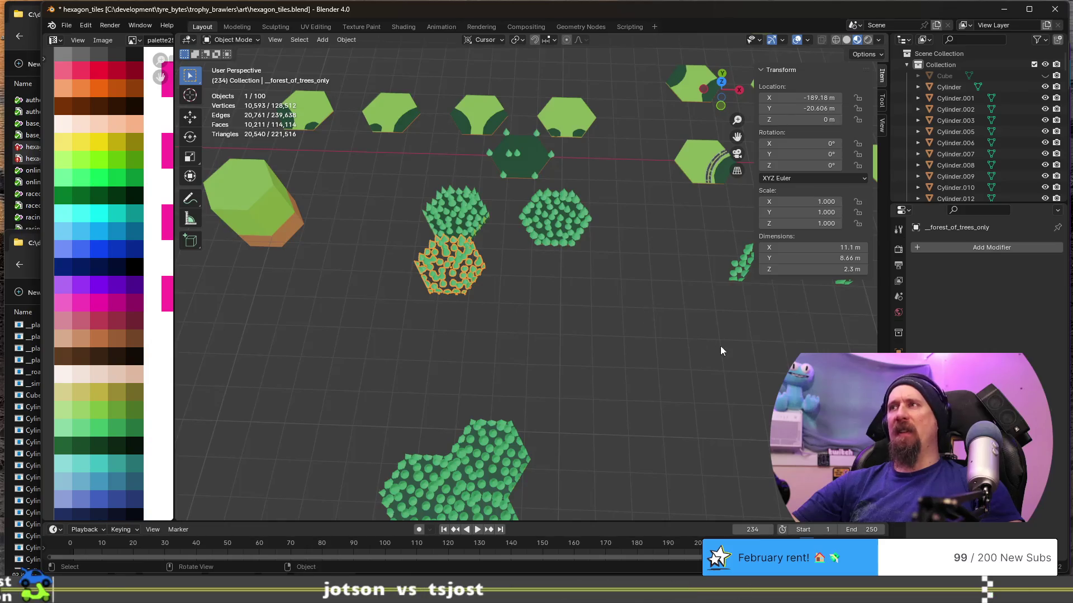
pyautogui.keyDown('shift'); pyautogui.moveTo(719, 347); pyautogui.dragTo(412, 321, button='middle'); pyautogui.keyUp('shift')
pyautogui.scroll(-1, 411, 325)
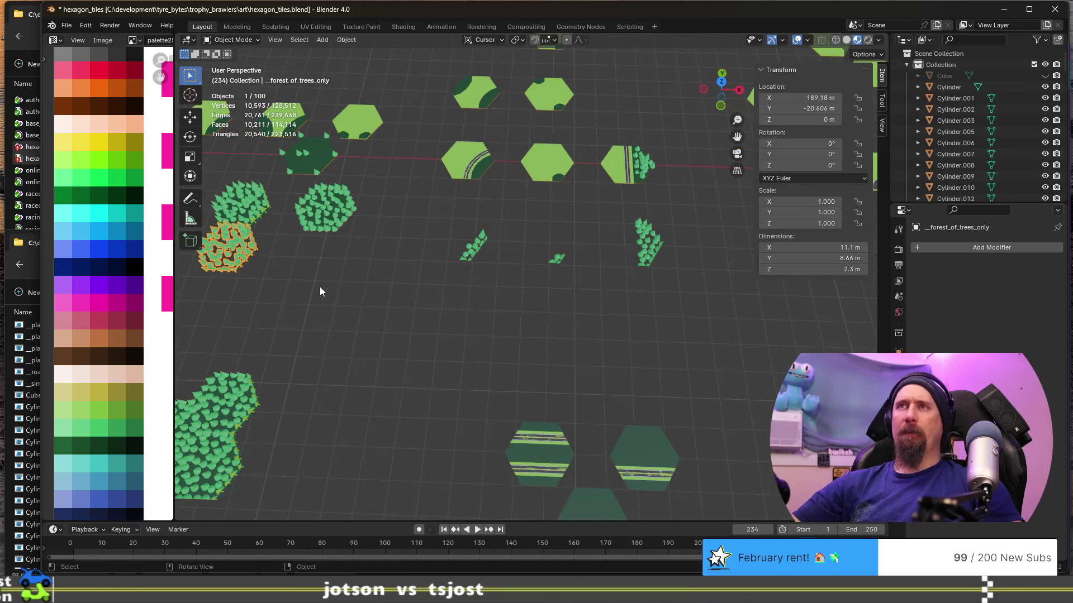
pyautogui.keyDown('shift'); pyautogui.moveTo(342, 289); pyautogui.dragTo(395, 302, button='middle'); pyautogui.keyUp('shift')
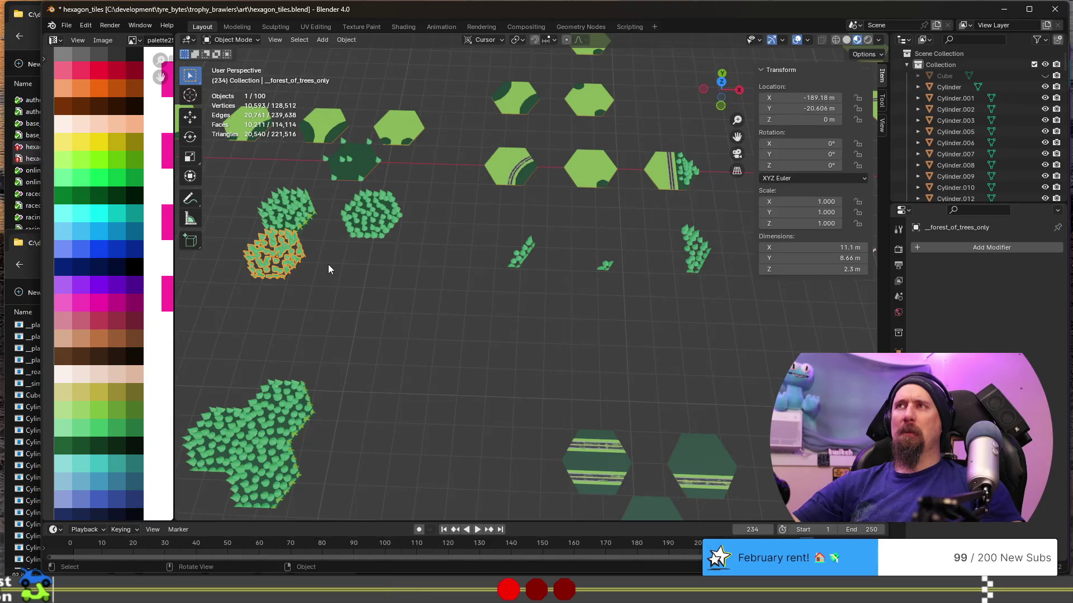
pyautogui.scroll(-1, 391, 281)
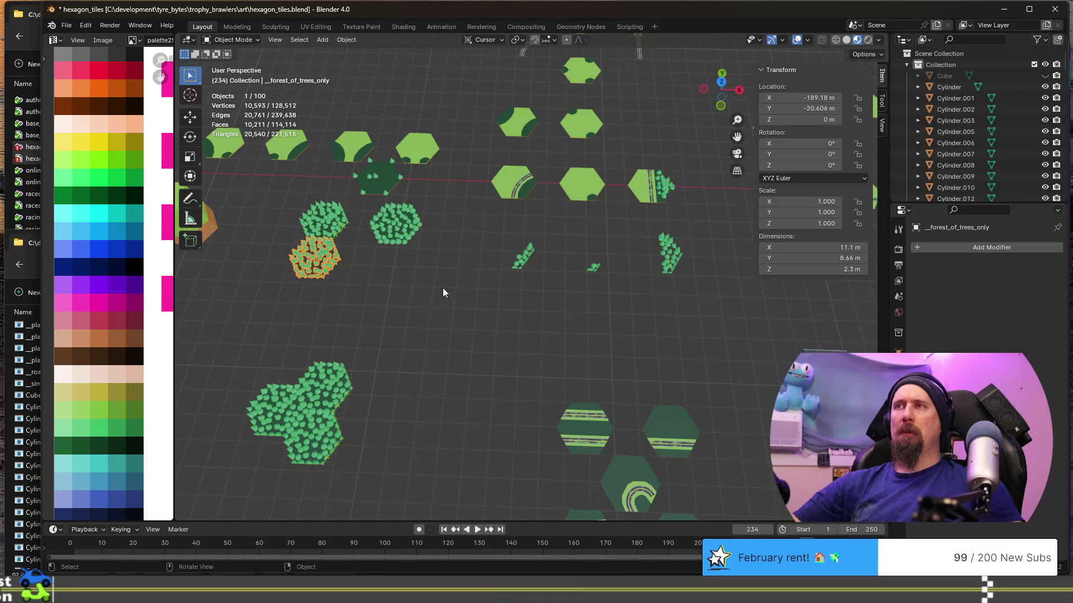
pyautogui.press('g')
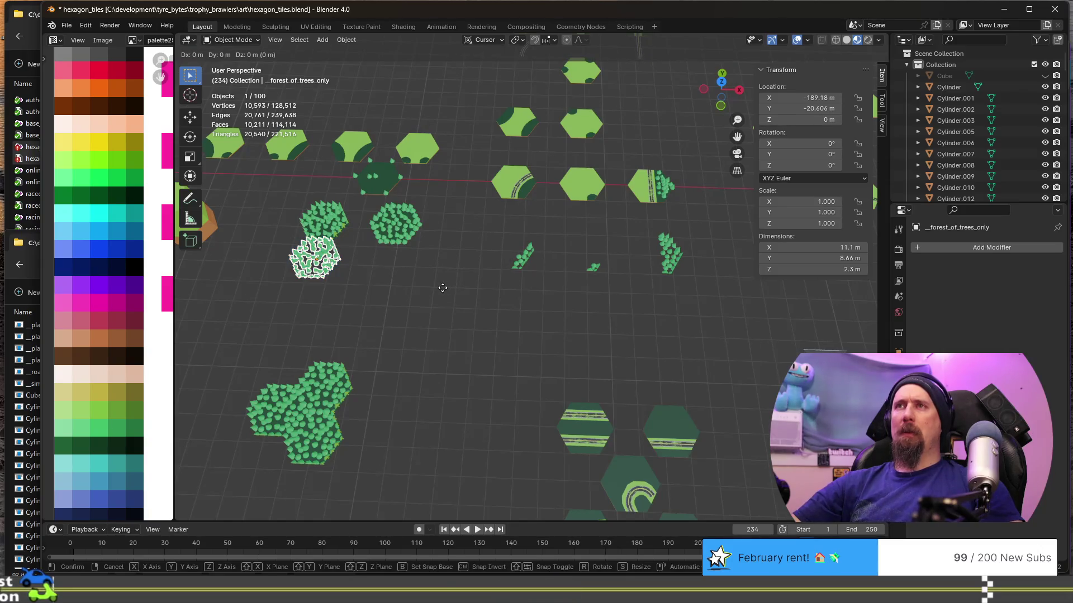
pyautogui.press('y')
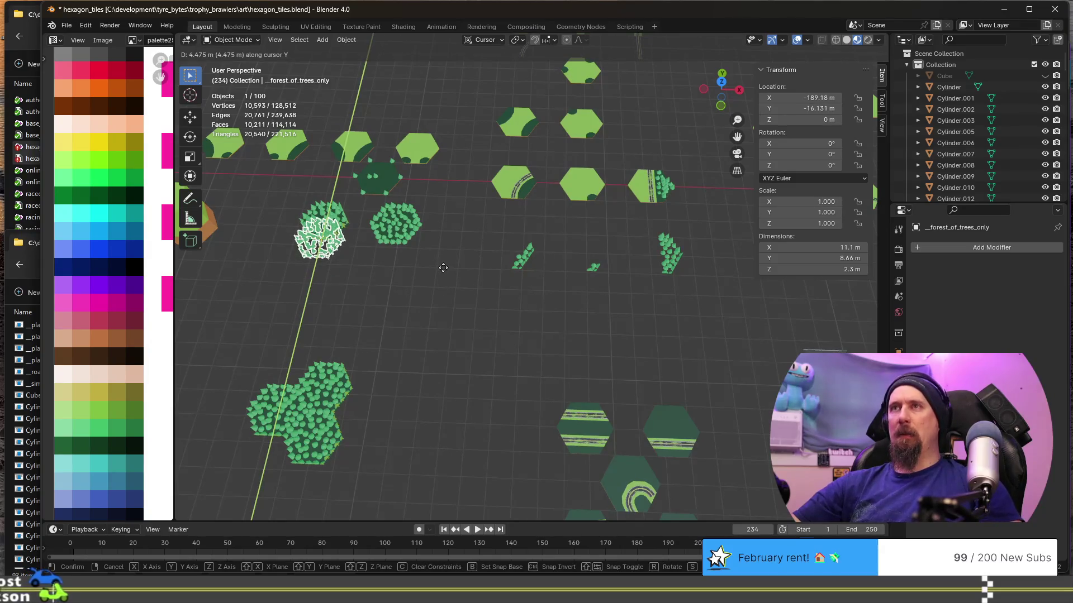
pyautogui.click(445, 264)
pyautogui.write('gx')
pyautogui.write('30')
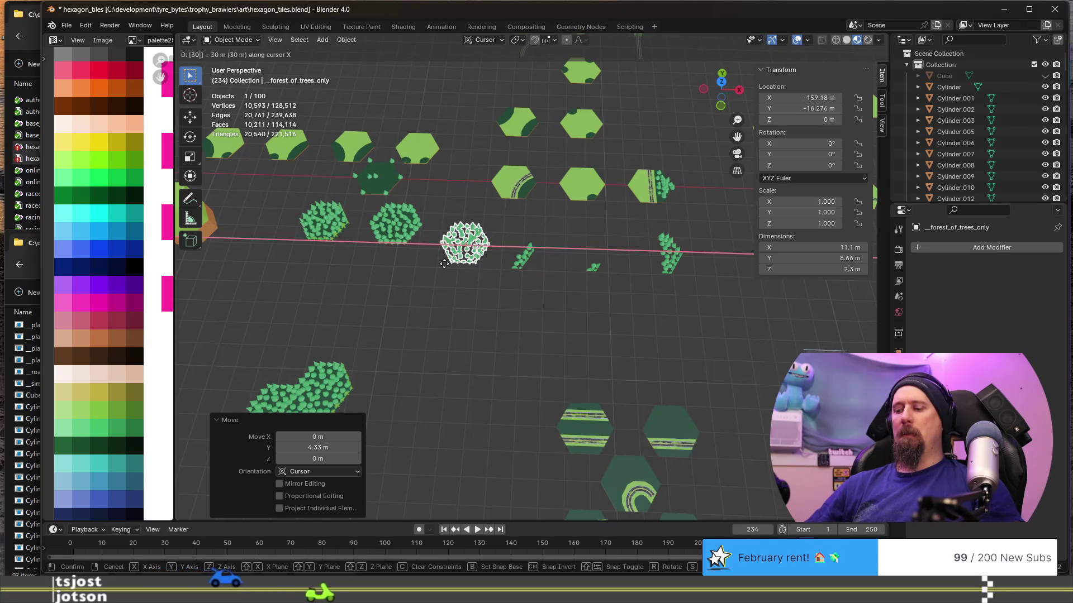
# Shift the forest tile 30 m then −7.5 m along X, ending at −166.68, −16.28, and box-select the twenty tree tiles.
pyautogui.press('Return')
pyautogui.write('gx')
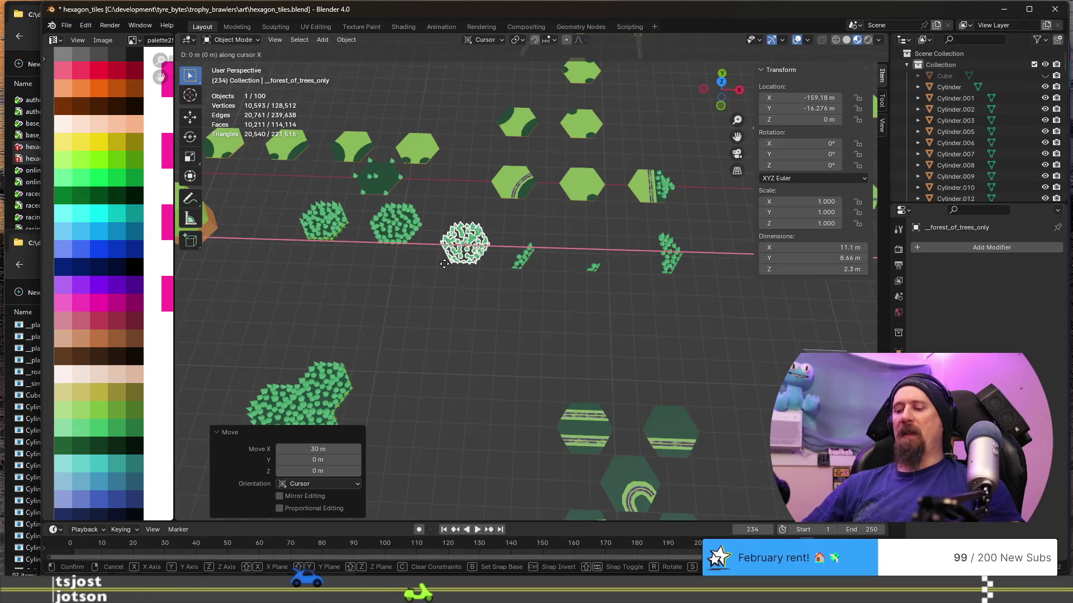
pyautogui.write('7.5-')
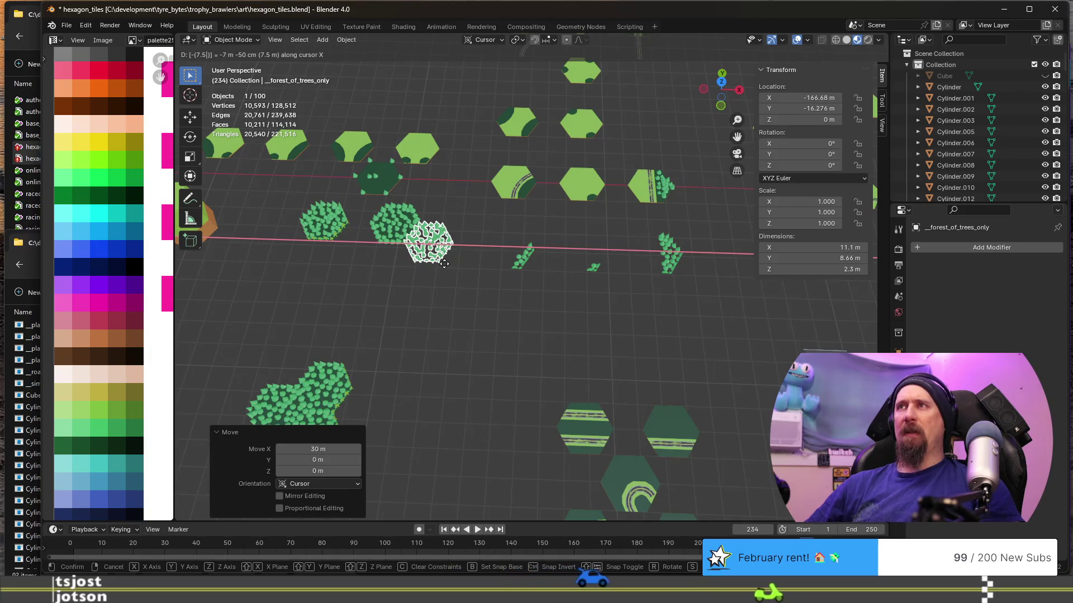
pyautogui.press('Return')
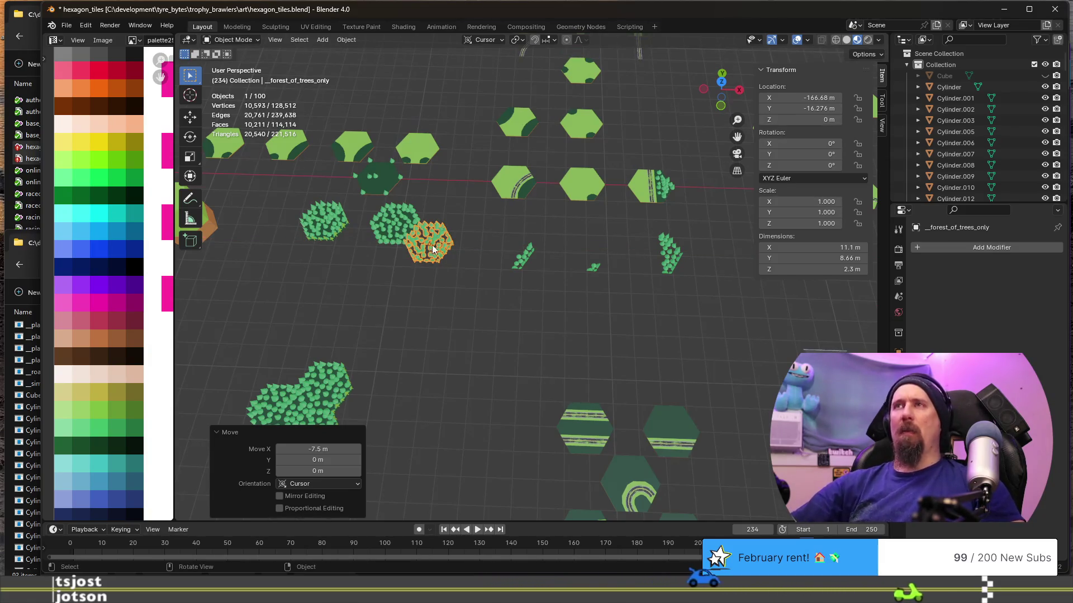
pyautogui.moveTo(444, 264); pyautogui.dragTo(335, 199, button='middle')
pyautogui.moveTo(314, 188); pyautogui.dragTo(464, 372)
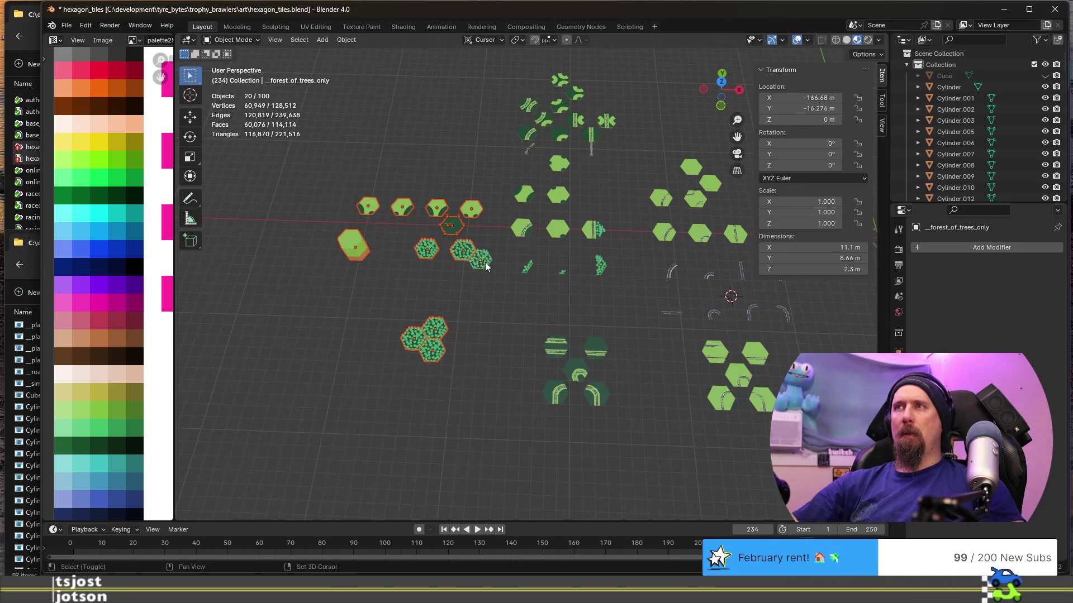
pyautogui.scroll(2, 462, 300)
pyautogui.scroll(1, 506, 311)
# Move the selected tiles −15 m along X, then reselect the forest tiles and shift them 30 m left.
pyautogui.press('g')
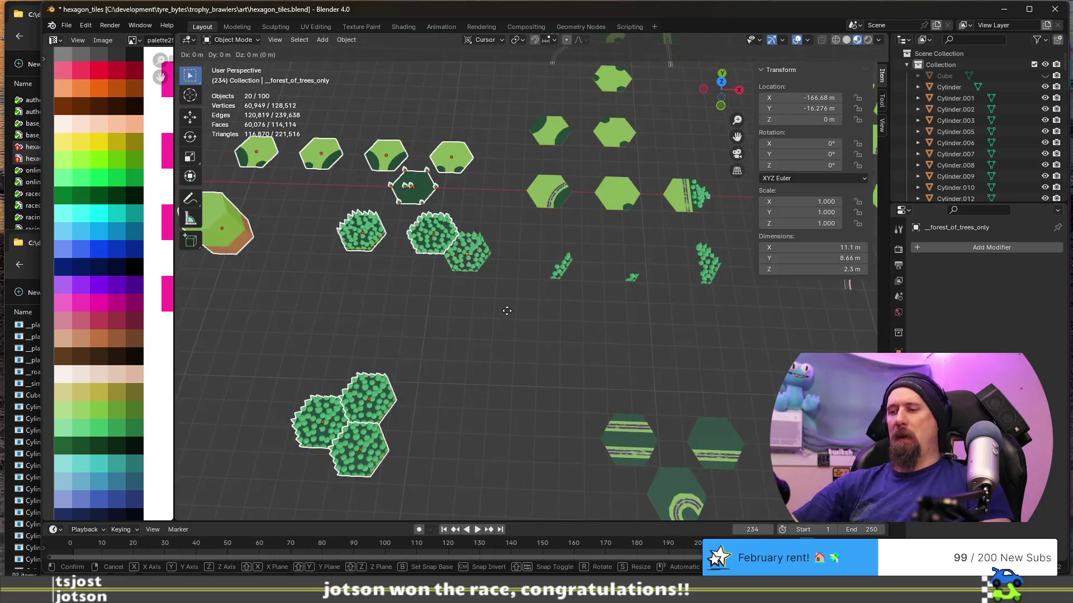
pyautogui.press('x')
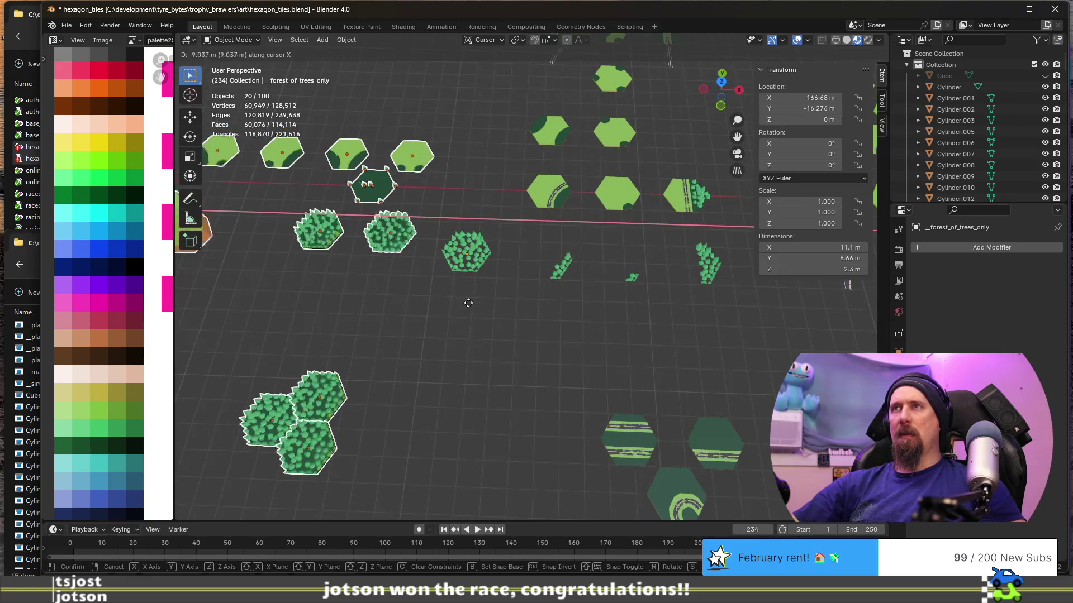
pyautogui.write('-1')
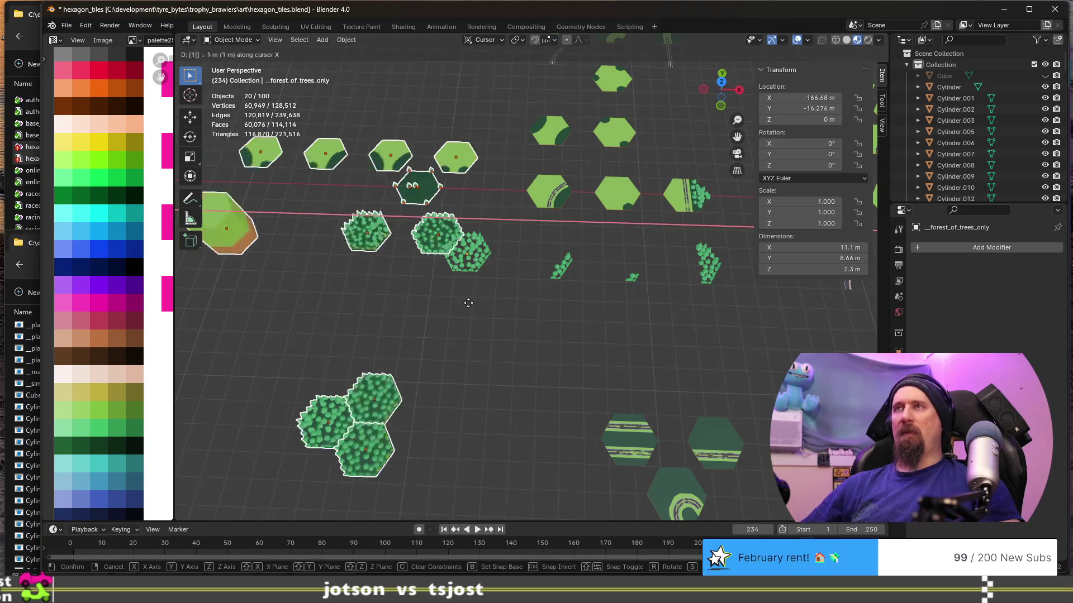
pyautogui.write('5')
pyautogui.press('Return')
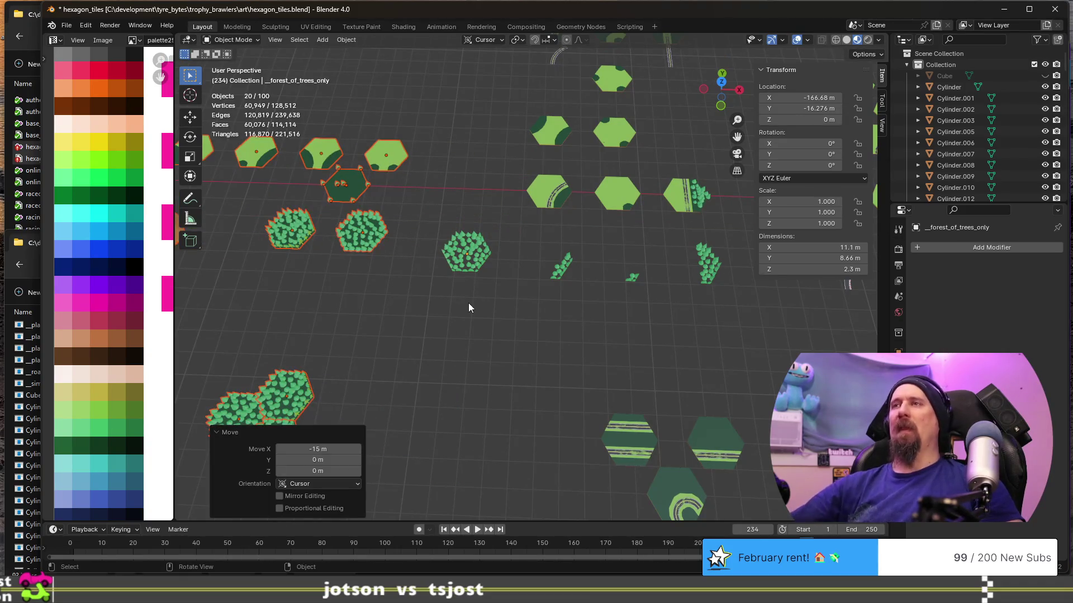
pyautogui.click(485, 331)
pyautogui.scroll(-3, 502, 329)
pyautogui.keyDown('shift'); pyautogui.moveTo(537, 336); pyautogui.dragTo(489, 338, button='middle'); pyautogui.keyUp('shift')
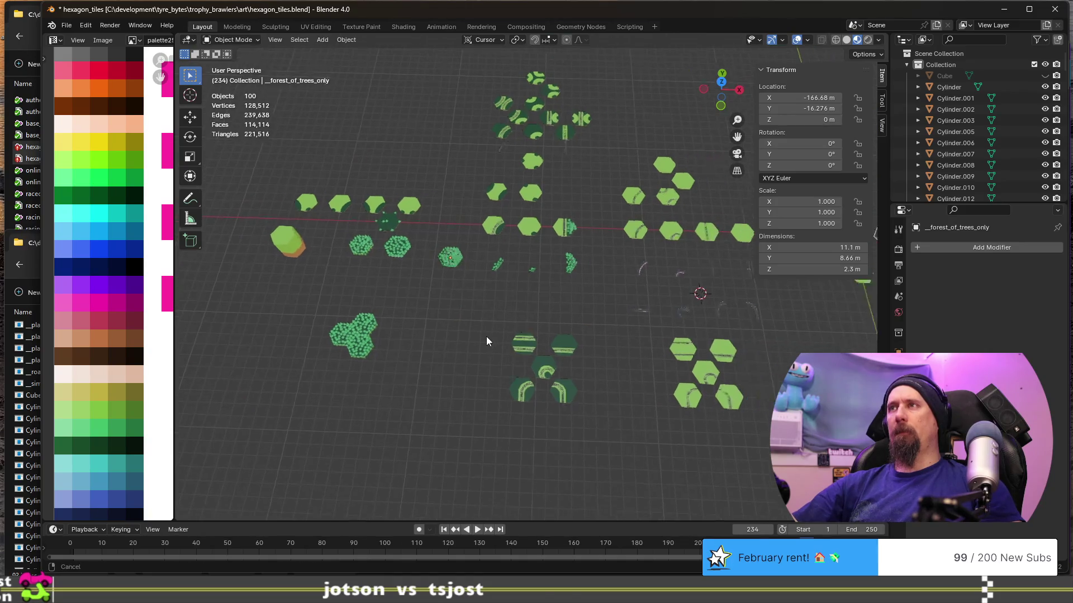
pyautogui.moveTo(255, 171); pyautogui.dragTo(414, 374)
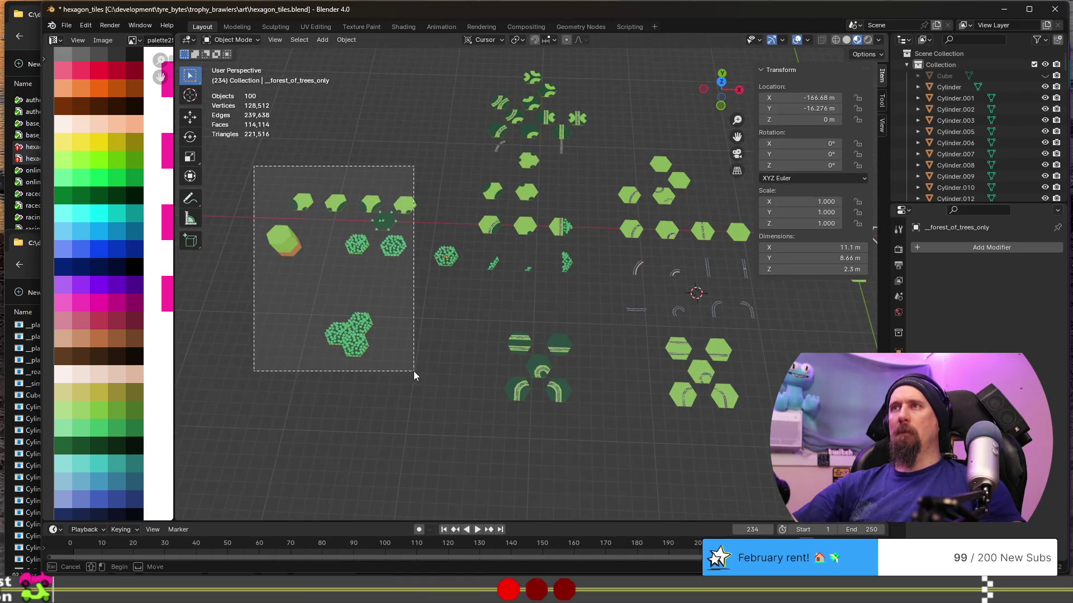
pyautogui.keyDown('shift'); pyautogui.moveTo(449, 376); pyautogui.dragTo(317, 388, button='middle'); pyautogui.keyUp('shift')
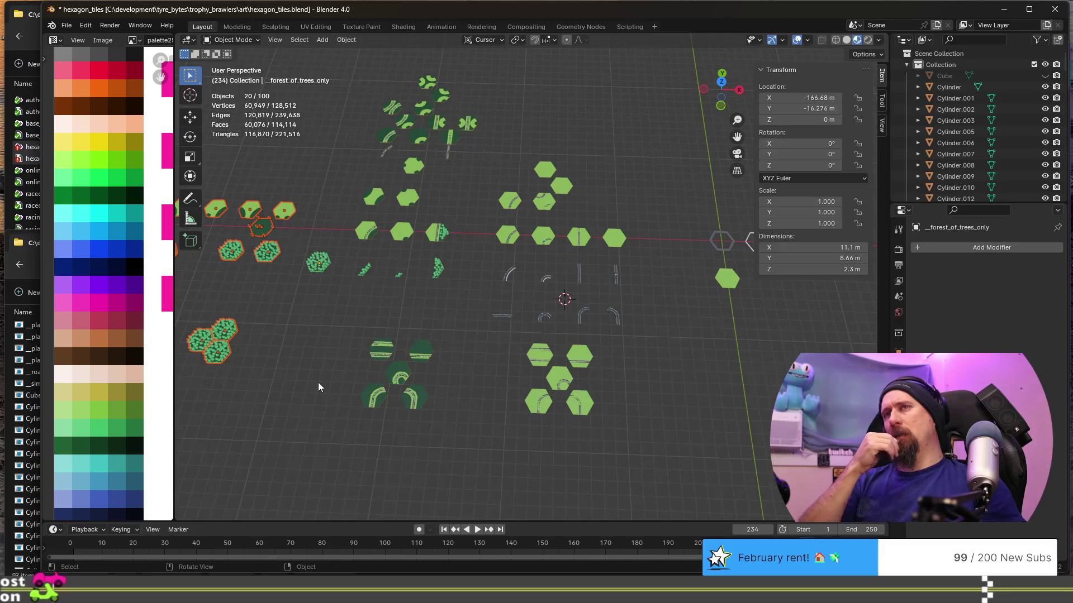
pyautogui.write('gx')
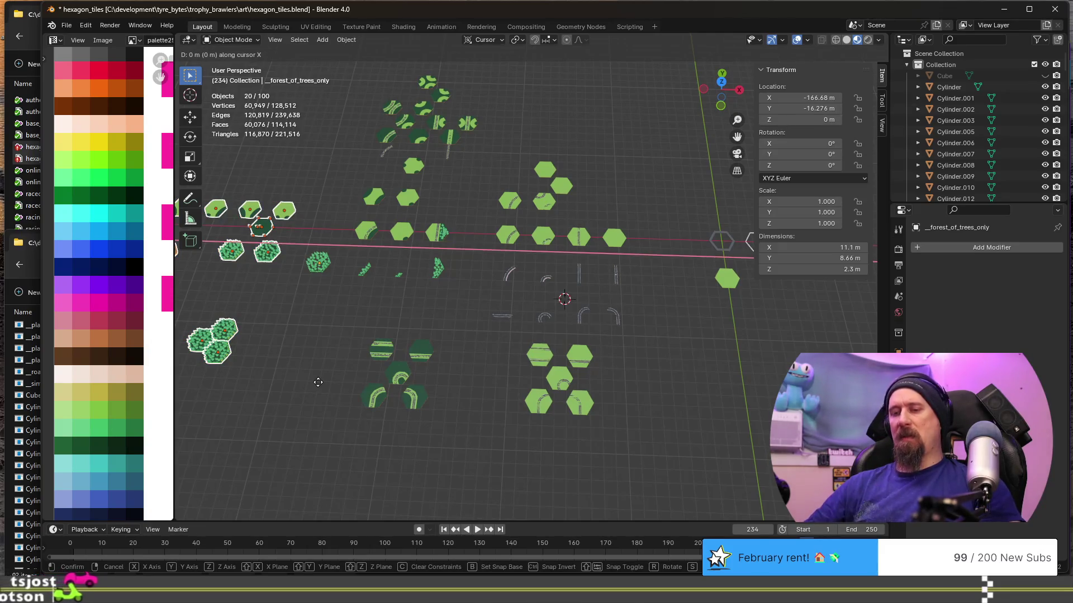
pyautogui.write('-30')
pyautogui.press('Return')
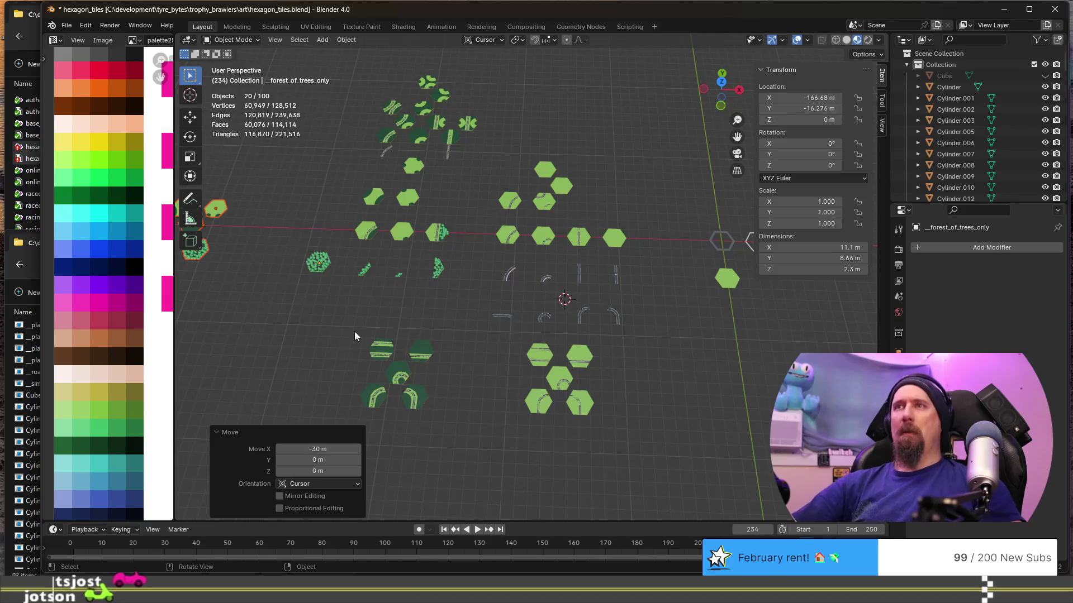
# Move the two lower road-tile clusters −38.97 m along Y, then box-select the central tile group.
pyautogui.moveTo(353, 337); pyautogui.dragTo(447, 422)
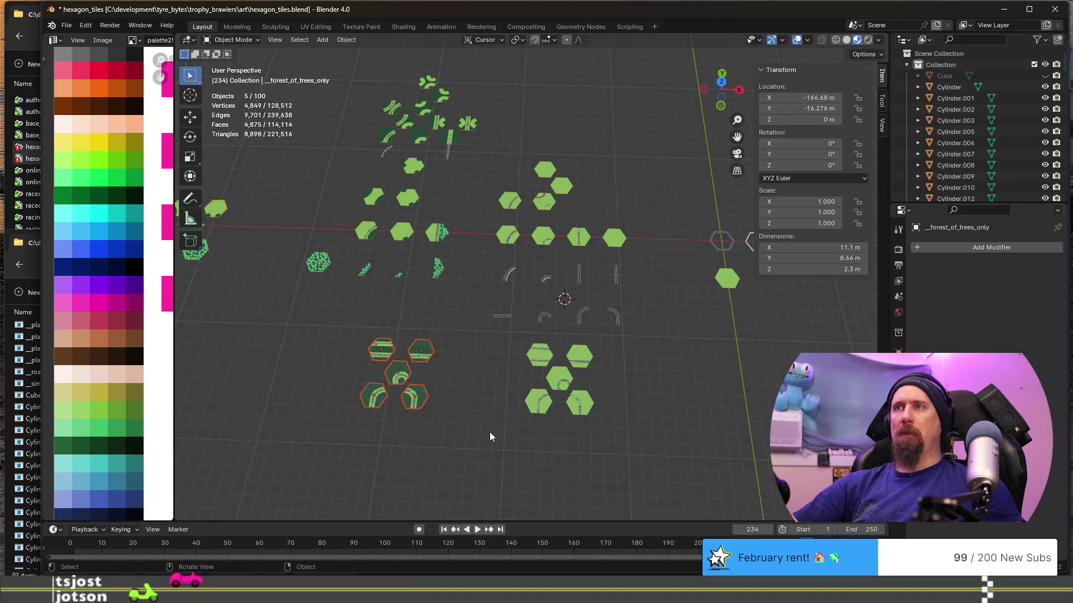
pyautogui.keyDown('shift'); pyautogui.moveTo(490, 431); pyautogui.dragTo(498, 356, button='middle'); pyautogui.keyUp('shift')
pyautogui.keyDown('shift'); pyautogui.moveTo(516, 266); pyautogui.dragTo(620, 343); pyautogui.keyUp('shift')
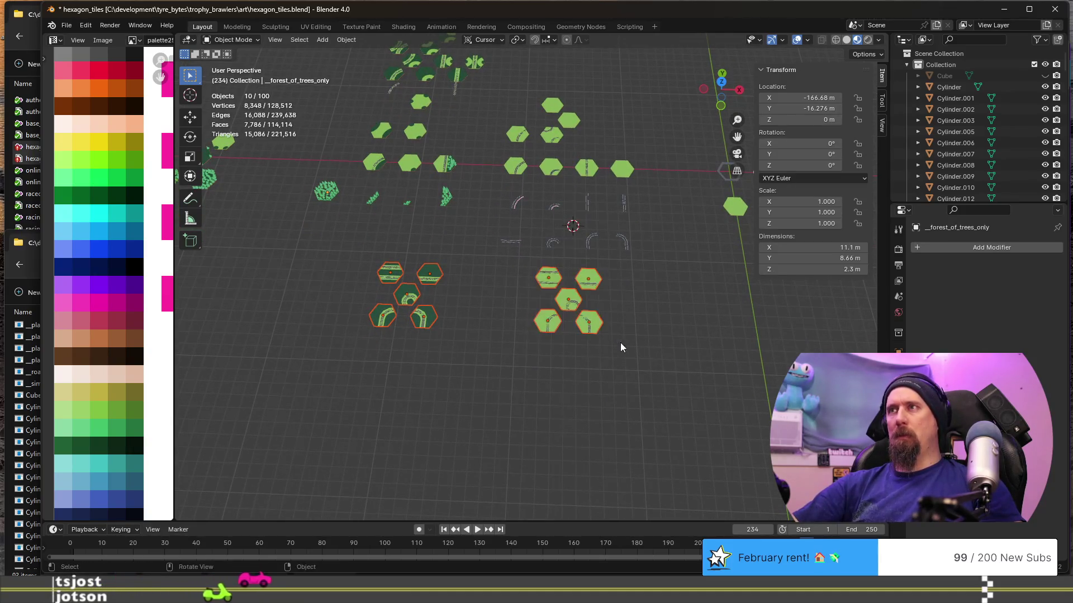
pyautogui.press('g')
pyautogui.press('y')
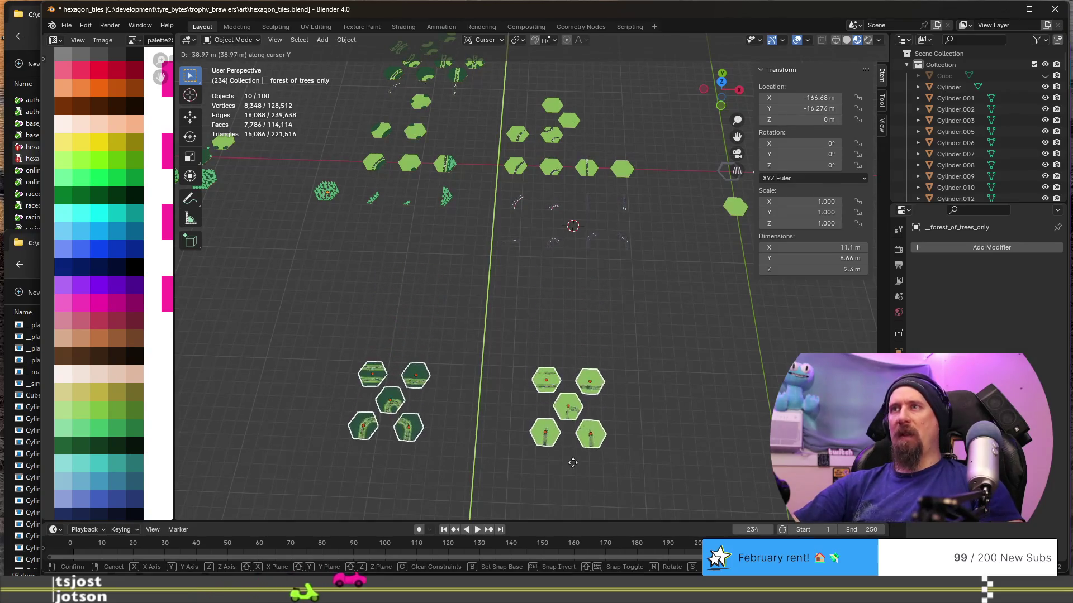
pyautogui.click(574, 369)
pyautogui.moveTo(575, 368)
pyautogui.mouseDown(button='middle')
pyautogui.moveTo(542, 328)
pyautogui.moveTo(513, 367)
pyautogui.mouseUp(button='middle')
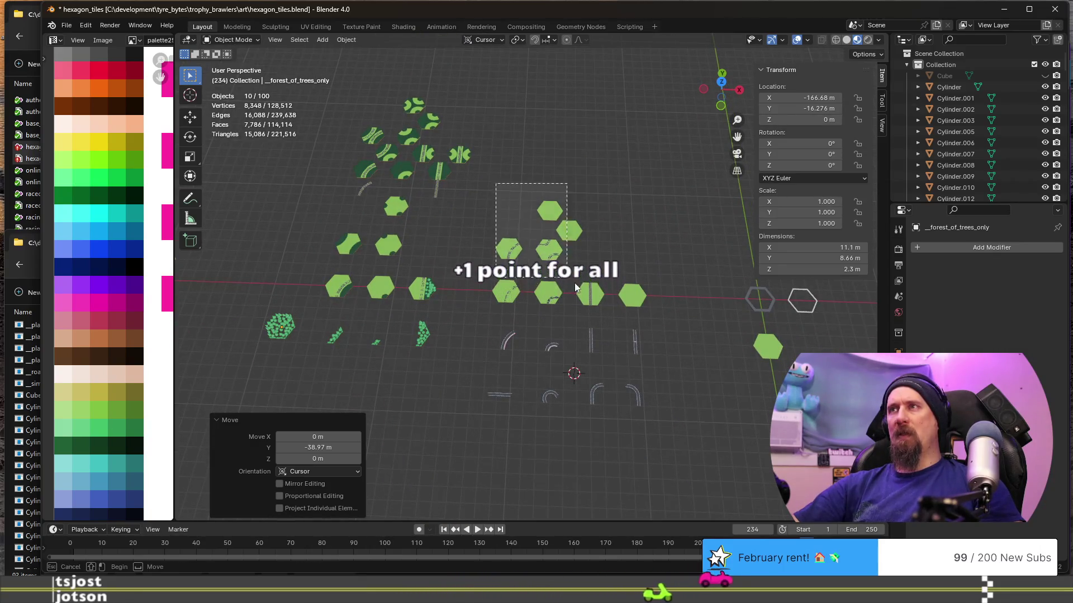
pyautogui.moveTo(494, 182); pyautogui.dragTo(605, 309)
# Select the plain_road_turn_sharp_x3 tile, frame it and enter Edit Mode on its mesh.
pyautogui.click(550, 211)
pyautogui.scroll(2, 551, 214)
pyautogui.scroll(1, 600, 233)
pyautogui.scroll(2, 617, 228)
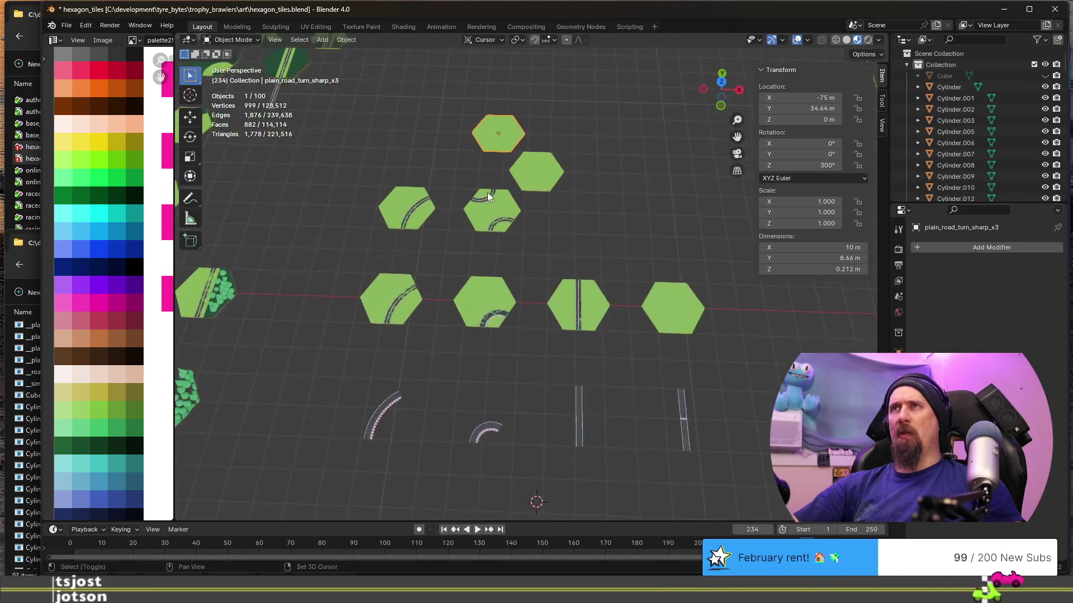
pyautogui.scroll(1, 538, 162)
pyautogui.press('KP_Decimal')
pyautogui.scroll(-3, 584, 248)
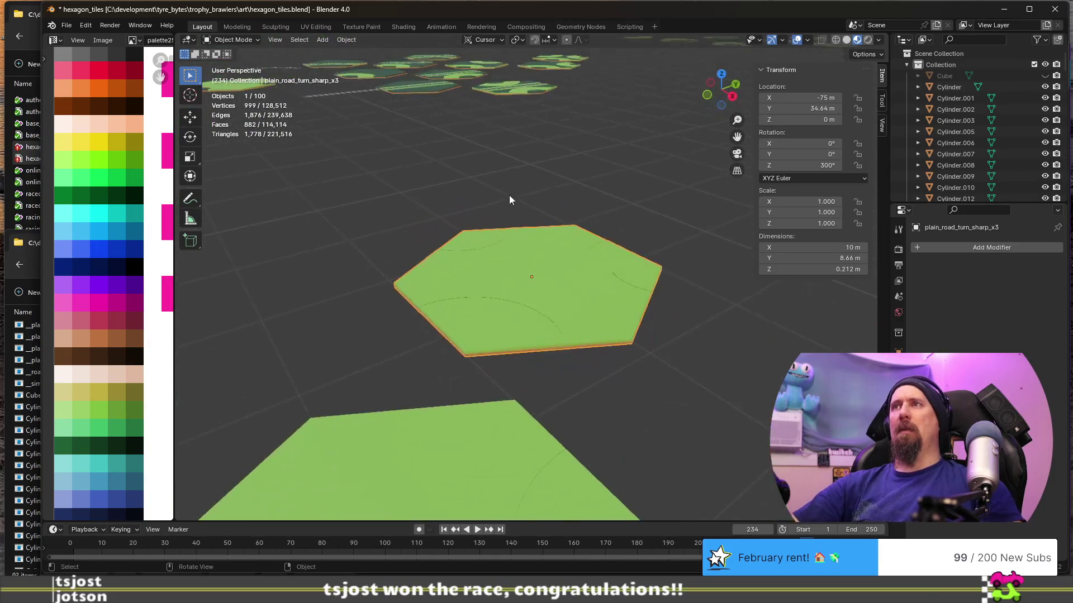
pyautogui.press('Tab')
pyautogui.scroll(-2, 524, 336)
pyautogui.scroll(-2, 524, 335)
pyautogui.press('Tab')
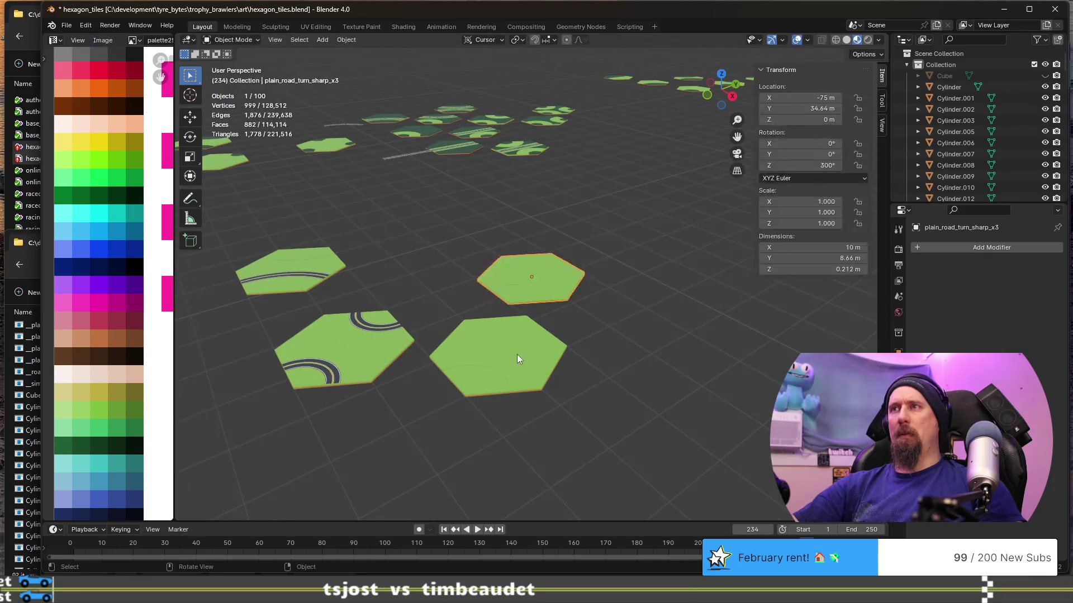
pyautogui.press('KP_Decimal')
pyautogui.press('Tab')
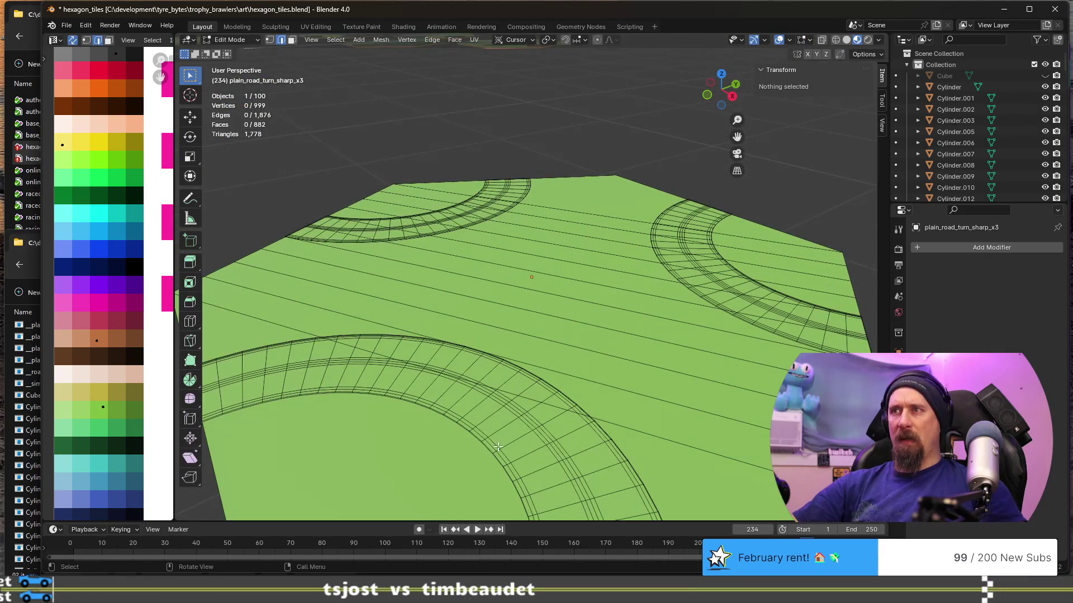
# Select the three road arcs via linked selection and flip their normals so the roads show dark grey.
pyautogui.click(499, 447)
pyautogui.keyDown('alt'); pyautogui.click(498, 447); pyautogui.keyUp('alt')
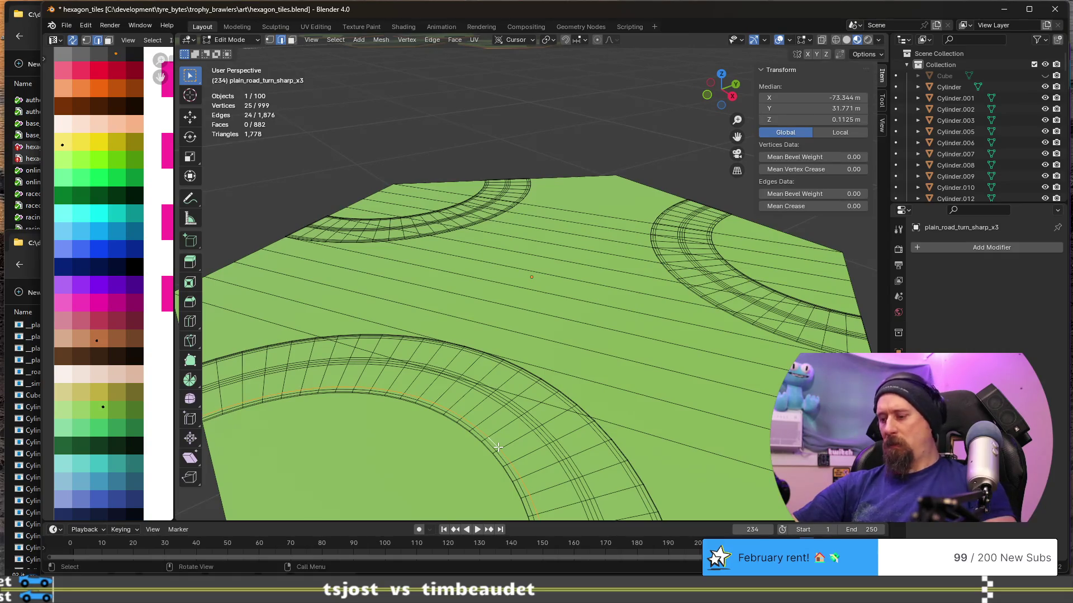
pyautogui.hotkey('ctrl', 'l')
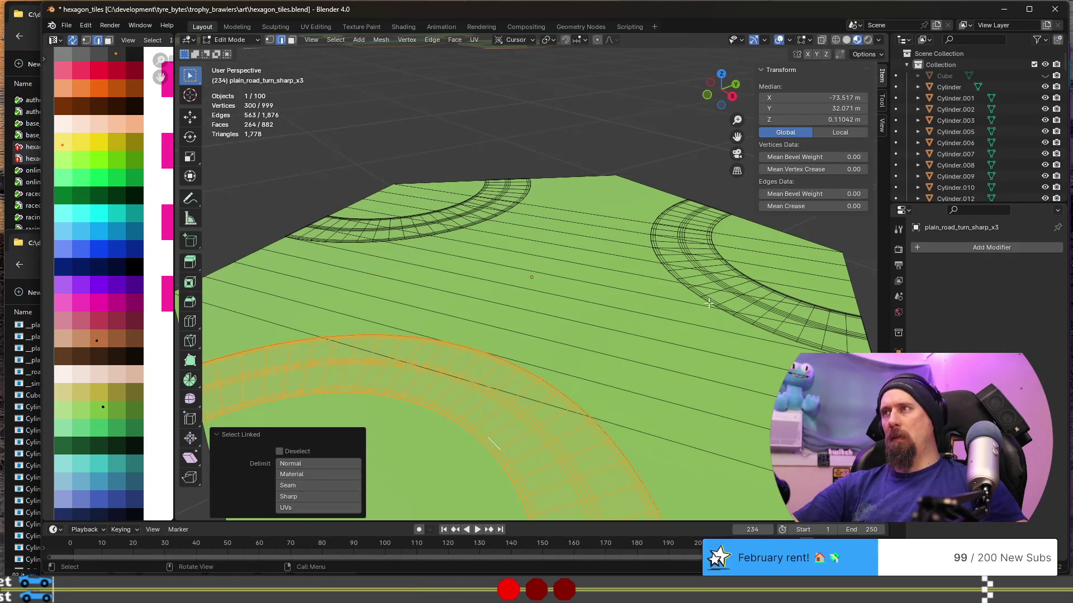
pyautogui.press('l')
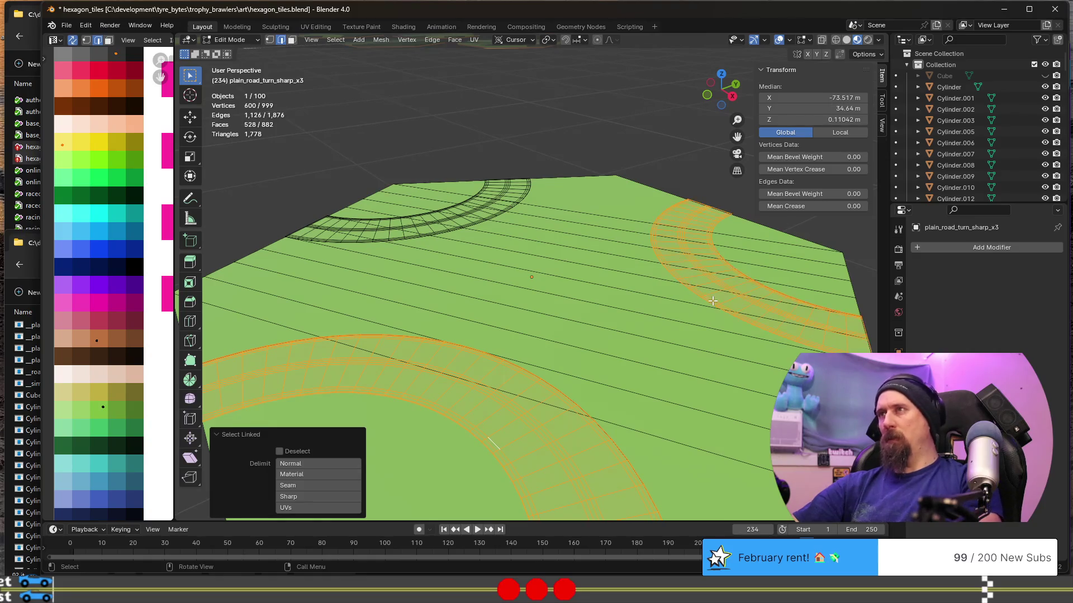
pyautogui.press('l')
pyautogui.scroll(-5, 532, 276)
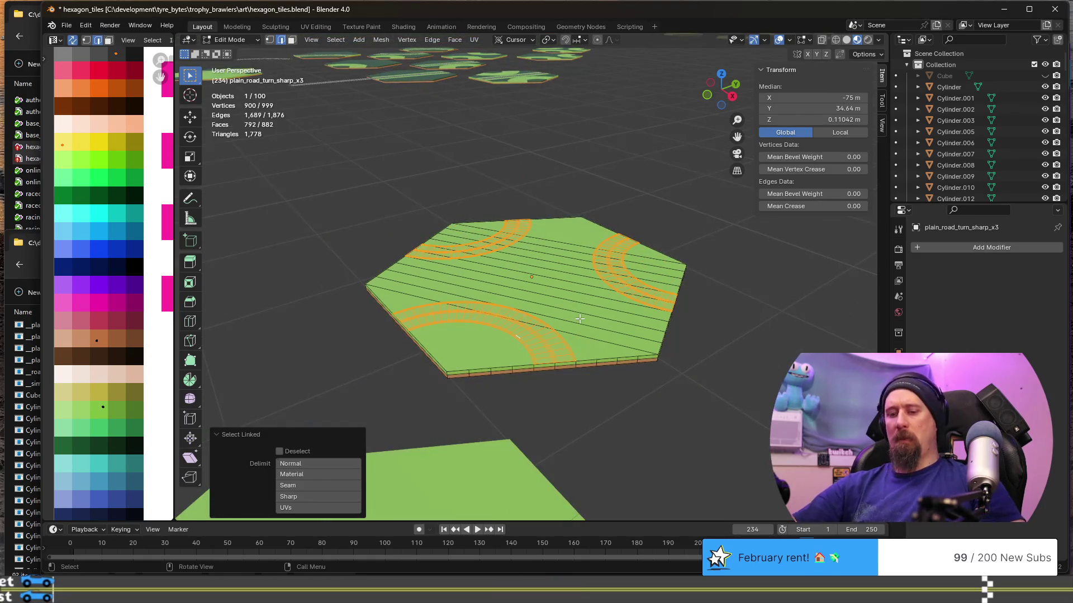
pyautogui.hotkey('alt', 'n')
pyautogui.click(510, 320)
pyautogui.press('Tab')
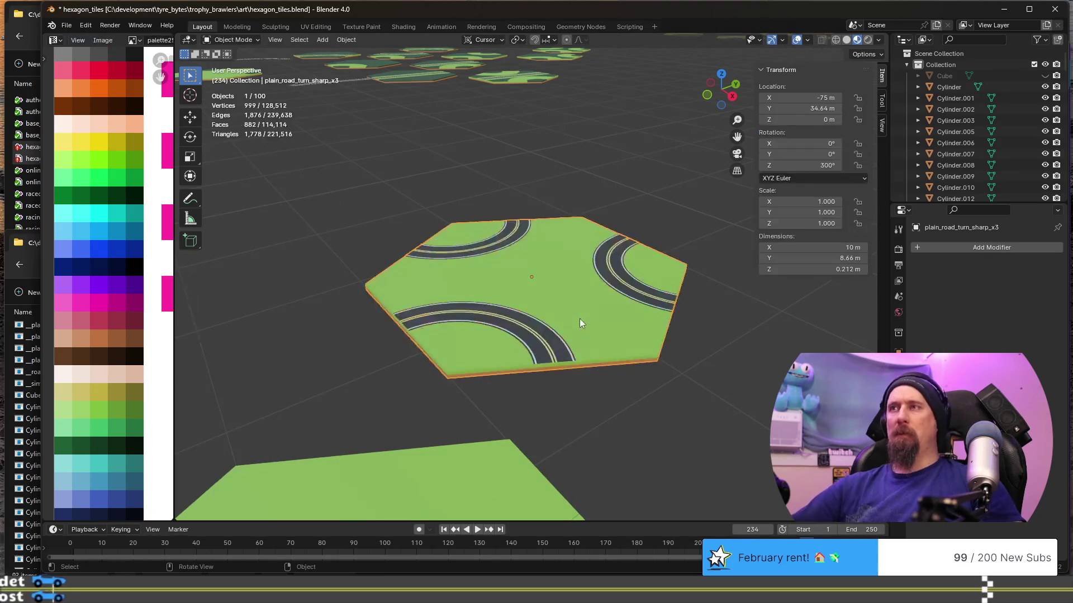
pyautogui.scroll(-4, 529, 362)
# On the second sharp-turn tile, select both road strips with linked selection and flip their normals.
pyautogui.click(512, 367)
pyautogui.press('Tab')
pyautogui.scroll(4, 512, 367)
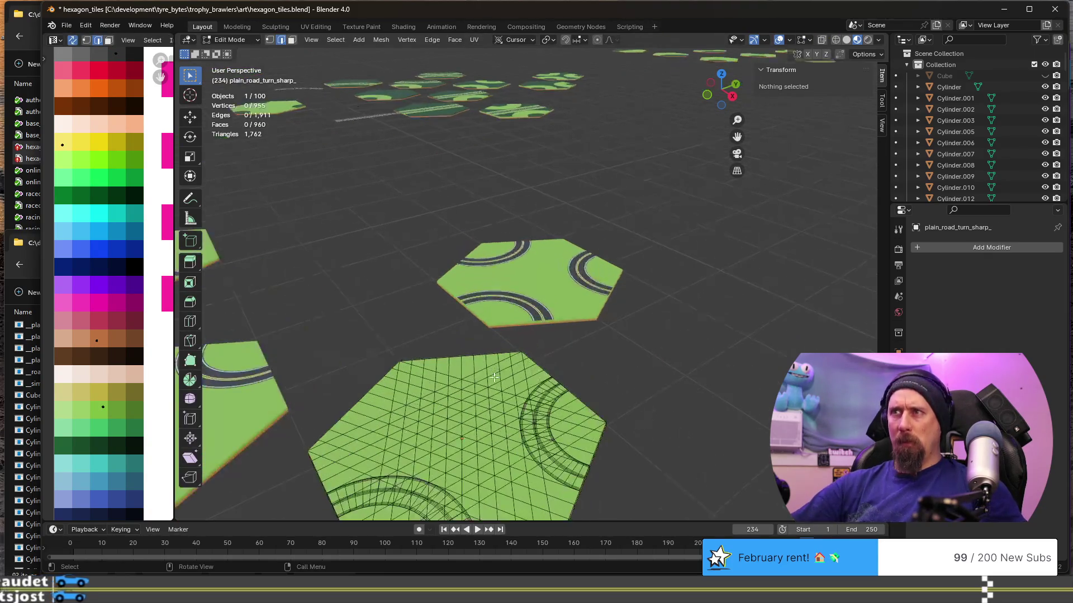
pyautogui.keyDown('shift'); pyautogui.moveTo(377, 469); pyautogui.dragTo(368, 313, button='middle'); pyautogui.keyUp('shift')
pyautogui.scroll(2, 367, 313)
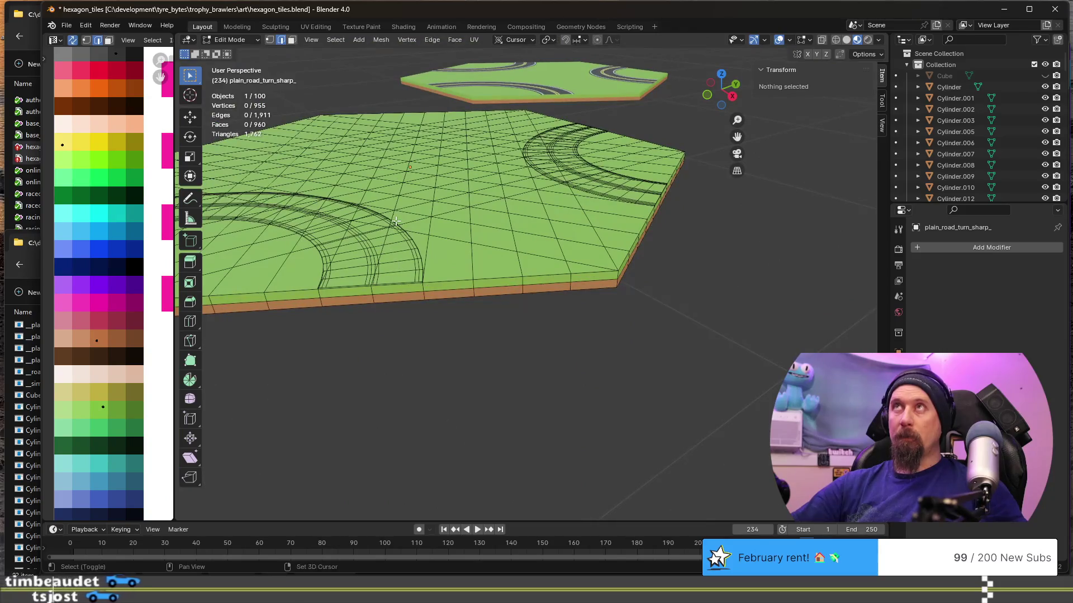
pyautogui.scroll(2, 465, 297)
pyautogui.click(465, 301)
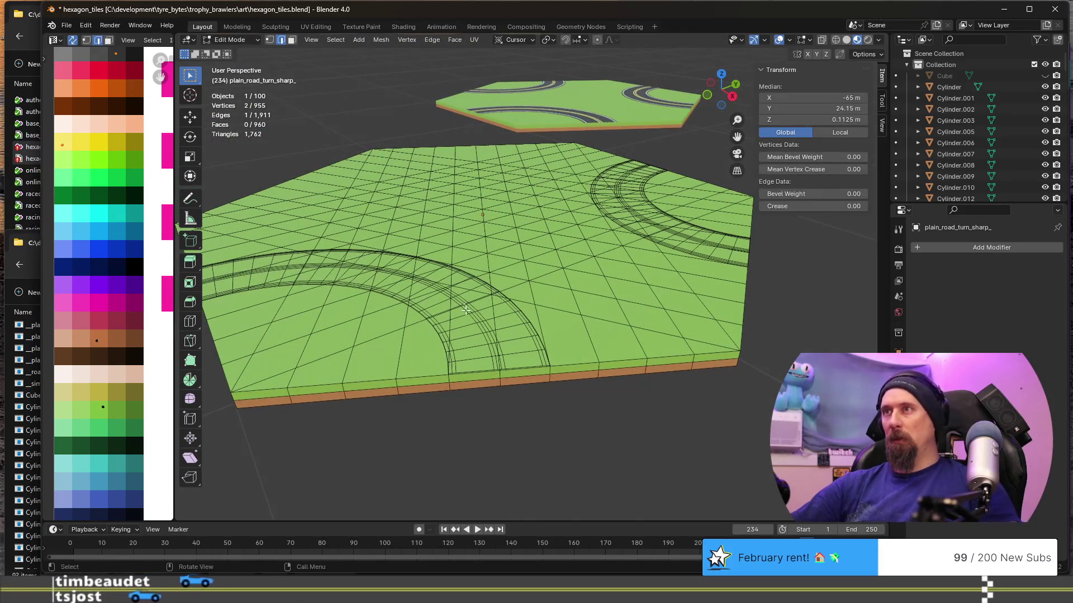
pyautogui.press('l')
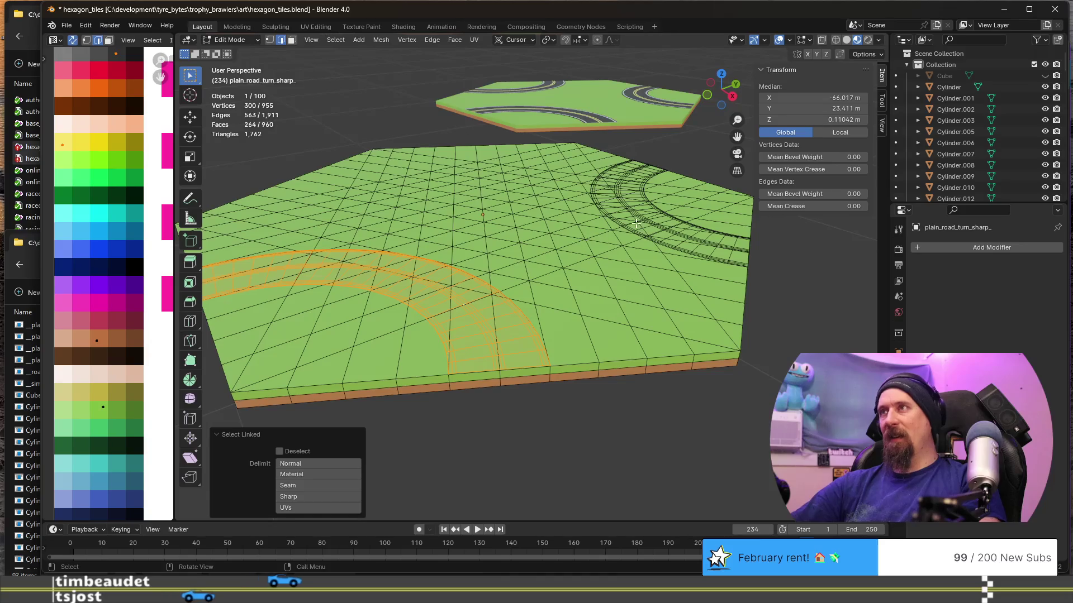
pyautogui.press('l')
pyautogui.hotkey('alt', 'n')
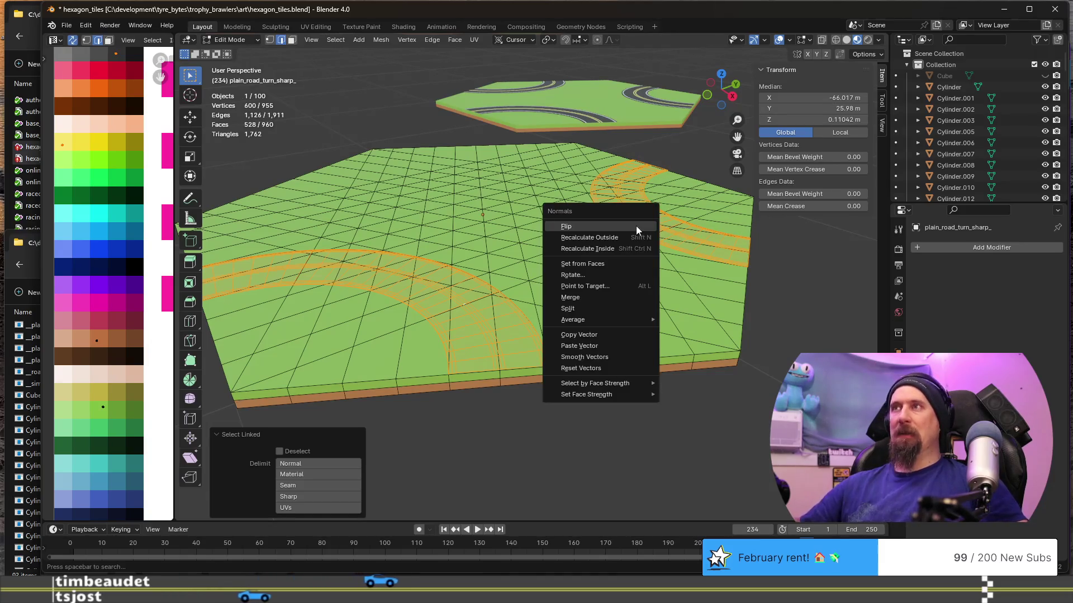
pyautogui.click(636, 230)
pyautogui.press('Tab')
pyautogui.scroll(-5, 491, 373)
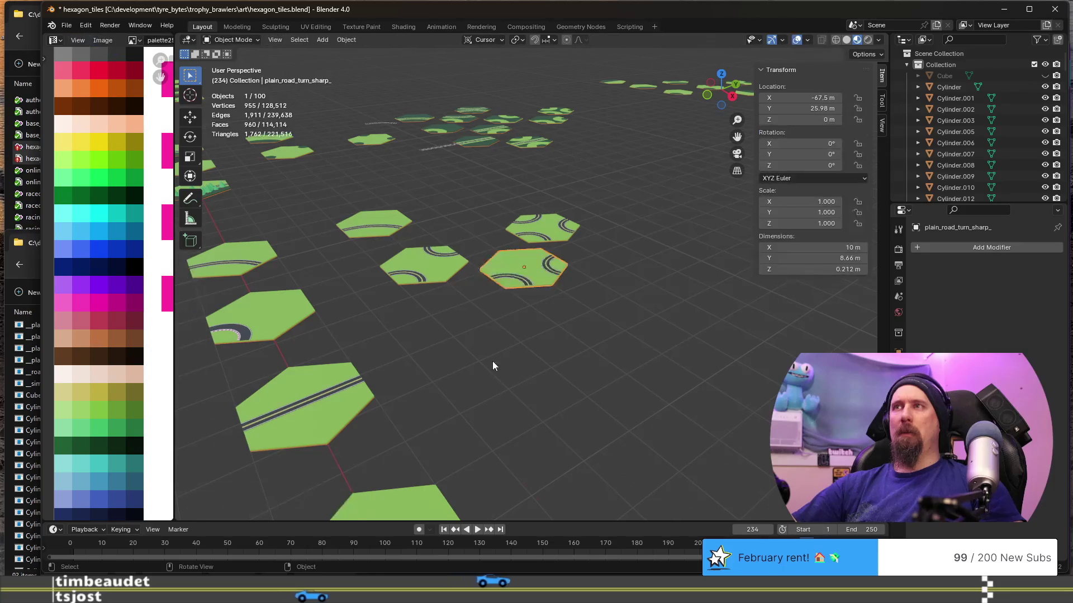
pyautogui.scroll(-3, 488, 353)
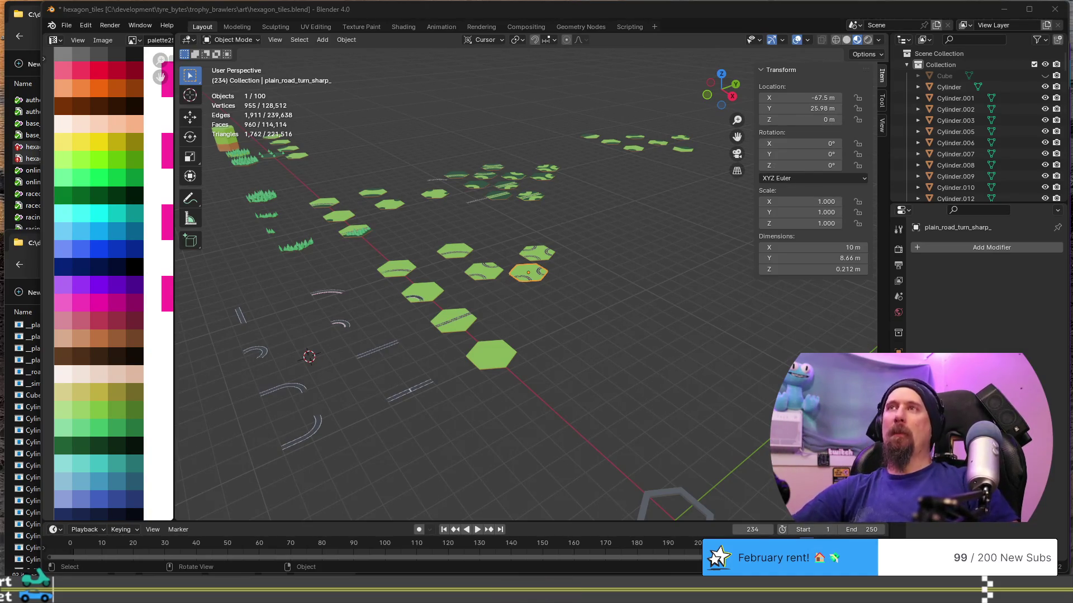
pyautogui.moveTo(370, 230); pyautogui.dragTo(442, 234, button='middle')
pyautogui.moveTo(649, 361)
pyautogui.mouseDown(button='middle')
pyautogui.moveTo(622, 311)
pyautogui.moveTo(472, 272)
pyautogui.moveTo(454, 297)
pyautogui.mouseUp(button='middle')
pyautogui.scroll(-1, 455, 297)
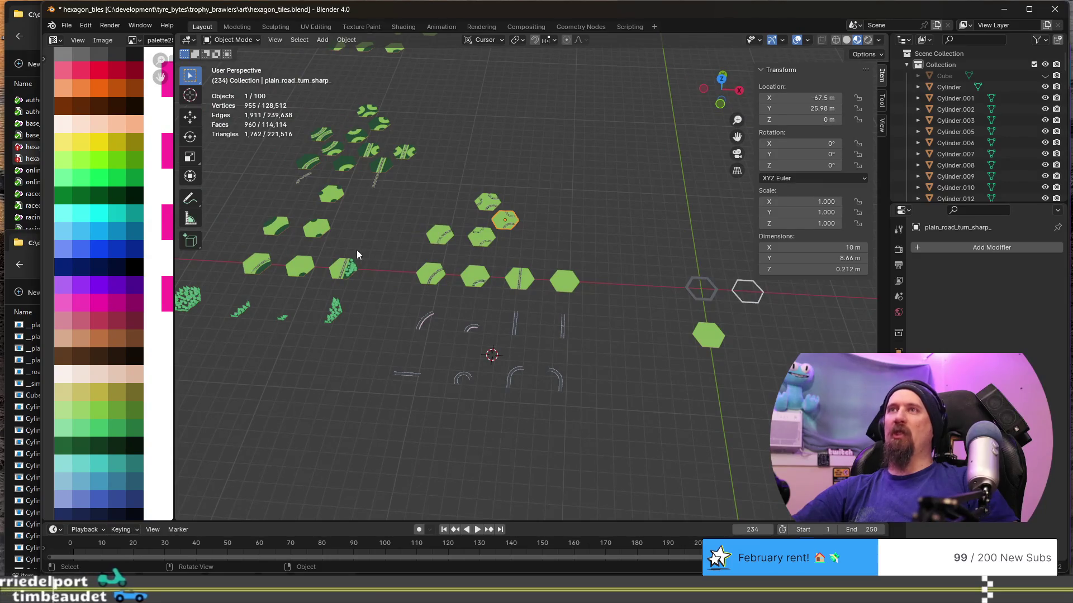
pyautogui.keyDown('shift'); pyautogui.moveTo(356, 250); pyautogui.dragTo(489, 288, button='middle'); pyautogui.keyUp('shift')
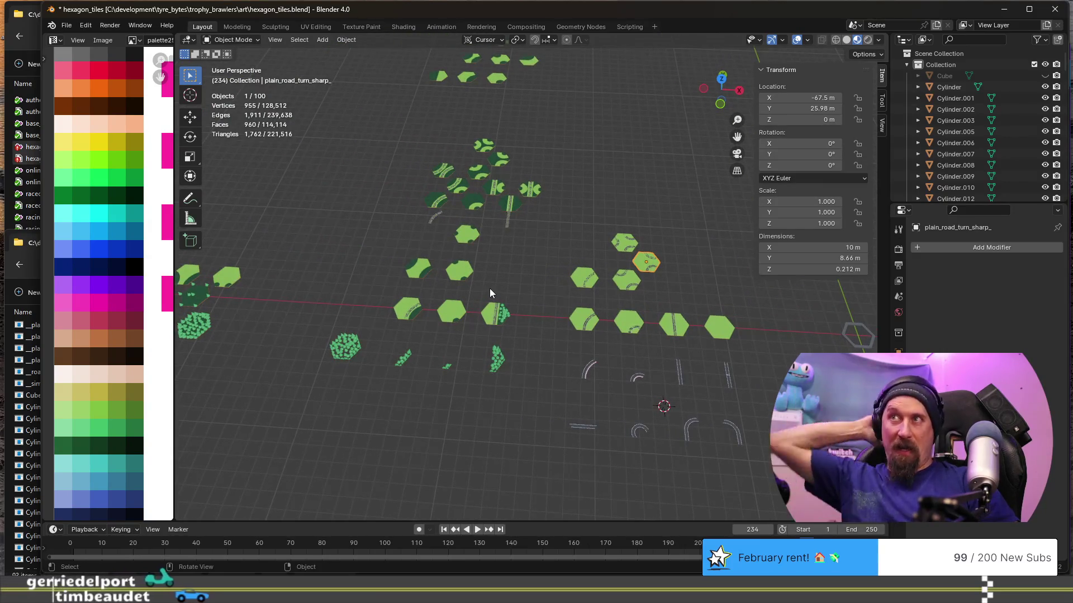
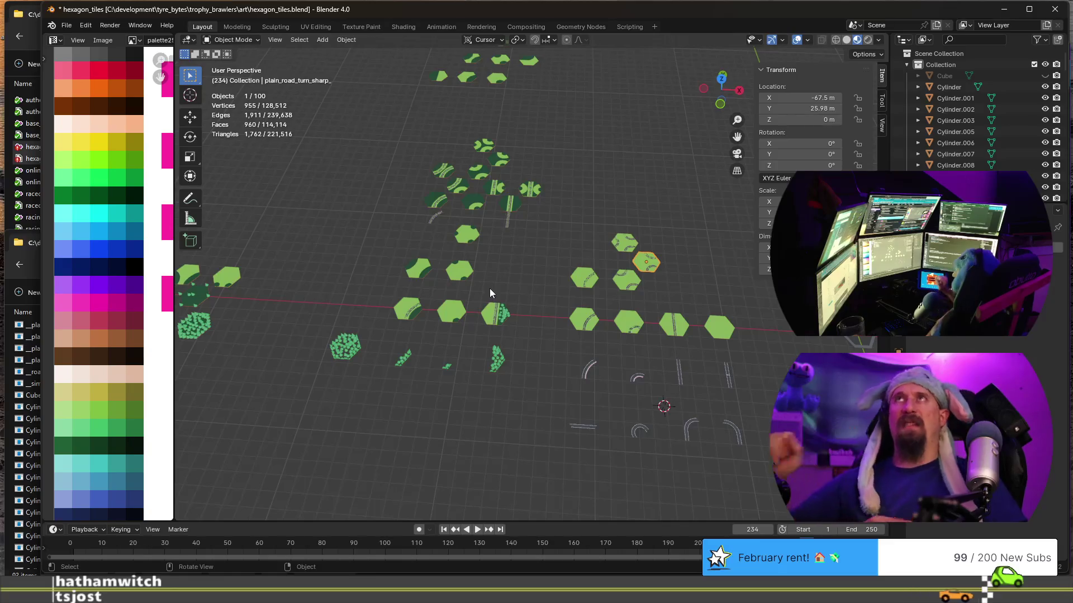
# Inspect the forest tiles and start renaming the trees-only tile, then cancel keeping its old name.
pyautogui.moveTo(472, 114)
pyautogui.mouseDown(button='middle')
pyautogui.moveTo(467, 129)
pyautogui.moveTo(534, 307)
pyautogui.mouseUp(button='middle')
pyautogui.scroll(3, 498, 308)
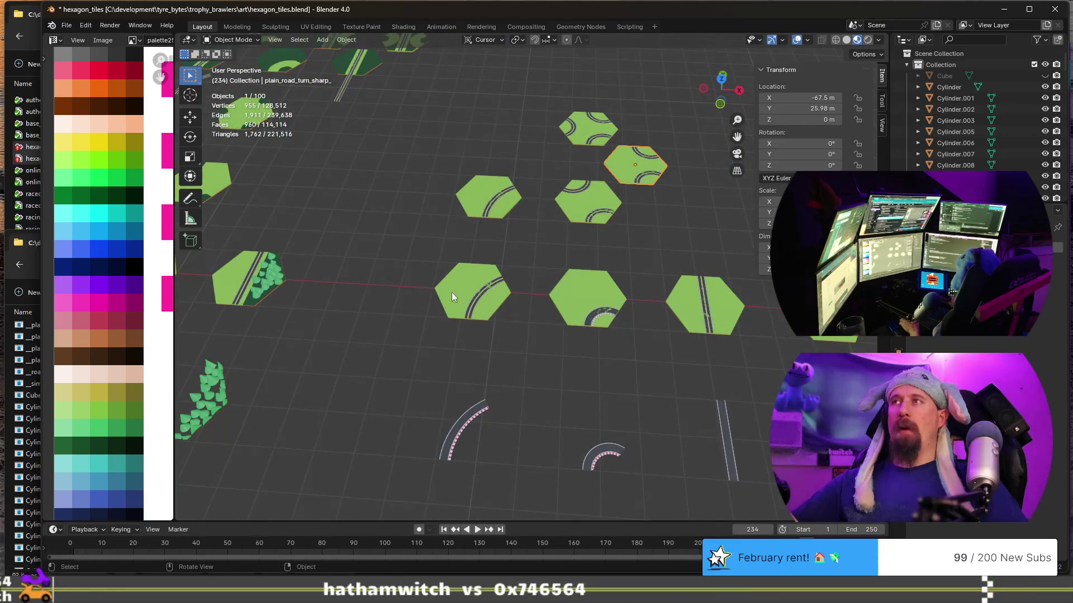
pyautogui.keyDown('shift'); pyautogui.moveTo(458, 296); pyautogui.dragTo(538, 370, button='middle'); pyautogui.keyUp('shift')
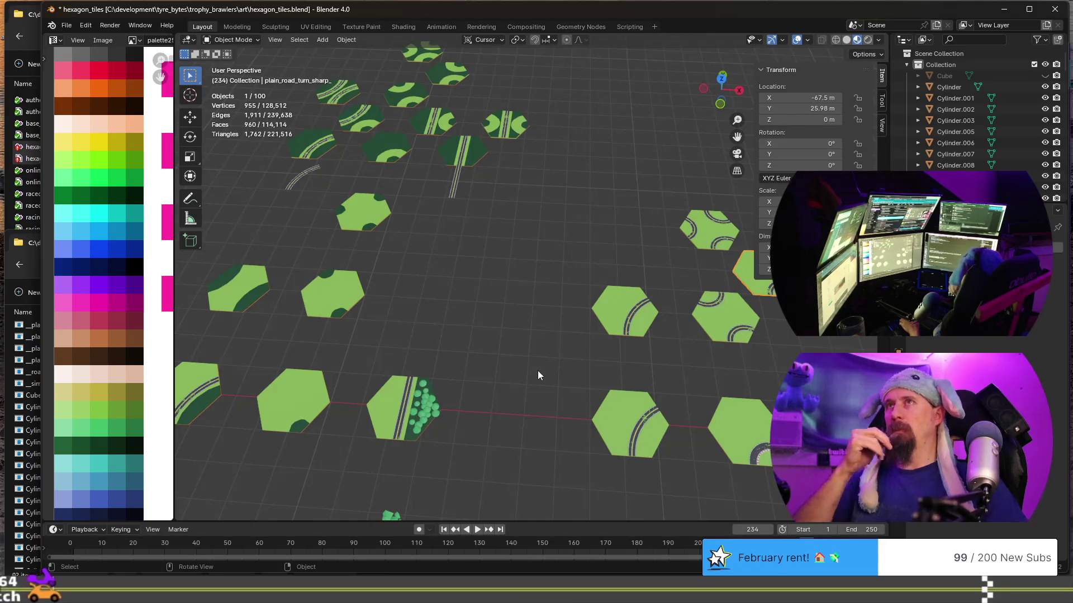
pyautogui.moveTo(537, 370)
pyautogui.keyDown('ctrl'); pyautogui.mouseDown(button='middle')
pyautogui.moveTo(505, 306)
pyautogui.moveTo(545, 286)
pyautogui.mouseUp(button='middle'); pyautogui.keyUp('ctrl')
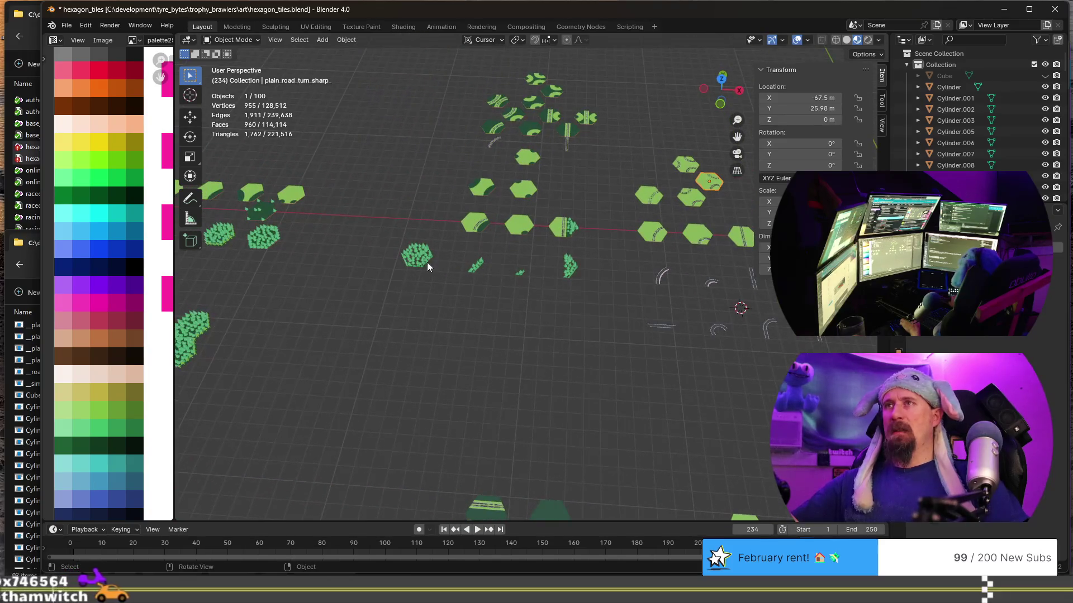
pyautogui.click(423, 259)
pyautogui.click(475, 267)
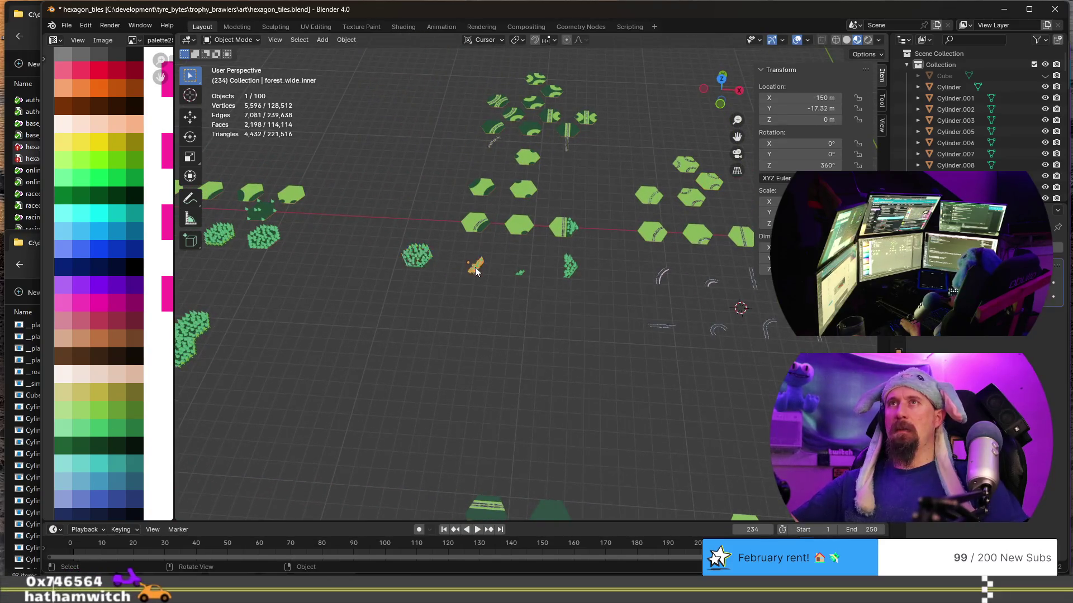
pyautogui.click(415, 259)
pyautogui.press('F2')
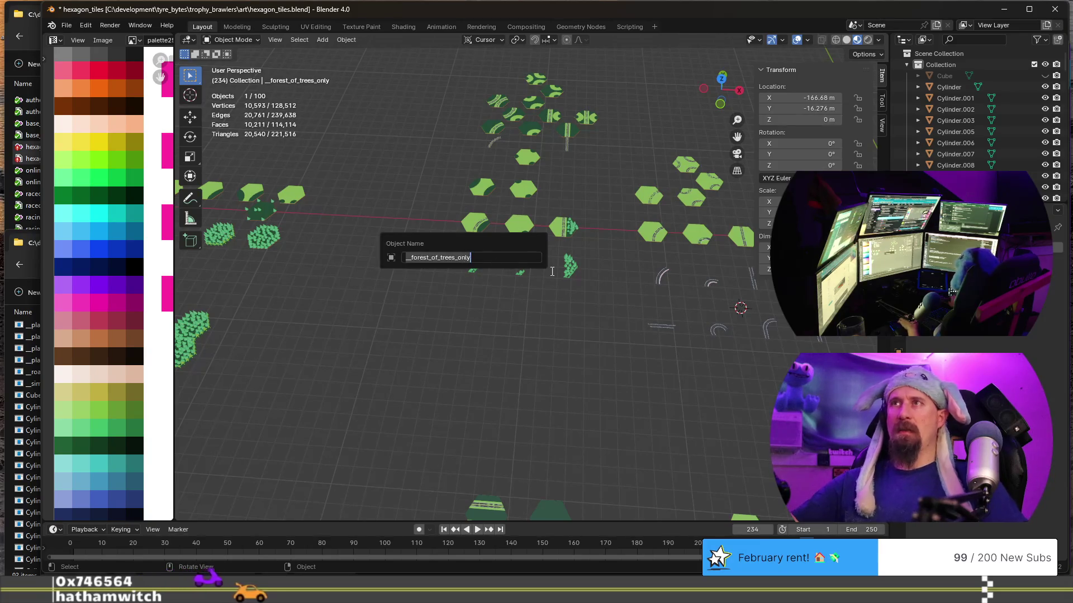
pyautogui.press('Home')
pyautogui.hotkey('shift', 'Right')
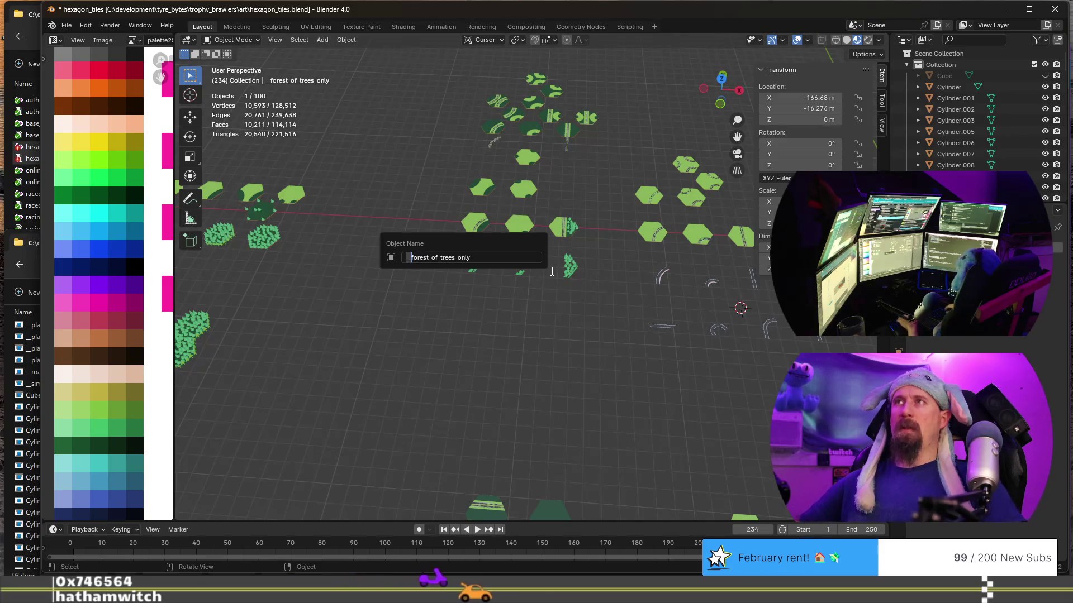
pyautogui.press('Escape')
# Rename the small forest hexagon to "__forest".
pyautogui.moveTo(551, 271); pyautogui.dragTo(345, 222, button='middle')
pyautogui.click(318, 223)
pyautogui.scroll(3, 398, 241)
pyautogui.click(595, 268)
pyautogui.scroll(-2, 596, 268)
pyautogui.scroll(-2, 352, 265)
pyautogui.scroll(-2, 351, 264)
pyautogui.scroll(5, 235, 220)
pyautogui.keyDown('shift'); pyautogui.moveTo(235, 220); pyautogui.dragTo(414, 282, button='middle'); pyautogui.keyUp('shift')
pyautogui.click(330, 231)
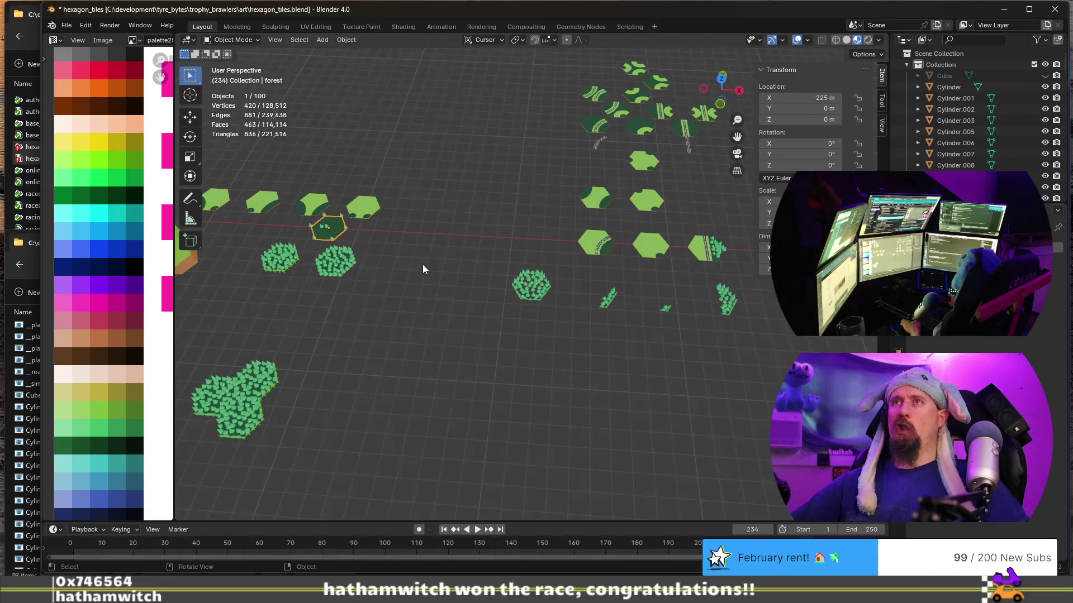
pyautogui.click(532, 295)
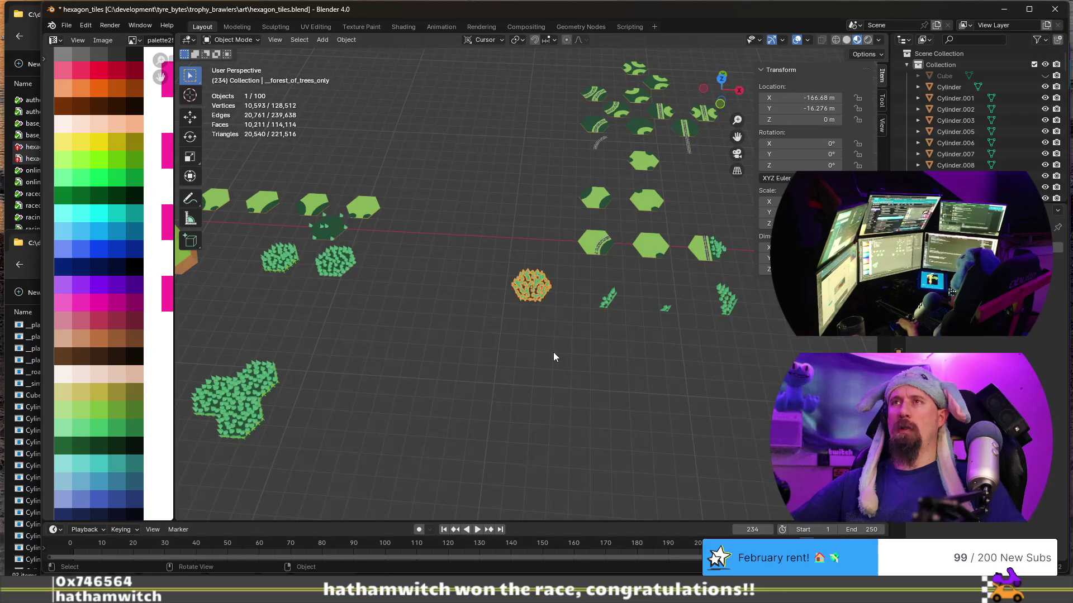
pyautogui.click(333, 229)
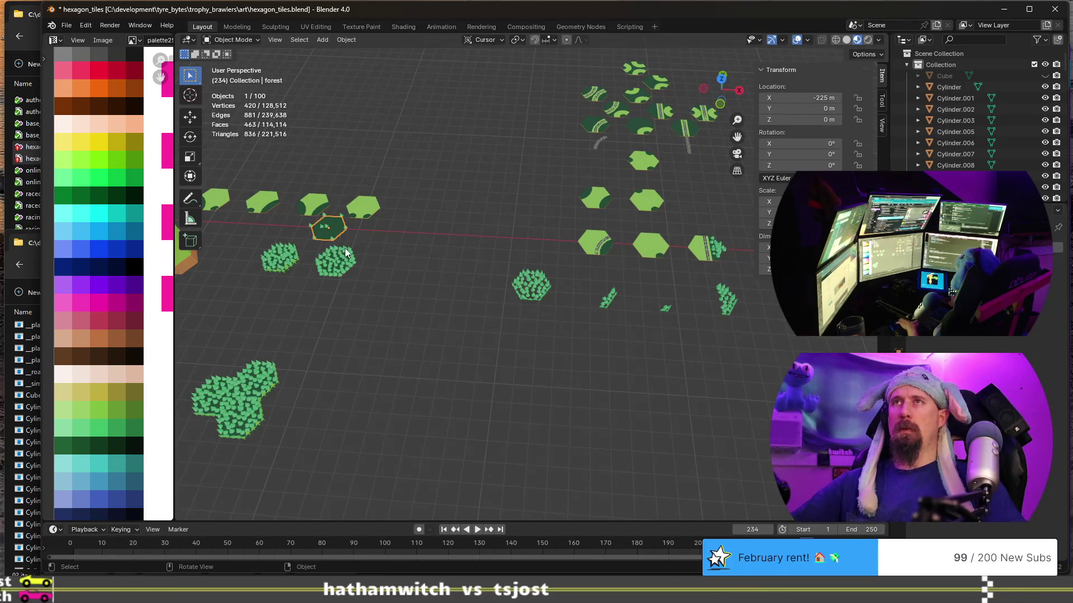
pyautogui.press('F2')
pyautogui.write('__')
pyautogui.press('Return')
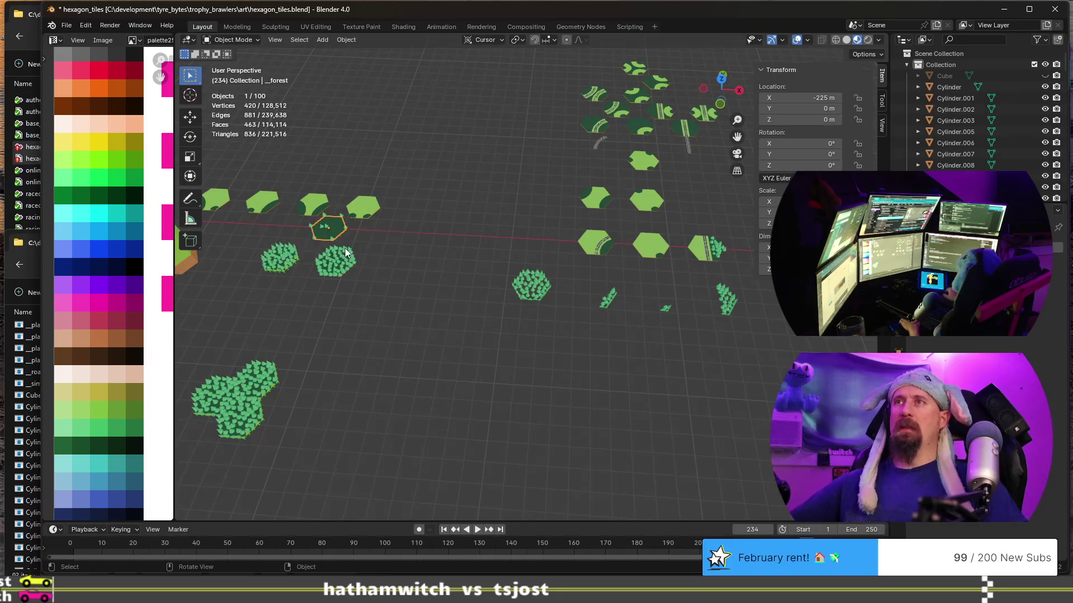
# Rename the forest_of_trees_only tile to "forest", then check the neighbouring forest tiles.
pyautogui.click(534, 287)
pyautogui.press('F2')
pyautogui.write('forest')
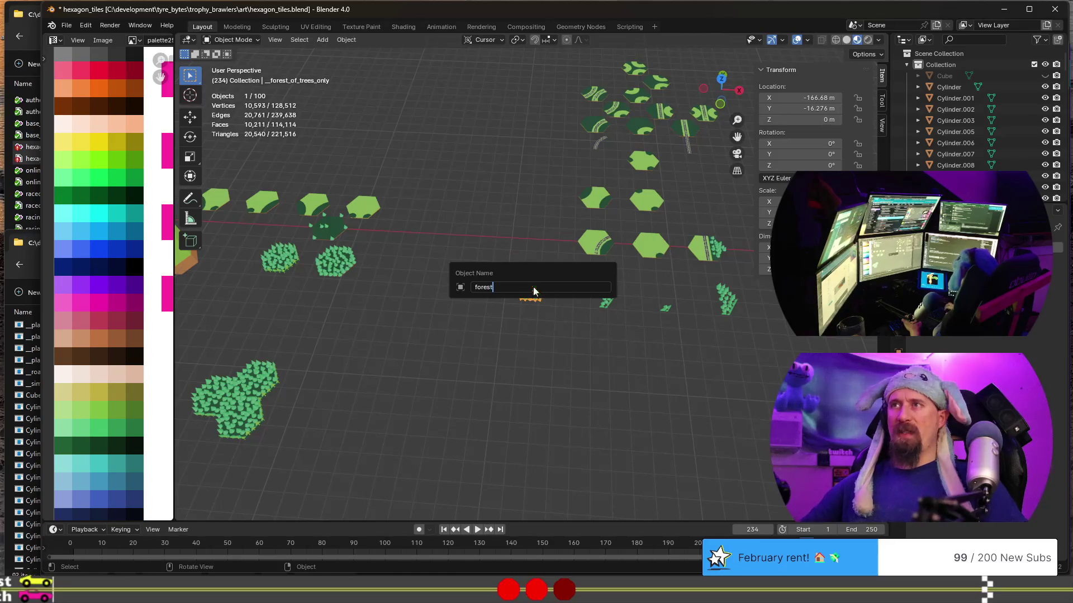
pyautogui.press('Return')
pyautogui.moveTo(534, 291); pyautogui.dragTo(516, 271, button='middle')
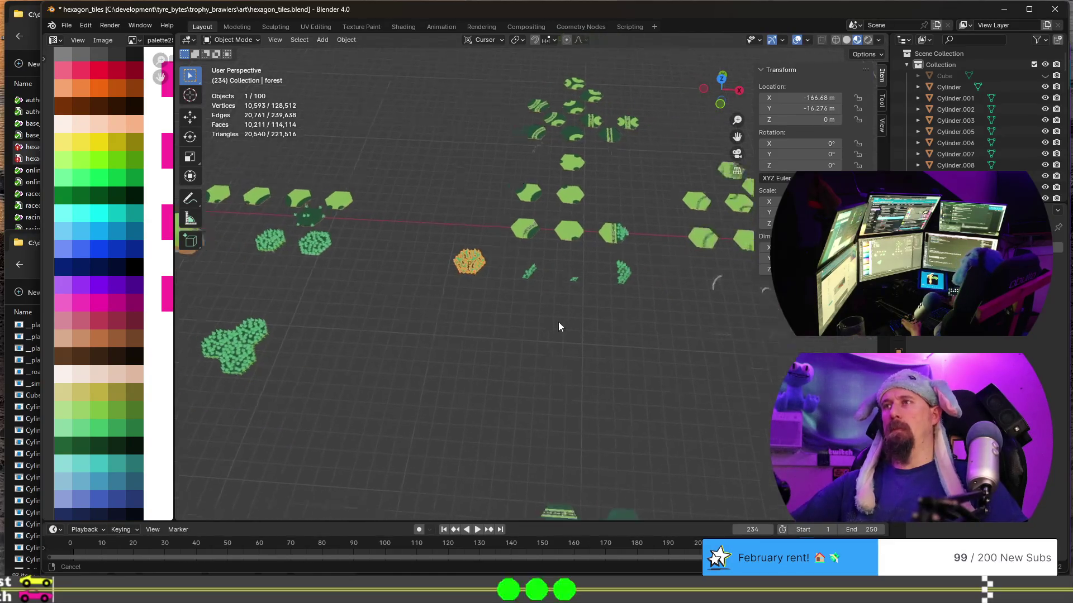
pyautogui.click(517, 271)
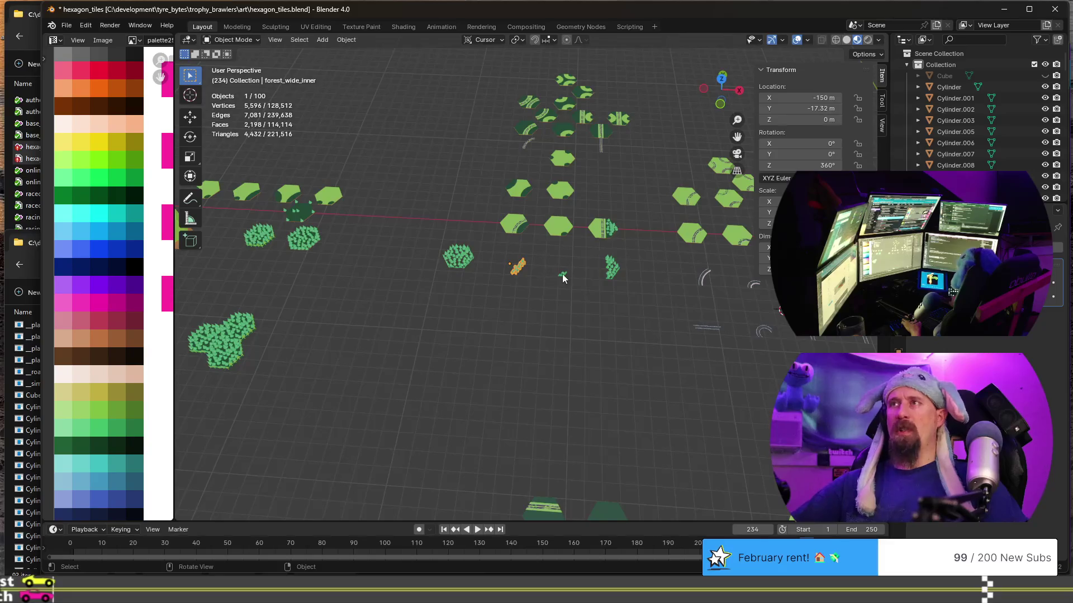
pyautogui.click(614, 269)
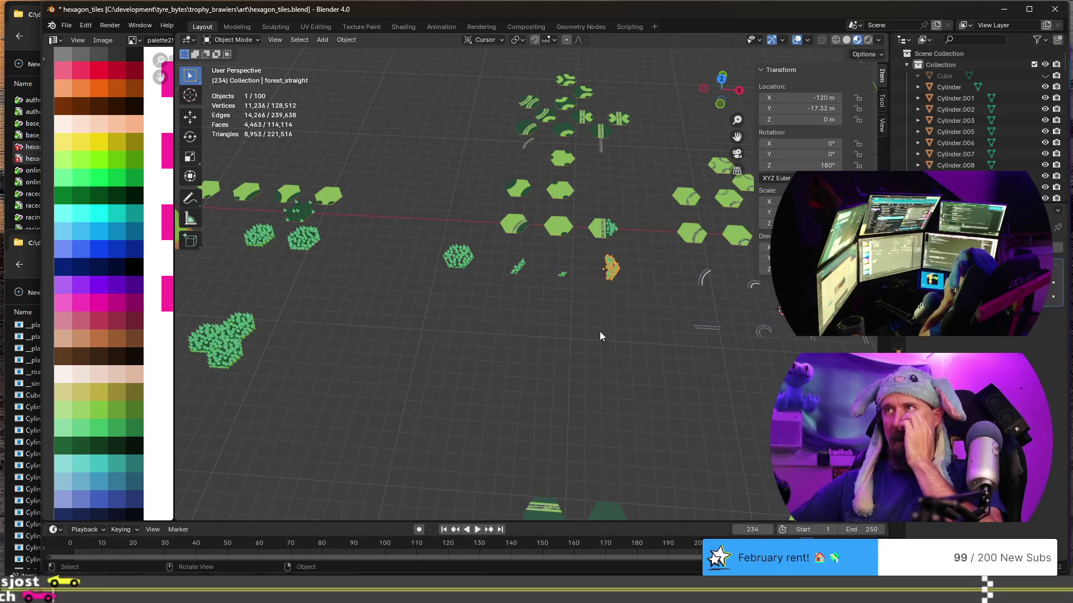
pyautogui.scroll(3, 543, 318)
pyautogui.scroll(3, 493, 403)
pyautogui.moveTo(468, 346); pyautogui.dragTo(518, 243, button='middle')
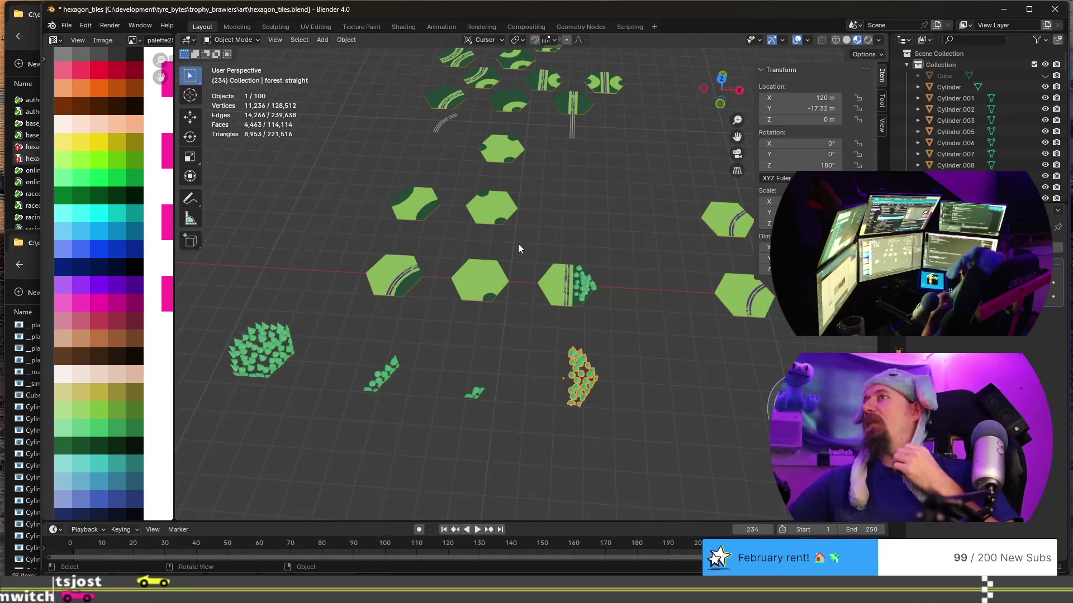
pyautogui.scroll(-3, 517, 244)
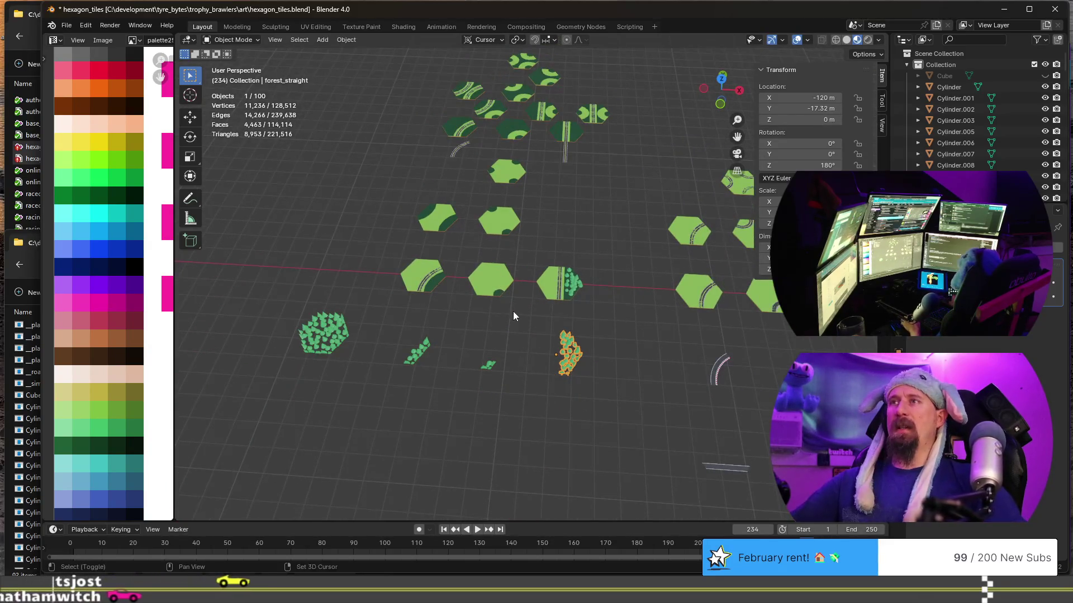
pyautogui.scroll(3, 496, 285)
pyautogui.click(488, 229)
pyautogui.keyDown('shift'); pyautogui.click(495, 178); pyautogui.keyUp('shift')
pyautogui.scroll(-1, 475, 201)
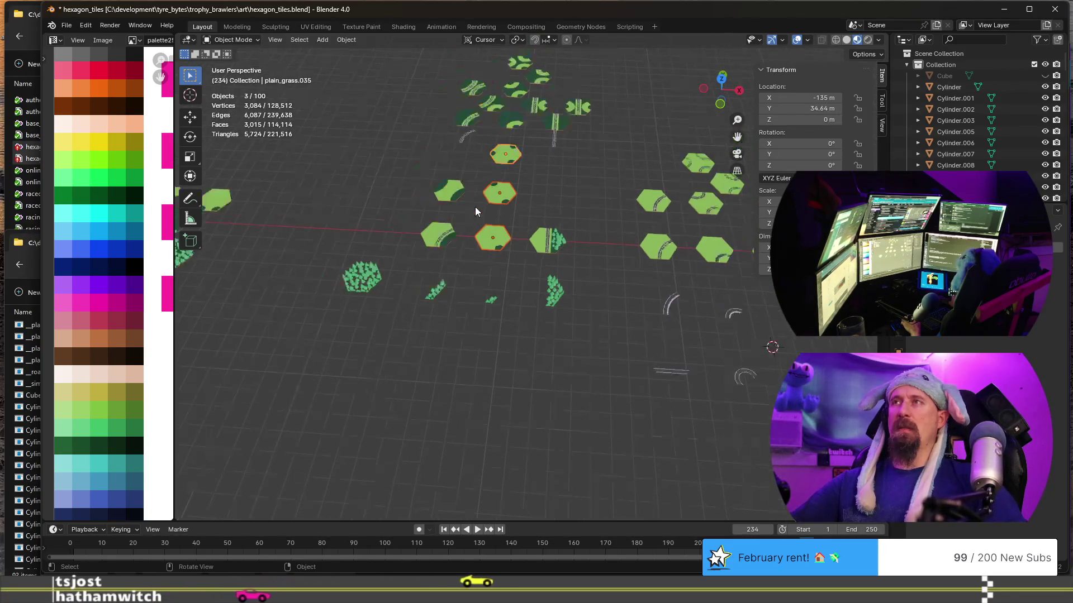
pyautogui.scroll(-1, 476, 207)
pyautogui.moveTo(544, 289)
pyautogui.mouseDown(button='middle')
pyautogui.moveTo(468, 319)
pyautogui.moveTo(467, 308)
pyautogui.mouseUp(button='middle')
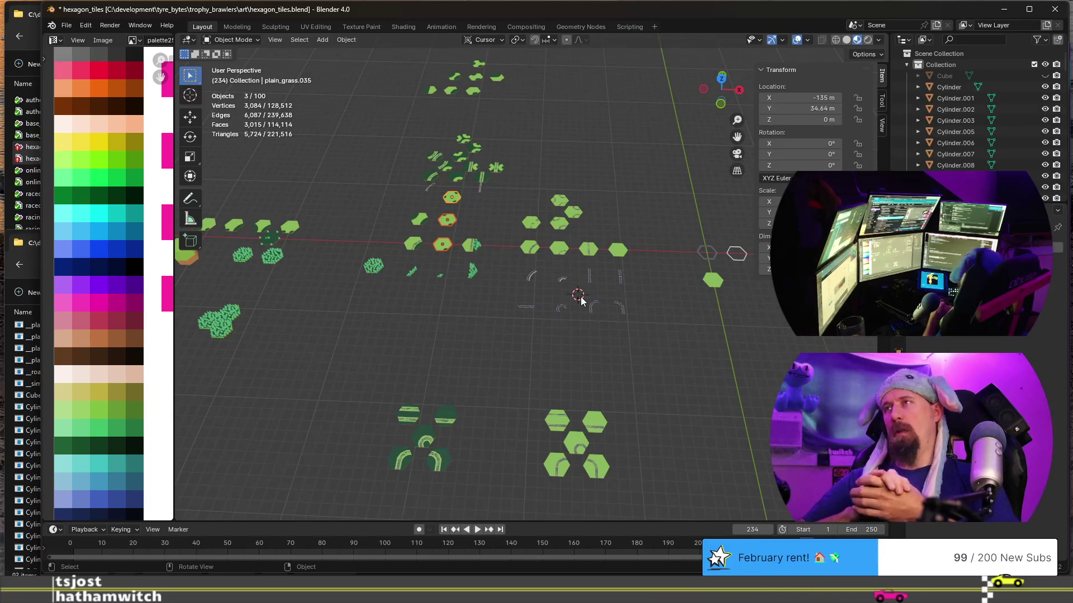
pyautogui.scroll(2, 581, 300)
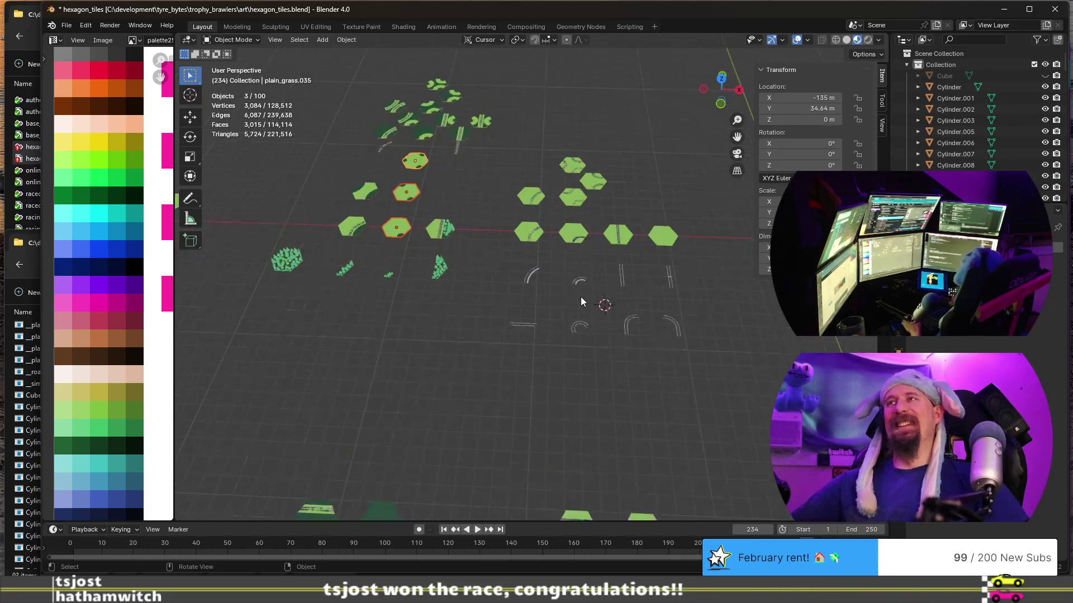
pyautogui.scroll(1, 607, 247)
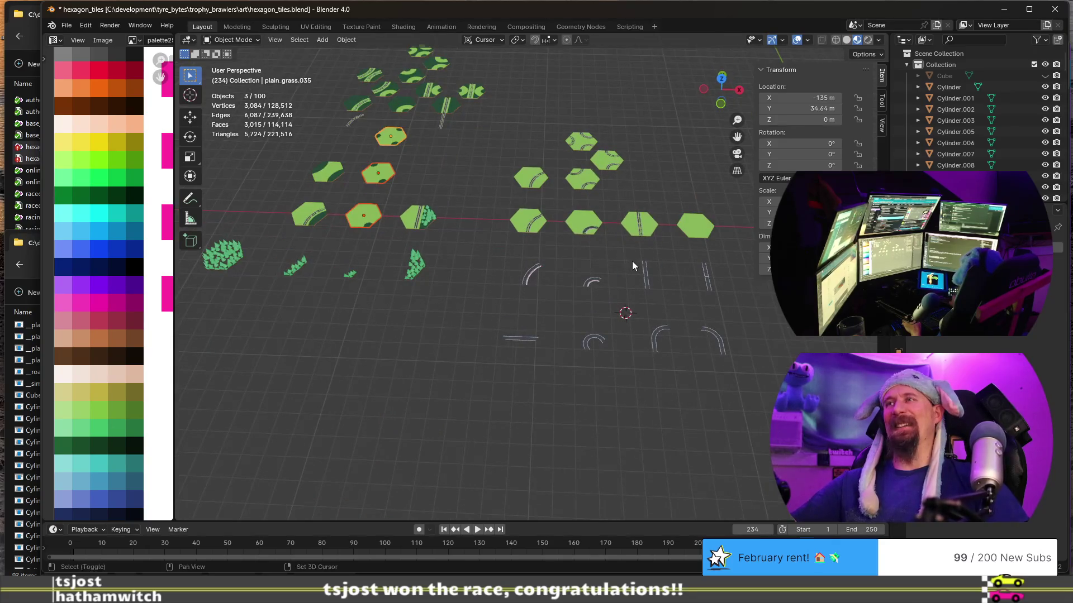
pyautogui.scroll(1, 632, 261)
pyautogui.moveTo(429, 127); pyautogui.dragTo(600, 253)
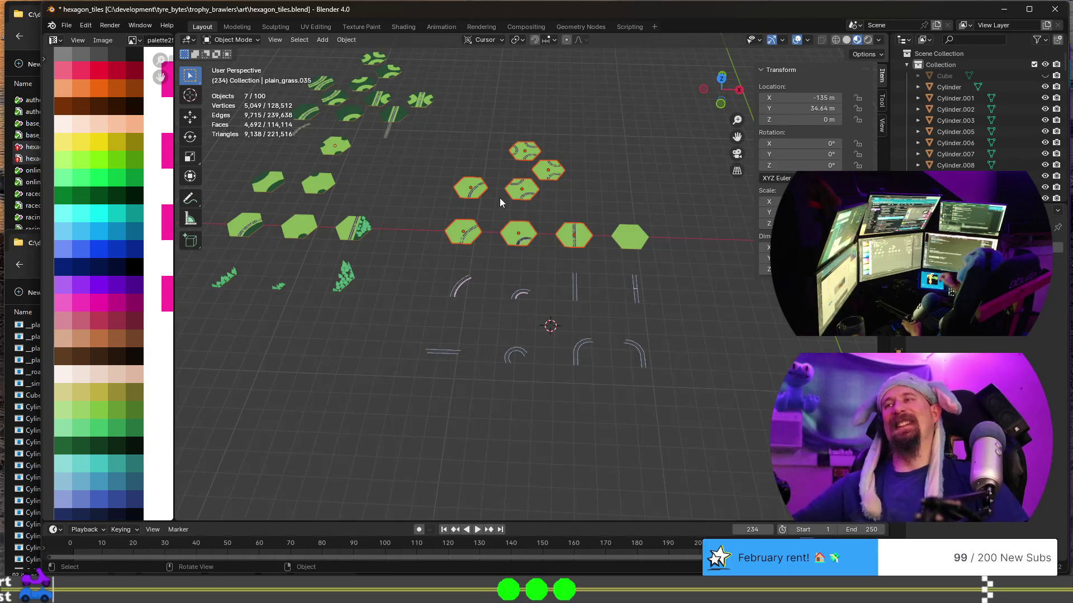
pyautogui.moveTo(500, 198); pyautogui.dragTo(449, 152, button='middle')
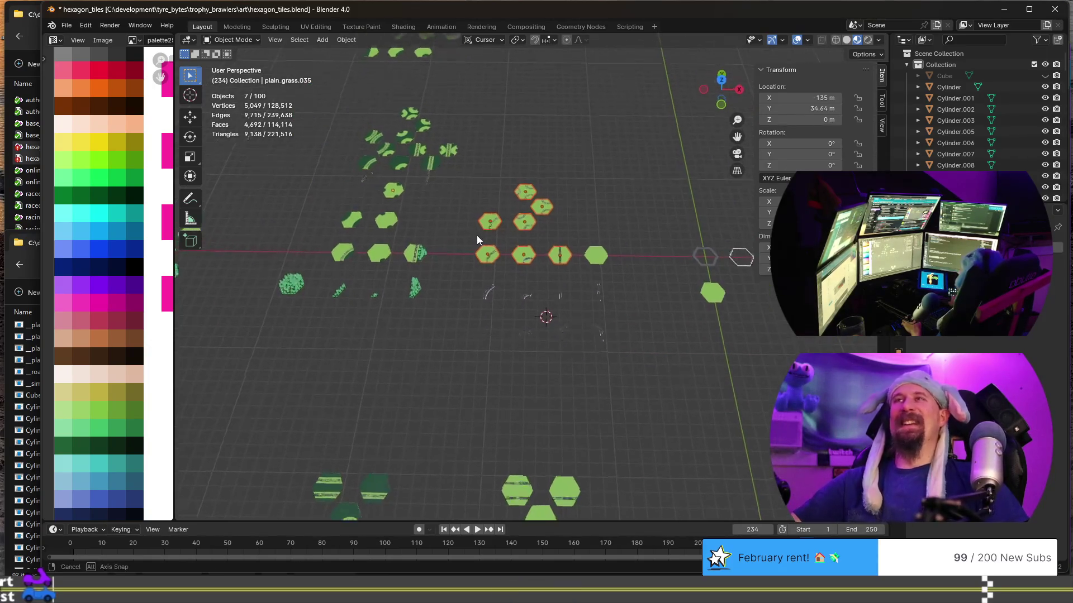
# Box-select the block of 47 tiles and move it 34.64 m along the Y axis.
pyautogui.keyDown('shift'); pyautogui.moveTo(429, 240); pyautogui.dragTo(484, 234, button='middle'); pyautogui.keyUp('shift')
pyautogui.moveTo(372, 95); pyautogui.dragTo(536, 271)
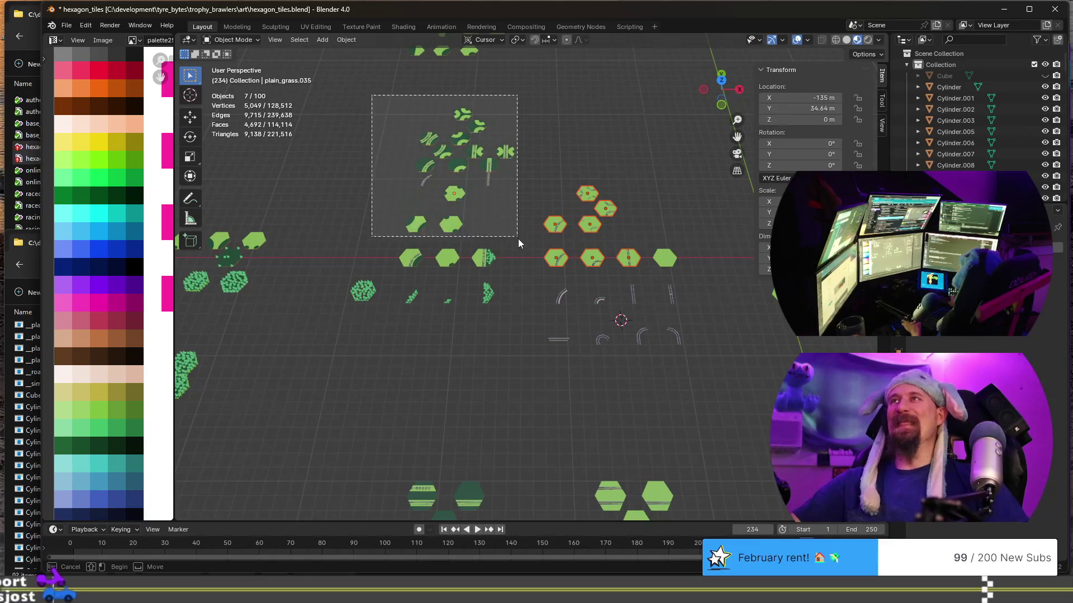
pyautogui.press('g')
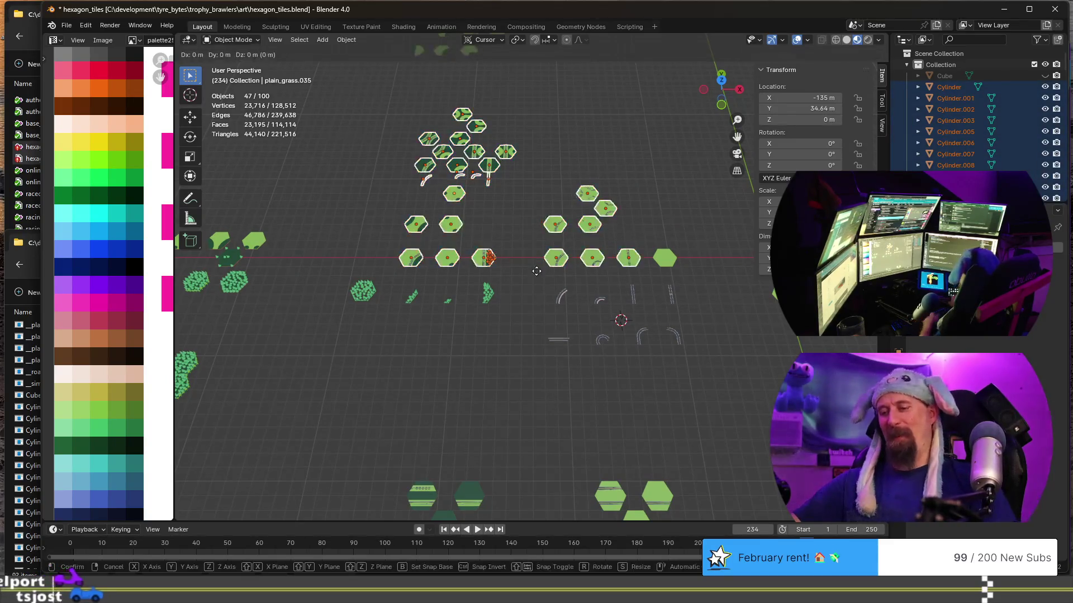
pyautogui.press('y')
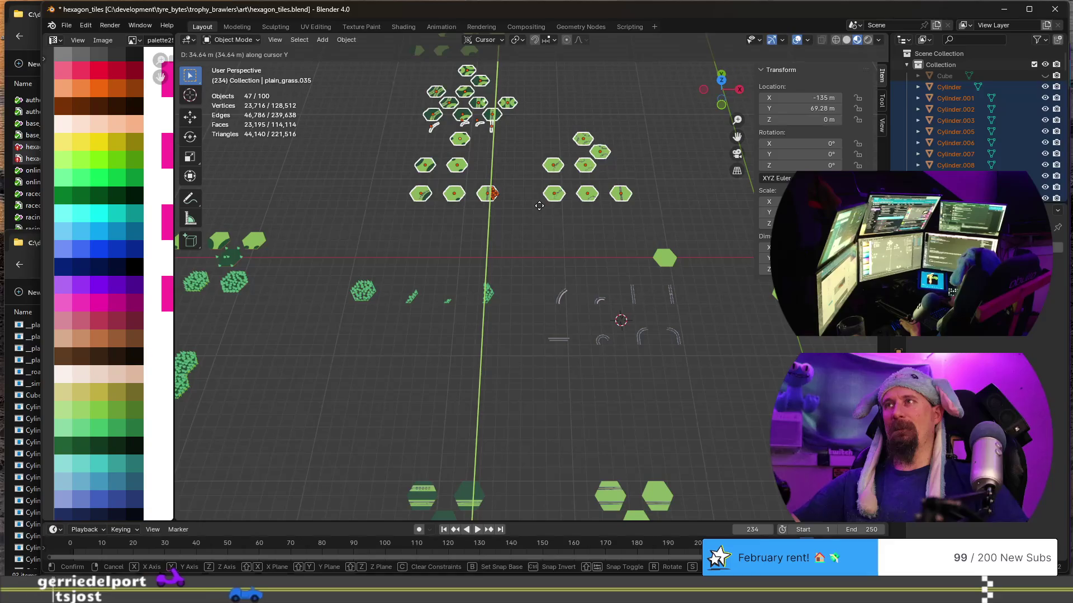
pyautogui.click(539, 206)
pyautogui.click(517, 347)
pyautogui.scroll(4, 492, 309)
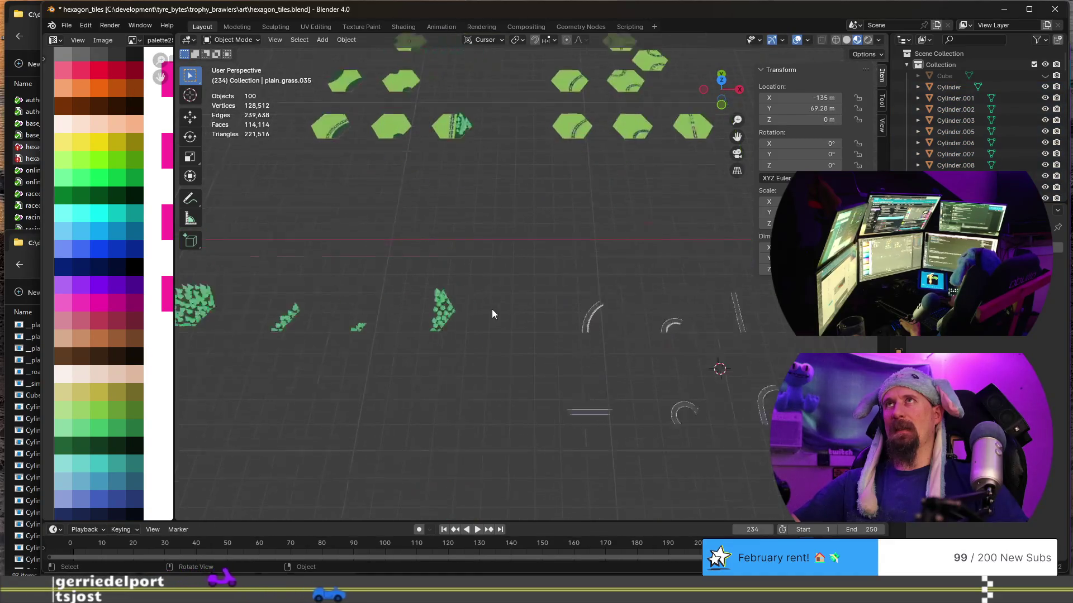
# Move the plain_grass hexagon 15 m along X, then box-select the row of forest and road pieces.
pyautogui.keyDown('shift'); pyautogui.moveTo(492, 309); pyautogui.dragTo(537, 242, button='middle'); pyautogui.keyUp('shift')
pyautogui.scroll(-3, 537, 243)
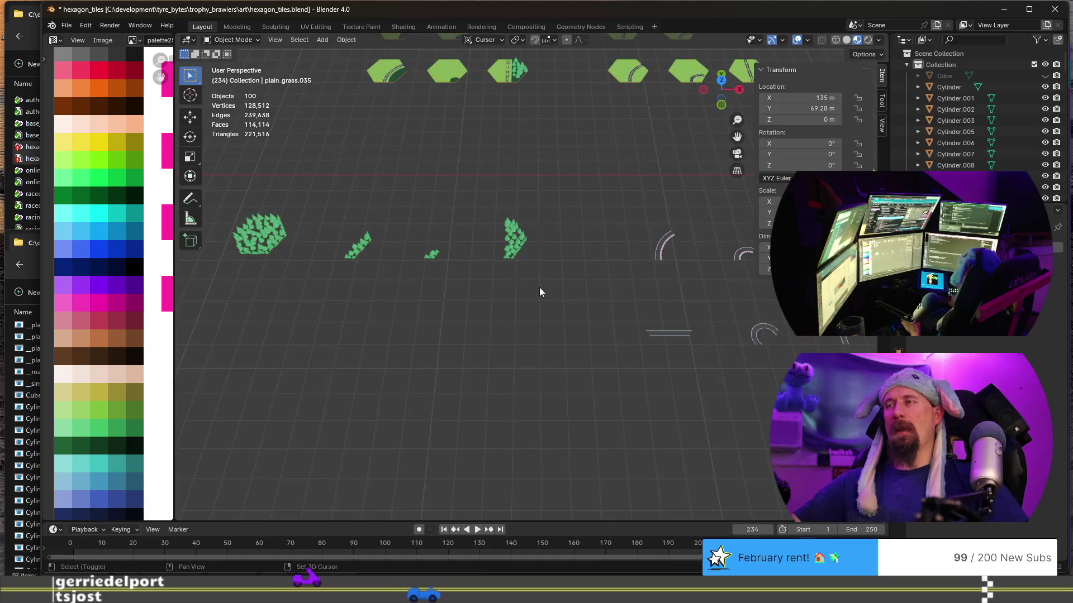
pyautogui.keyDown('shift'); pyautogui.moveTo(539, 287); pyautogui.dragTo(581, 326, button='middle'); pyautogui.keyUp('shift')
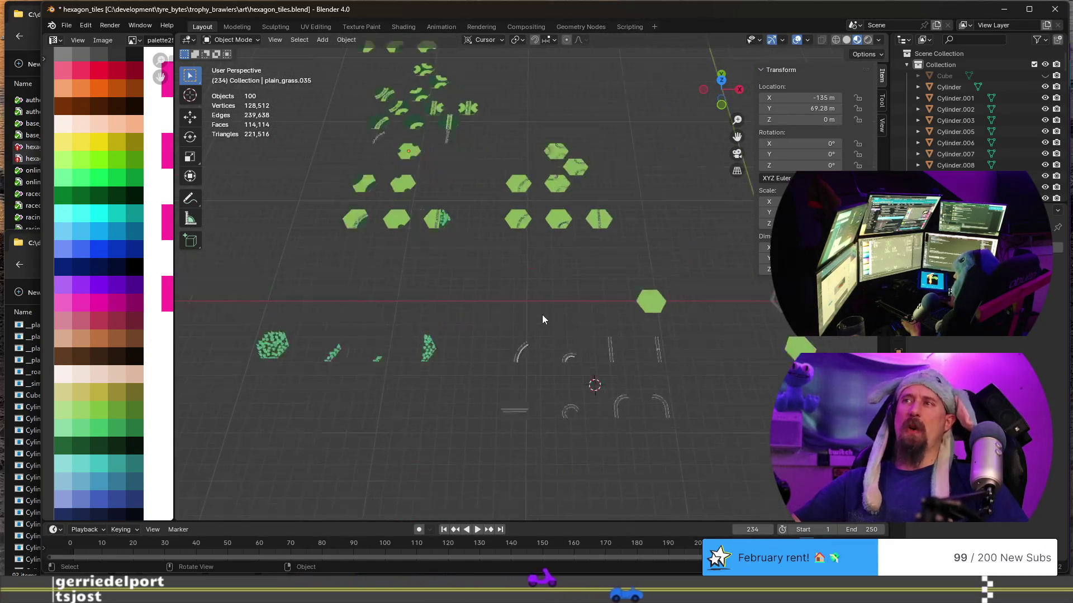
pyautogui.click(654, 300)
pyautogui.write('gx15')
pyautogui.press('Return')
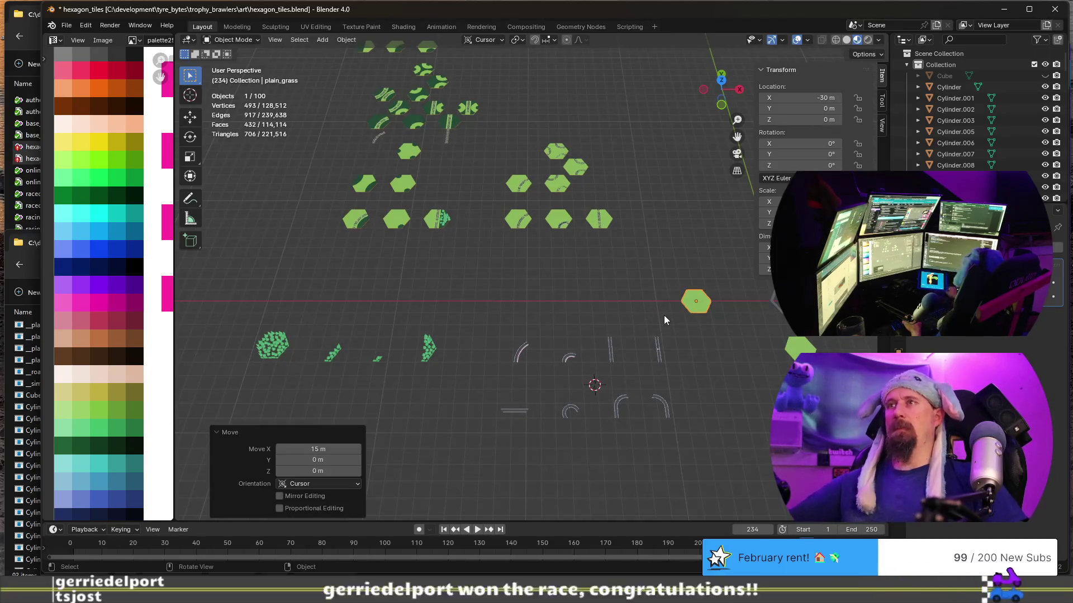
pyautogui.scroll(-2, 663, 316)
pyautogui.moveTo(354, 300); pyautogui.dragTo(616, 387)
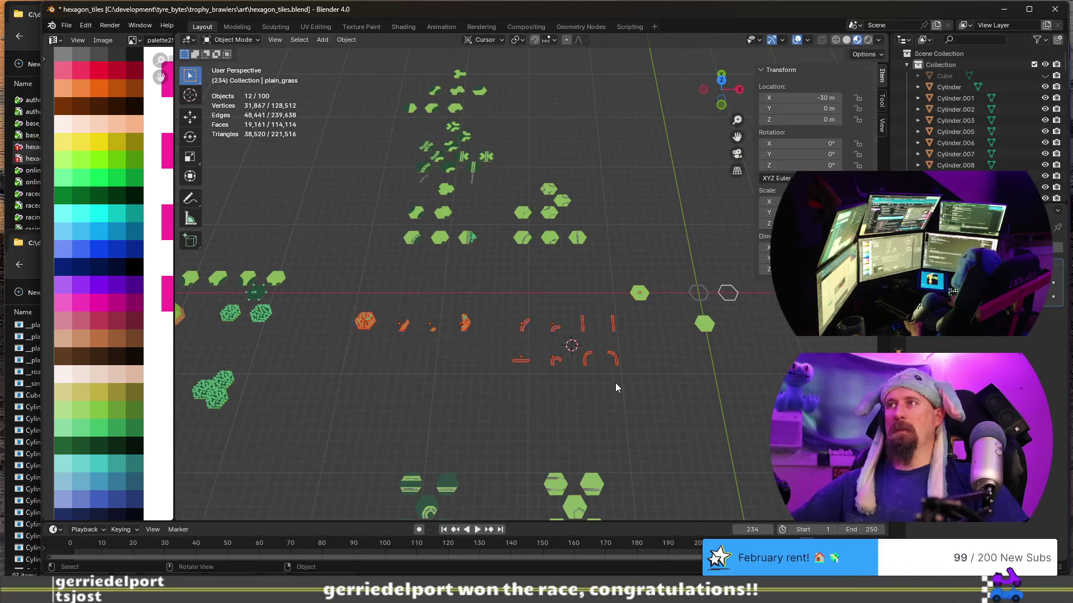
# Move the selected pieces 17.32 m along Y and clear the selection.
pyautogui.press('g')
pyautogui.press('y')
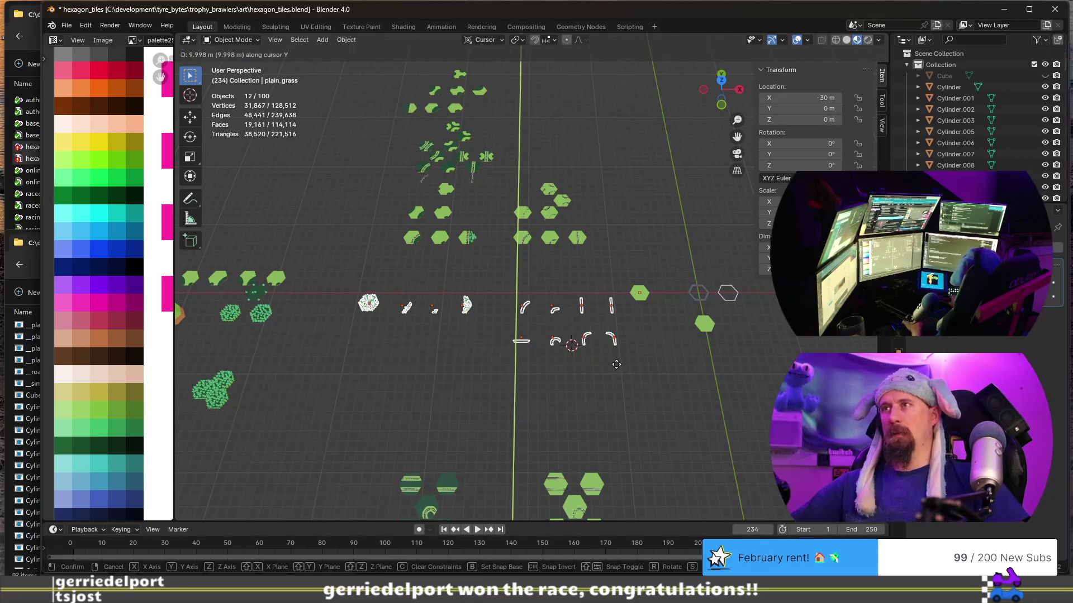
pyautogui.click(617, 350)
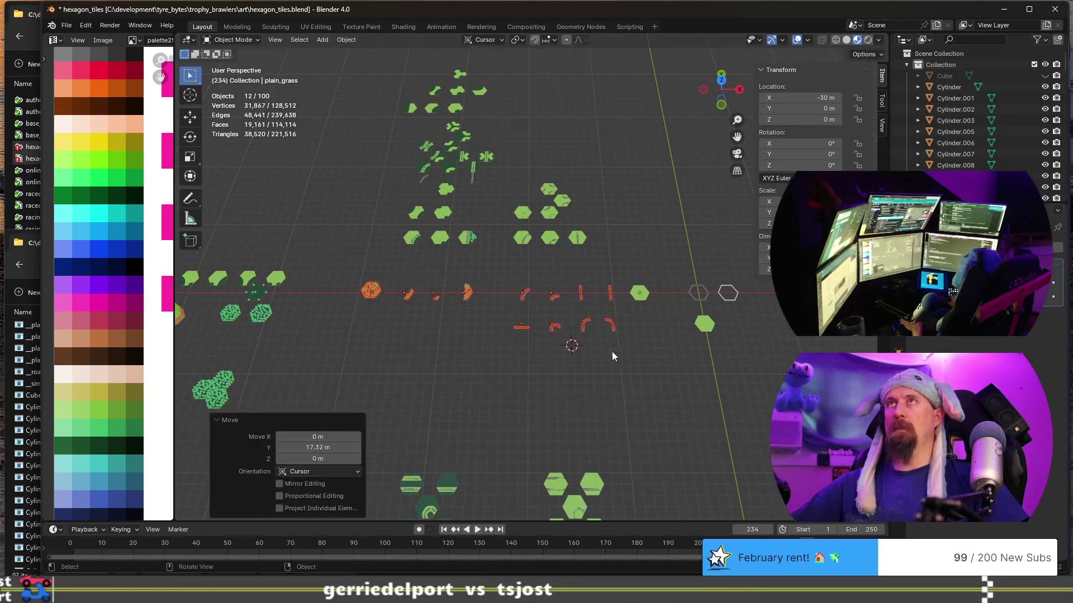
pyautogui.scroll(3, 457, 343)
pyautogui.keyDown('shift'); pyautogui.moveTo(485, 332); pyautogui.dragTo(551, 336, button='middle'); pyautogui.keyUp('shift')
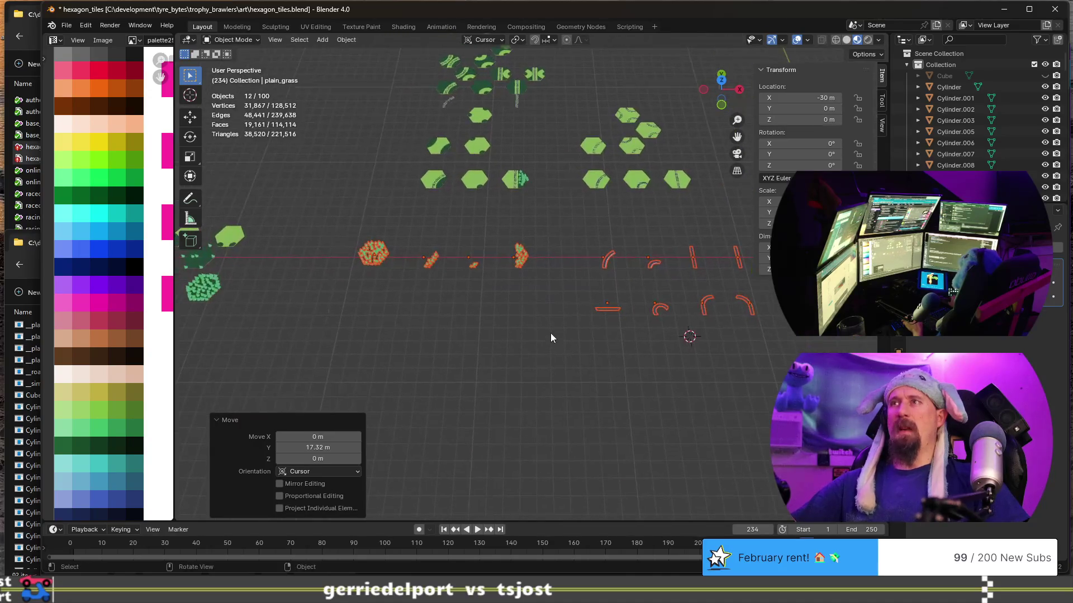
pyautogui.click(550, 343)
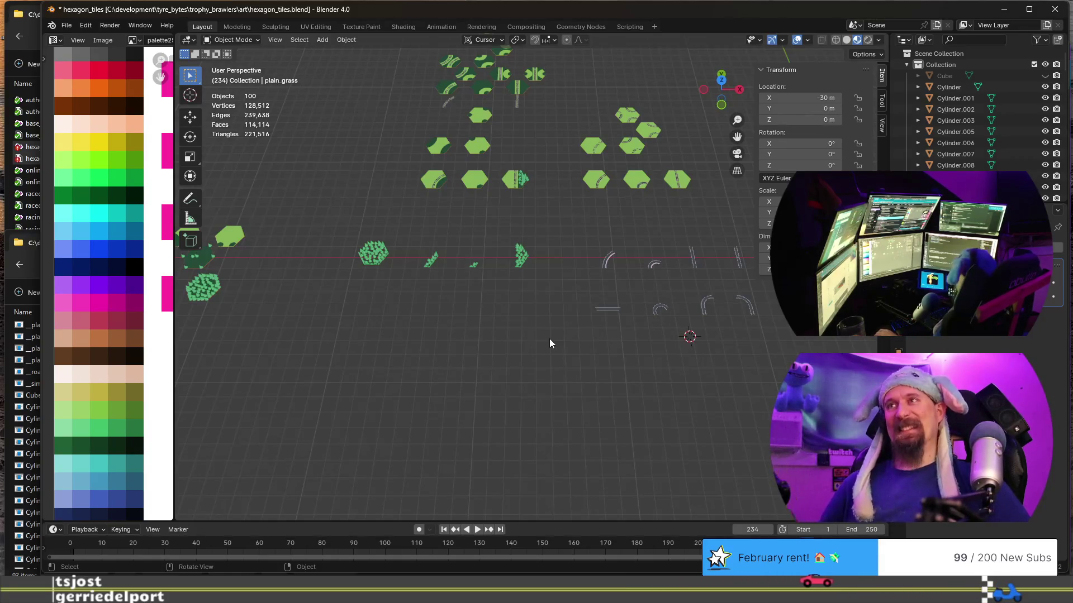
pyautogui.scroll(1, 548, 338)
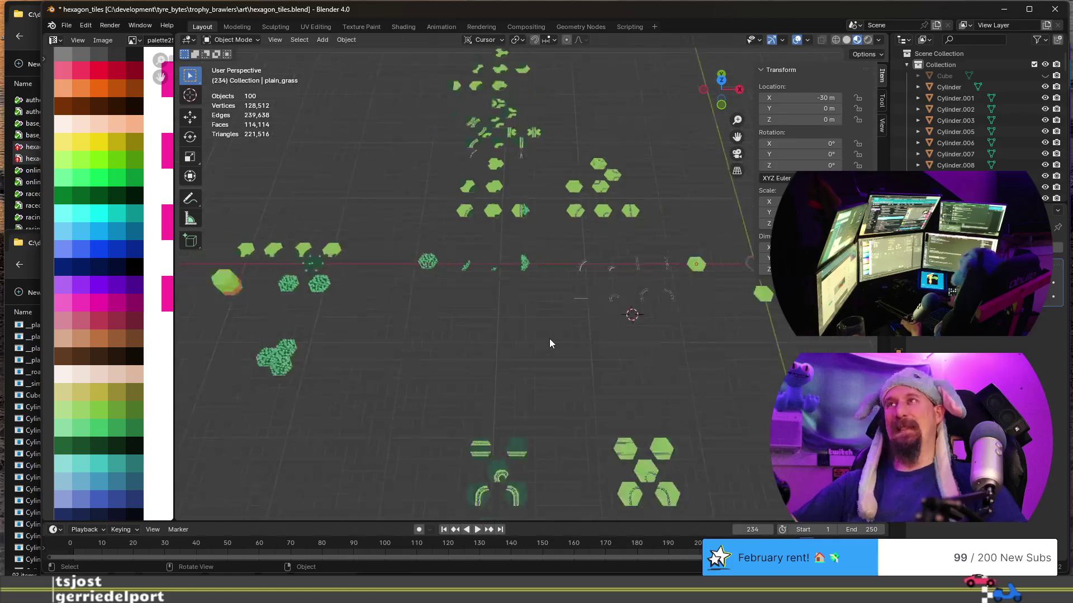
# Navigate to the forest road tiles and select the forest_road_turn_sharp tile.
pyautogui.moveTo(565, 339)
pyautogui.mouseDown(button='middle')
pyautogui.moveTo(418, 277)
pyautogui.moveTo(568, 294)
pyautogui.moveTo(598, 321)
pyautogui.mouseUp(button='middle')
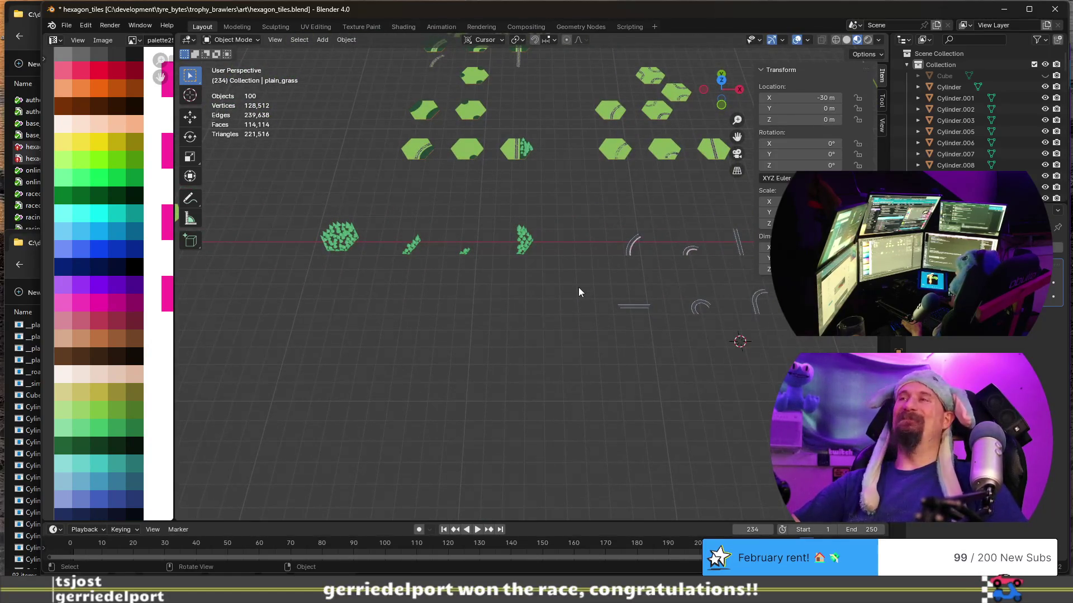
pyautogui.moveTo(590, 352)
pyautogui.mouseDown(button='middle')
pyautogui.moveTo(498, 310)
pyautogui.moveTo(536, 354)
pyautogui.moveTo(519, 311)
pyautogui.mouseUp(button='middle')
pyautogui.scroll(2, 510, 297)
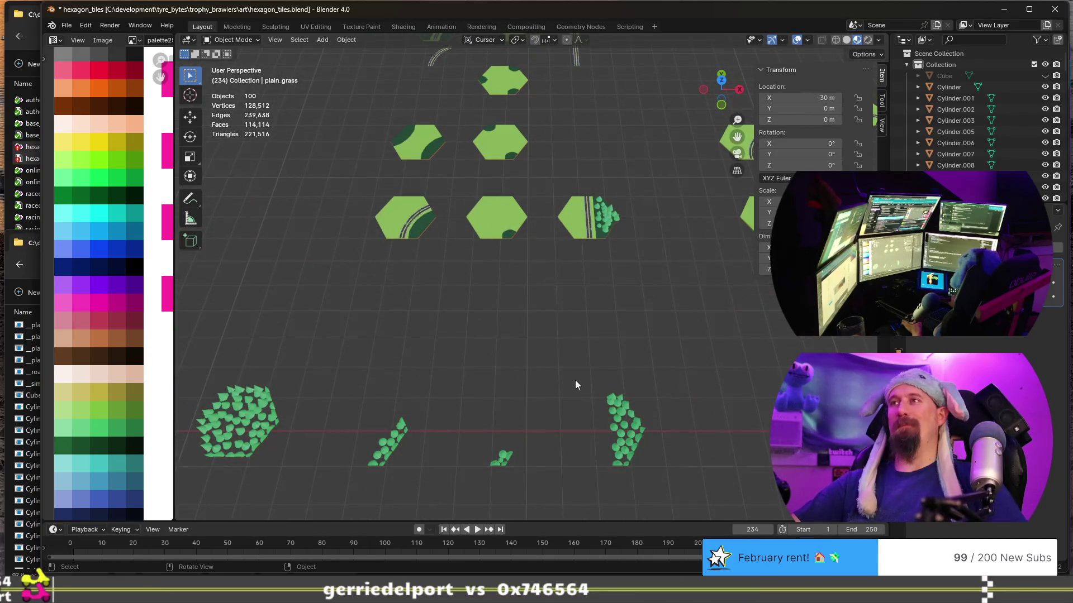
pyautogui.keyDown('shift'); pyautogui.moveTo(554, 359); pyautogui.dragTo(582, 324, button='middle'); pyautogui.keyUp('shift')
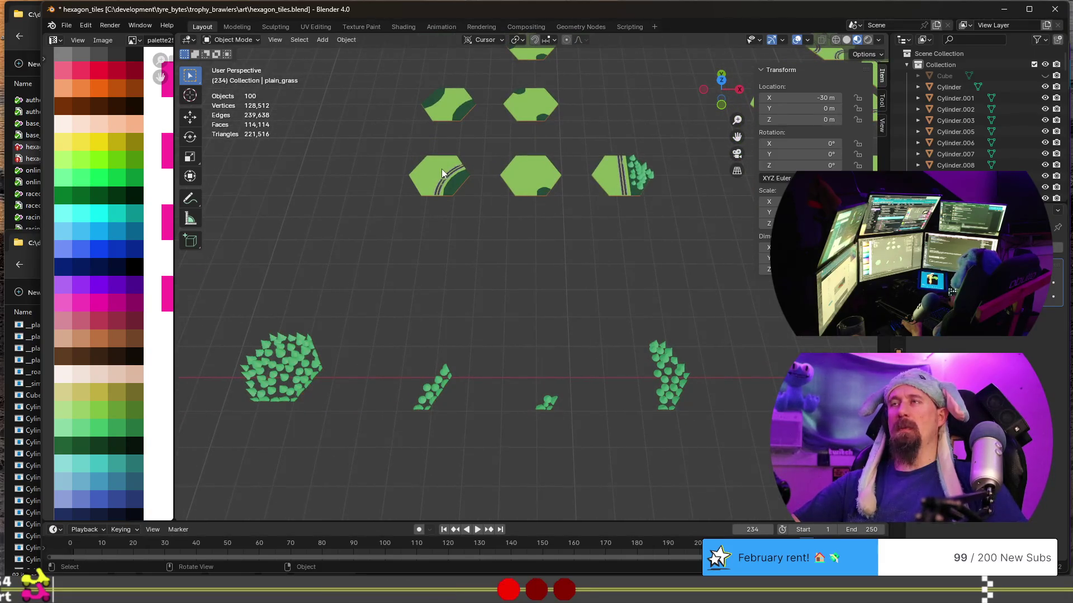
pyautogui.keyDown('shift'); pyautogui.moveTo(544, 131); pyautogui.dragTo(574, 290, button='middle'); pyautogui.keyUp('shift')
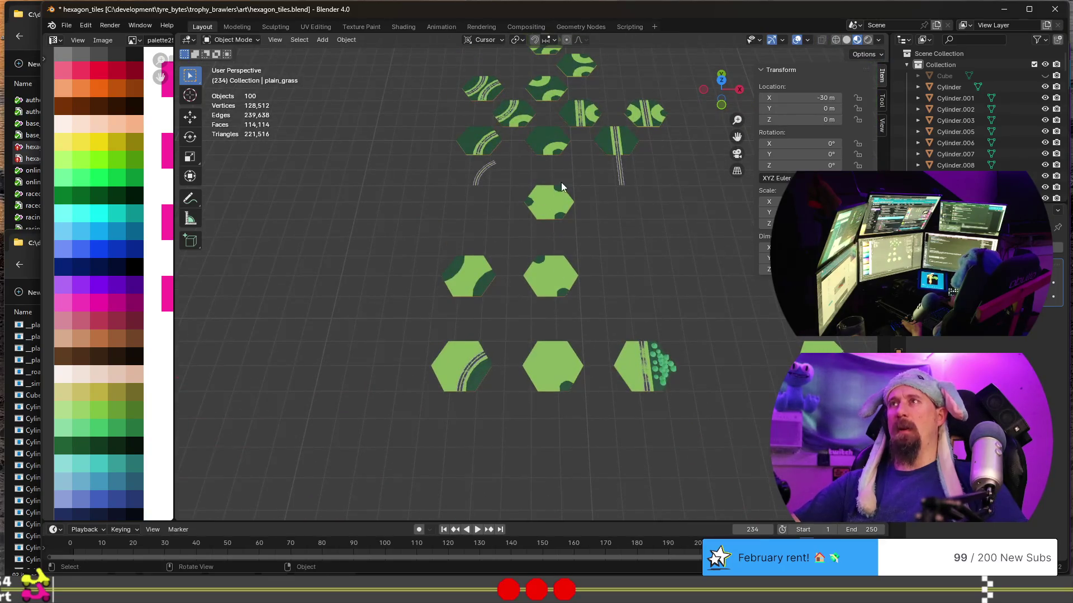
pyautogui.click(549, 145)
pyautogui.scroll(-1, 565, 185)
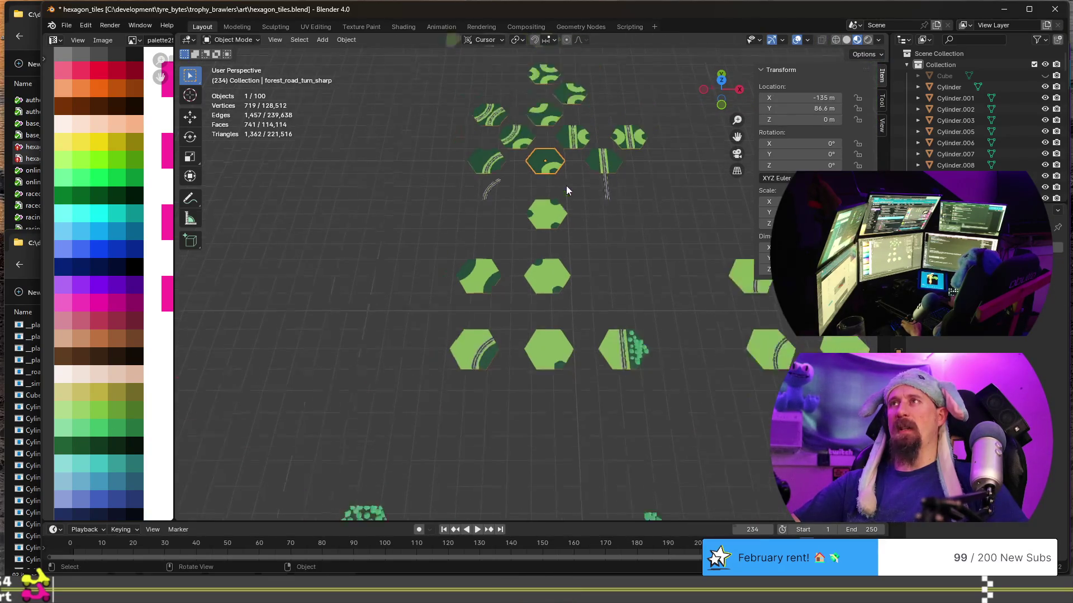
pyautogui.scroll(-1, 552, 287)
# Duplicate the sharp and wide forest road turn tiles and place the copies -99.59 m along Y.
pyautogui.keyDown('shift'); pyautogui.click(495, 178); pyautogui.keyUp('shift')
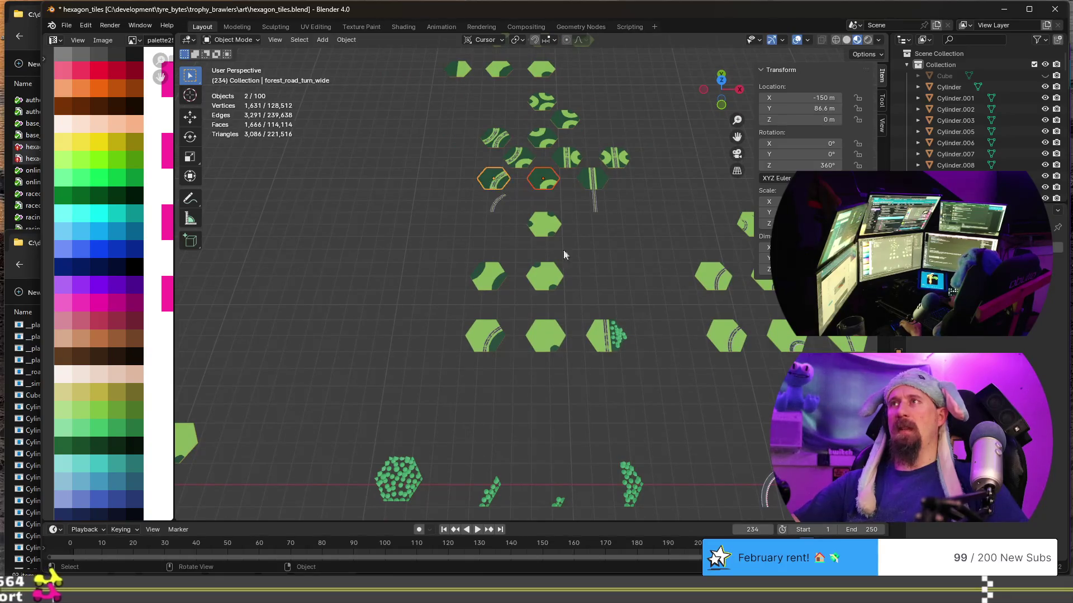
pyautogui.keyDown('shift'); pyautogui.moveTo(592, 344); pyautogui.dragTo(592, 231, button='middle'); pyautogui.keyUp('shift')
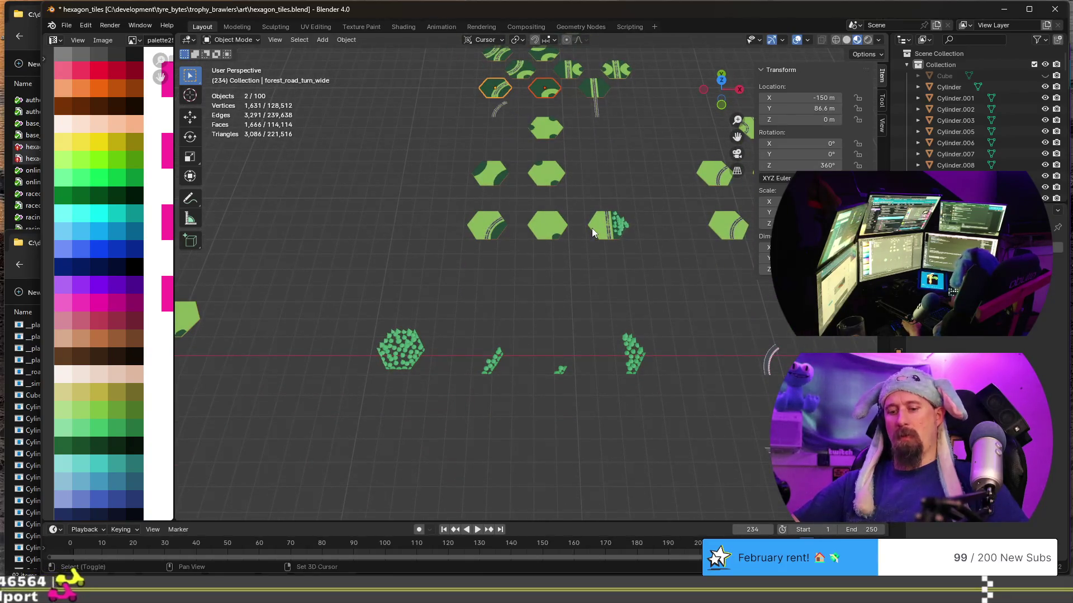
pyautogui.hotkey('shift', 'd')
pyautogui.press('y')
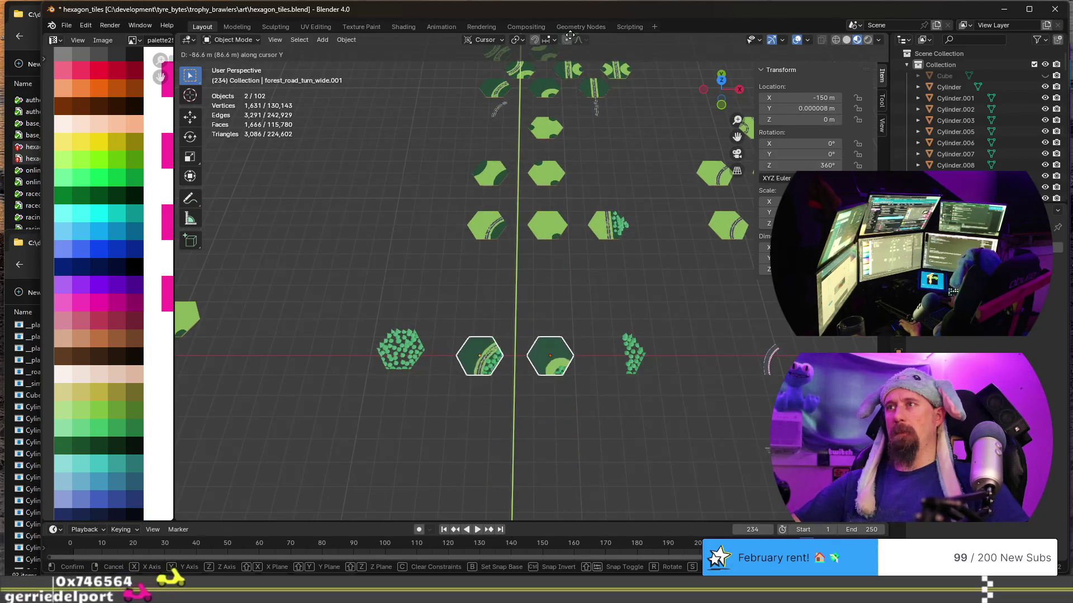
pyautogui.click(569, 80)
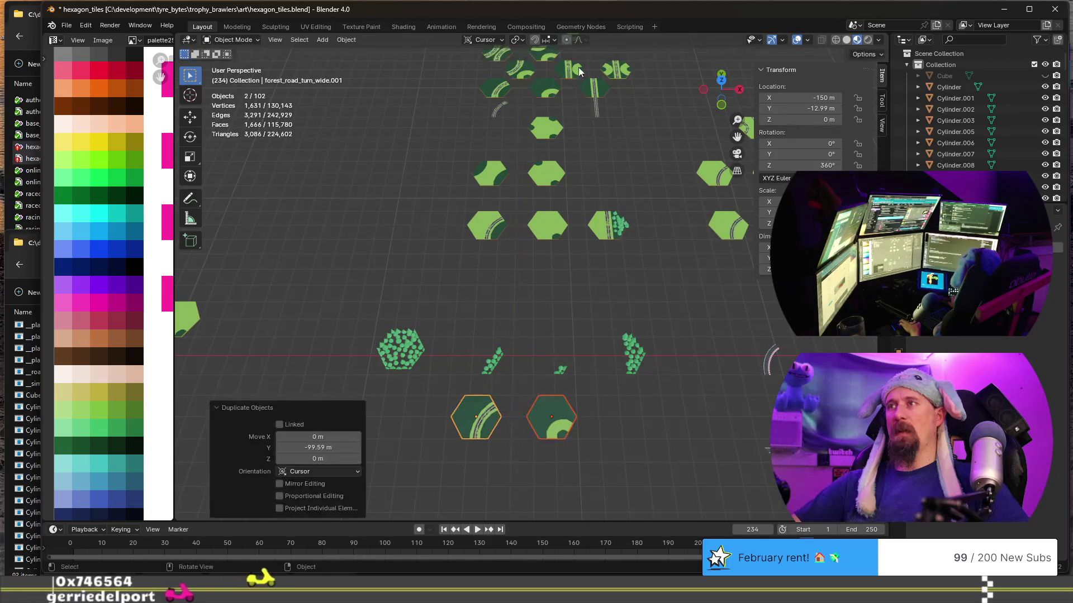
pyautogui.scroll(2, 559, 345)
pyautogui.scroll(1, 559, 341)
# Centre the copies in view and select only the copied wide road tile.
pyautogui.keyDown('shift'); pyautogui.moveTo(550, 271); pyautogui.dragTo(552, 126, button='middle'); pyautogui.keyUp('shift')
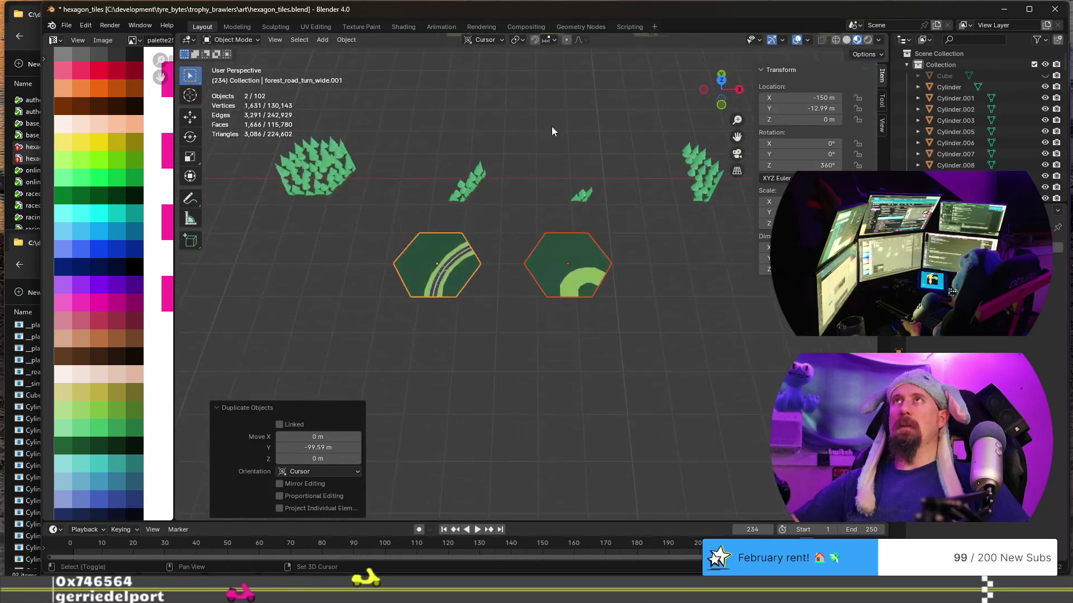
pyautogui.scroll(1, 551, 127)
pyautogui.keyDown('shift'); pyautogui.moveTo(491, 98); pyautogui.dragTo(576, 71, button='middle'); pyautogui.keyUp('shift')
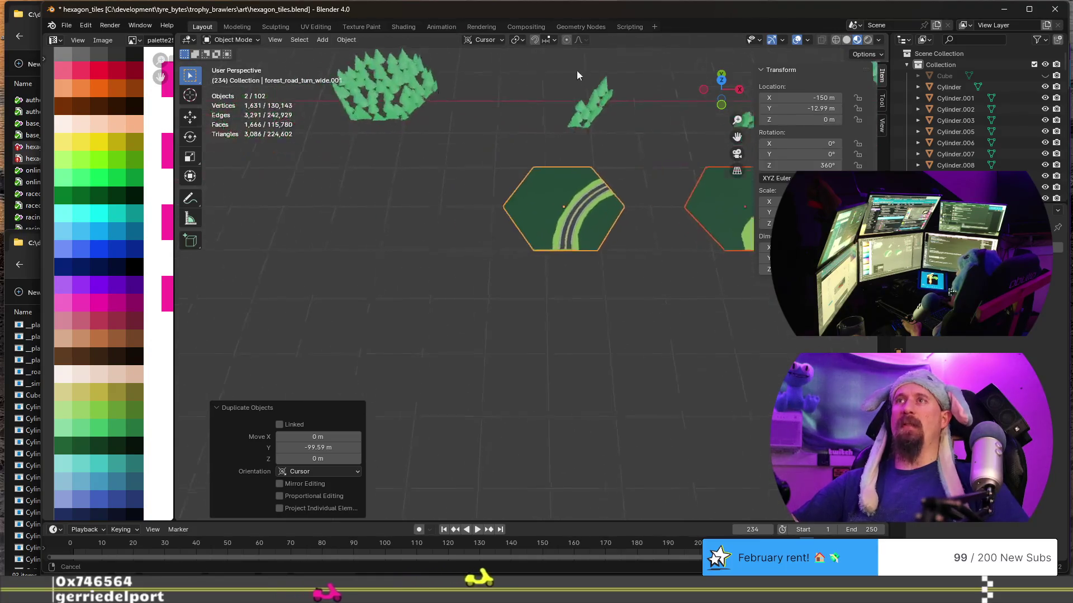
pyautogui.moveTo(584, 206)
pyautogui.keyDown('shift'); pyautogui.mouseDown(button='middle')
pyautogui.moveTo(552, 216)
pyautogui.moveTo(535, 259)
pyautogui.mouseUp(button='middle'); pyautogui.keyUp('shift')
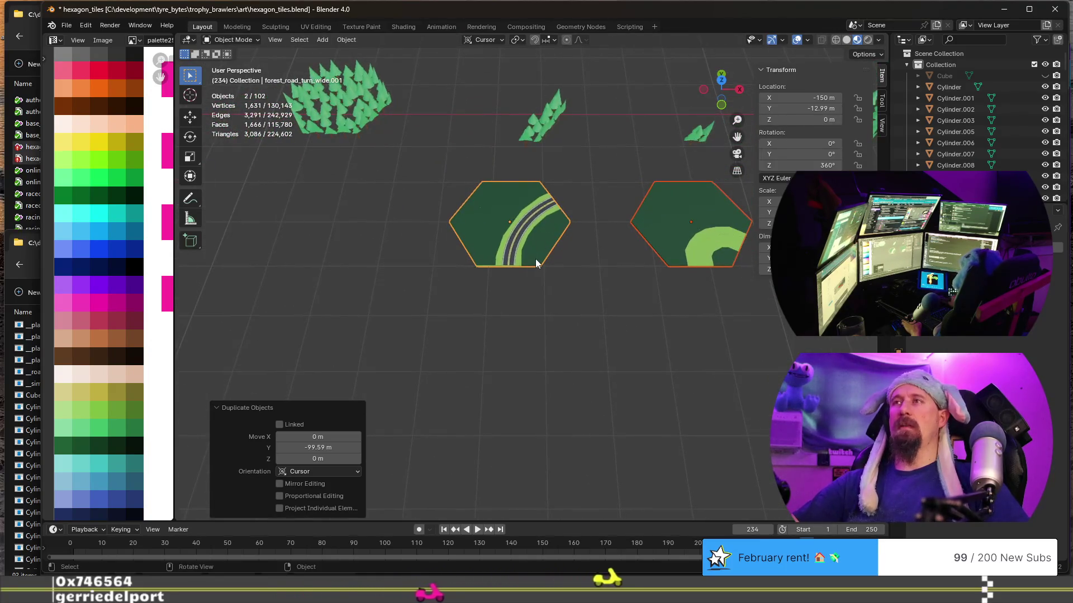
pyautogui.click(535, 258)
pyautogui.press('Tab')
pyautogui.press('Tab')
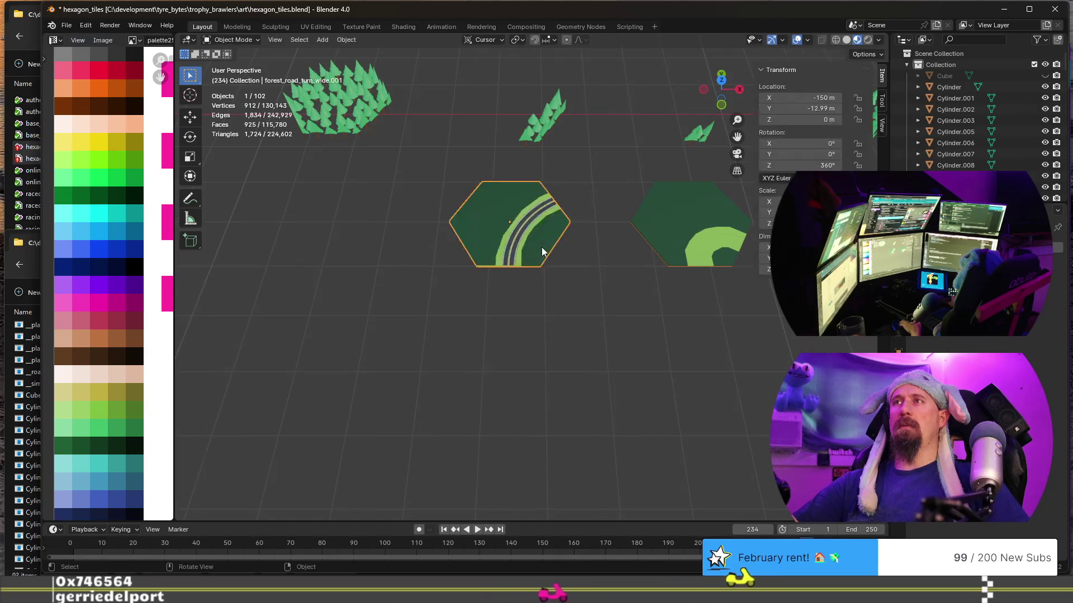
pyautogui.scroll(4, 541, 250)
pyautogui.scroll(-2, 533, 213)
# Snap the 3D cursor to the copied wide road tile.
pyautogui.keyDown('shift'); pyautogui.moveTo(533, 213); pyautogui.dragTo(542, 249, button='middle'); pyautogui.keyUp('shift')
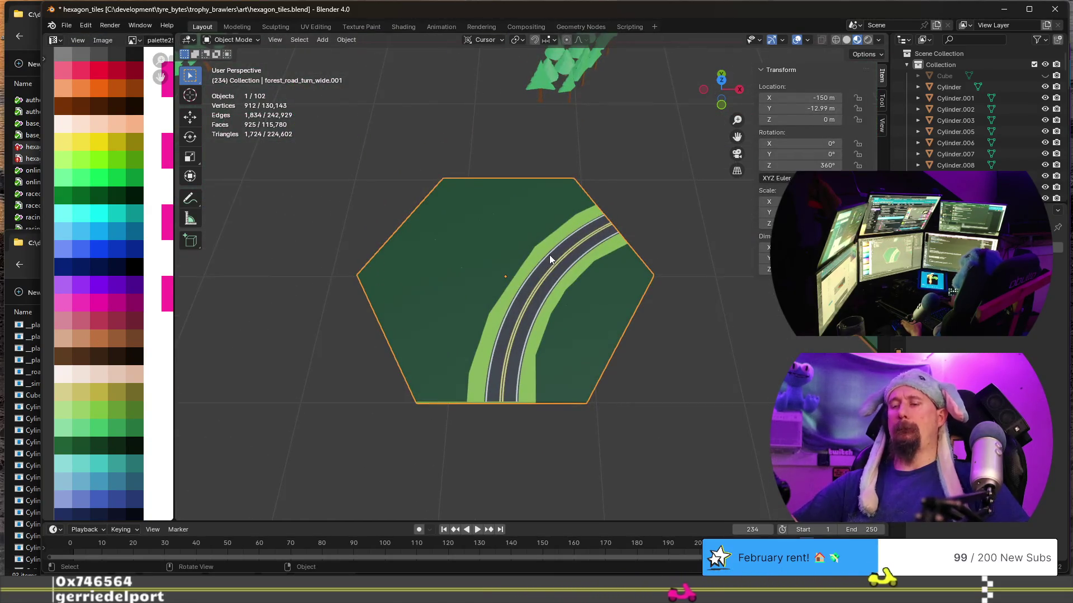
pyautogui.scroll(2, 570, 268)
pyautogui.moveTo(576, 353); pyautogui.dragTo(566, 312, button='middle')
pyautogui.scroll(-2, 557, 309)
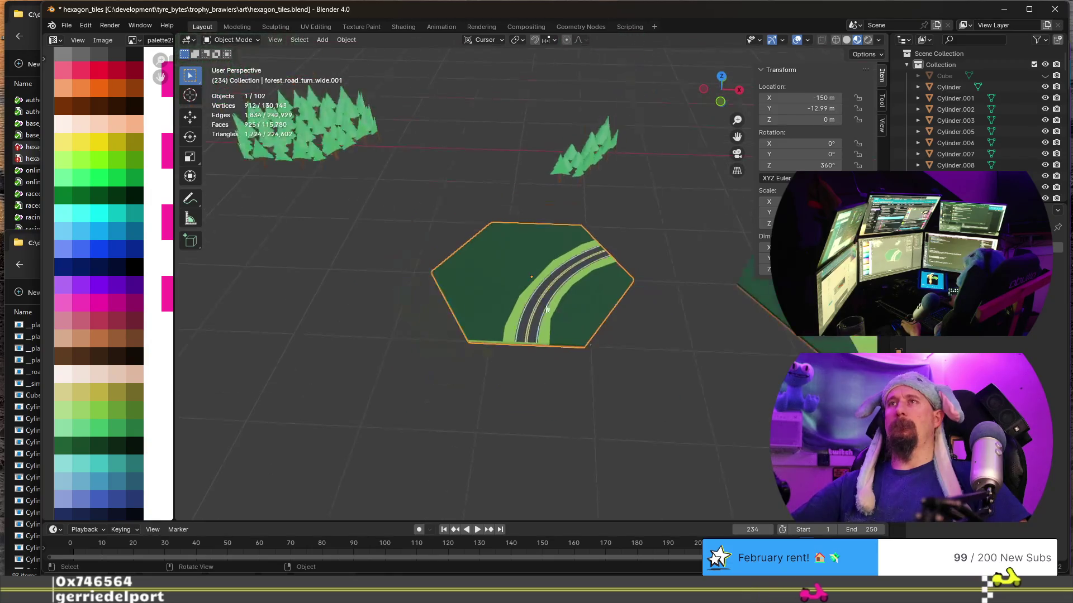
pyautogui.click(331, 162)
pyautogui.moveTo(337, 165); pyautogui.dragTo(488, 244, button='middle')
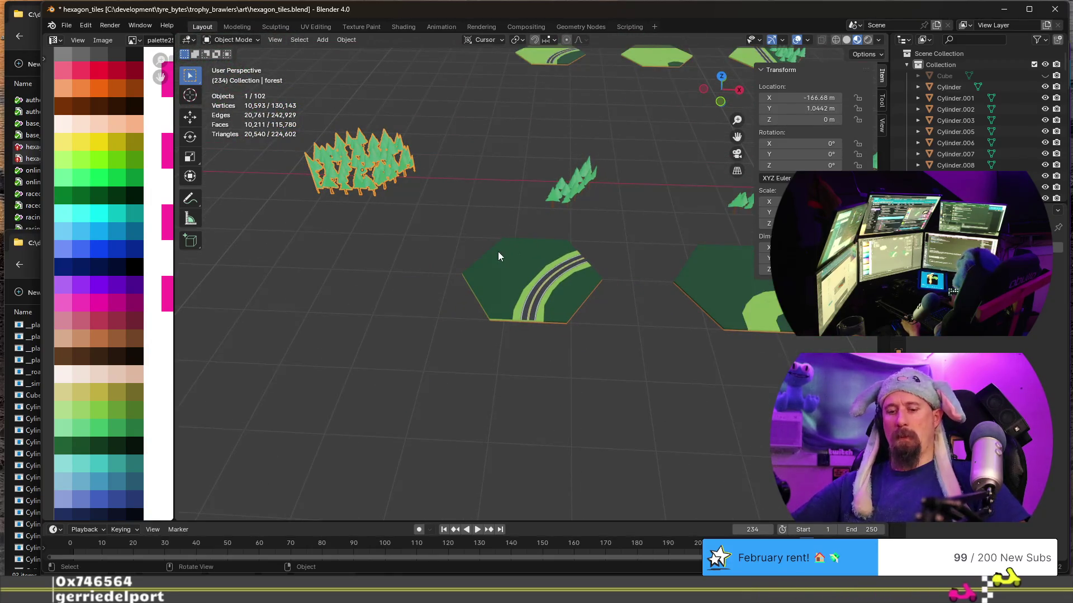
pyautogui.click(541, 303)
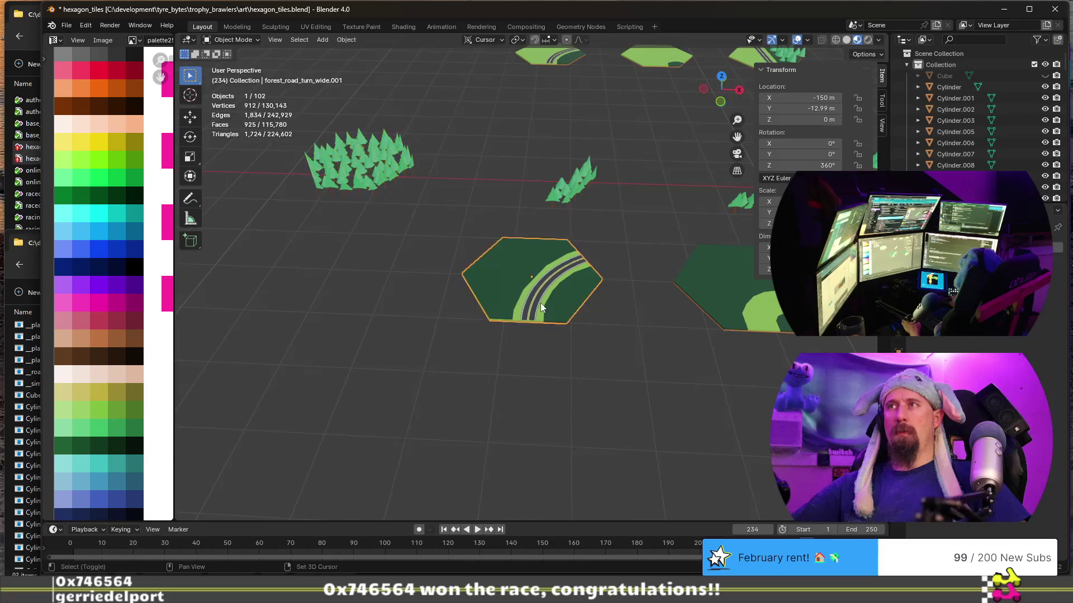
pyautogui.hotkey('shift', 's')
pyautogui.click(547, 368)
# Duplicate the forest tree cluster in place and snap the copy onto the road tile.
pyautogui.click(417, 187)
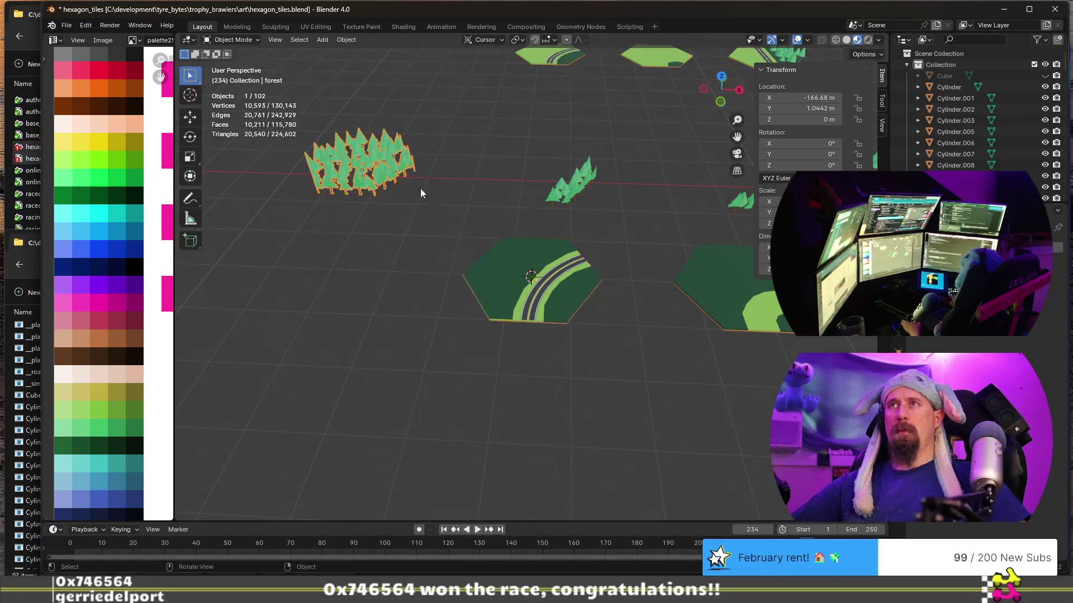
pyautogui.hotkey('shift', 'd')
pyautogui.rightClick(468, 220)
pyautogui.hotkey('shift', 's')
pyautogui.click(474, 181)
pyautogui.scroll(2, 503, 252)
pyautogui.scroll(2, 525, 300)
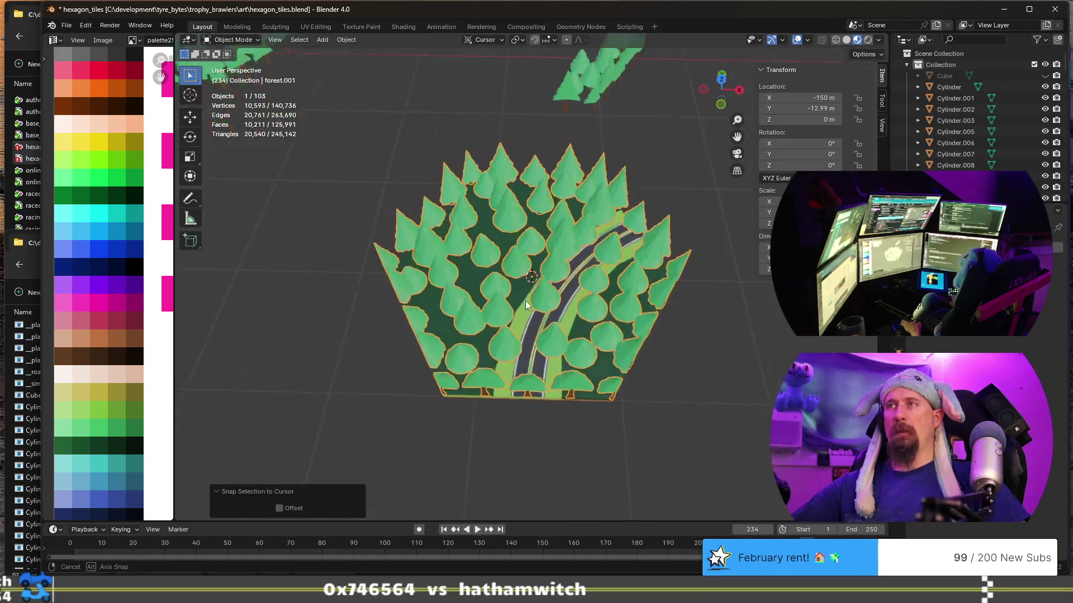
# In Edit Mode from a top view, select the tree meshes lying on and beyond the curving road.
pyautogui.moveTo(533, 362)
pyautogui.mouseDown(button='middle')
pyautogui.moveTo(590, 387)
pyautogui.moveTo(540, 341)
pyautogui.mouseUp(button='middle')
pyautogui.press('Tab')
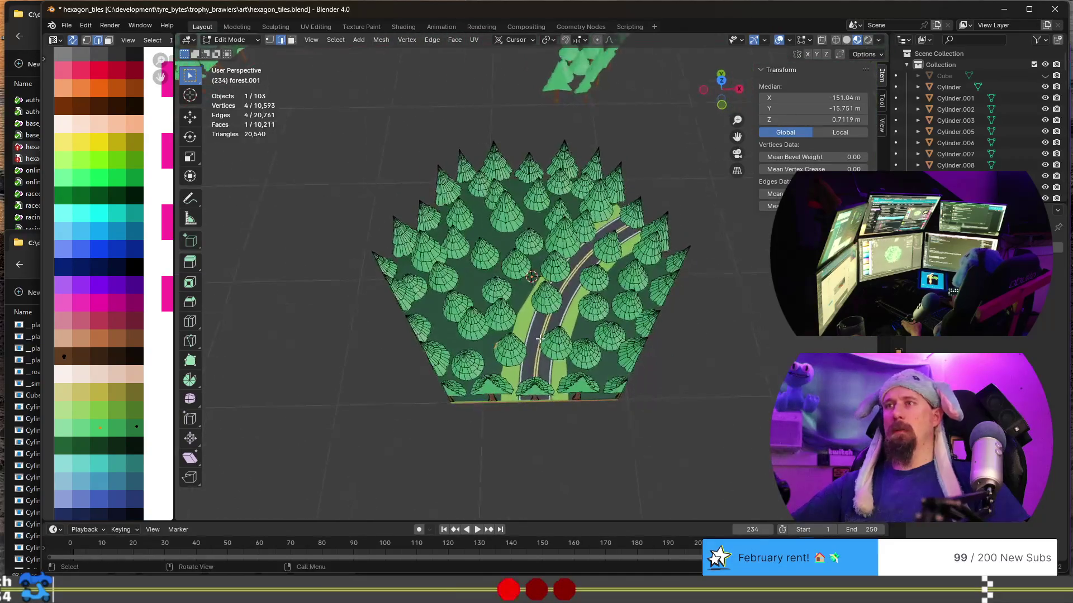
pyautogui.scroll(3, 530, 378)
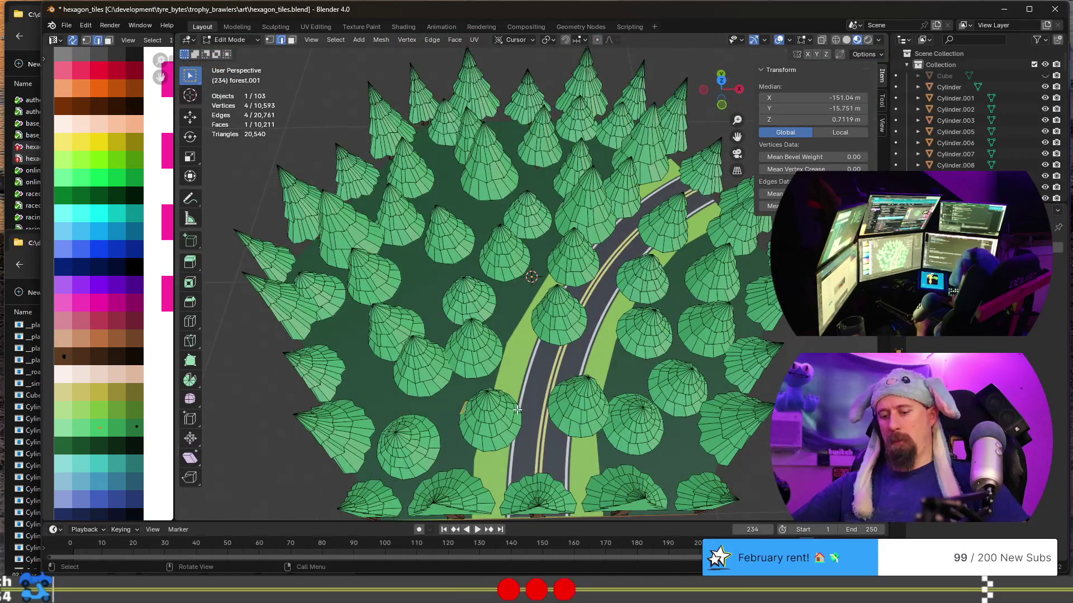
pyautogui.press('KP_7')
pyautogui.scroll(2, 501, 434)
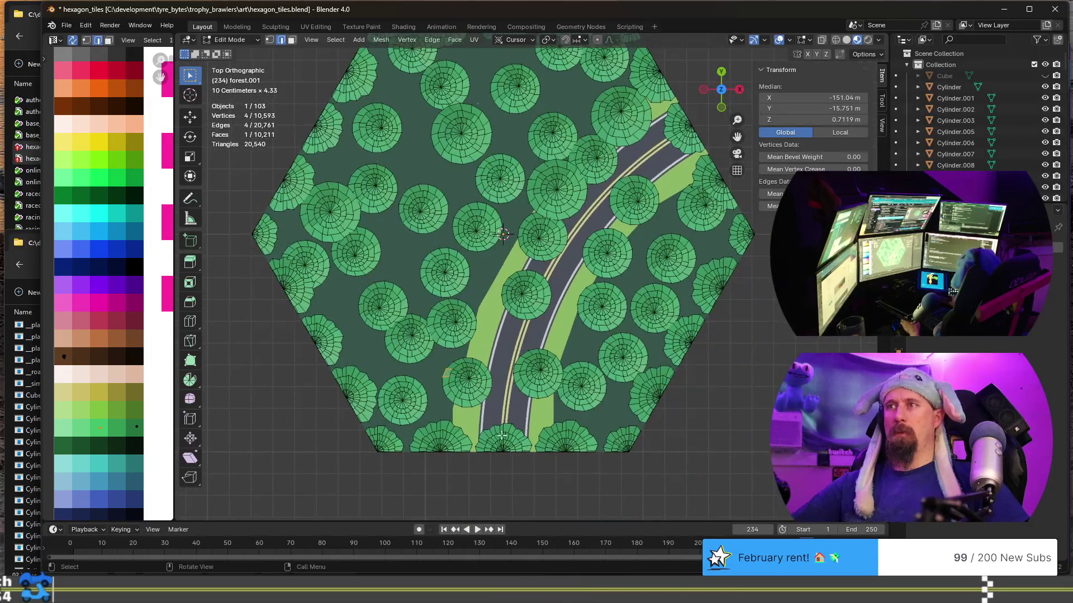
pyautogui.press('l')
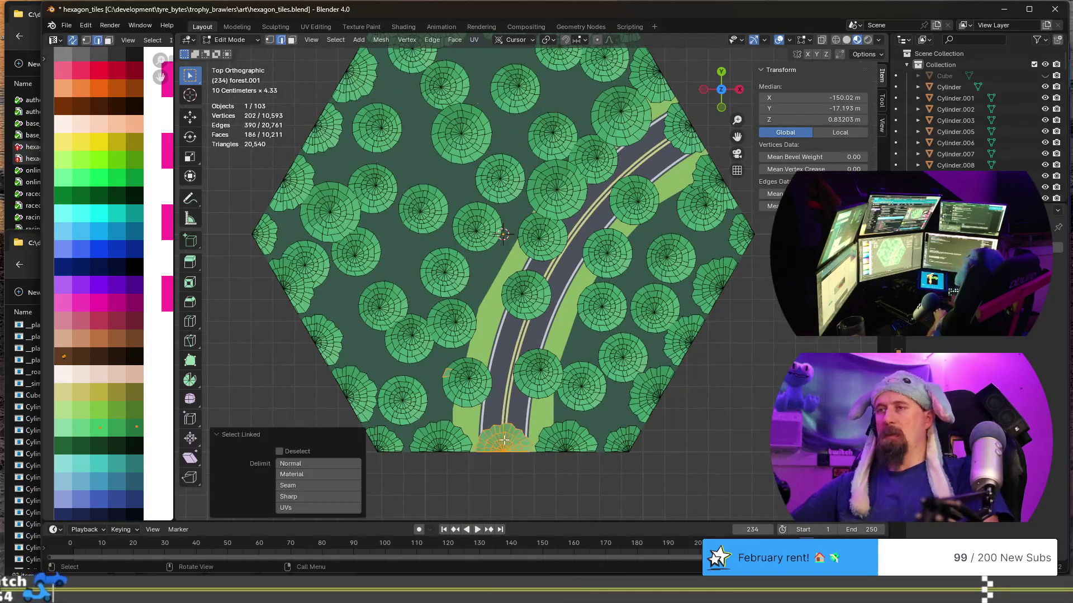
pyautogui.press('l')
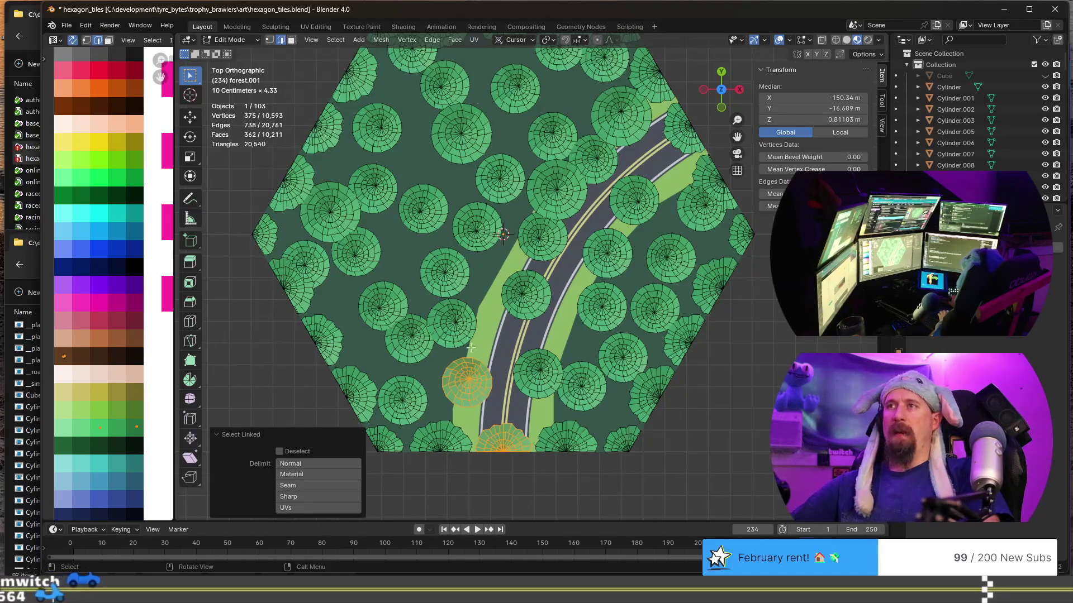
pyautogui.press('l')
pyautogui.press('l')
pyautogui.press('l')
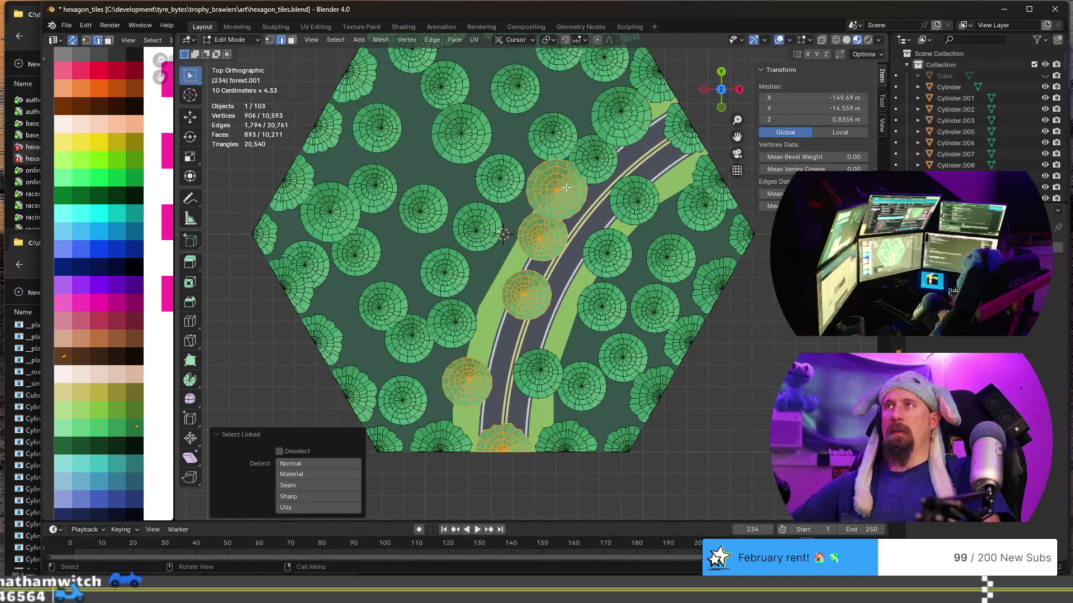
pyautogui.press('l')
pyautogui.press('l')
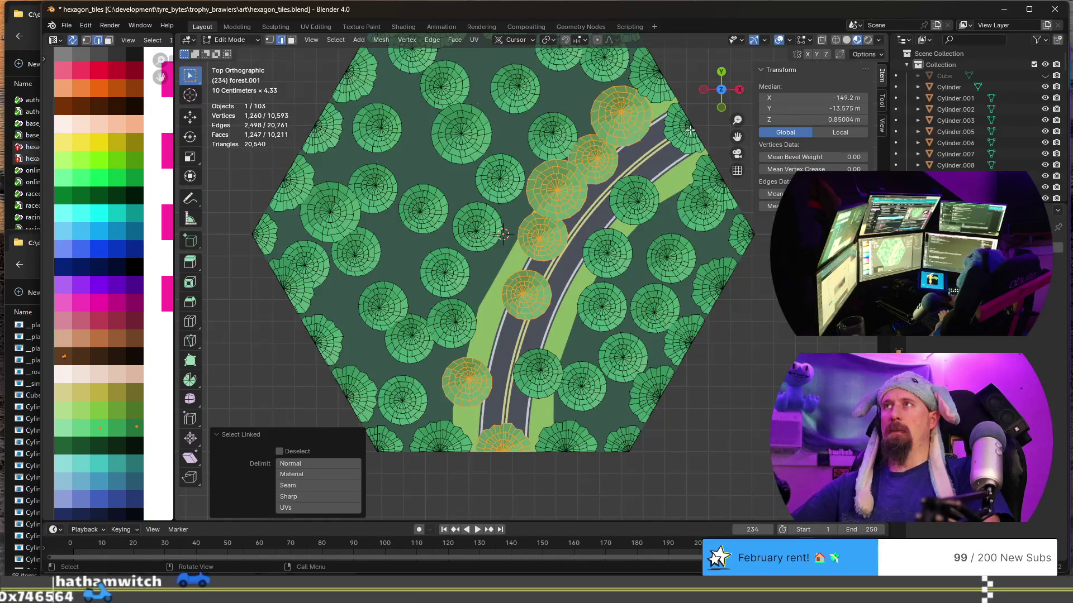
pyautogui.press('l')
pyautogui.press('l')
pyautogui.press('l')
pyautogui.press('l')
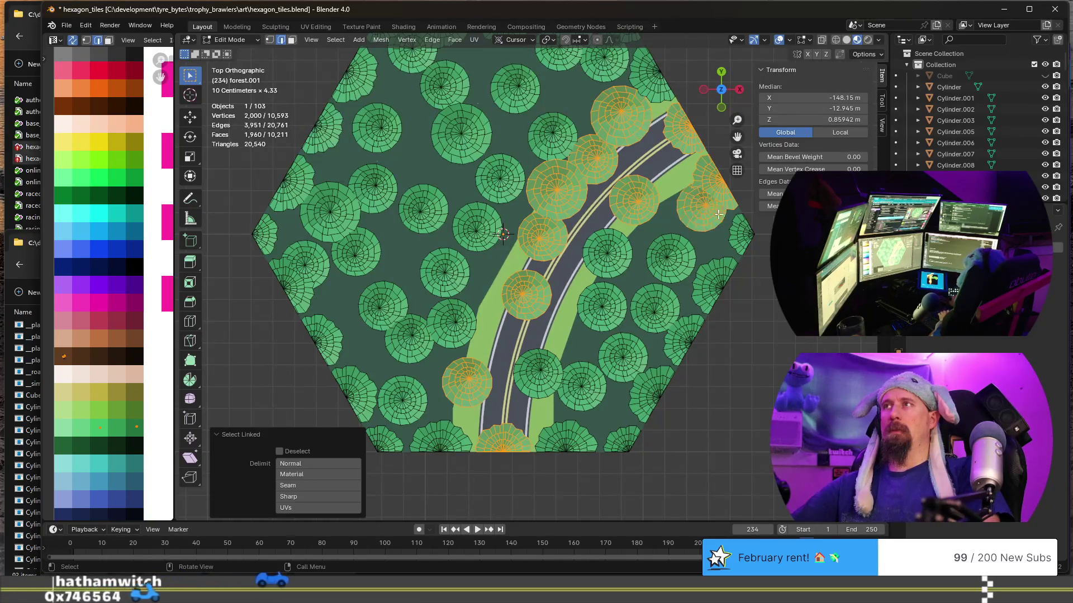
pyautogui.press('l')
pyautogui.press('l')
pyautogui.press('l')
pyautogui.press('l')
pyautogui.press('l')
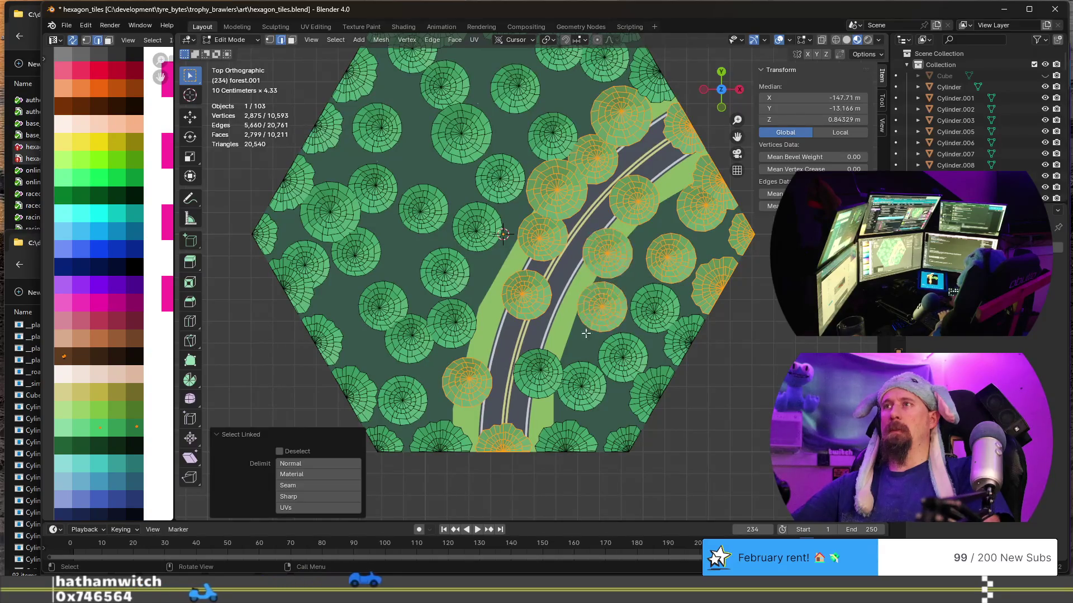
pyautogui.press('l')
pyautogui.press('l')
pyautogui.press('l')
pyautogui.press('l')
pyautogui.press('l')
pyautogui.press('l')
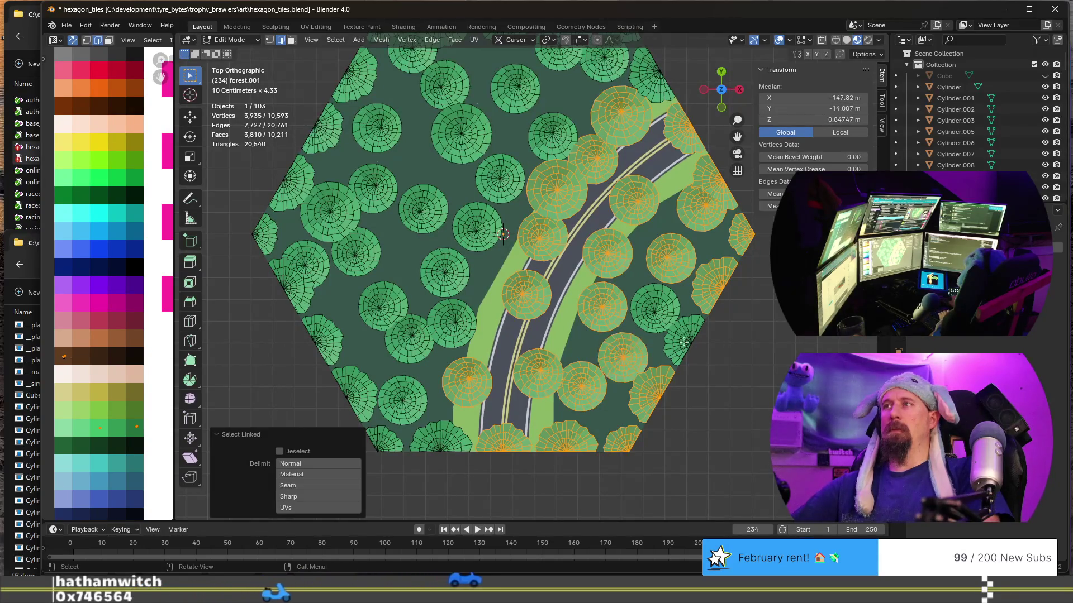
pyautogui.press('l')
pyautogui.press('l')
# Delete the selected trees.
pyautogui.press('x')
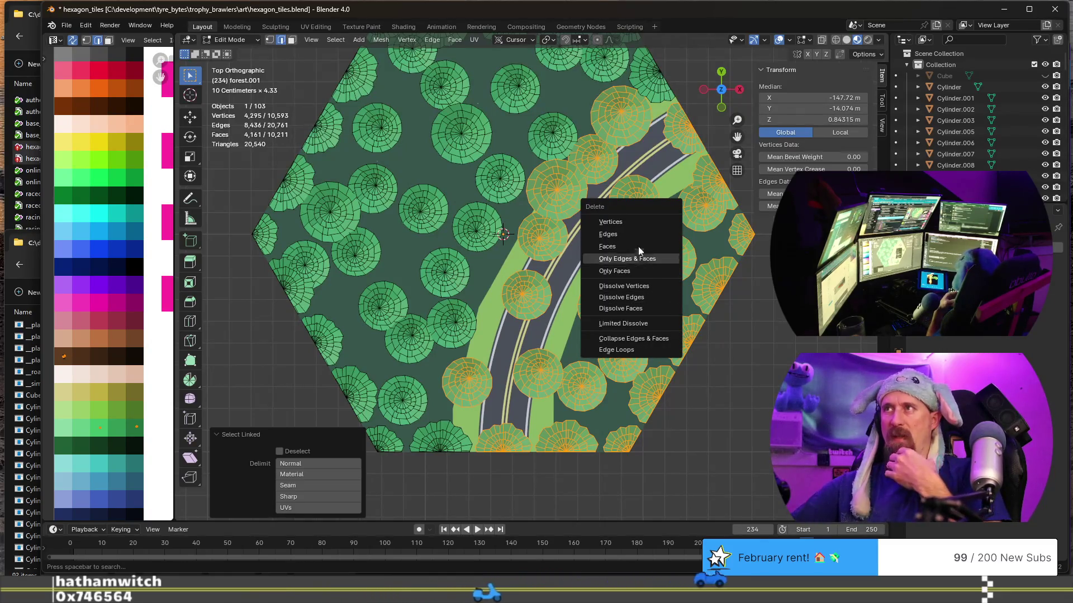
pyautogui.click(624, 245)
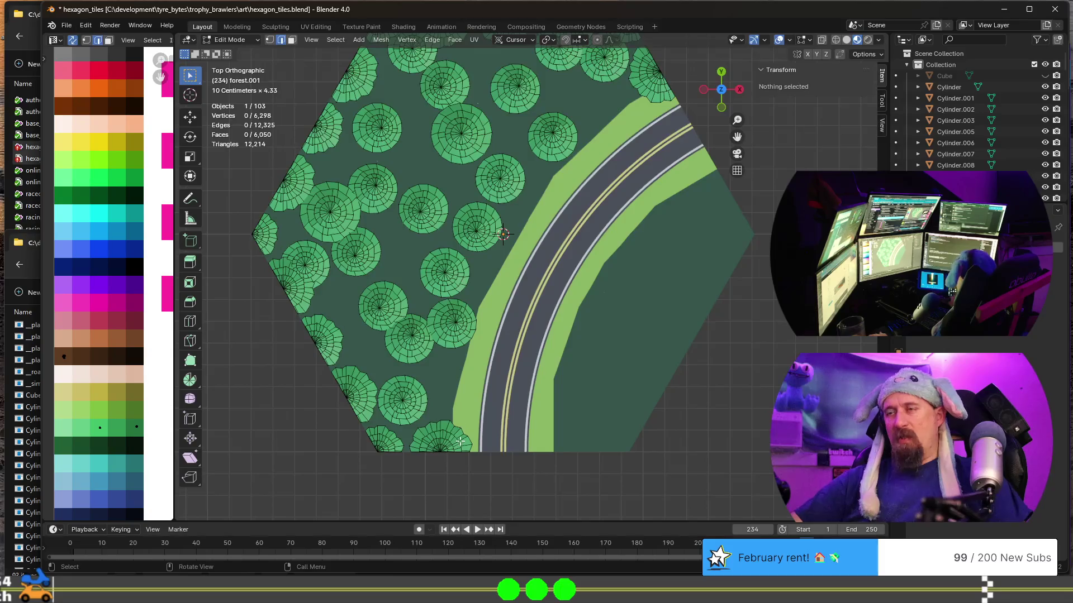
pyautogui.scroll(3, 463, 442)
# Orbit into a perspective view to check the cleared road on the forest tile.
pyautogui.moveTo(463, 441)
pyautogui.mouseDown(button='middle')
pyautogui.moveTo(488, 378)
pyautogui.moveTo(470, 368)
pyautogui.moveTo(487, 397)
pyautogui.moveTo(529, 404)
pyautogui.mouseUp(button='middle')
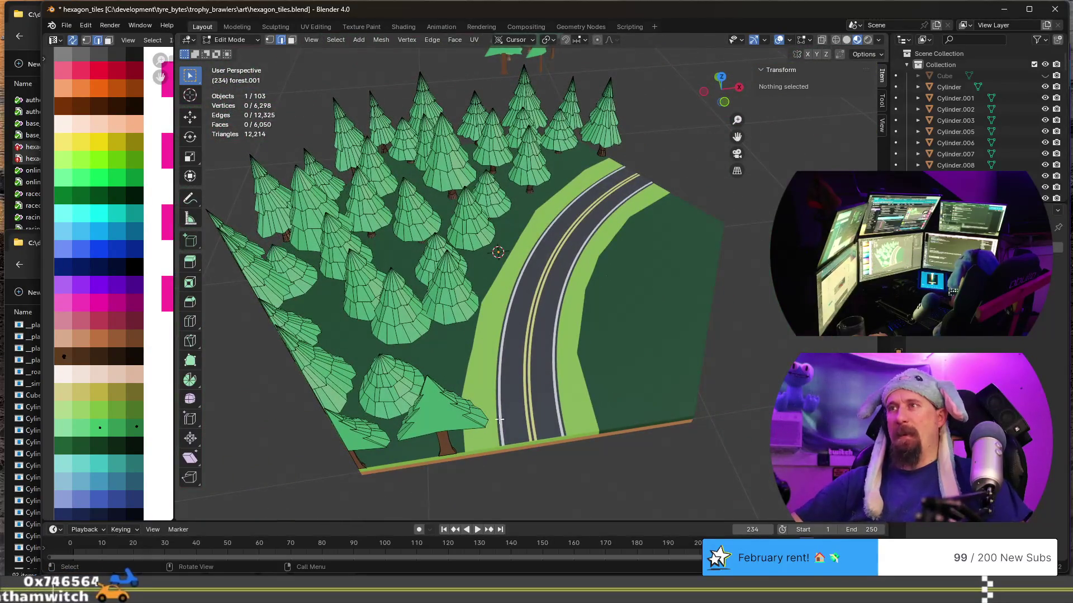
pyautogui.scroll(-2, 530, 404)
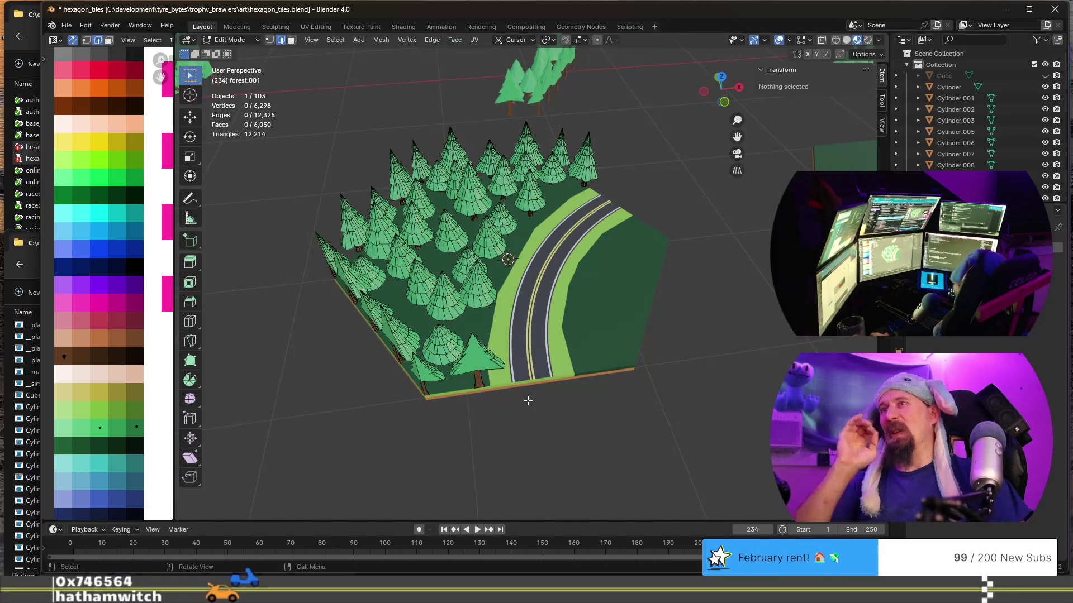
pyautogui.moveTo(528, 401)
pyautogui.mouseDown(button='middle')
pyautogui.moveTo(471, 336)
pyautogui.moveTo(568, 239)
pyautogui.mouseUp(button='middle')
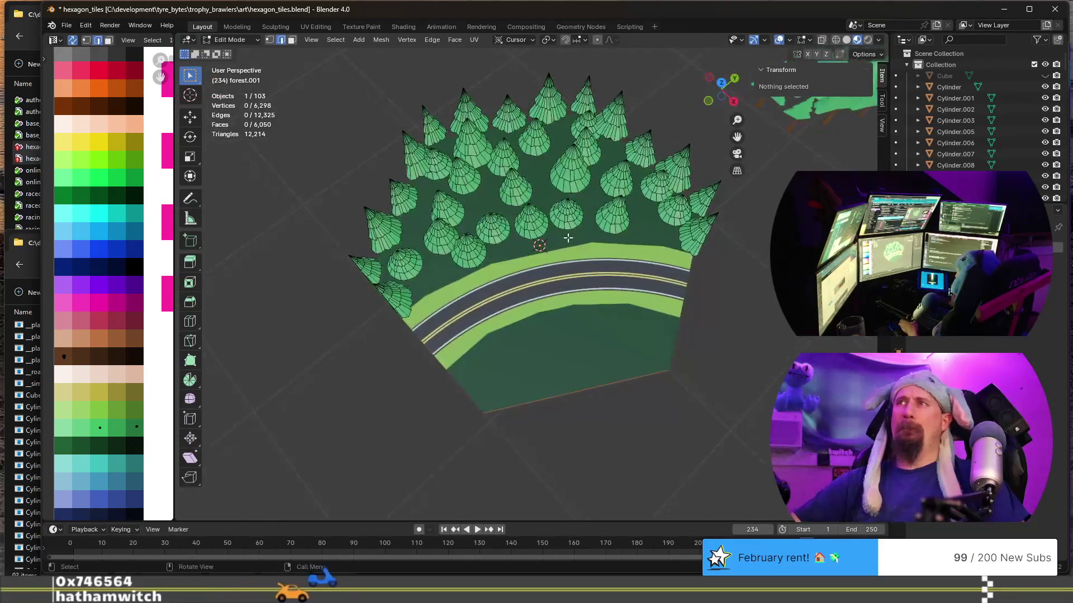
# Duplicate a tree beside the road and place the copy in the forest gap at the same height.
pyautogui.press('l')
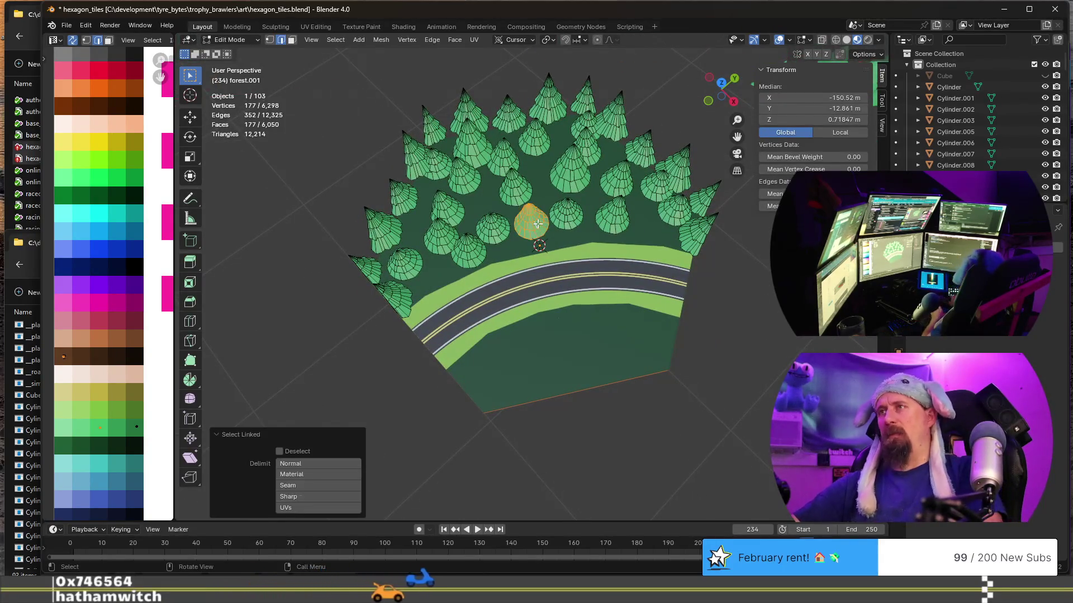
pyautogui.moveTo(538, 224)
pyautogui.mouseDown(button='middle')
pyautogui.moveTo(511, 283)
pyautogui.moveTo(496, 249)
pyautogui.mouseUp(button='middle')
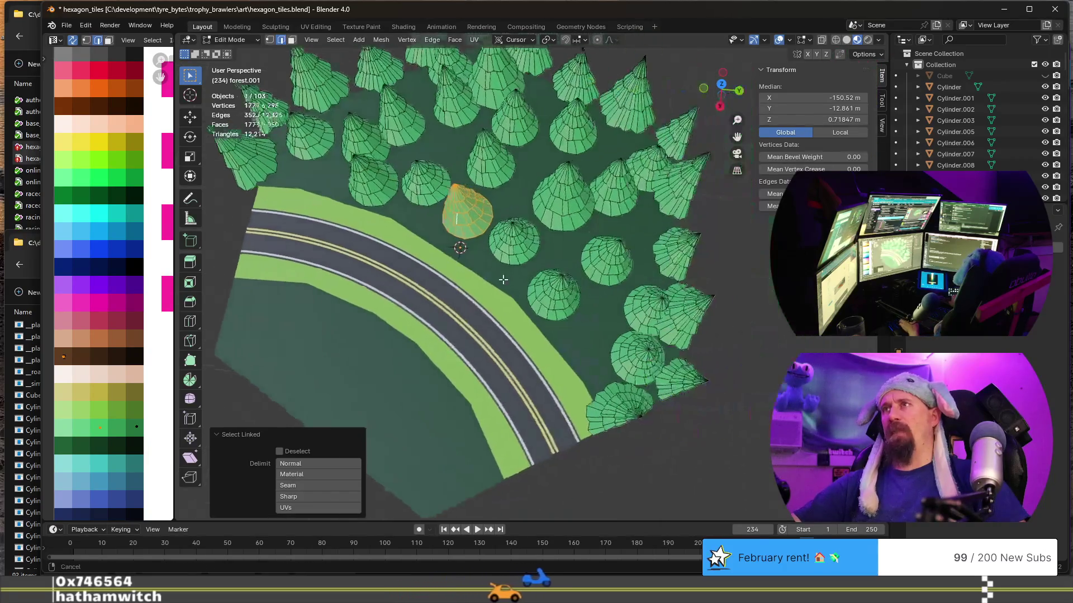
pyautogui.moveTo(496, 249)
pyautogui.mouseDown(button='middle')
pyautogui.moveTo(581, 264)
pyautogui.moveTo(543, 250)
pyautogui.moveTo(546, 285)
pyautogui.mouseUp(button='middle')
pyautogui.click(581, 264)
pyautogui.press('l')
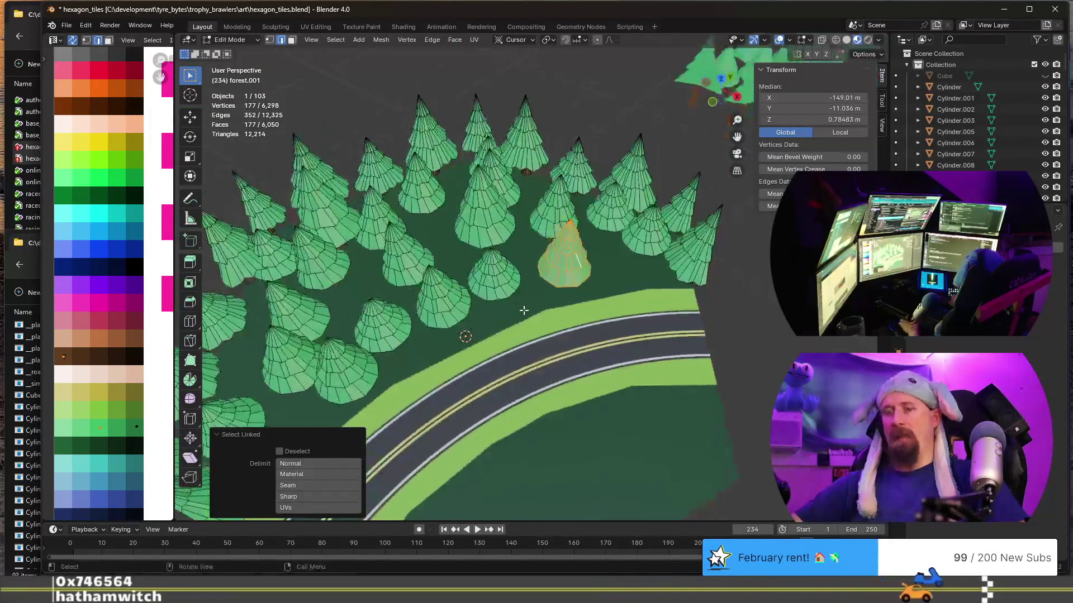
pyautogui.hotkey('shift', 'd')
pyautogui.hotkey('shift', 'z')
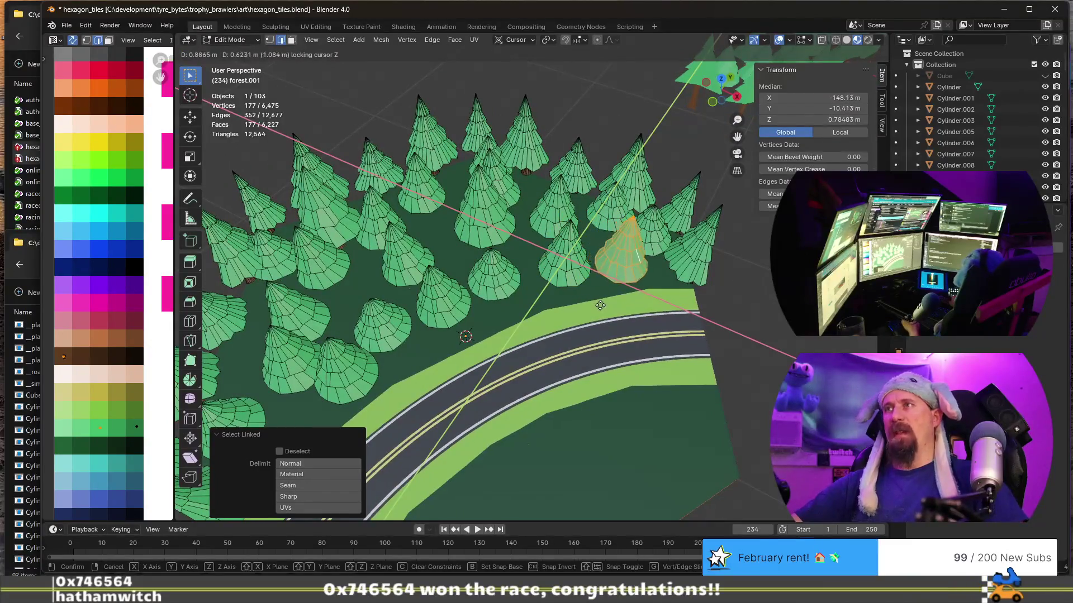
pyautogui.click(601, 314)
# Rotate the copied tree about 70° around Z, then return to Object Mode.
pyautogui.moveTo(602, 313); pyautogui.dragTo(511, 328, button='middle')
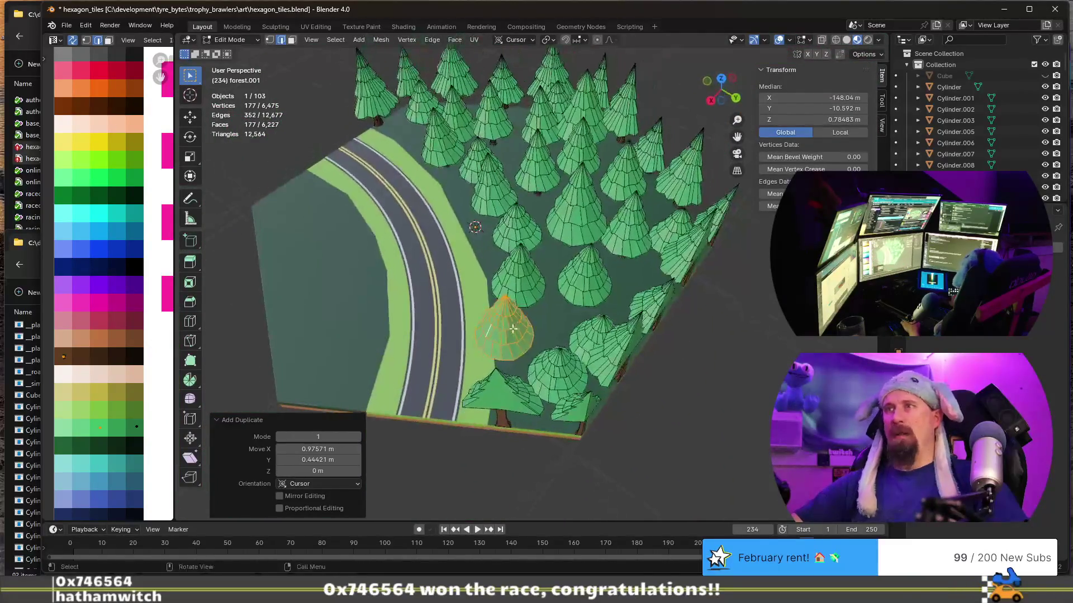
pyautogui.press('r')
pyautogui.press('z')
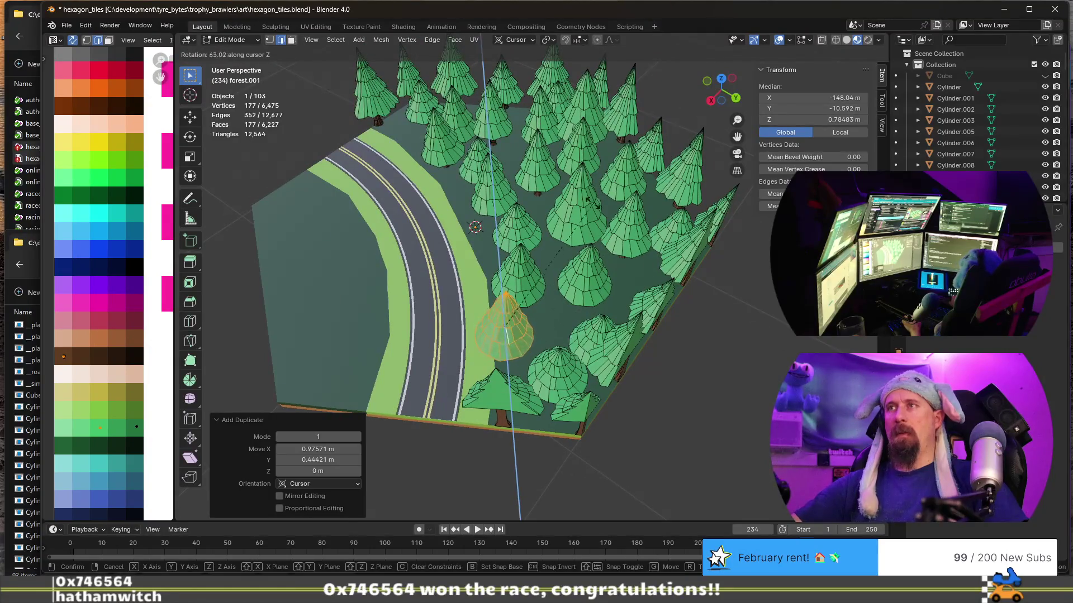
pyautogui.click(592, 201)
pyautogui.moveTo(592, 202); pyautogui.dragTo(528, 334, button='middle')
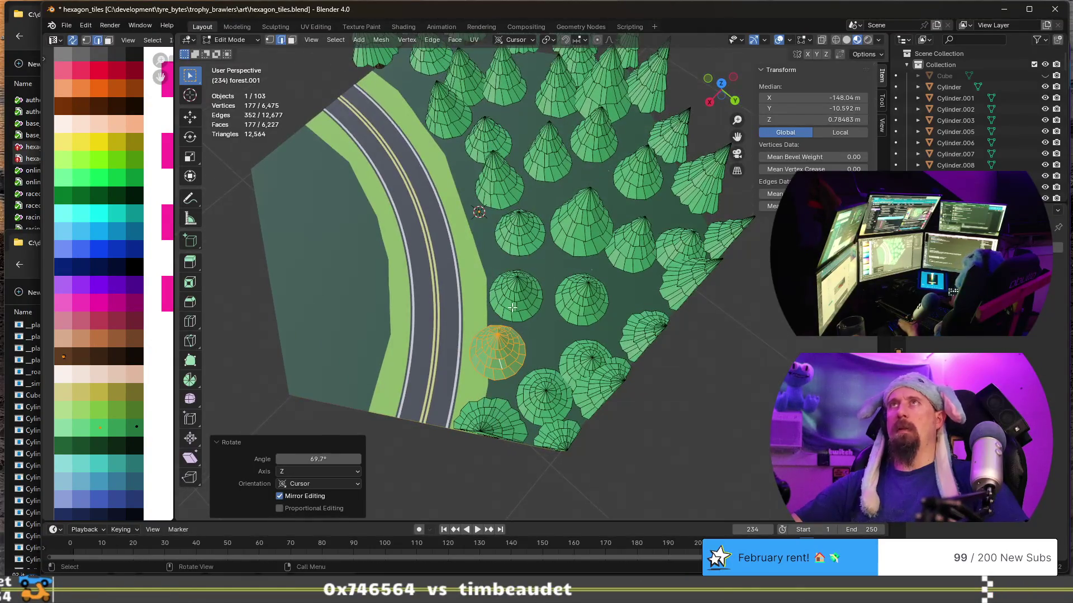
pyautogui.scroll(-3, 658, 381)
pyautogui.moveTo(658, 381)
pyautogui.mouseDown(button='middle')
pyautogui.moveTo(477, 386)
pyautogui.moveTo(503, 394)
pyautogui.moveTo(420, 423)
pyautogui.moveTo(492, 408)
pyautogui.mouseUp(button='middle')
pyautogui.scroll(2, 524, 408)
pyautogui.scroll(-3, 524, 409)
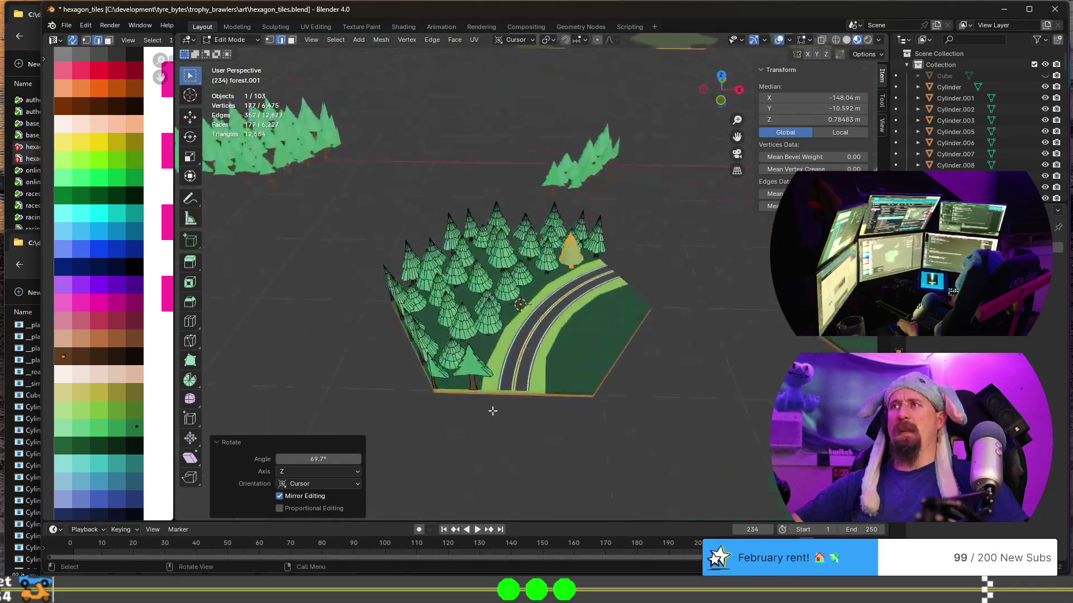
pyautogui.press('Tab')
pyautogui.scroll(-3, 543, 416)
pyautogui.scroll(-2, 541, 413)
pyautogui.scroll(3, 540, 413)
pyautogui.scroll(1, 586, 347)
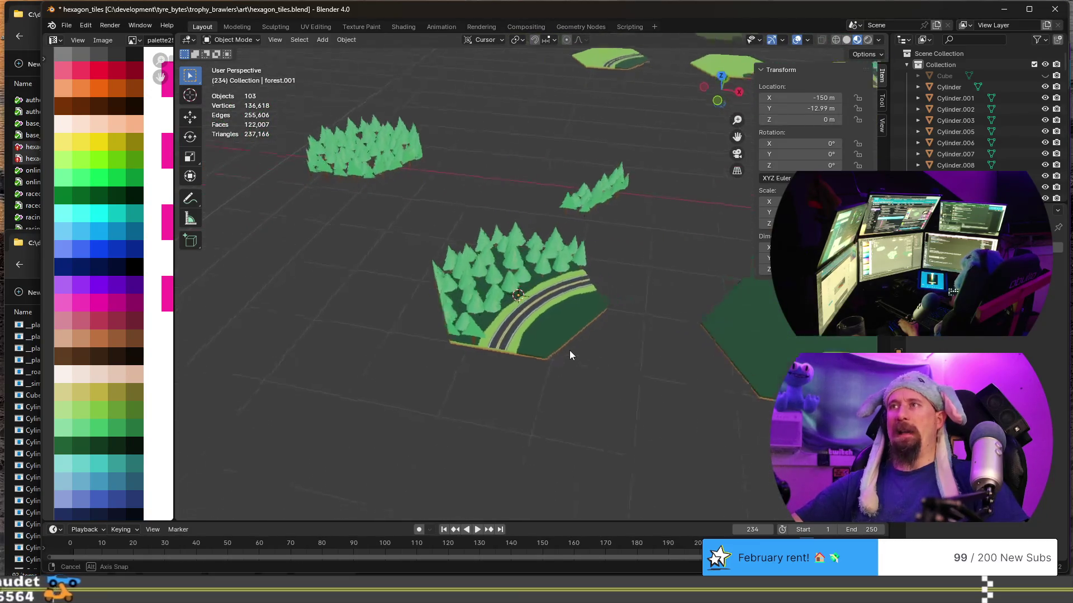
pyautogui.scroll(3, 571, 351)
# Delete the forest_road_turn_wide.001 road tile and select the remaining tree cluster.
pyautogui.moveTo(550, 349)
pyautogui.mouseDown(button='middle')
pyautogui.moveTo(531, 368)
pyautogui.moveTo(508, 359)
pyautogui.moveTo(527, 350)
pyautogui.mouseUp(button='middle')
pyautogui.click(507, 359)
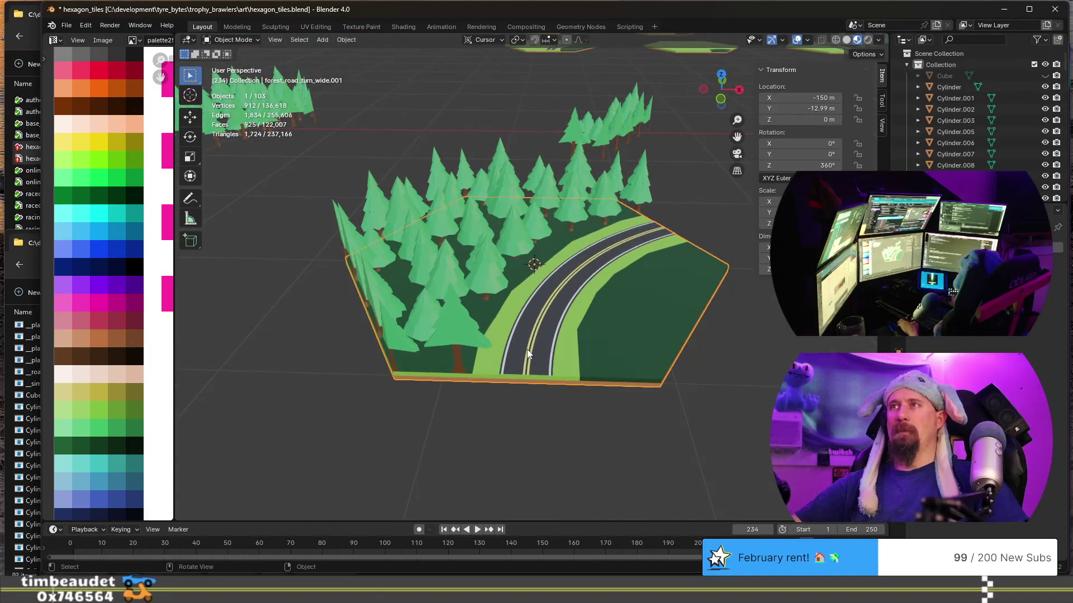
pyautogui.press('Delete')
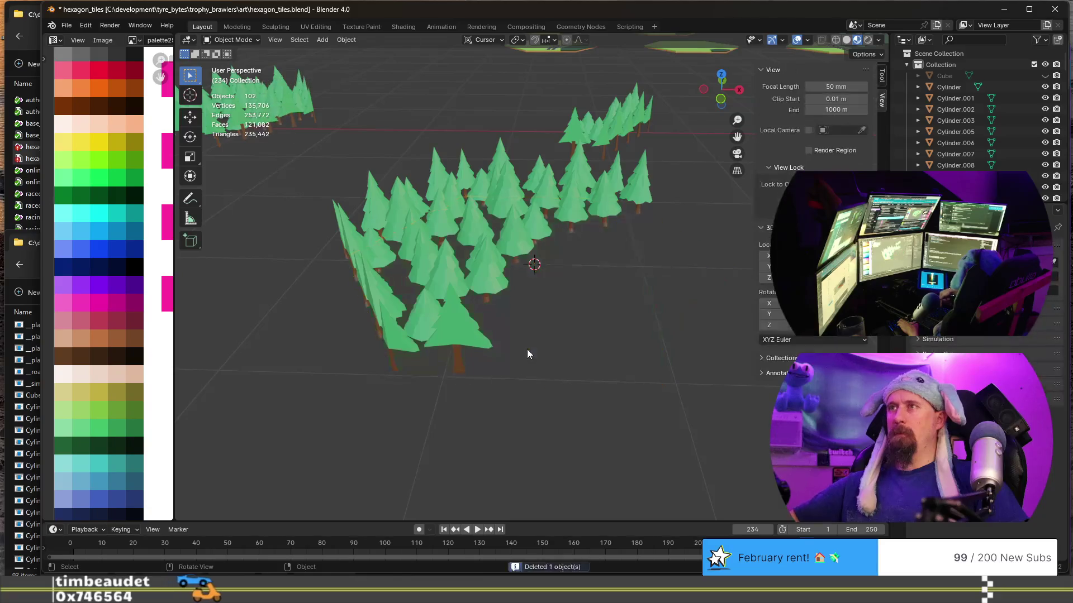
pyautogui.moveTo(527, 350); pyautogui.dragTo(481, 292, button='middle')
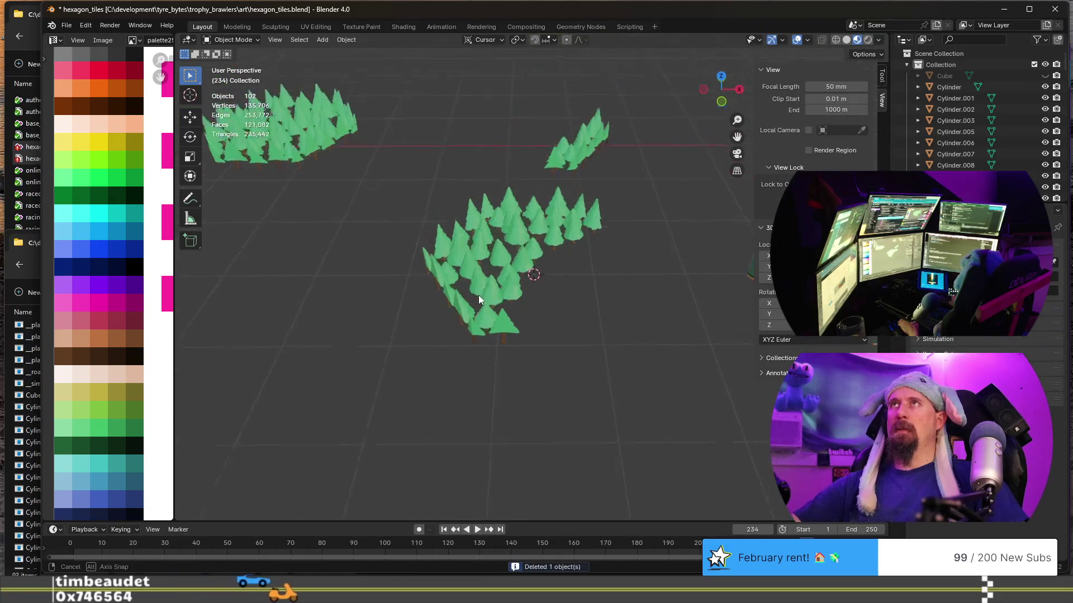
pyautogui.click(506, 281)
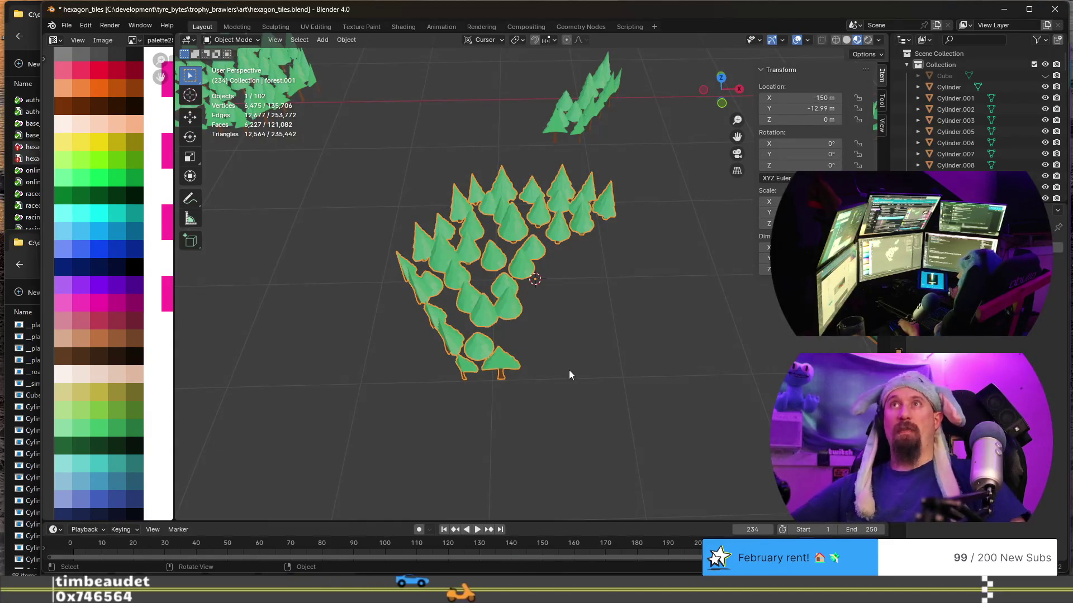
pyautogui.scroll(-3, 569, 369)
# Select the forest.001 tree cluster and begin renaming it.
pyautogui.moveTo(569, 386)
pyautogui.mouseDown(button='middle')
pyautogui.moveTo(469, 413)
pyautogui.moveTo(462, 428)
pyautogui.mouseUp(button='middle')
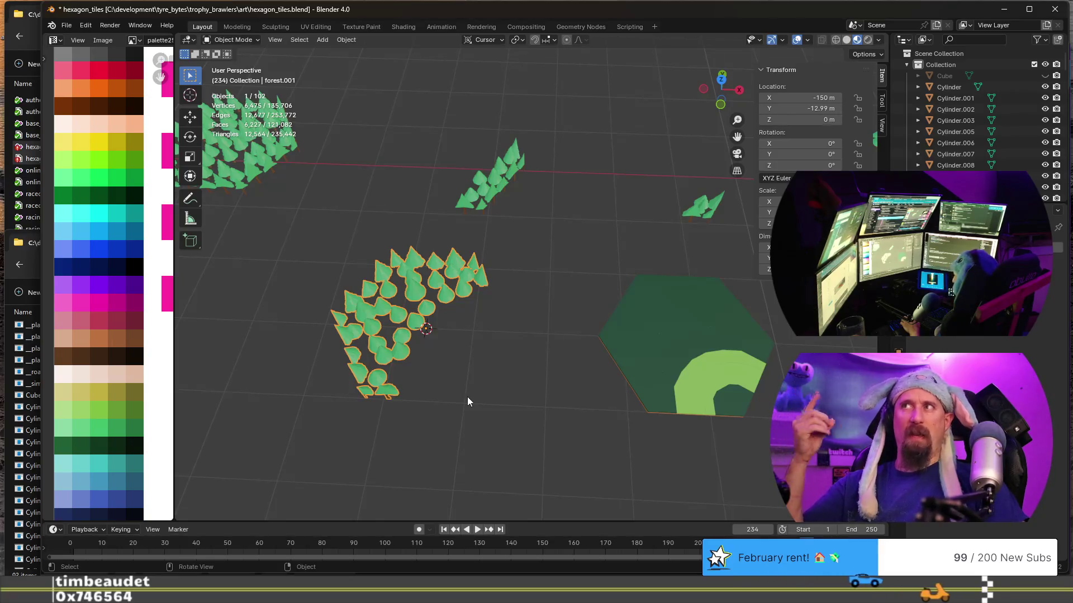
pyautogui.moveTo(467, 400); pyautogui.dragTo(581, 393, button='middle')
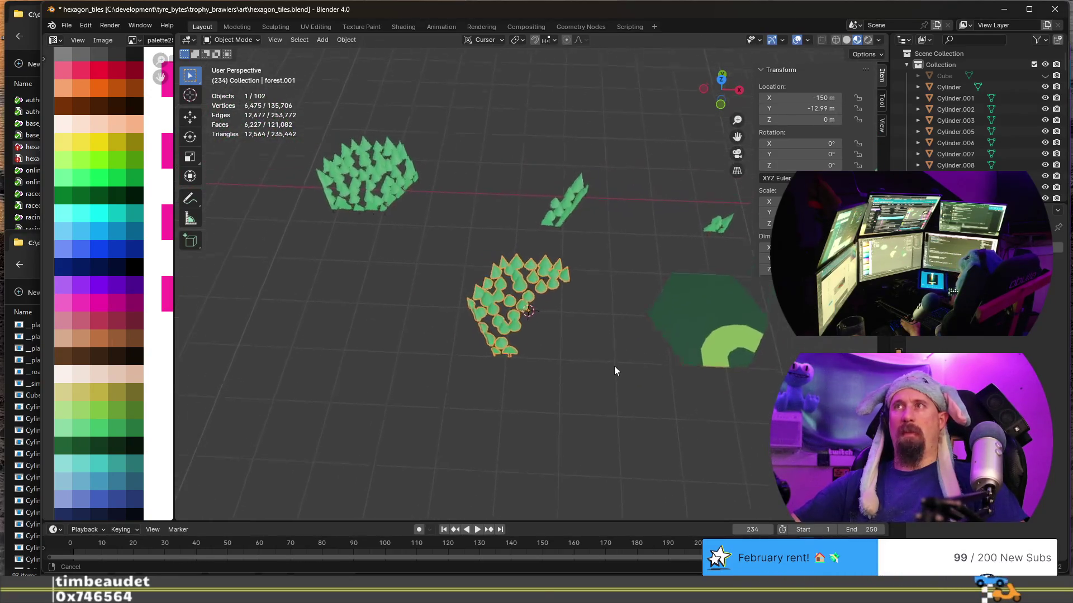
pyautogui.click(545, 231)
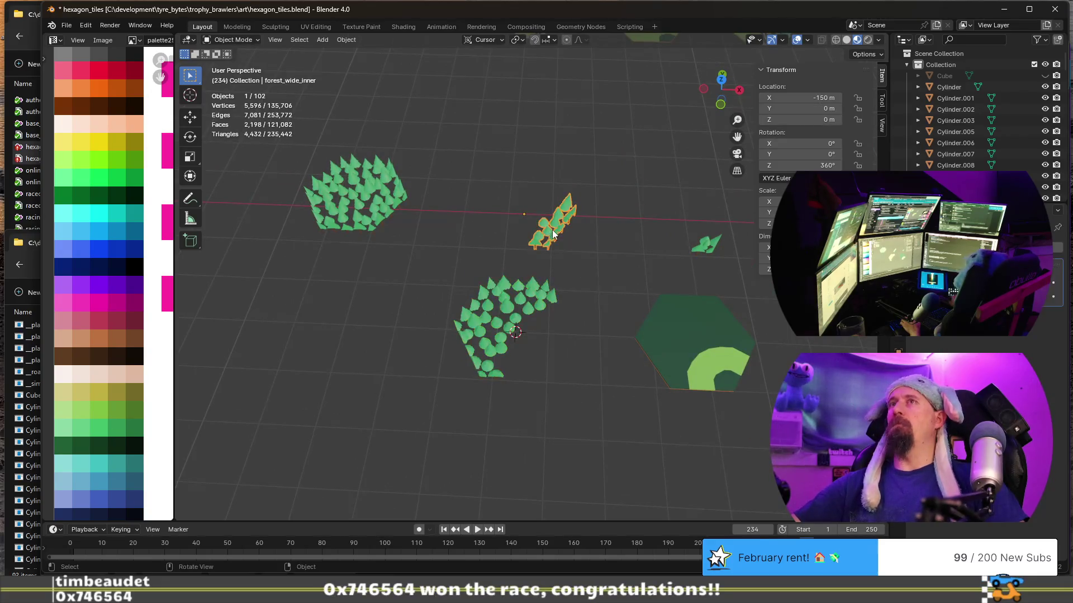
pyautogui.click(514, 301)
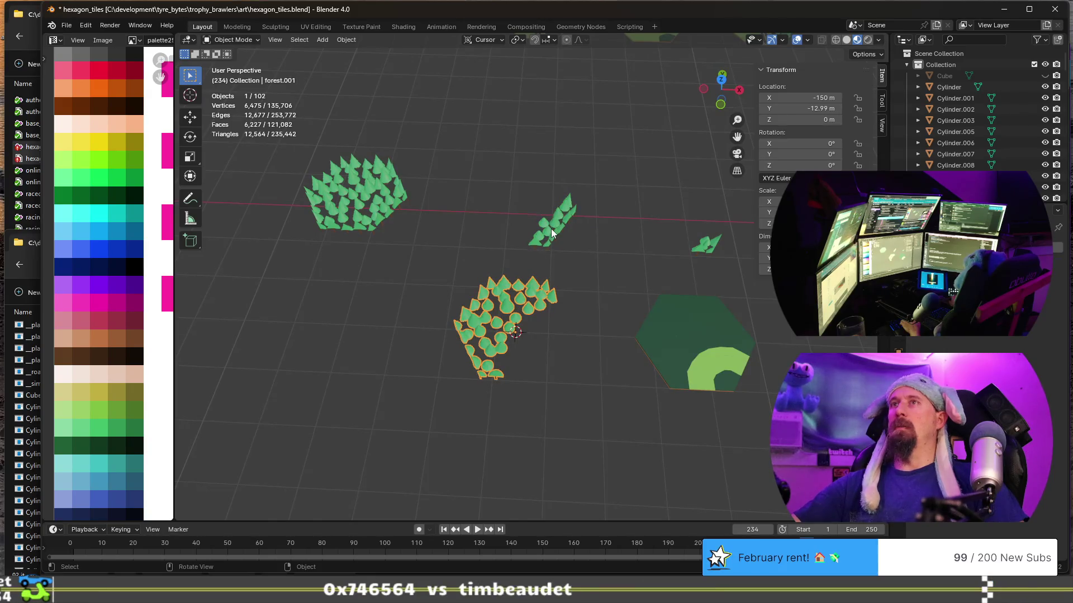
pyautogui.click(551, 229)
pyautogui.click(516, 311)
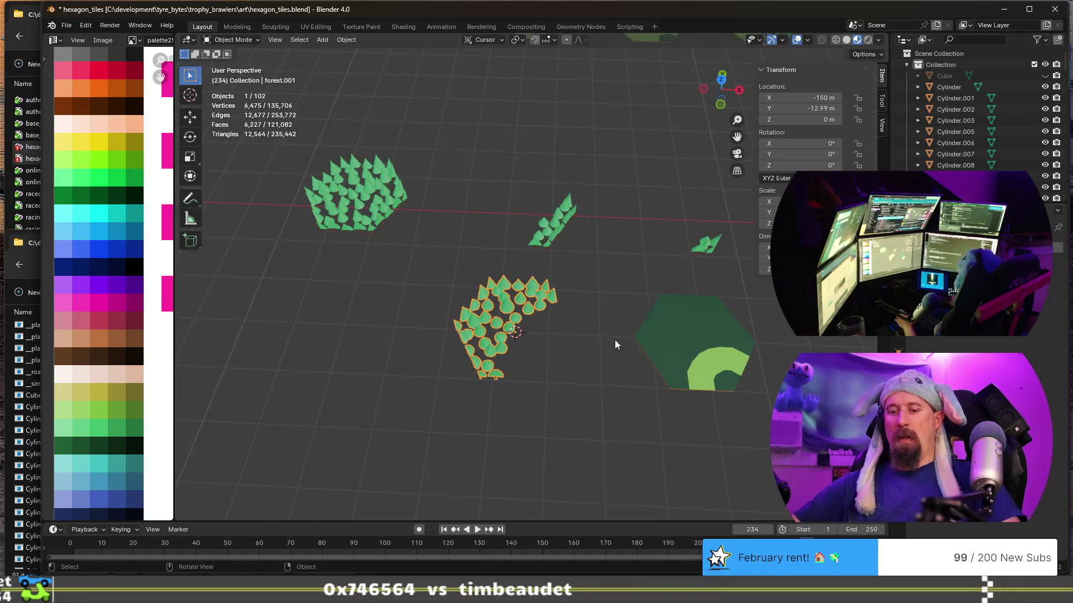
pyautogui.press('F2')
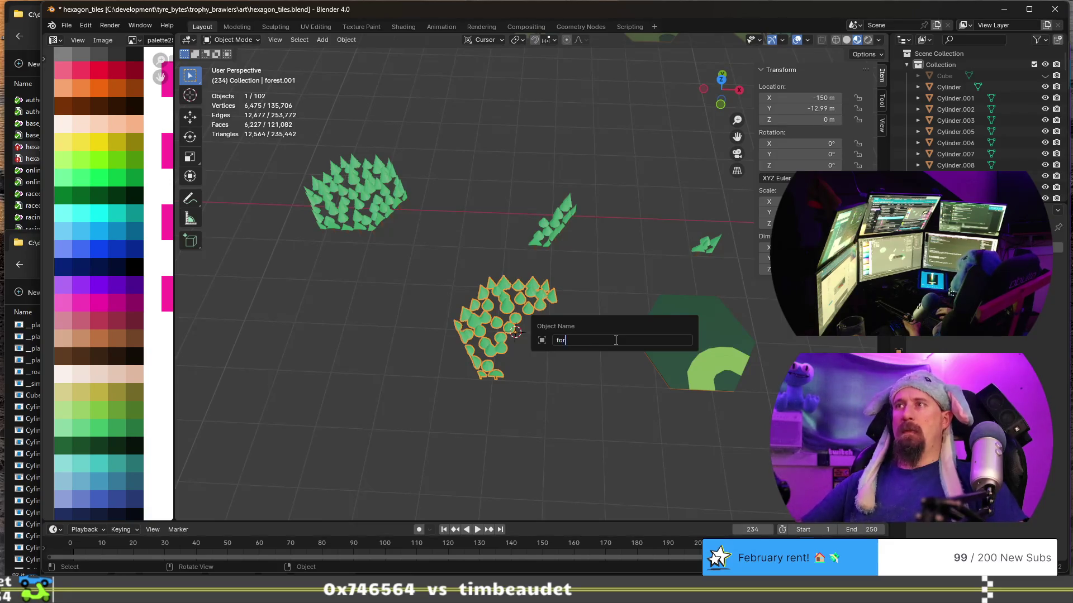
pyautogui.write('est_wide_outer')
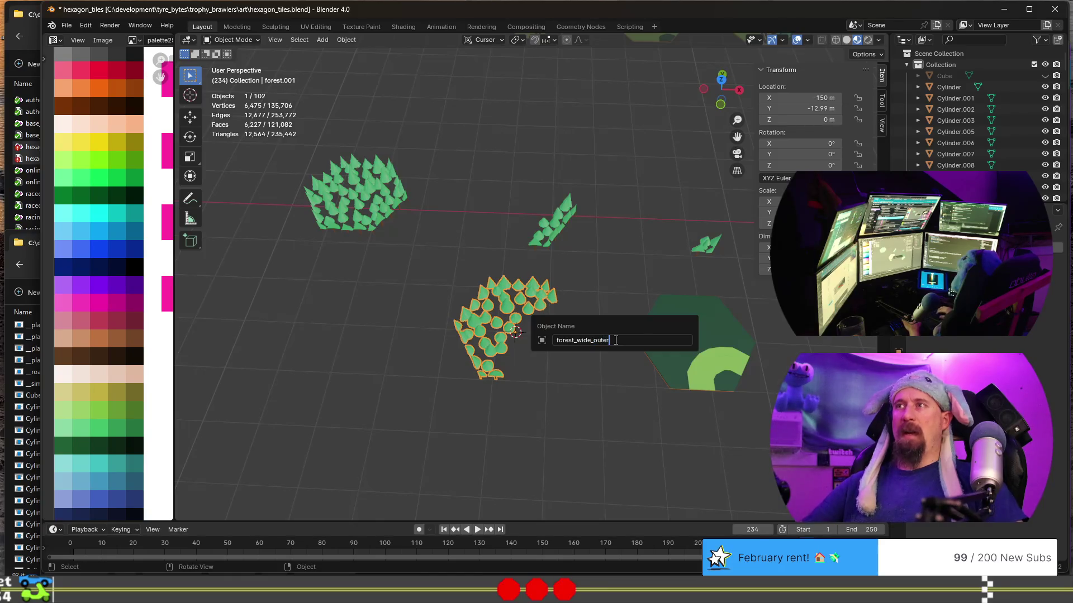
# Confirm the name forest_wide_outer and save the hexagon_tiles blend file.
pyautogui.press('Return')
pyautogui.keyDown('ctrl'); pyautogui.moveTo(614, 340); pyautogui.dragTo(530, 360, button='middle'); pyautogui.keyUp('ctrl')
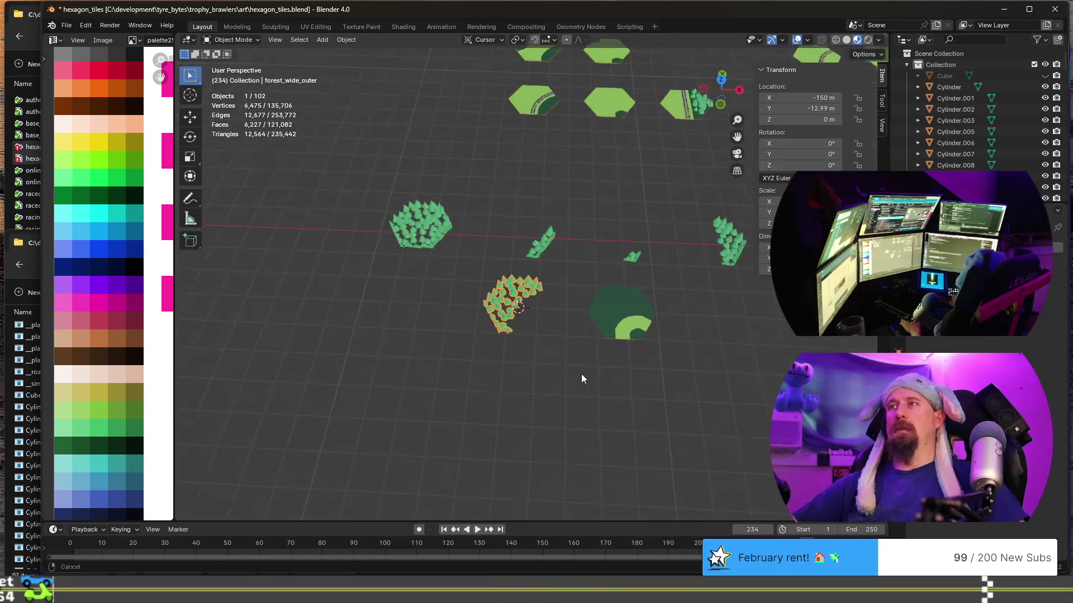
pyautogui.hotkey('ctrl', 's')
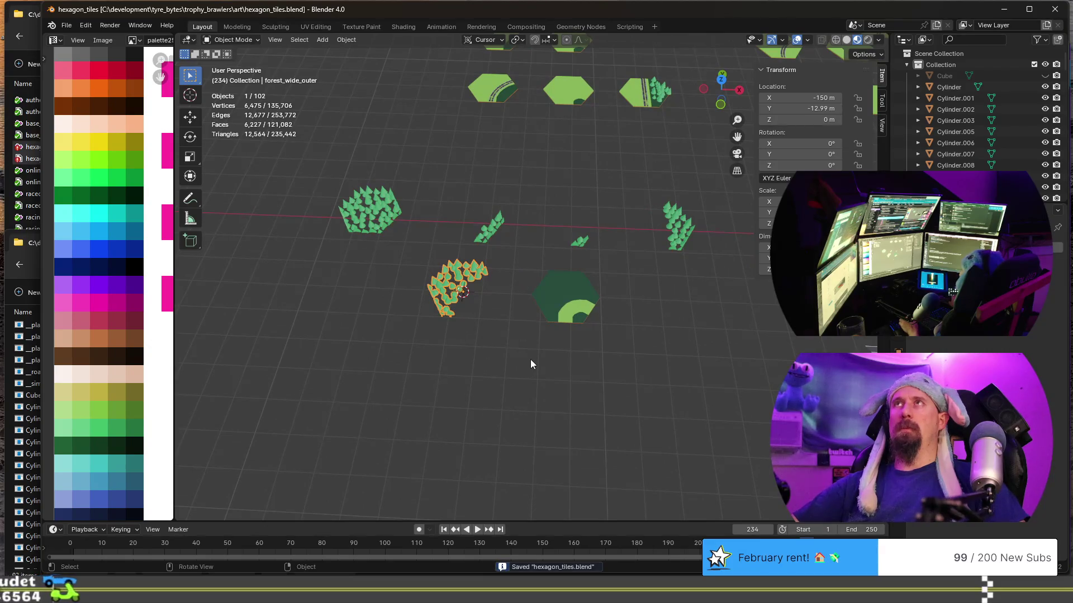
pyautogui.press('shift')
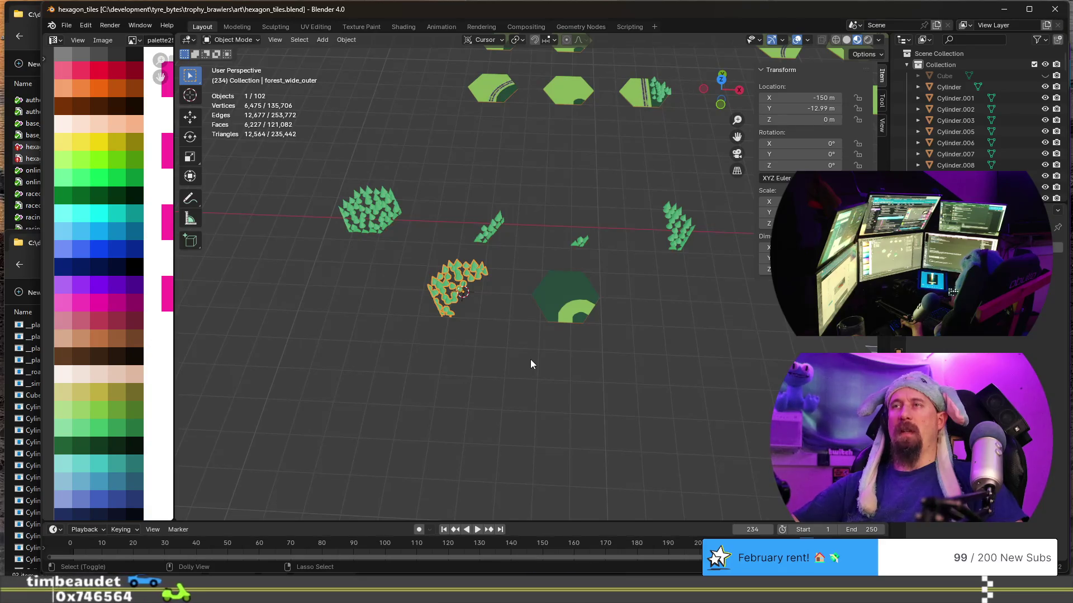
# Assign Shift+Ctrl+E as the shortcut for the .msh mesh exporter.
pyautogui.click(67, 25)
pyautogui.moveTo(85, 195)
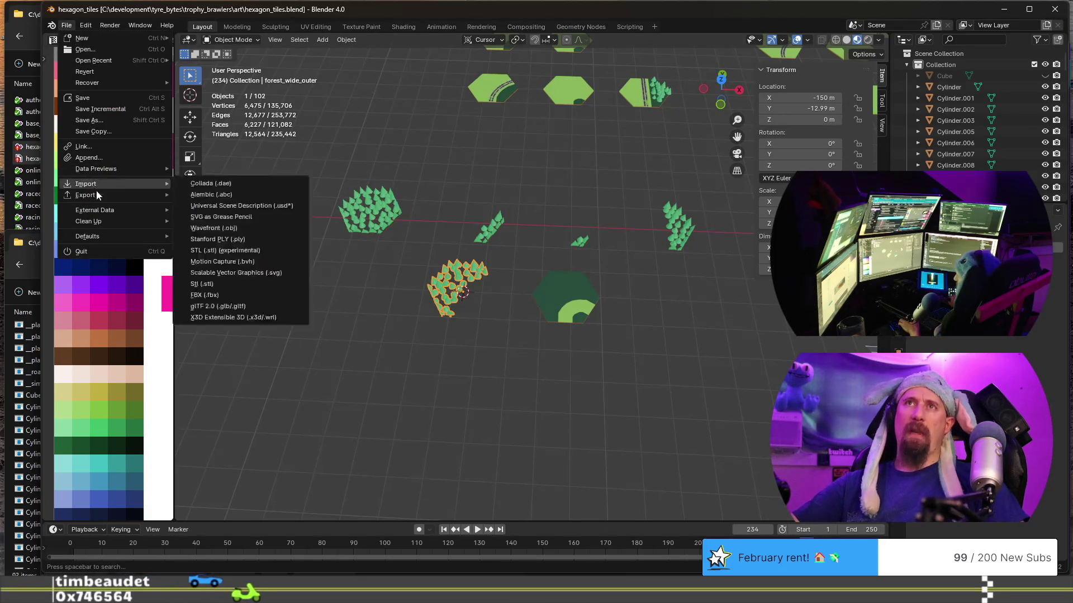
pyautogui.rightClick(235, 328)
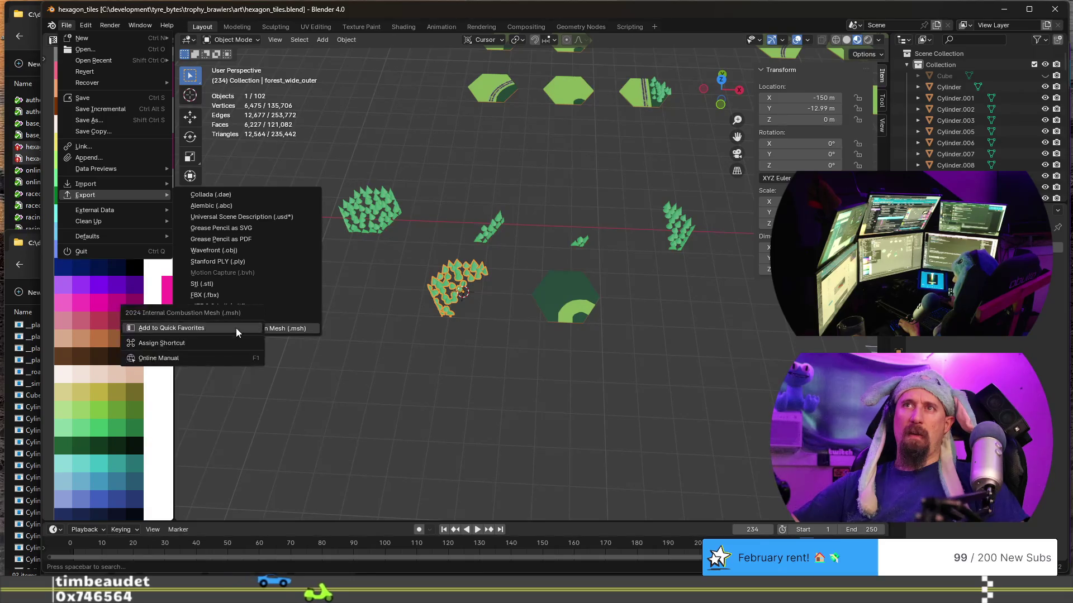
pyautogui.click(218, 342)
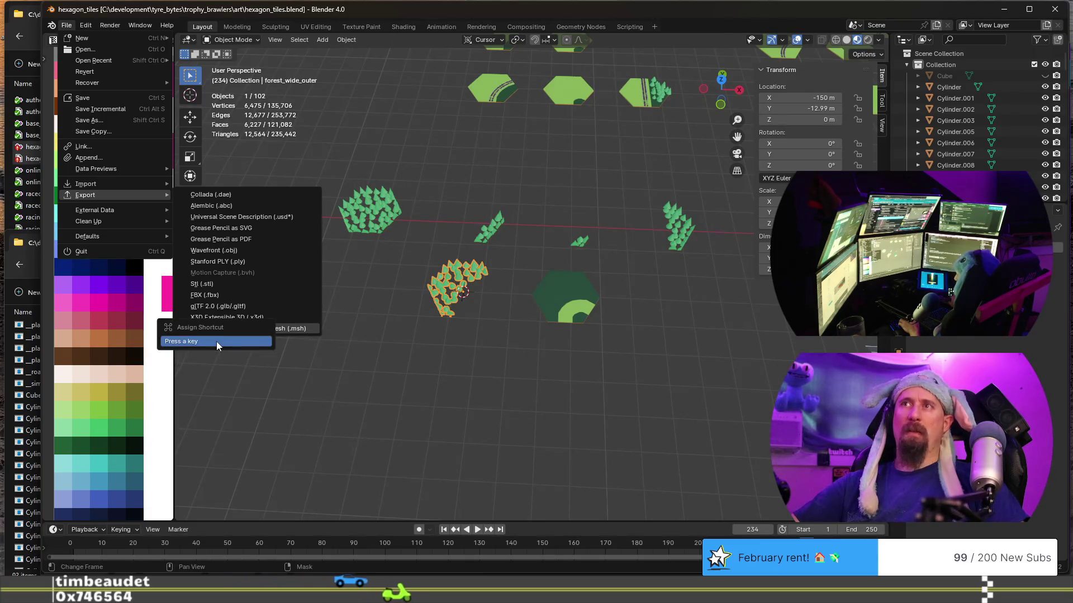
pyautogui.hotkey('ctrl', 'shift', 'e')
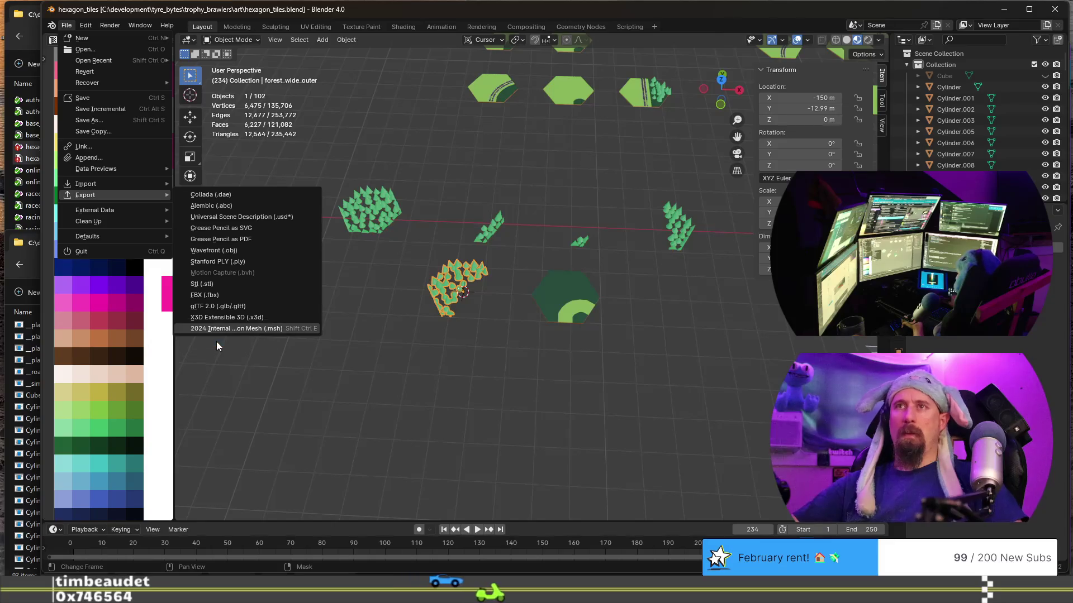
pyautogui.click(243, 325)
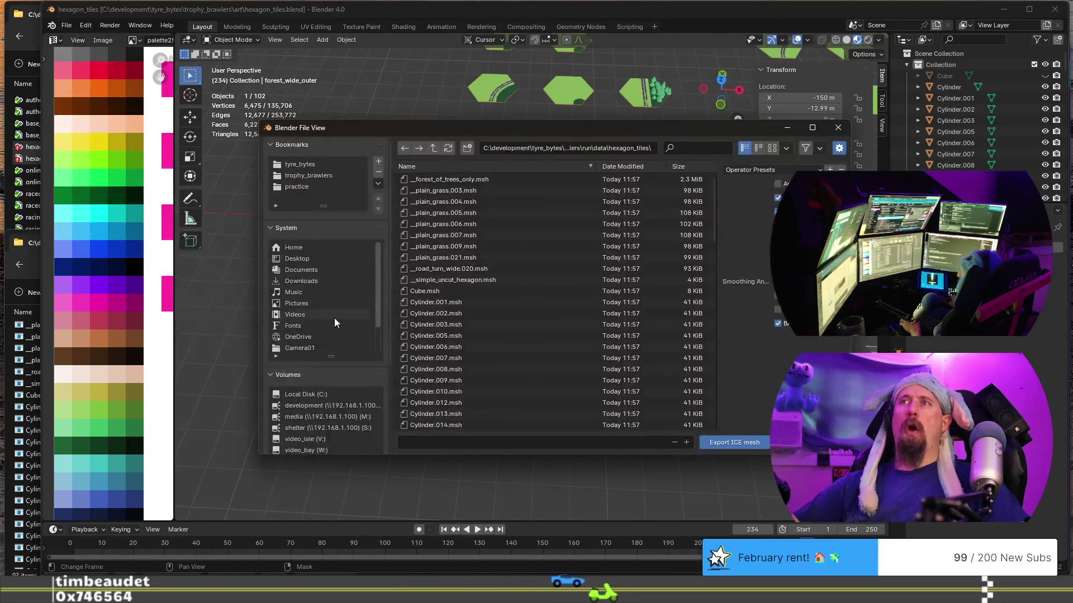
# Use the new shortcut to export the hex tile meshes as ICE .msh files.
pyautogui.press('Escape')
pyautogui.hotkey('ctrl', 'shift', 'e')
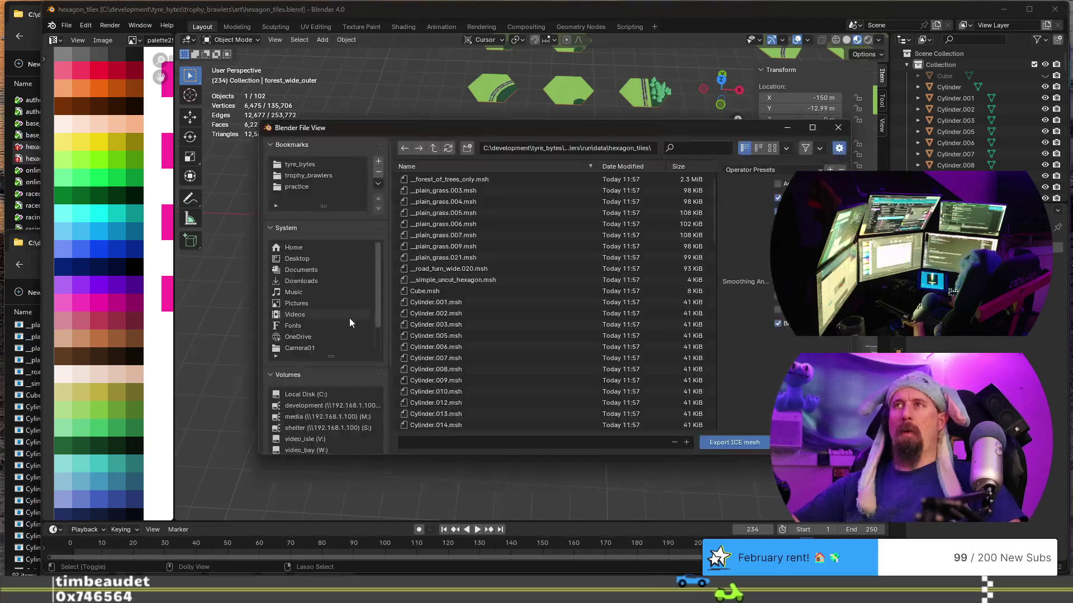
pyautogui.press('Escape')
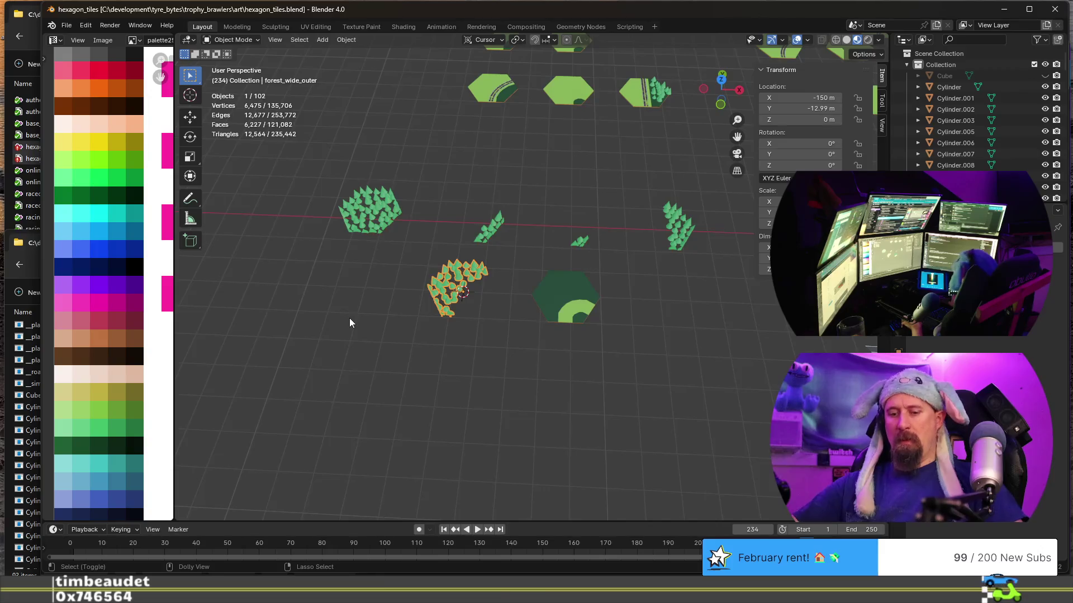
pyautogui.hotkey('ctrl', 'shift', 'e')
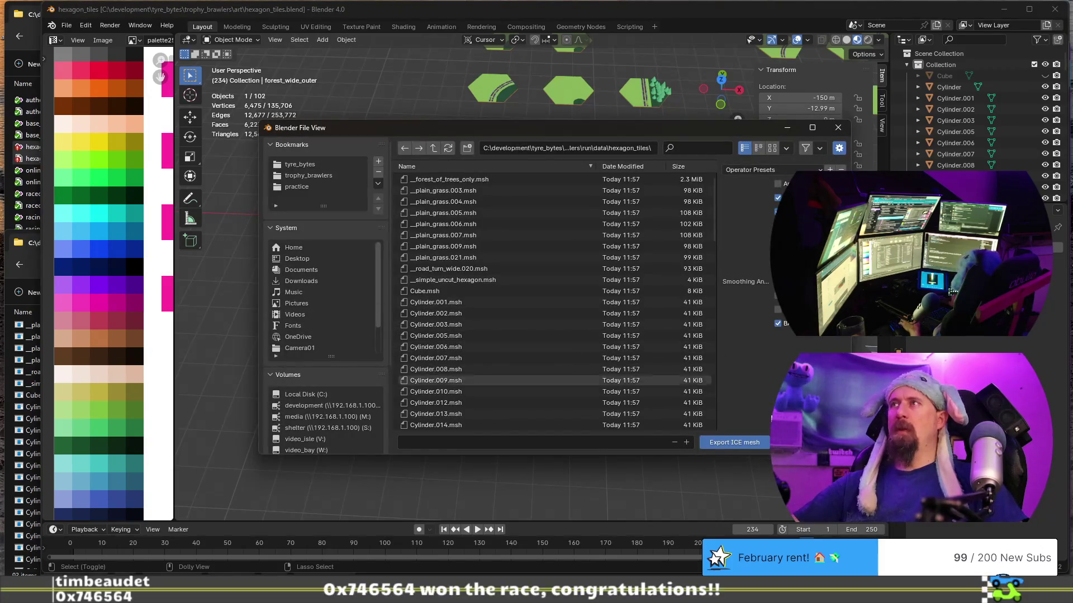
pyautogui.click(753, 449)
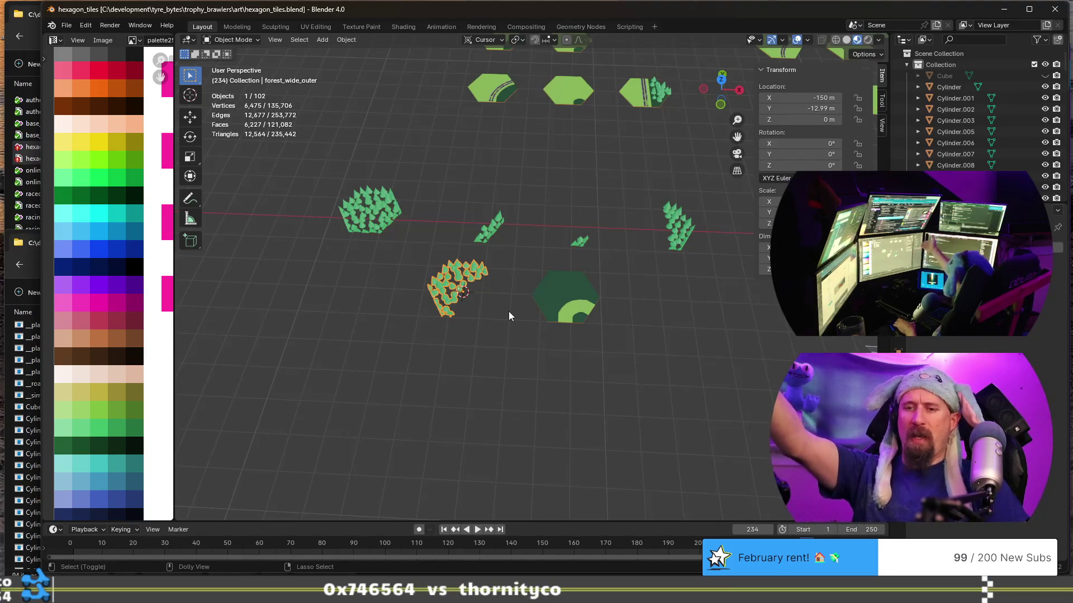
pyautogui.hotkey('alt', 'Tab')
pyautogui.hotkey('alt', 'Tab')
pyautogui.hotkey('alt', 'Tab')
pyautogui.hotkey('alt', 'Tab')
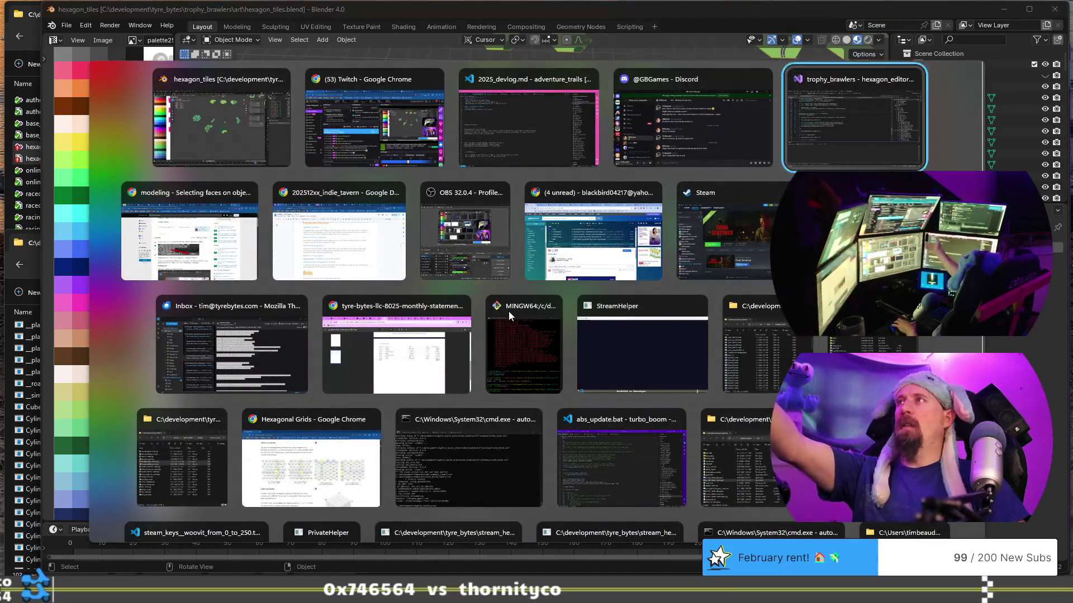
# Build and run the trophy_brawlers project from Visual Studio into the hex editor.
pyautogui.click(530, 307)
pyautogui.press('F5')
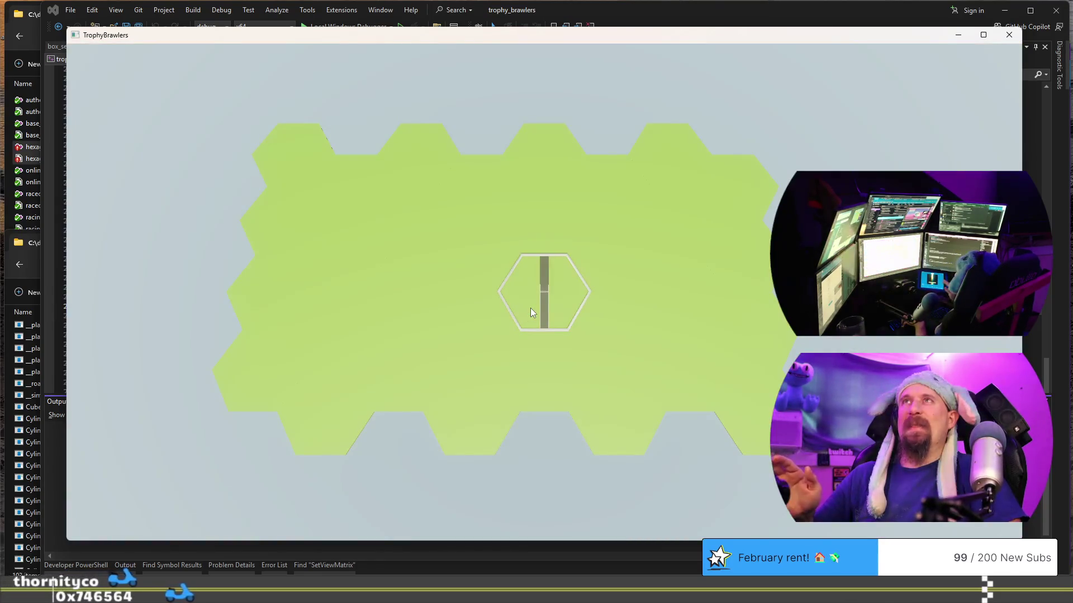
# Place a raised hex with a straight road and a curved road tile above it.
pyautogui.click(452, 304)
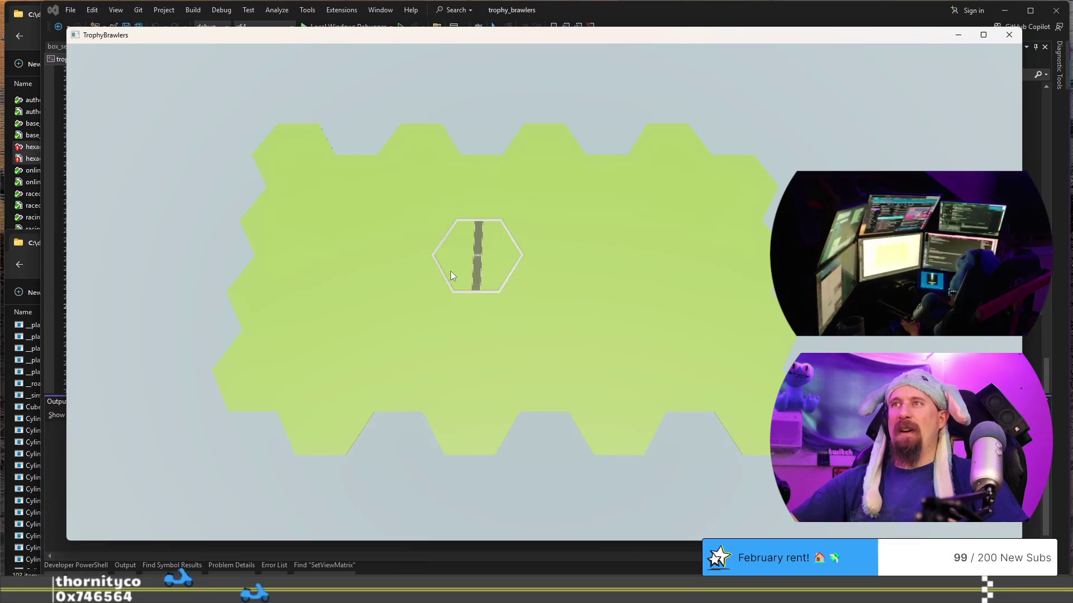
pyautogui.click(471, 273)
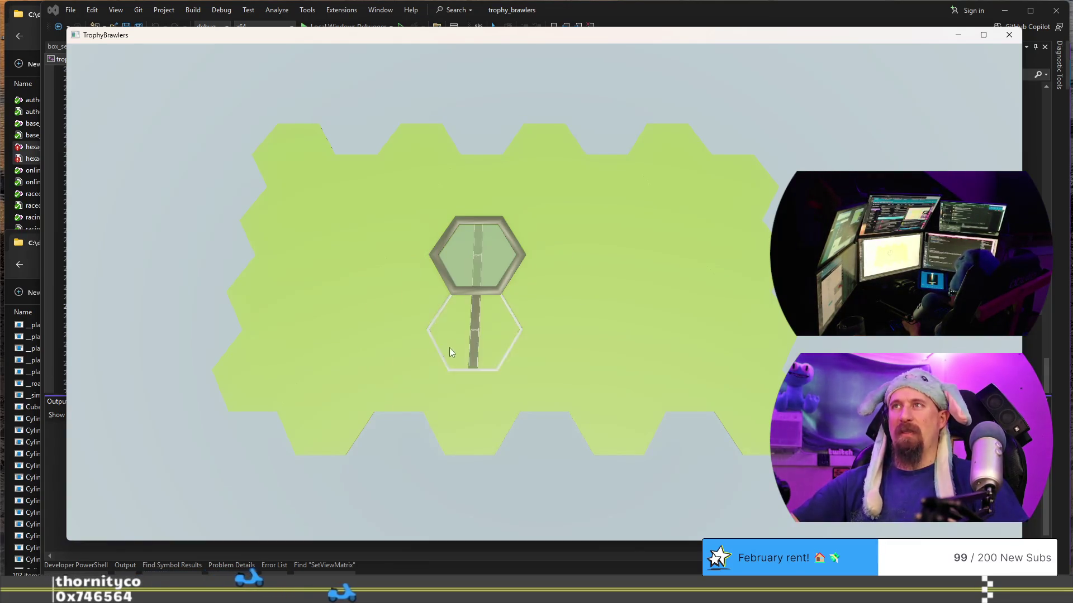
pyautogui.click(495, 277)
pyautogui.click(494, 278)
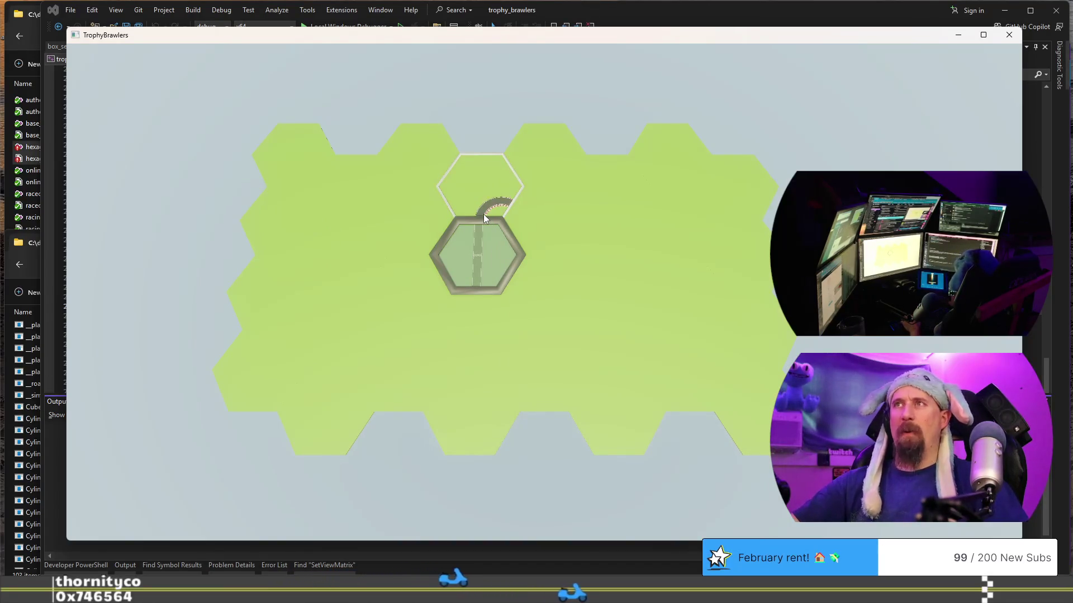
pyautogui.click(504, 211)
pyautogui.scroll(-1, 564, 231)
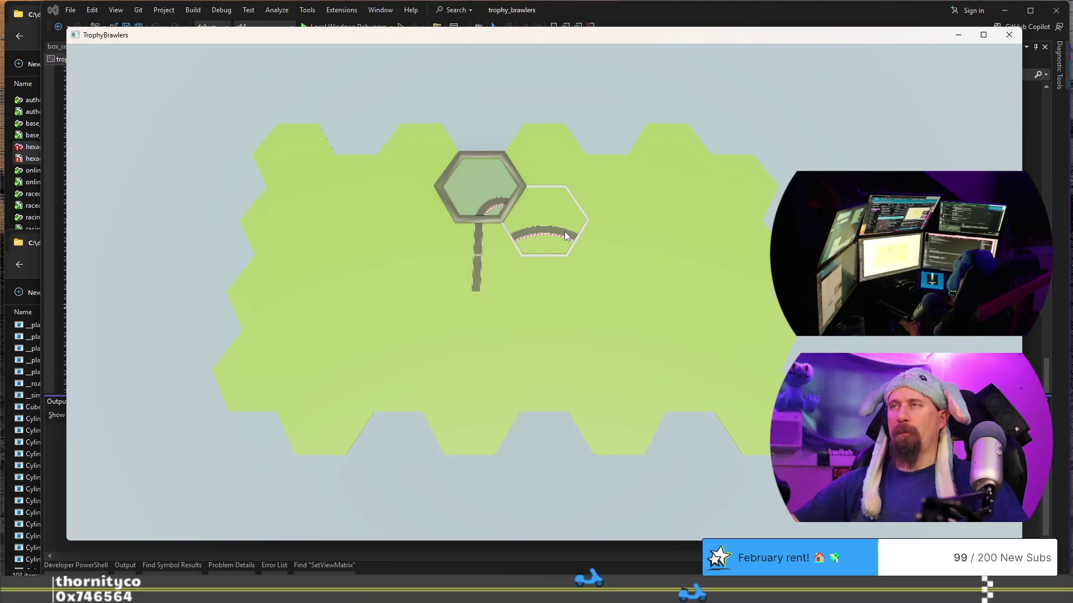
pyautogui.scroll(-1, 564, 231)
pyautogui.scroll(-1, 563, 232)
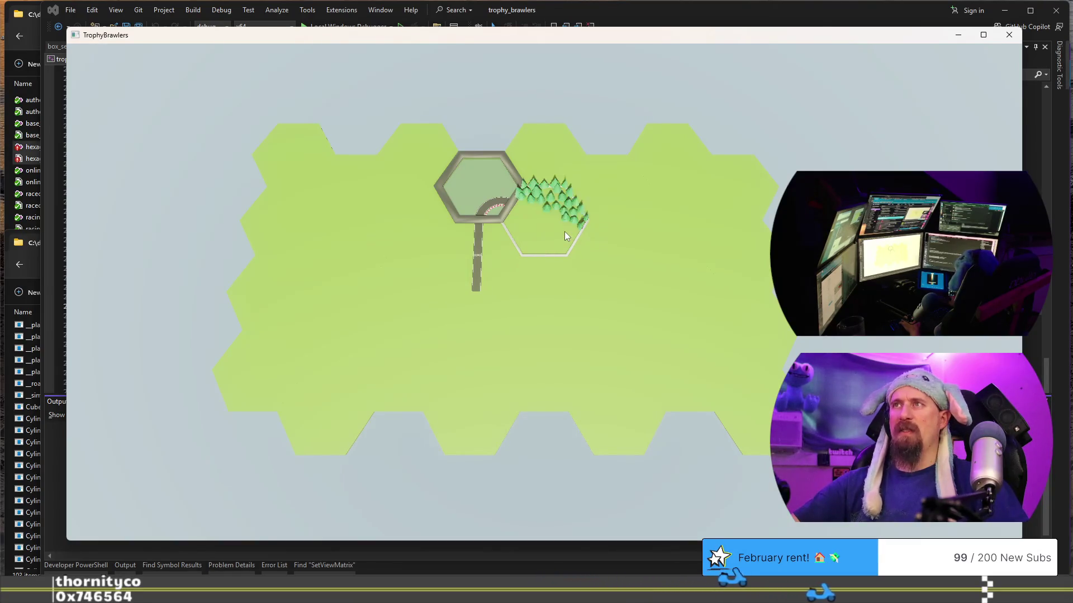
pyautogui.scroll(-1, 564, 231)
pyautogui.scroll(-1, 563, 232)
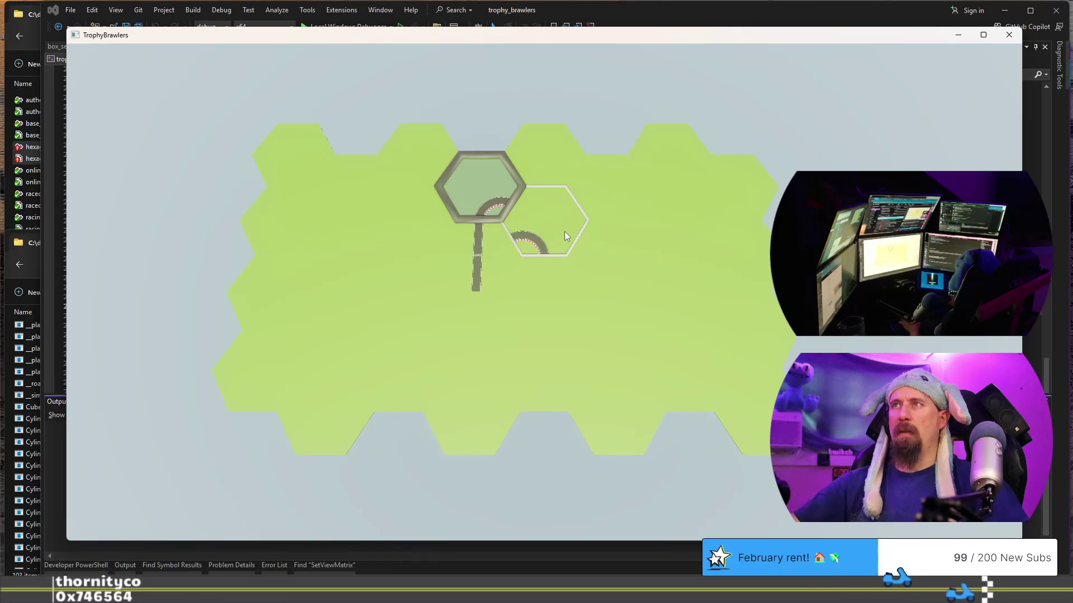
pyautogui.scroll(-1, 564, 232)
# Extend the track with straight diagonal and curved road tiles winding down the right.
pyautogui.click(563, 231)
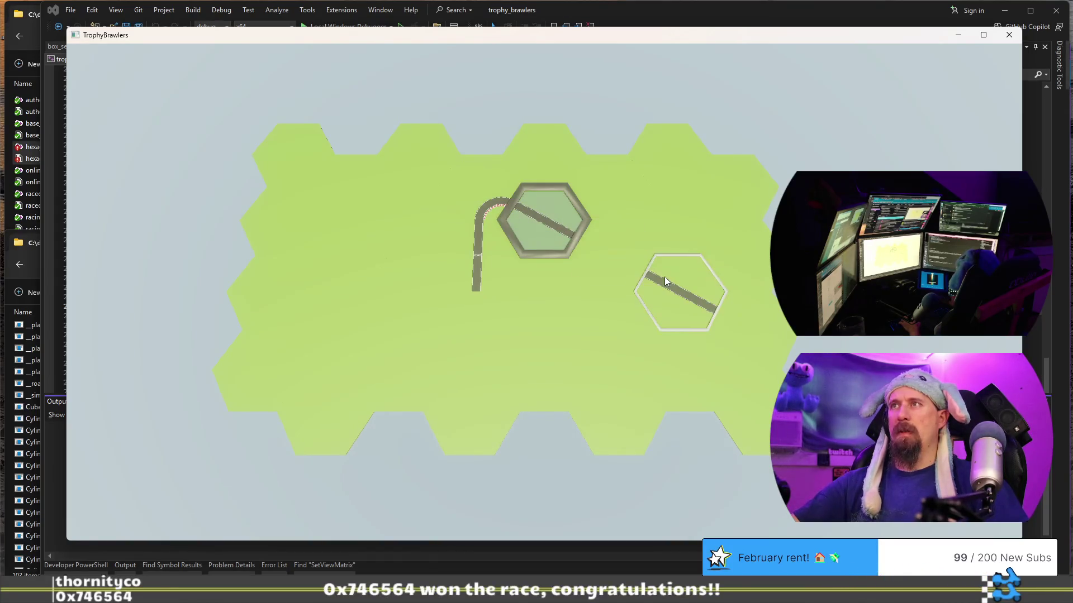
pyautogui.click(602, 253)
pyautogui.scroll(-1, 669, 273)
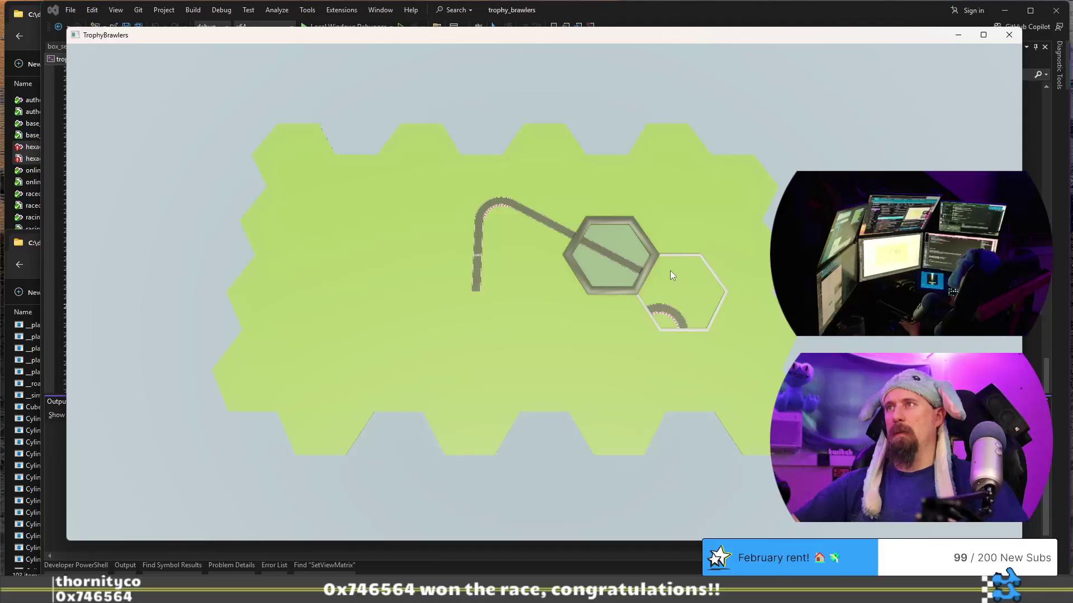
pyautogui.scroll(-1, 670, 275)
pyautogui.click(669, 270)
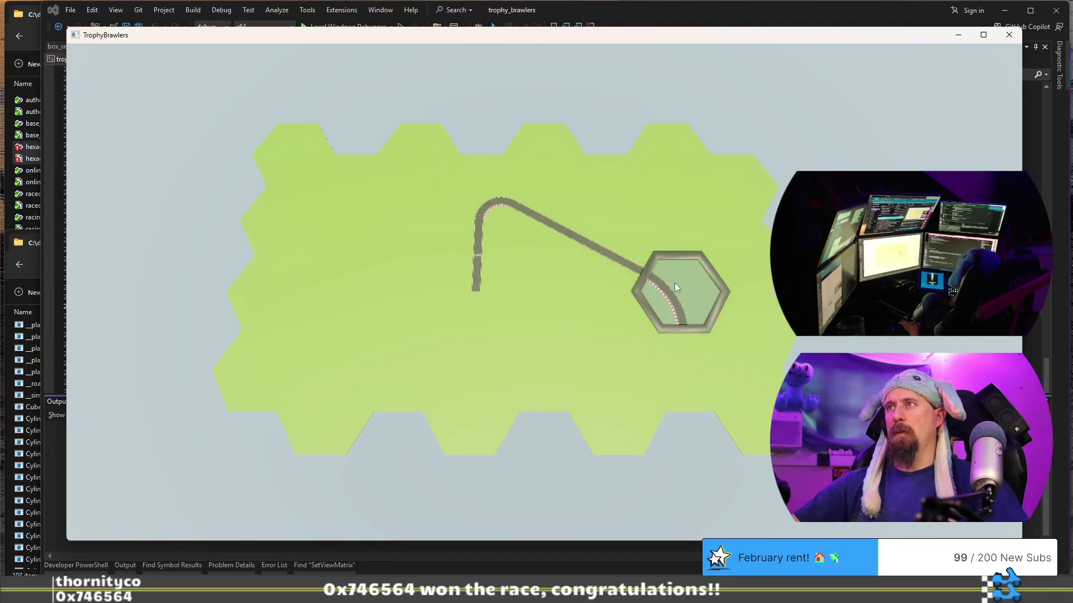
pyautogui.click(677, 344)
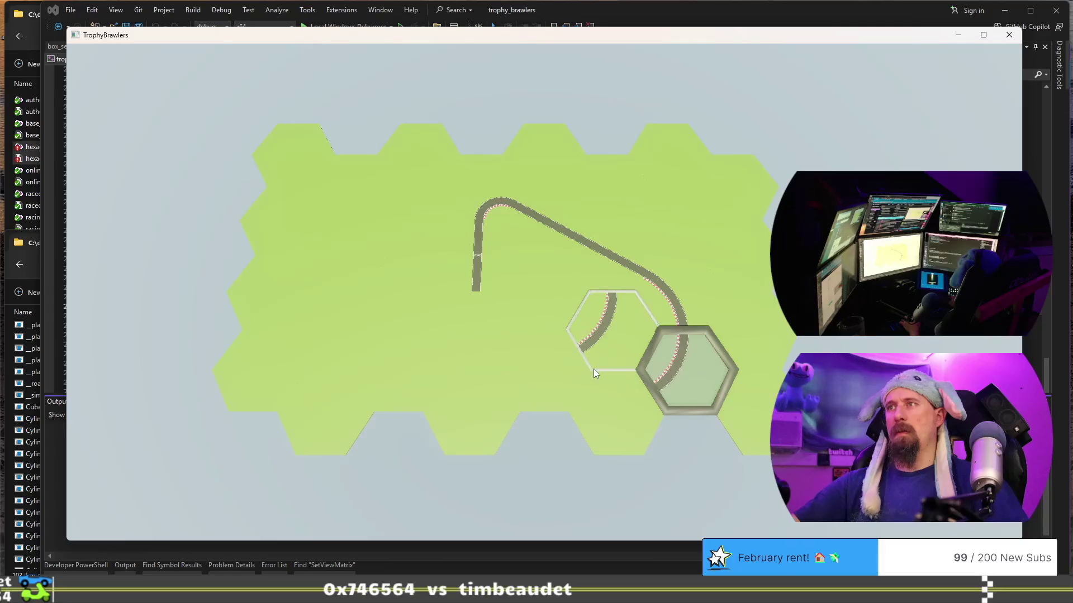
pyautogui.click(607, 393)
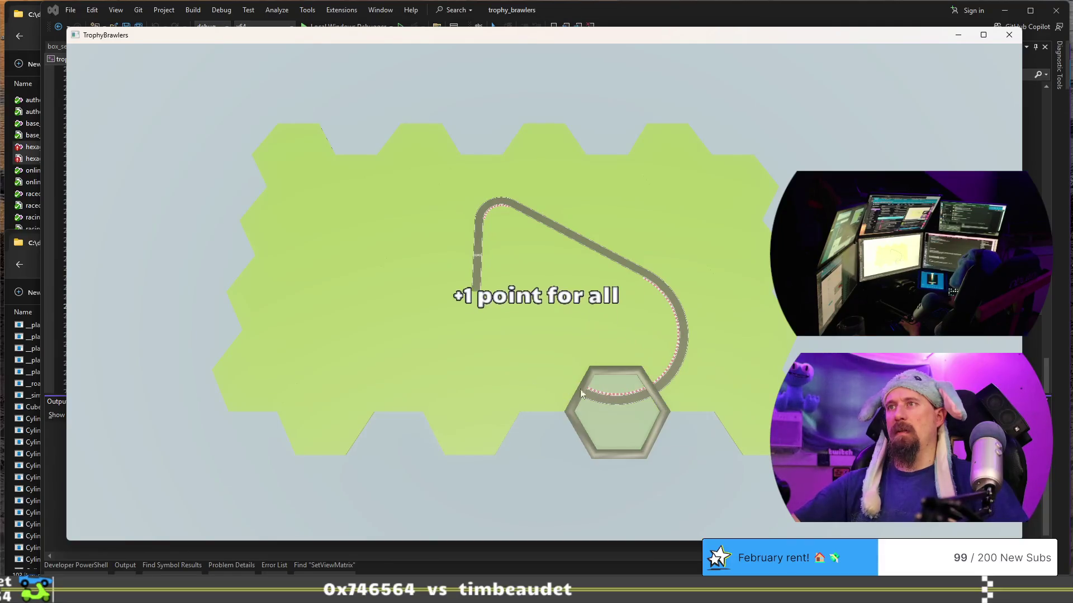
pyautogui.scroll(-1, 523, 384)
pyautogui.scroll(-1, 524, 384)
pyautogui.scroll(-1, 522, 384)
pyautogui.scroll(-1, 523, 383)
pyautogui.click(523, 384)
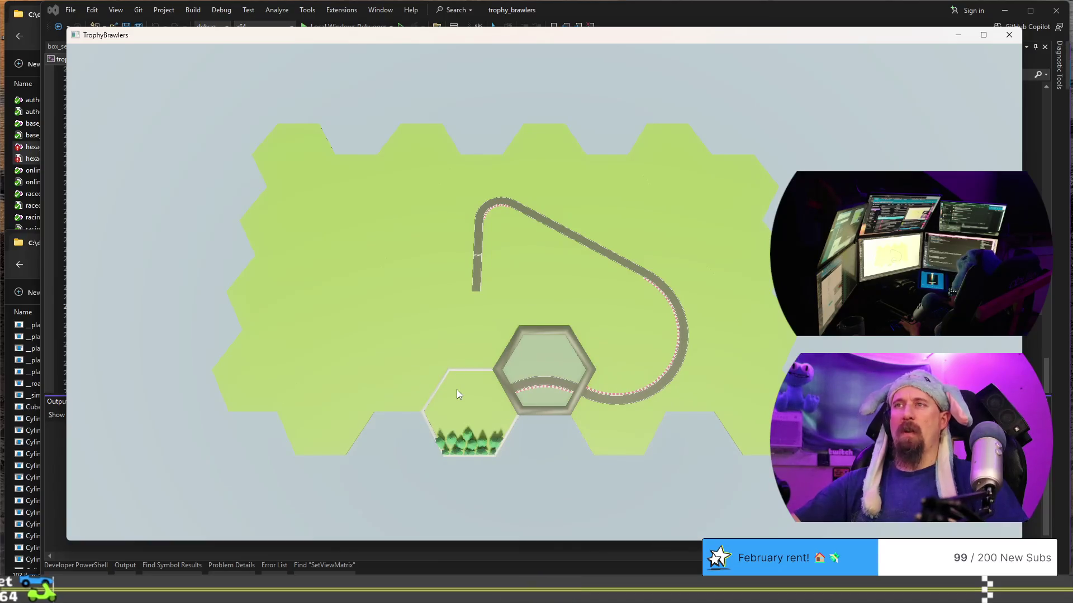
pyautogui.scroll(-1, 456, 390)
pyautogui.scroll(-1, 457, 389)
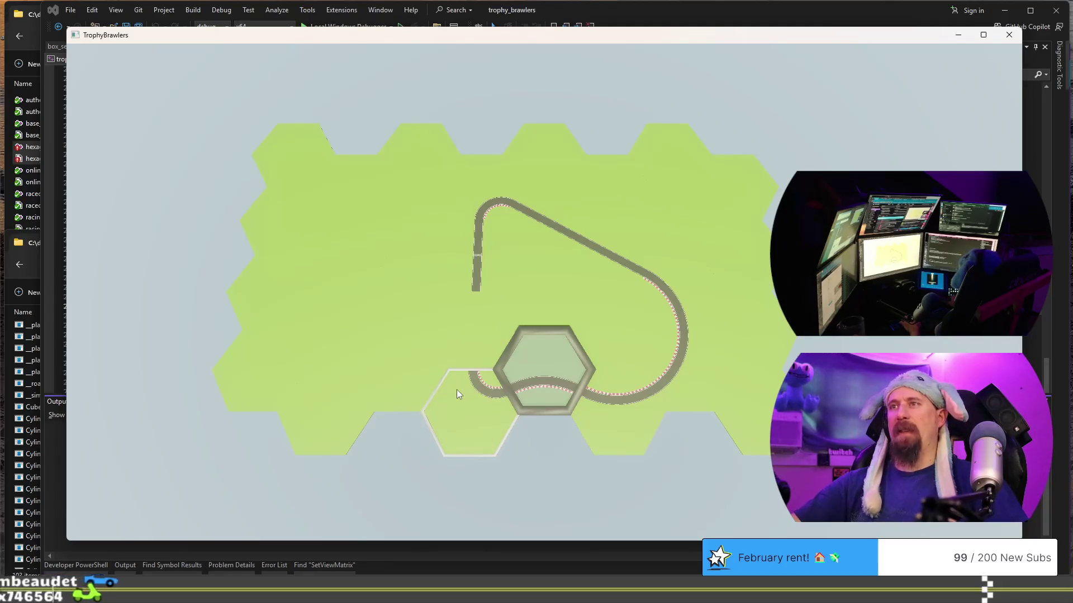
# Close the road track into a loop with curved and straight pieces.
pyautogui.click(457, 390)
pyautogui.scroll(-1, 480, 334)
pyautogui.scroll(-1, 479, 334)
pyautogui.scroll(-1, 479, 334)
pyautogui.scroll(-1, 480, 335)
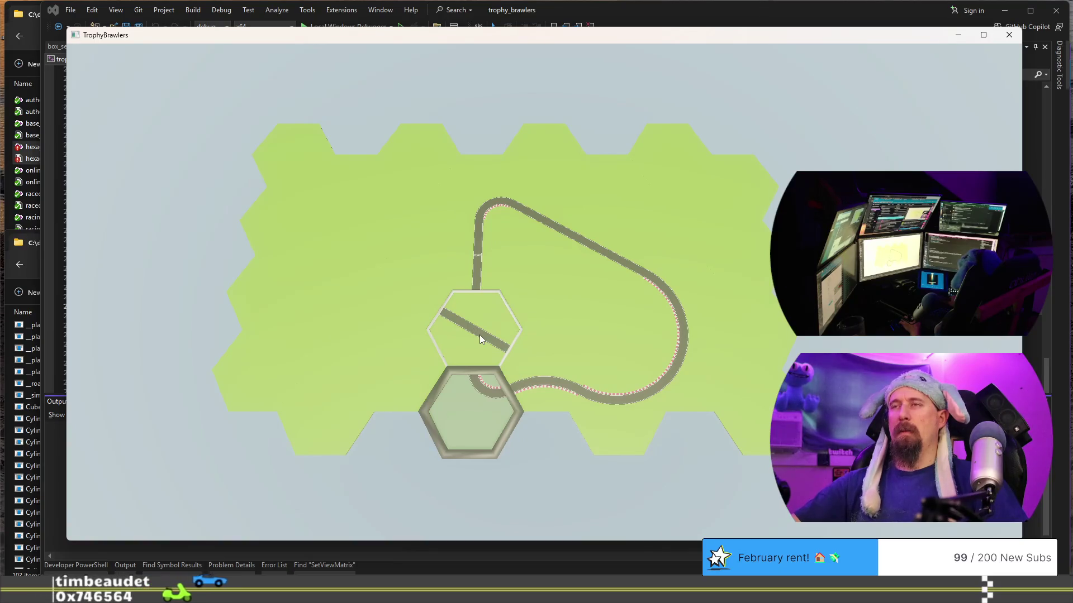
pyautogui.scroll(-1, 480, 335)
pyautogui.click(480, 334)
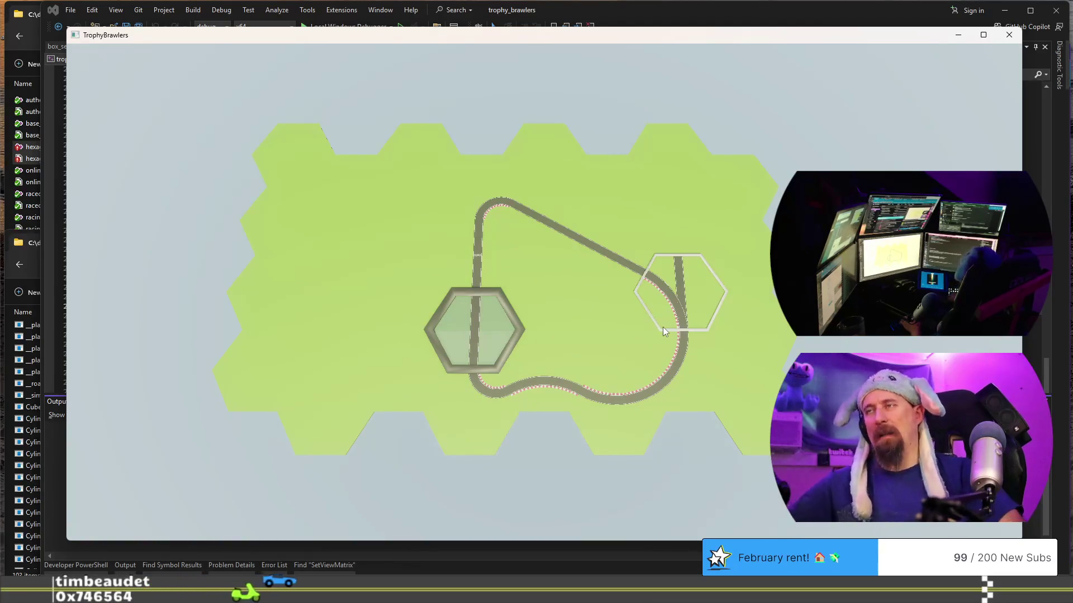
pyautogui.click(663, 327)
pyautogui.scroll(-1, 631, 308)
pyautogui.scroll(-1, 632, 308)
pyautogui.scroll(-1, 631, 308)
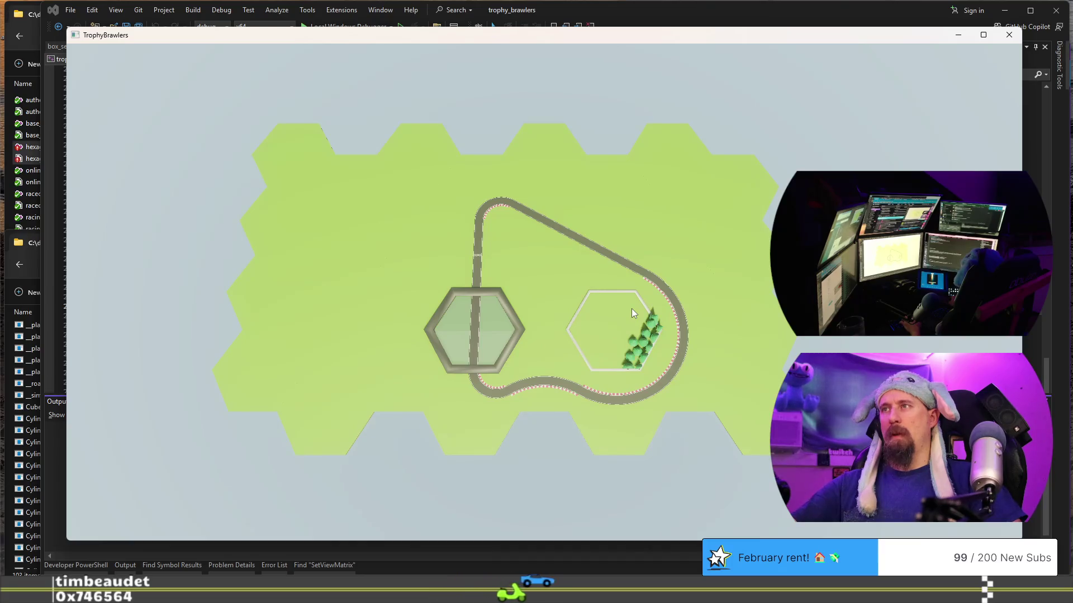
pyautogui.scroll(-1, 631, 309)
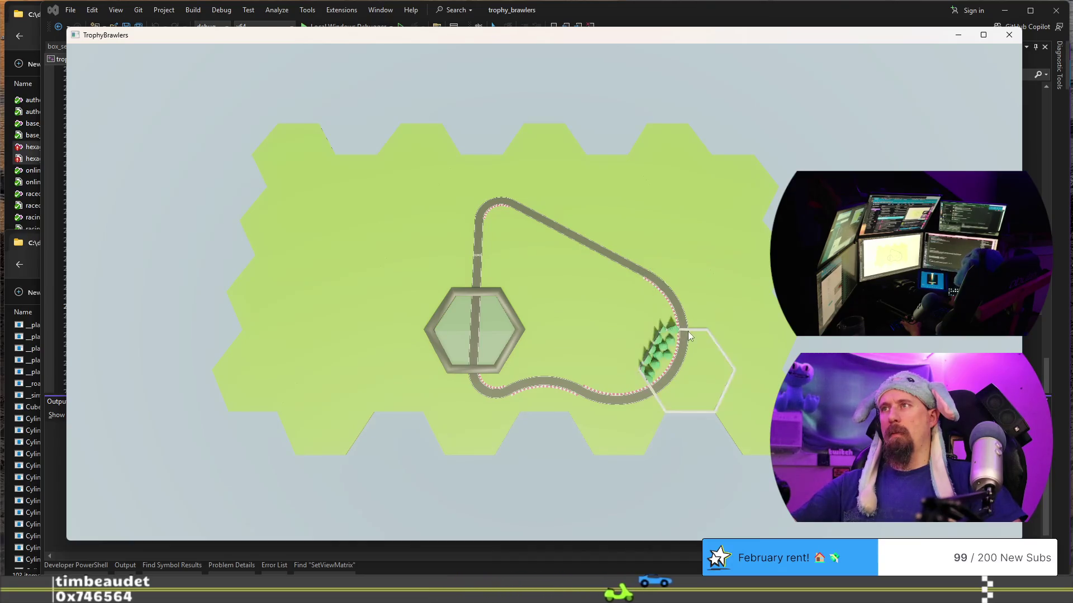
pyautogui.scroll(-1, 675, 325)
pyautogui.scroll(-1, 662, 329)
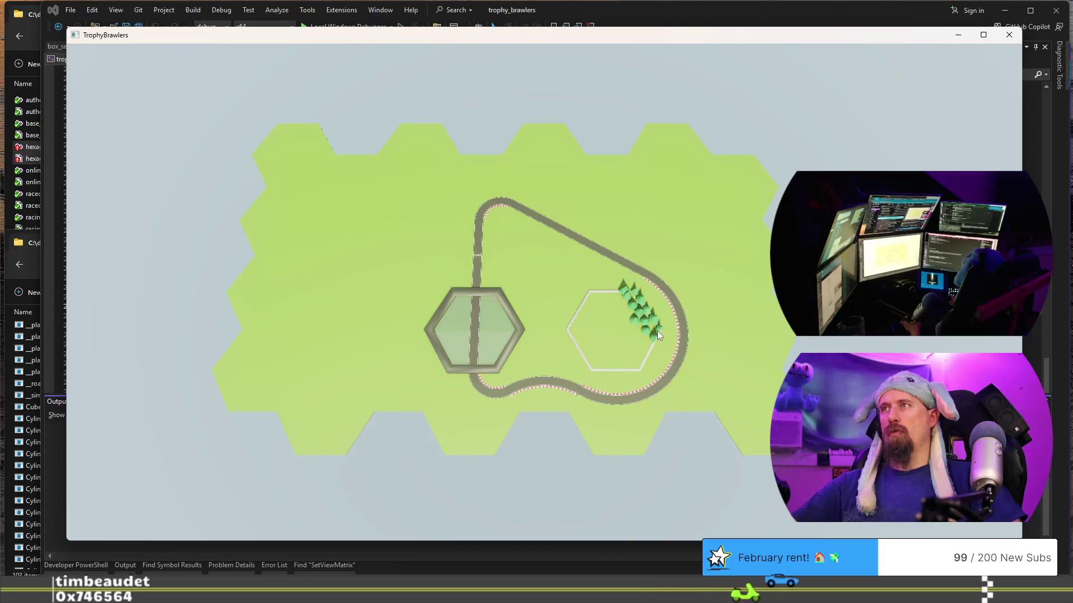
pyautogui.scroll(-1, 657, 331)
pyautogui.scroll(-1, 657, 331)
pyautogui.scroll(-1, 675, 353)
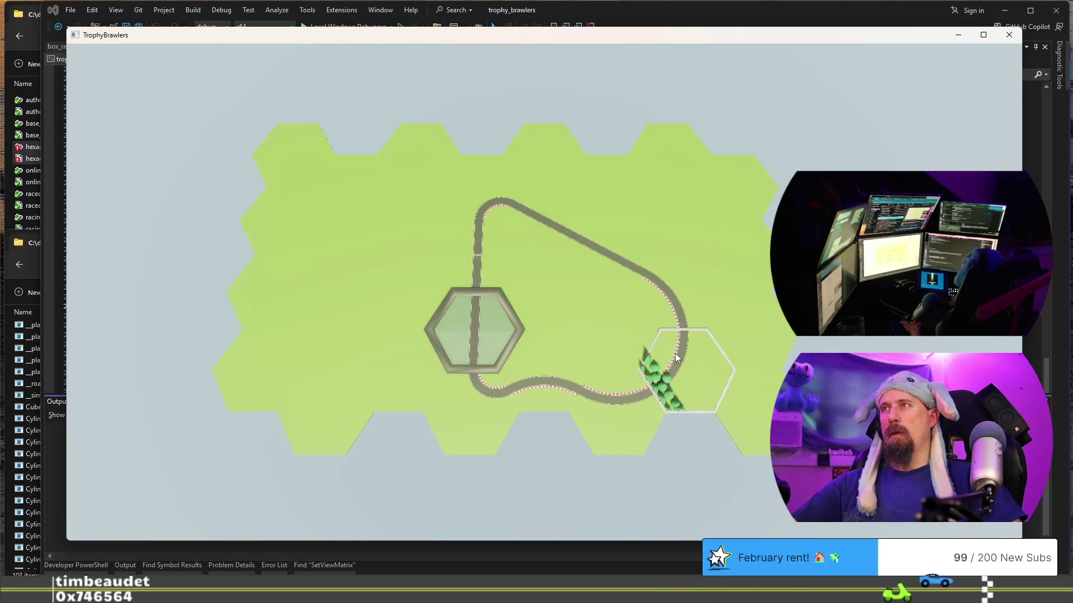
pyautogui.scroll(-1, 675, 353)
# Line the loop's inner curve with four forest tiles full of trees.
pyautogui.click(675, 353)
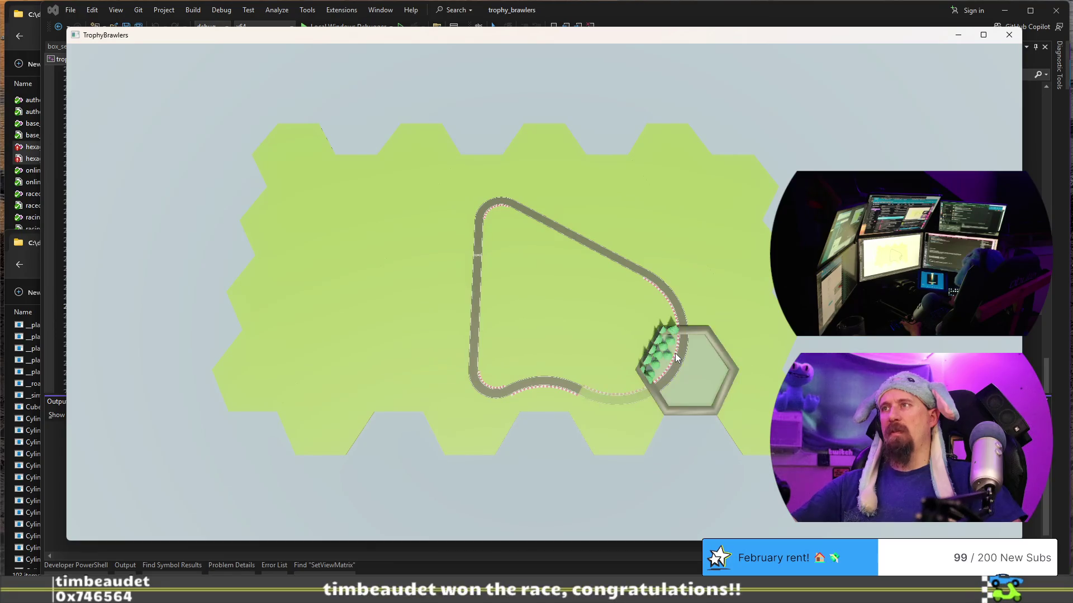
pyautogui.scroll(-2, 673, 310)
pyautogui.scroll(-2, 673, 310)
pyautogui.scroll(-2, 674, 310)
pyautogui.scroll(-2, 673, 310)
pyautogui.scroll(-2, 673, 310)
pyautogui.scroll(-1, 674, 310)
pyautogui.click(673, 311)
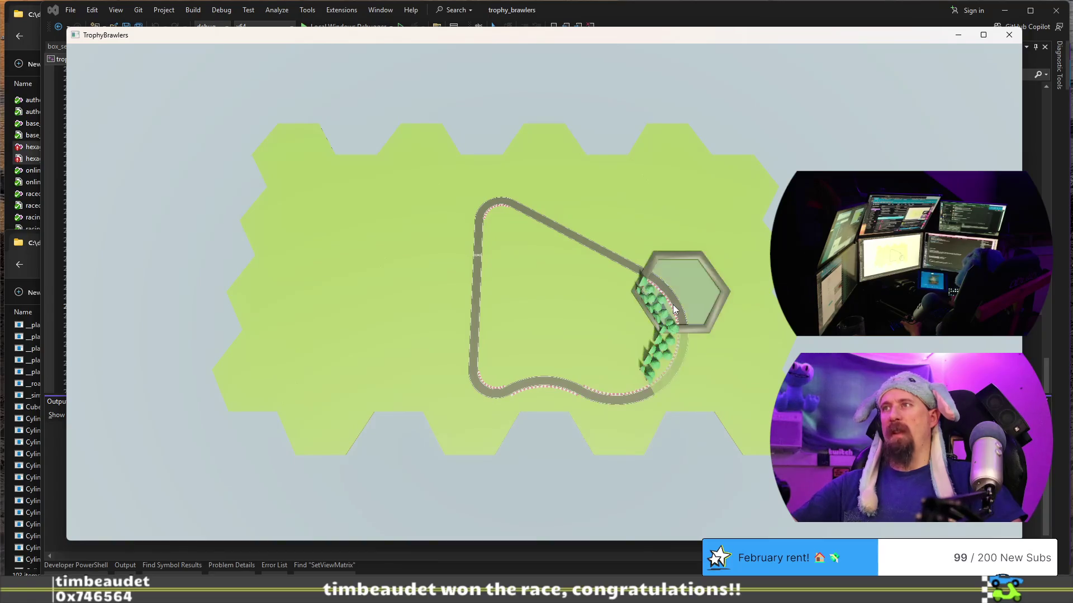
pyautogui.click(614, 393)
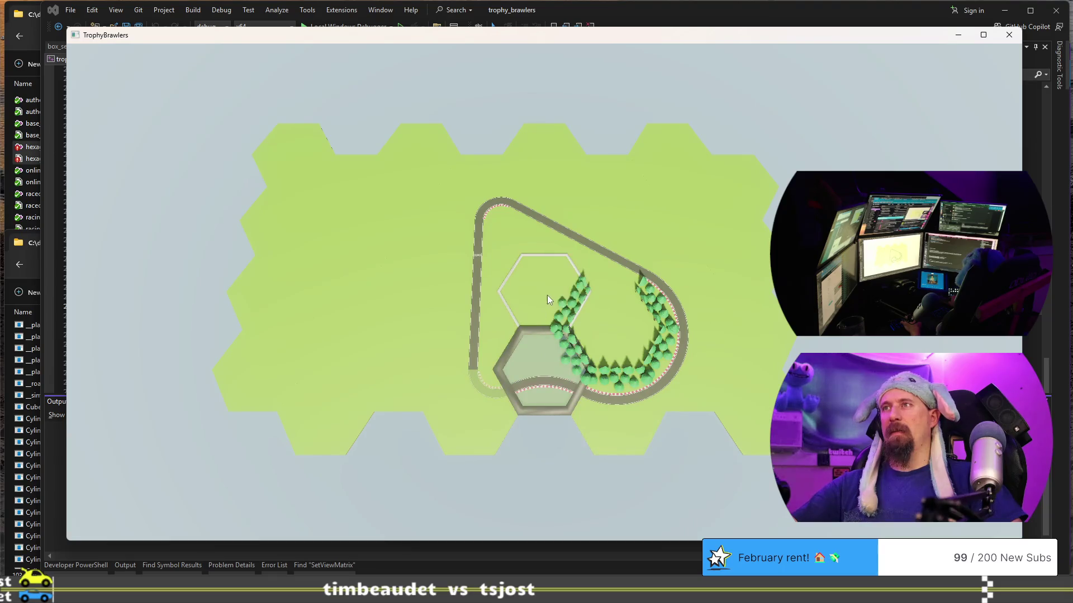
pyautogui.click(592, 250)
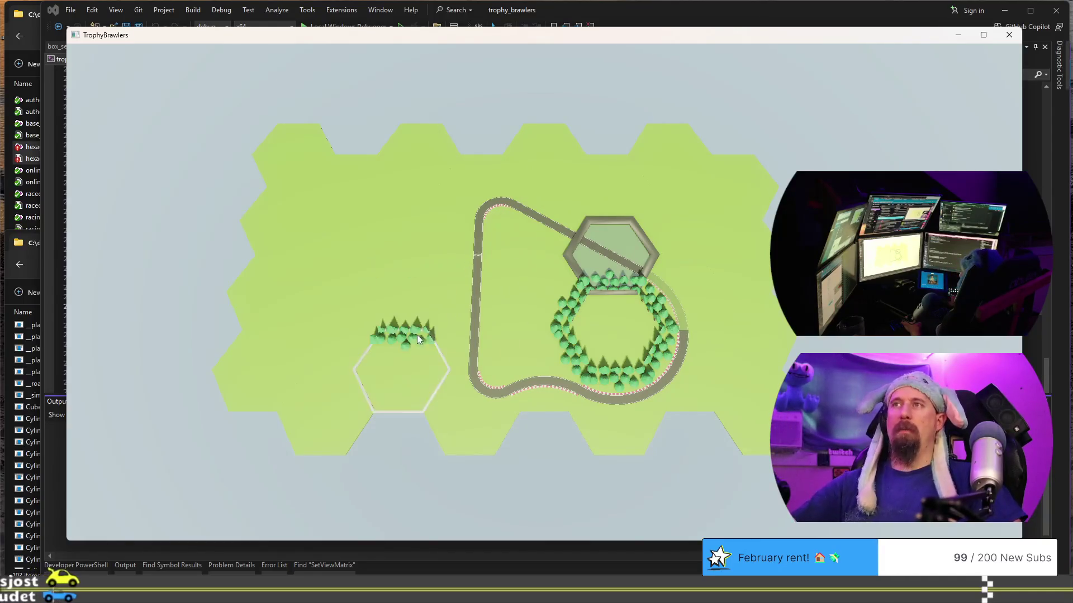
pyautogui.scroll(-1, 418, 344)
pyautogui.scroll(-1, 422, 349)
pyautogui.scroll(-1, 436, 337)
pyautogui.scroll(-1, 436, 338)
pyautogui.scroll(-1, 435, 338)
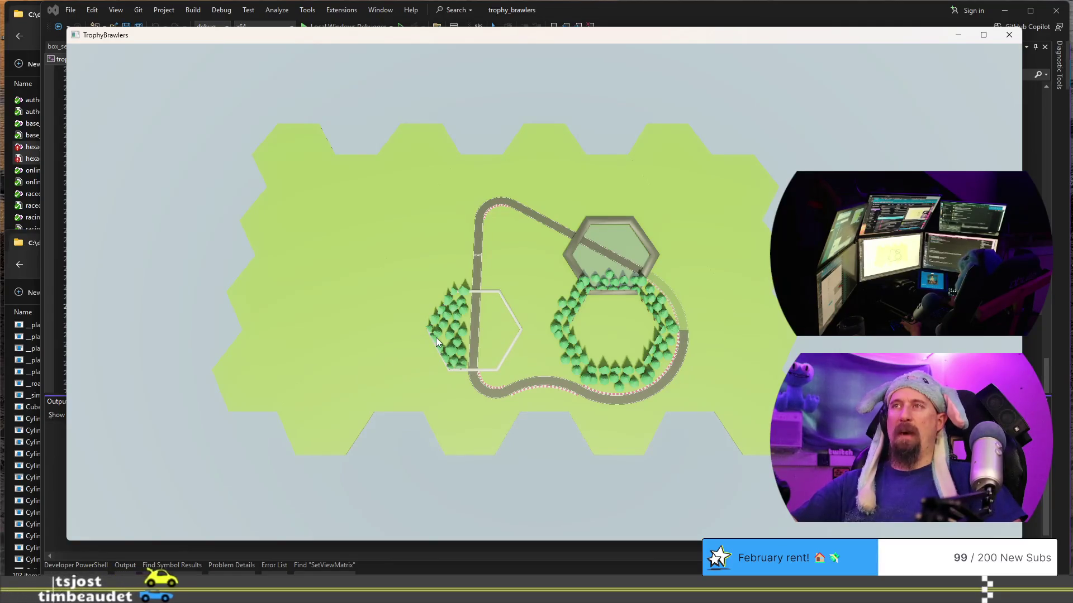
# Add a straight road tile and surround the straight stretch with forest tiles.
pyautogui.click(435, 337)
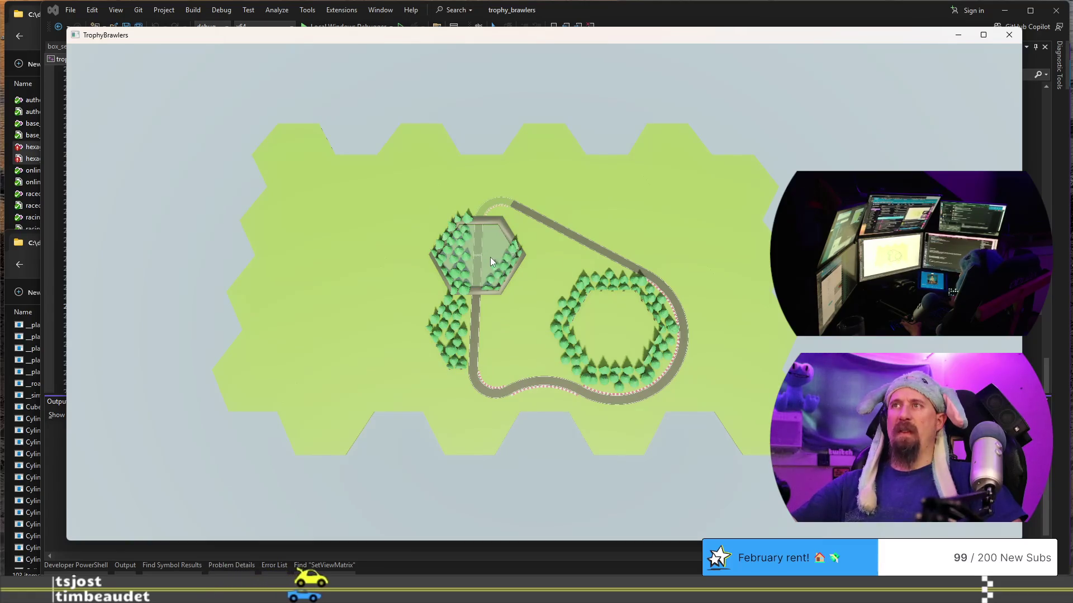
pyautogui.click(403, 277)
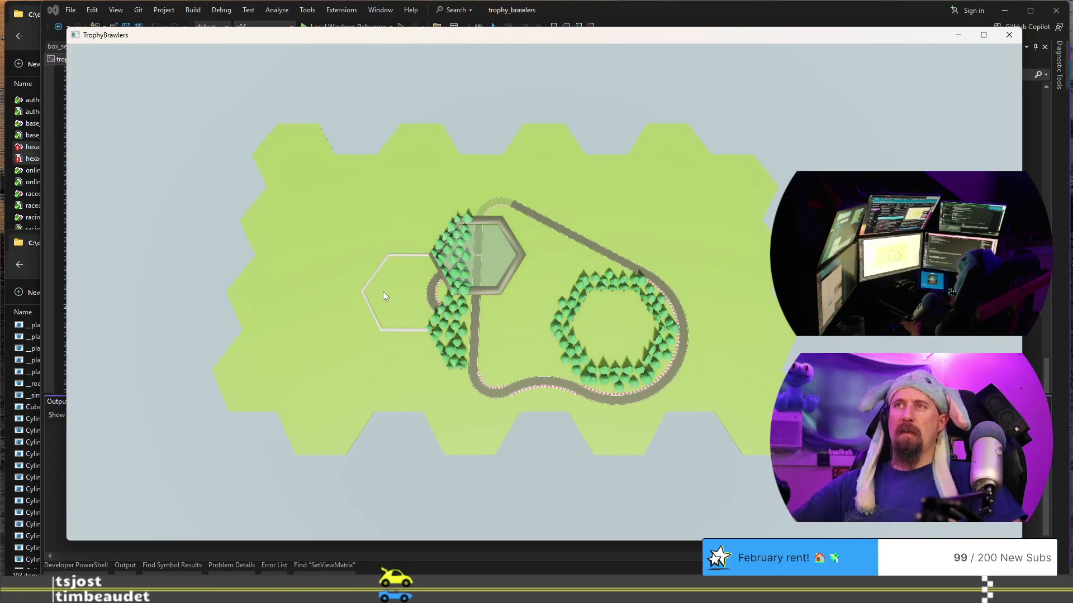
pyautogui.click(379, 291)
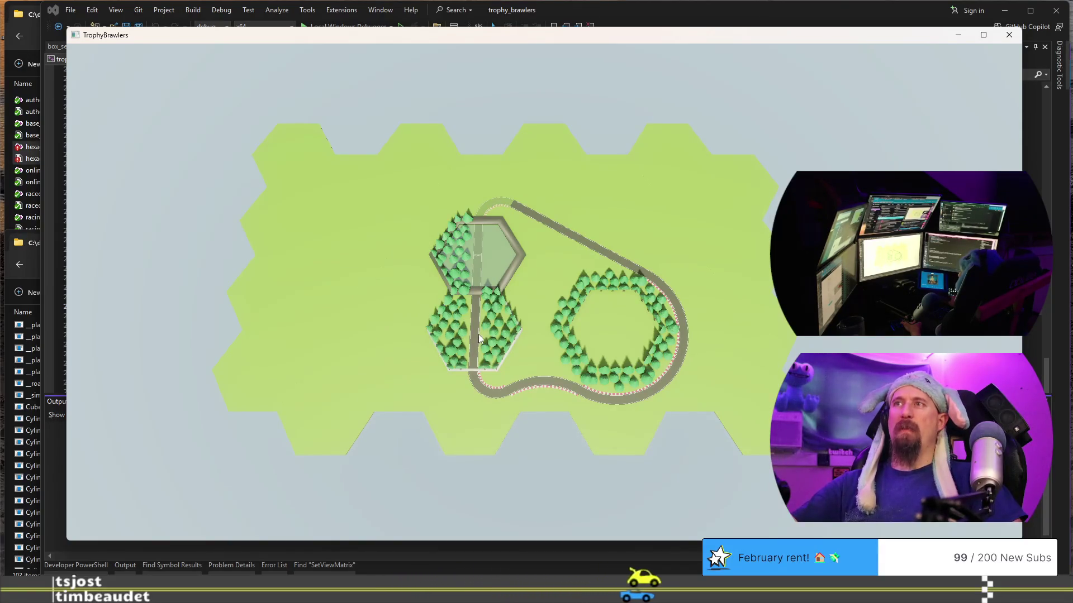
pyautogui.click(487, 264)
pyautogui.click(487, 264)
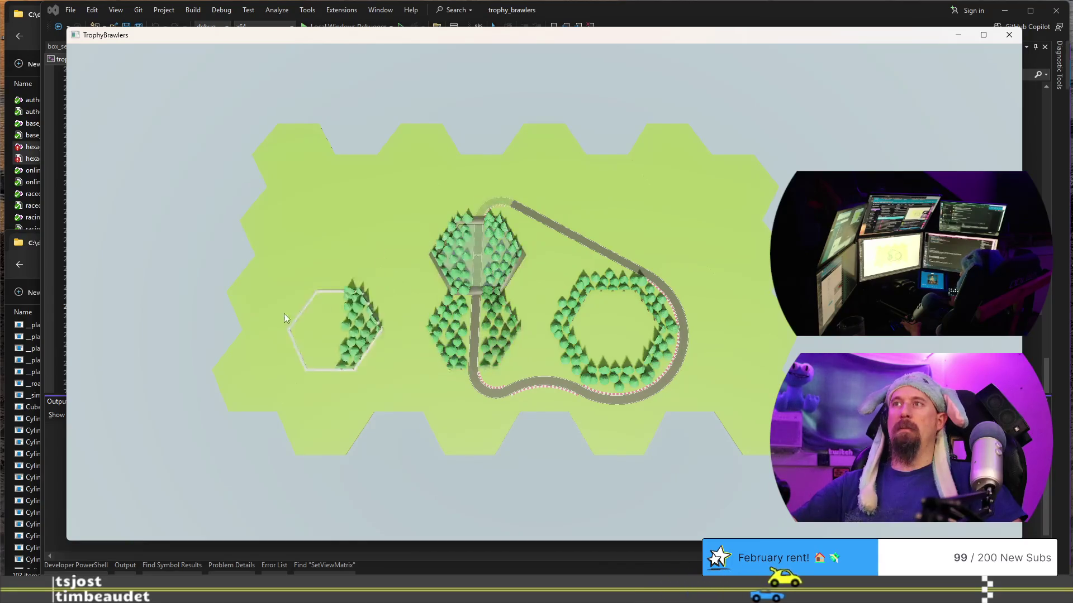
# Lay straight road tiles on the left and curved road tiles at top and bottom.
pyautogui.click(311, 245)
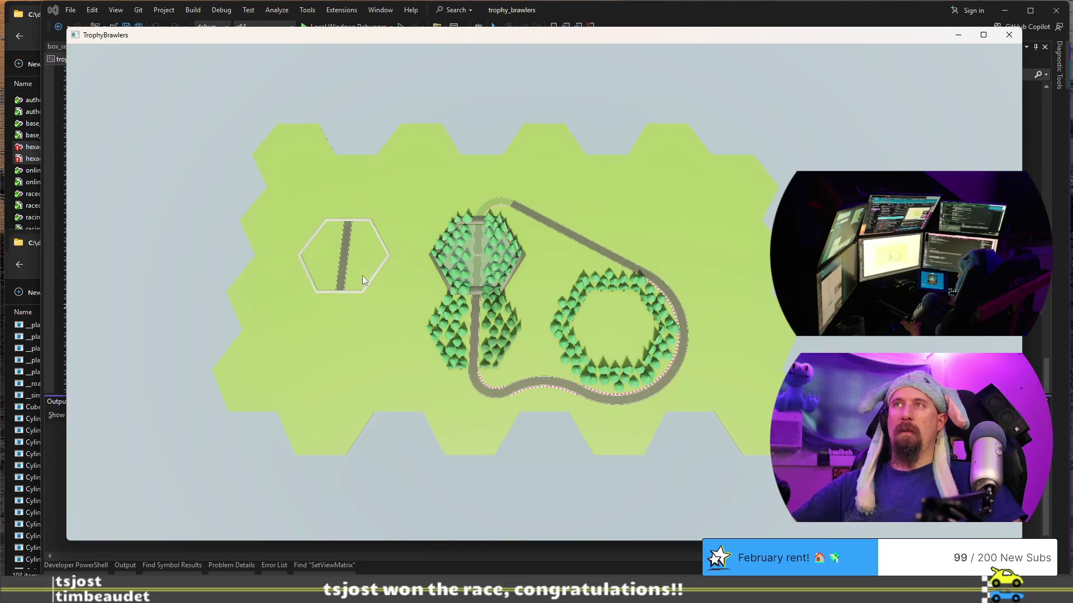
pyautogui.click(393, 271)
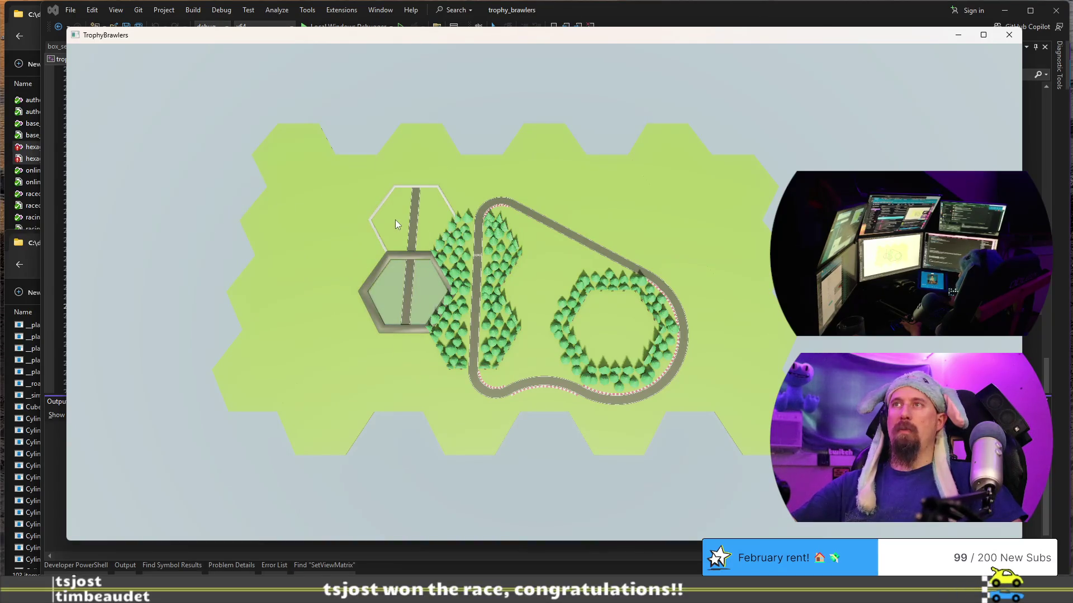
pyautogui.scroll(-1, 395, 225)
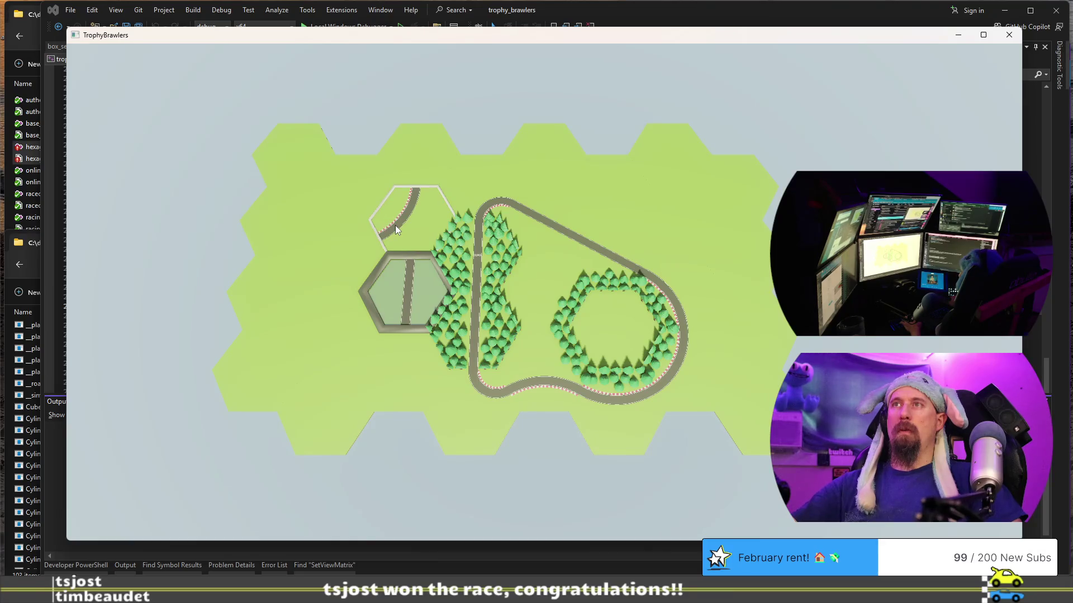
pyautogui.click(482, 189)
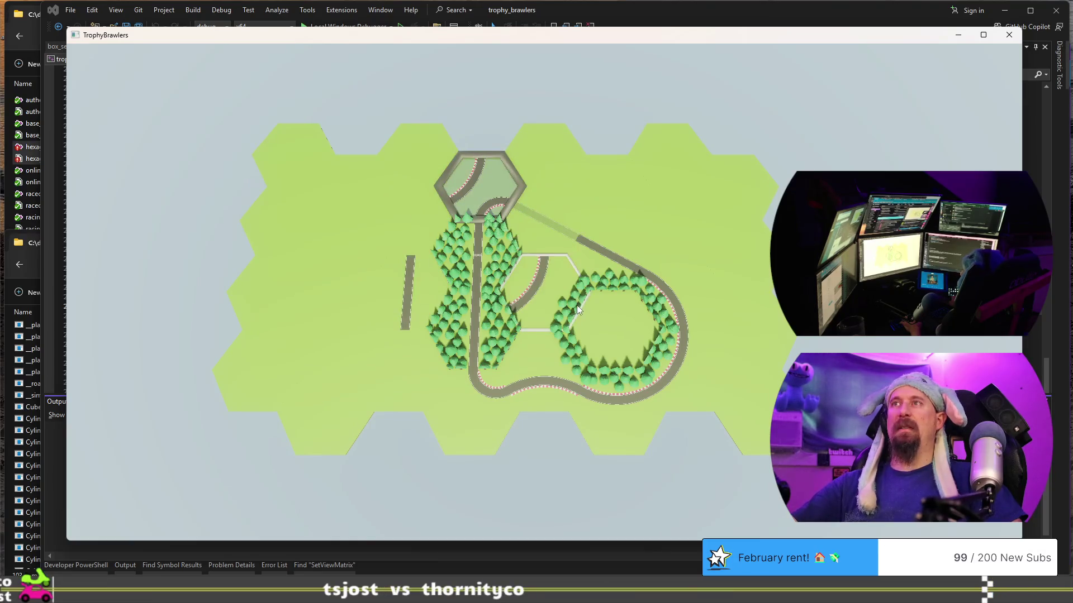
pyautogui.scroll(-1, 534, 206)
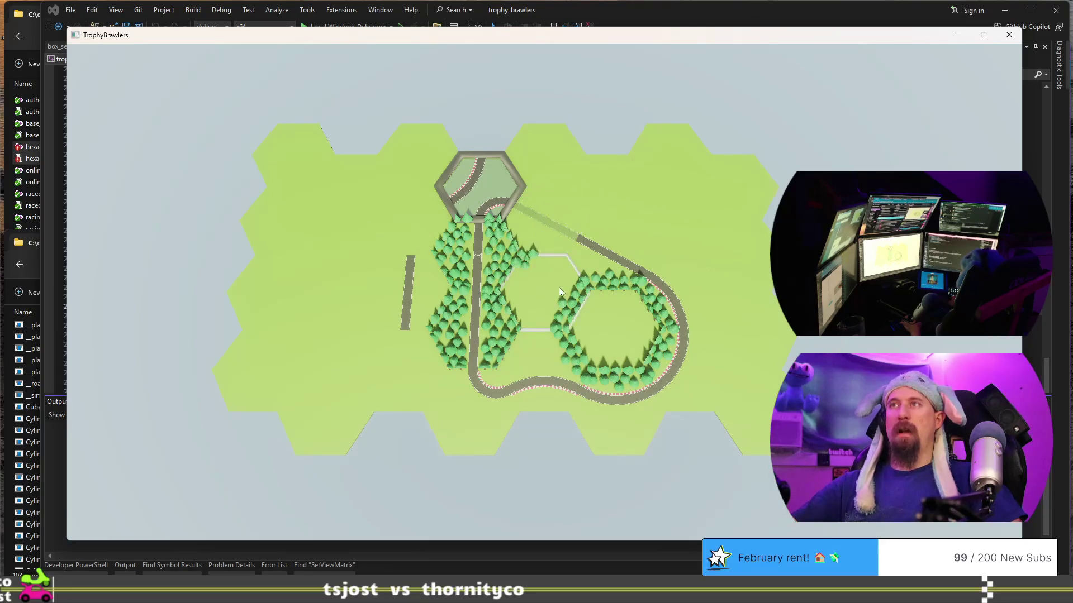
pyautogui.scroll(-1, 712, 283)
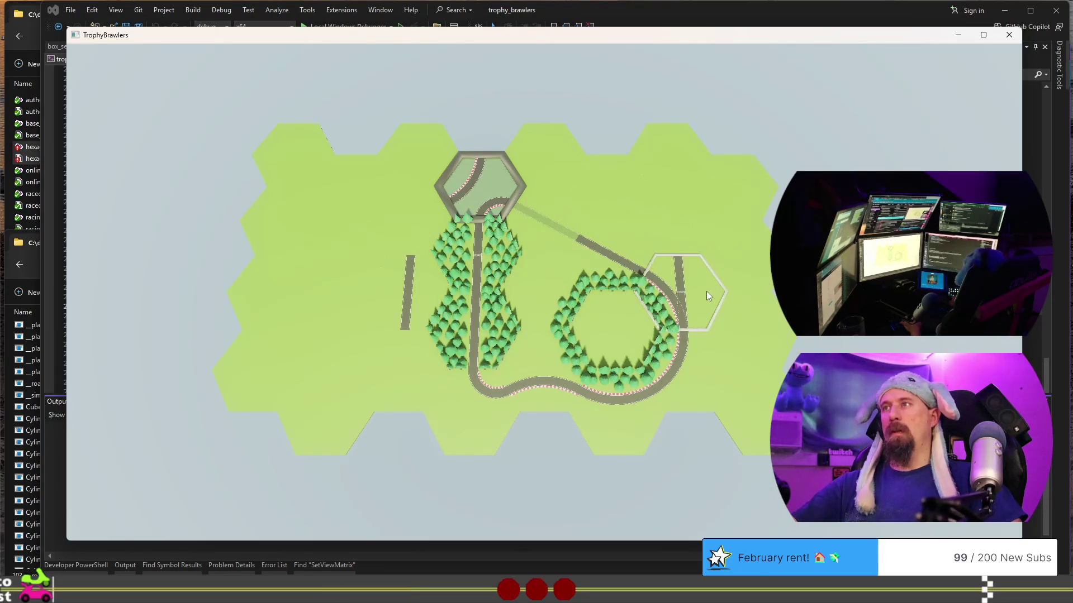
pyautogui.scroll(-1, 460, 416)
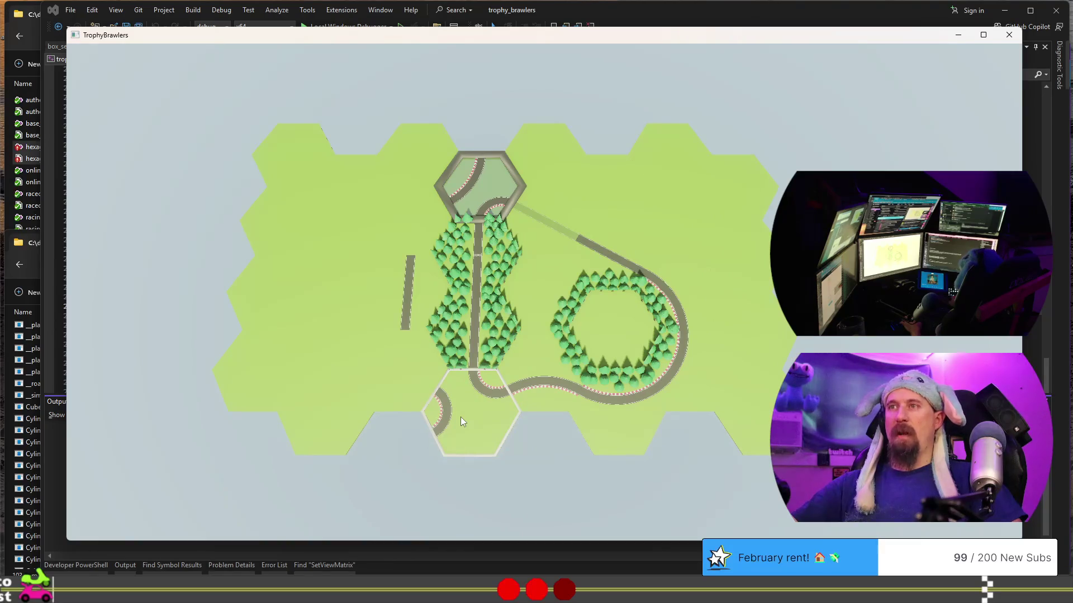
pyautogui.click(461, 417)
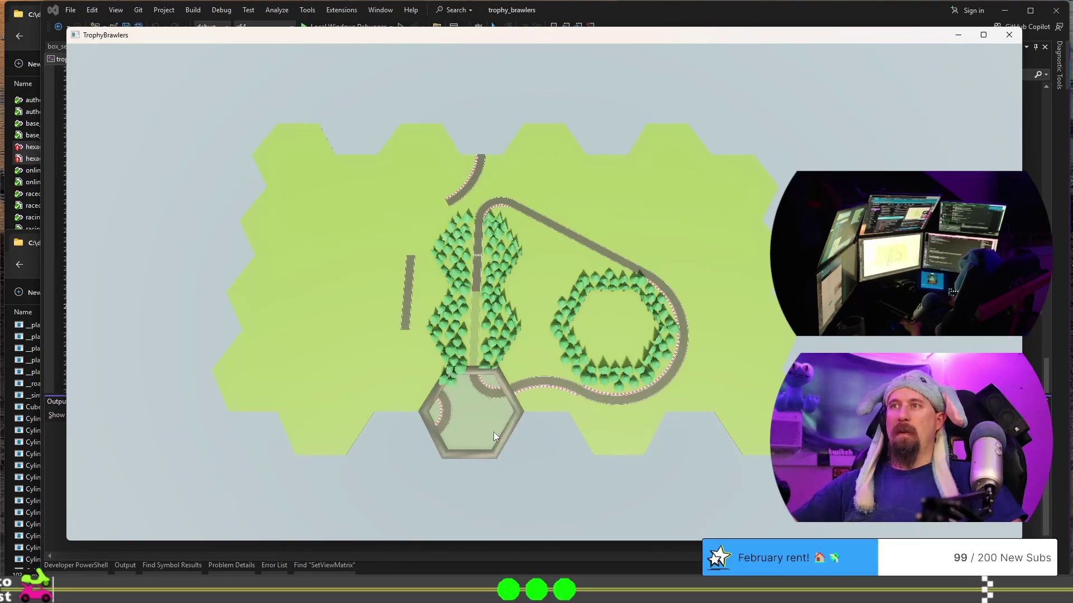
pyautogui.scroll(-1, 494, 432)
pyautogui.scroll(-1, 493, 431)
pyautogui.scroll(-1, 493, 432)
pyautogui.scroll(-1, 493, 432)
pyautogui.scroll(-2, 494, 431)
pyautogui.scroll(-1, 493, 432)
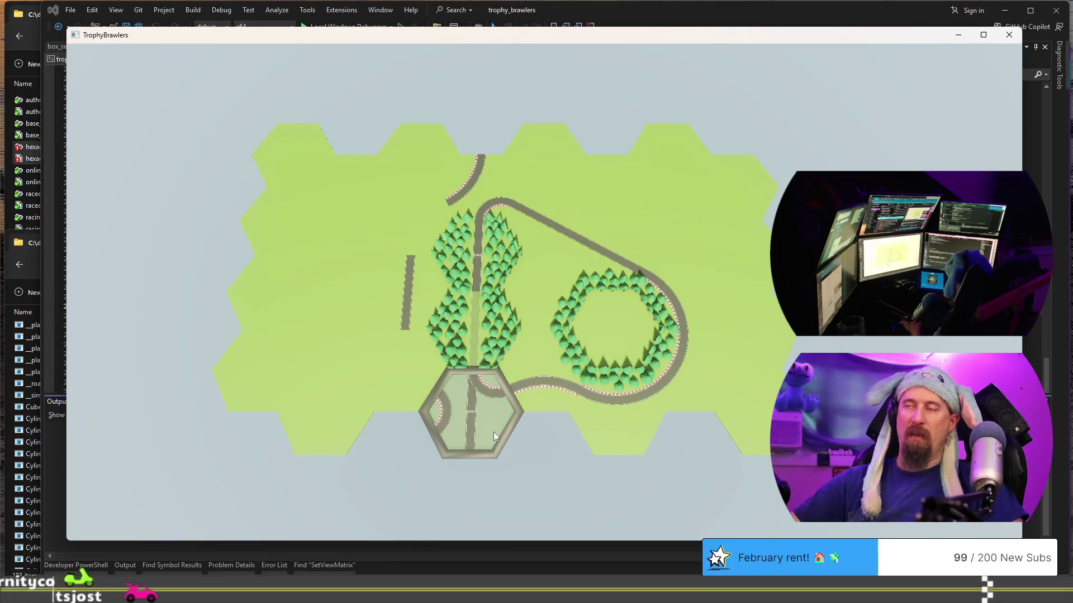
pyautogui.scroll(-1, 494, 432)
pyautogui.scroll(-1, 493, 432)
pyautogui.scroll(-1, 493, 432)
pyautogui.scroll(-1, 494, 432)
pyautogui.scroll(-1, 493, 431)
pyautogui.scroll(-1, 494, 432)
pyautogui.scroll(-1, 494, 431)
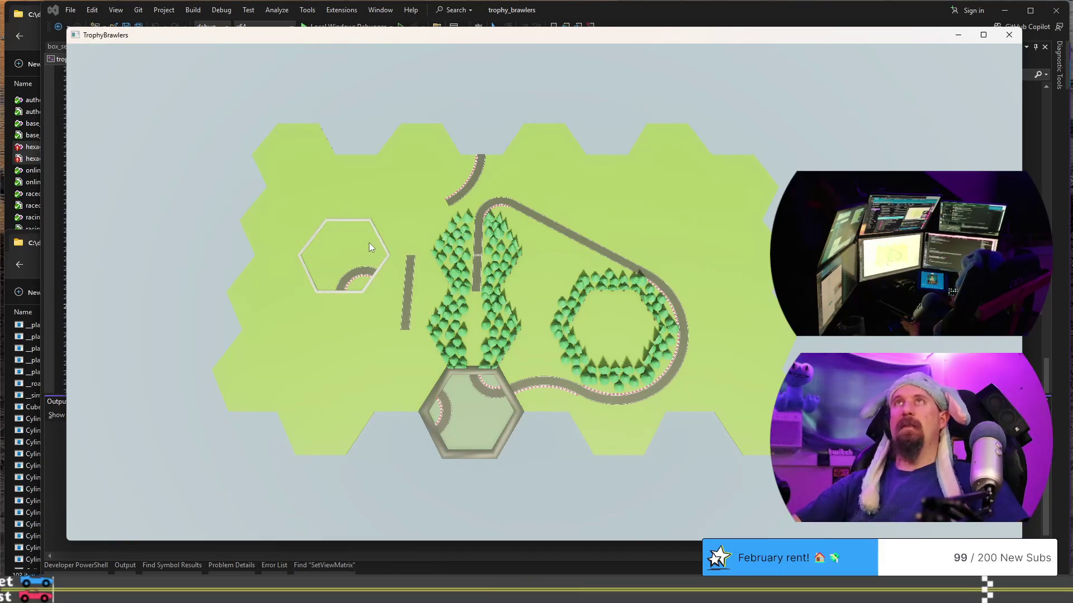
# Rotate and place curved road pieces bending around the map's left side.
pyautogui.press('r')
pyautogui.click(403, 218)
pyautogui.press('r')
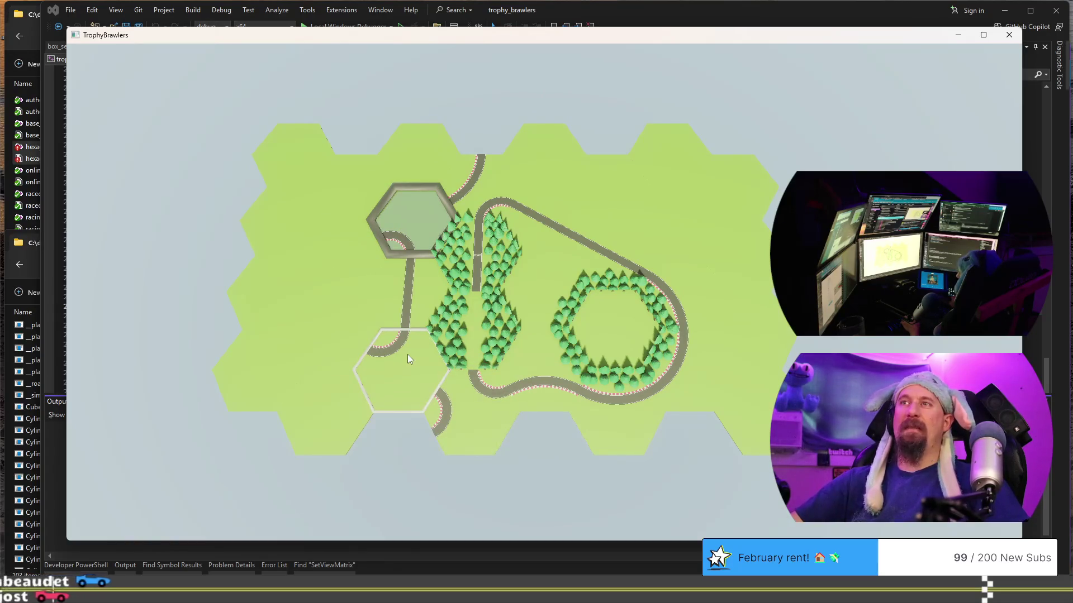
pyautogui.click(408, 355)
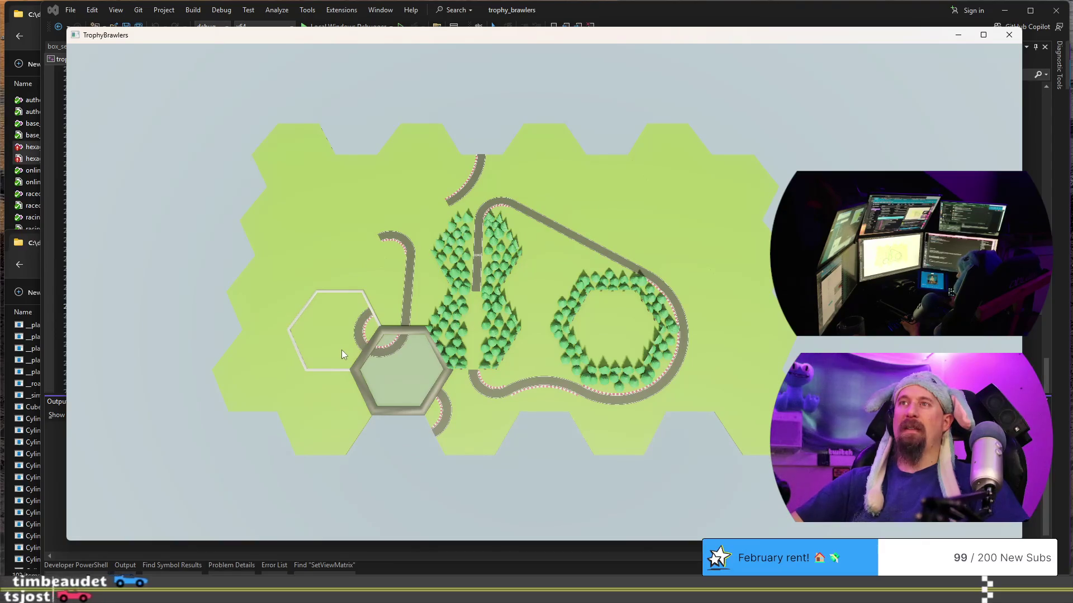
pyautogui.press('r')
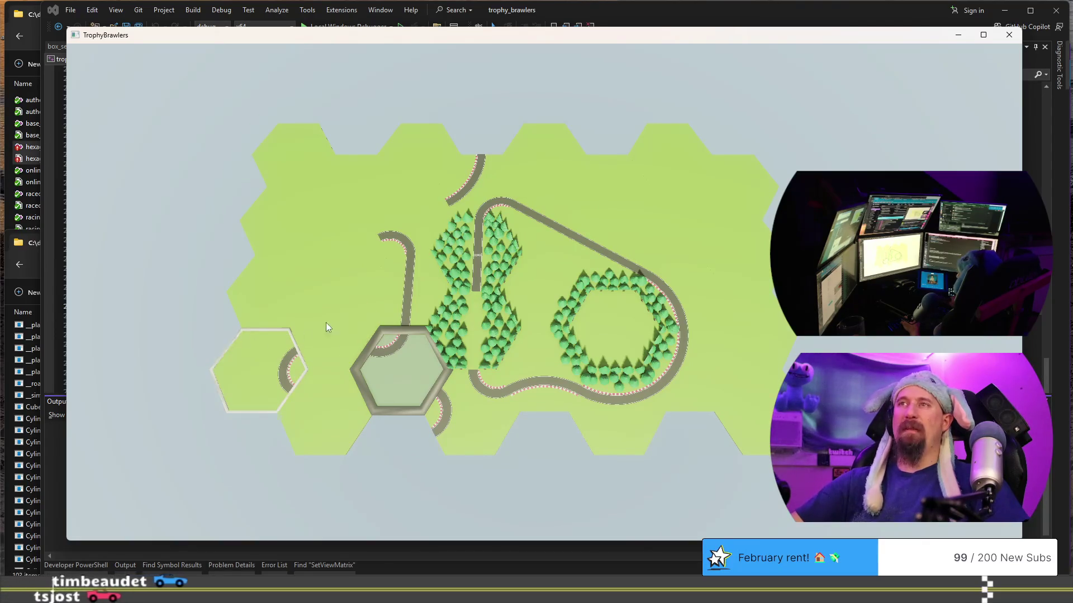
pyautogui.press('r')
pyautogui.press('r')
pyautogui.click(328, 321)
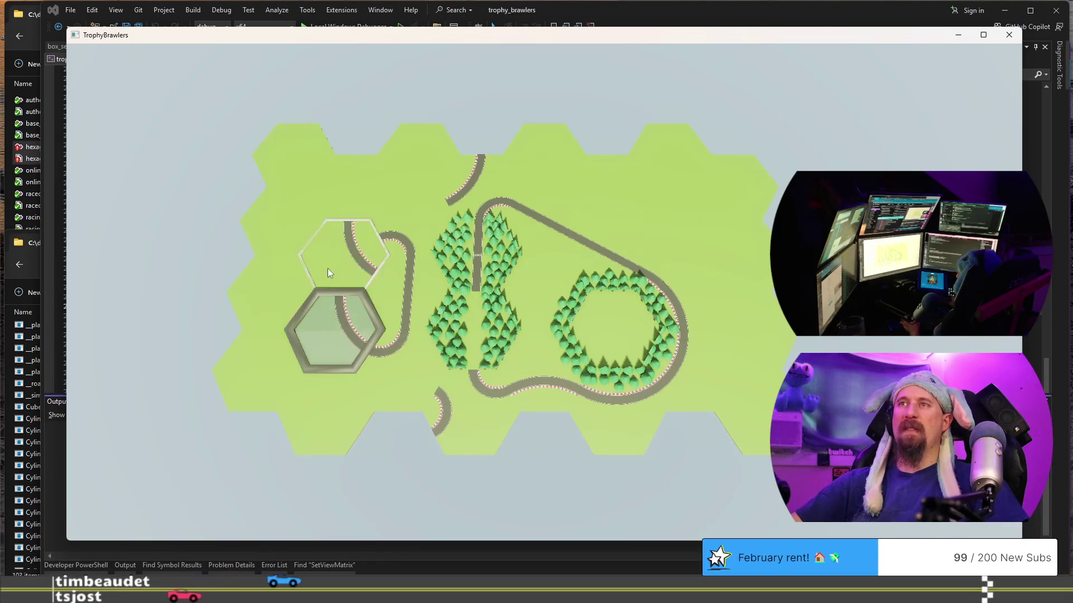
pyautogui.click(328, 267)
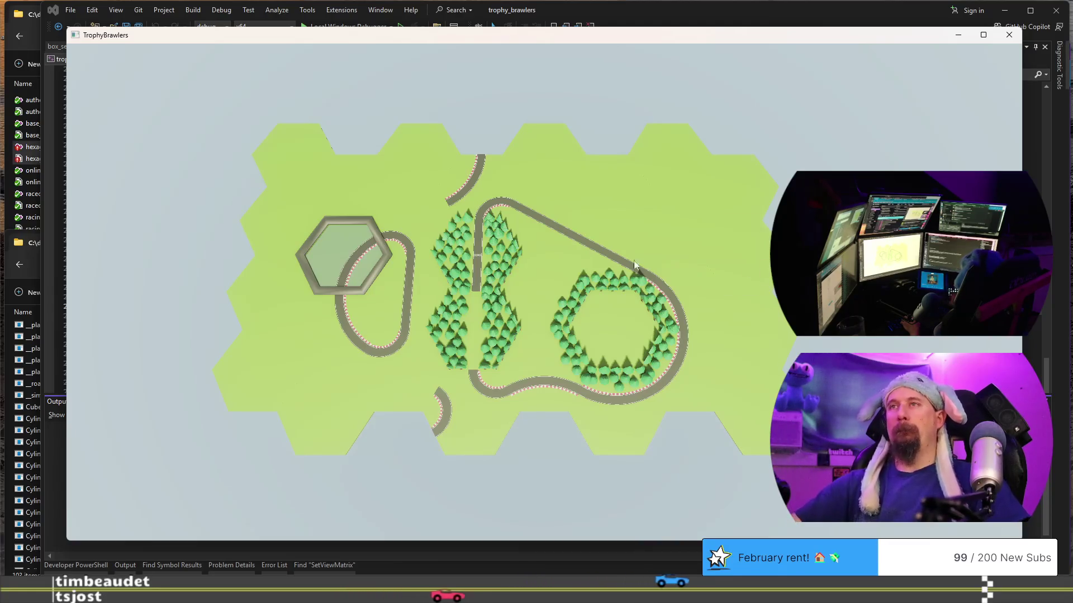
# Add forest tiles beside the left road section.
pyautogui.click(269, 271)
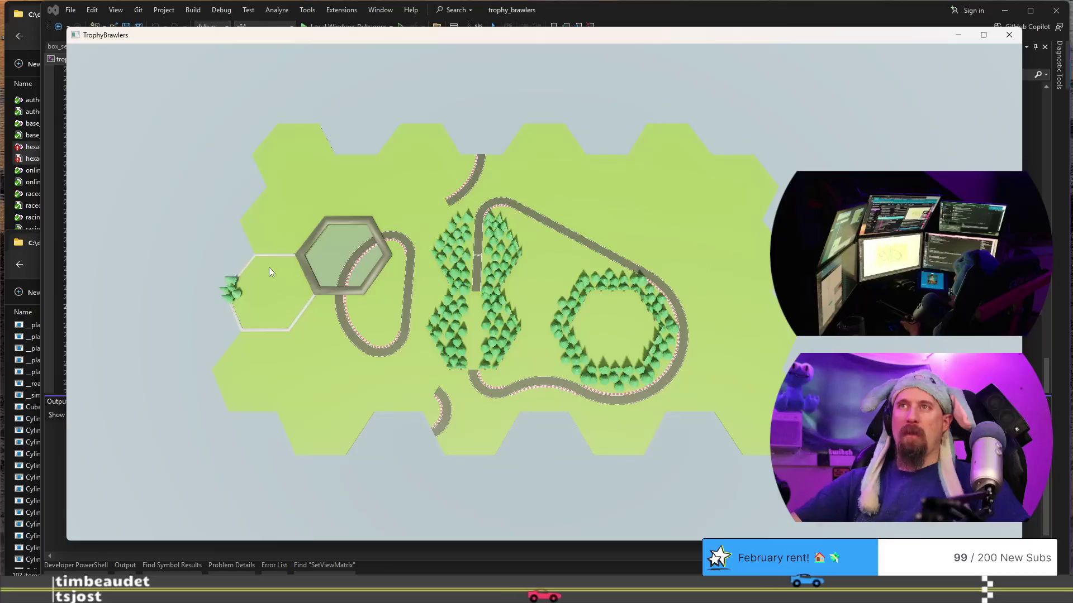
pyautogui.click(268, 270)
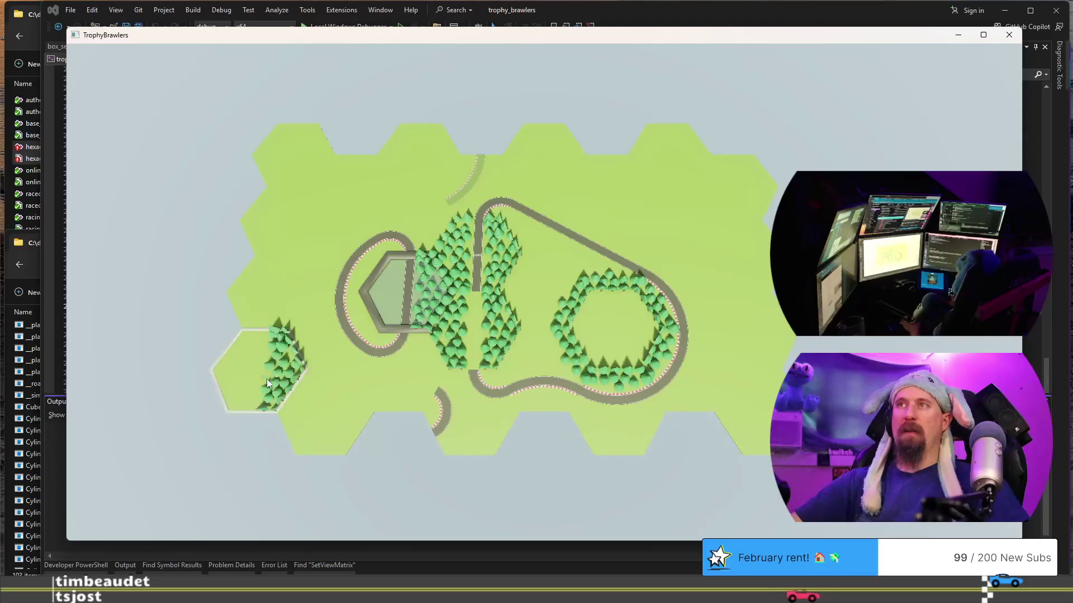
pyautogui.click(397, 382)
pyautogui.click(417, 222)
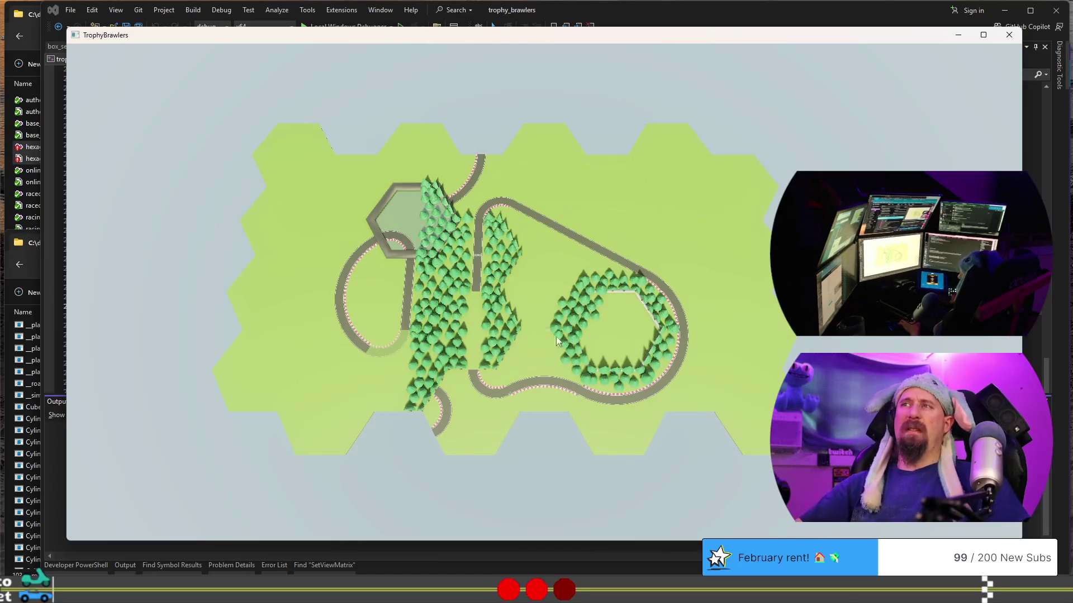
# Close the left loop into an oval and run straight road tiles down the right edge.
pyautogui.click(480, 323)
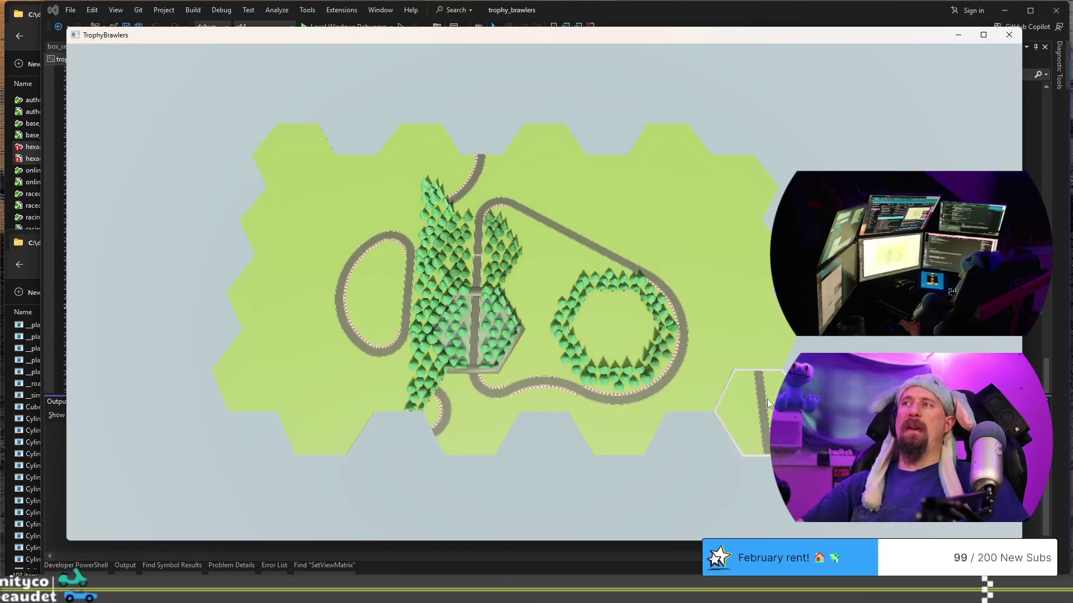
pyautogui.click(762, 323)
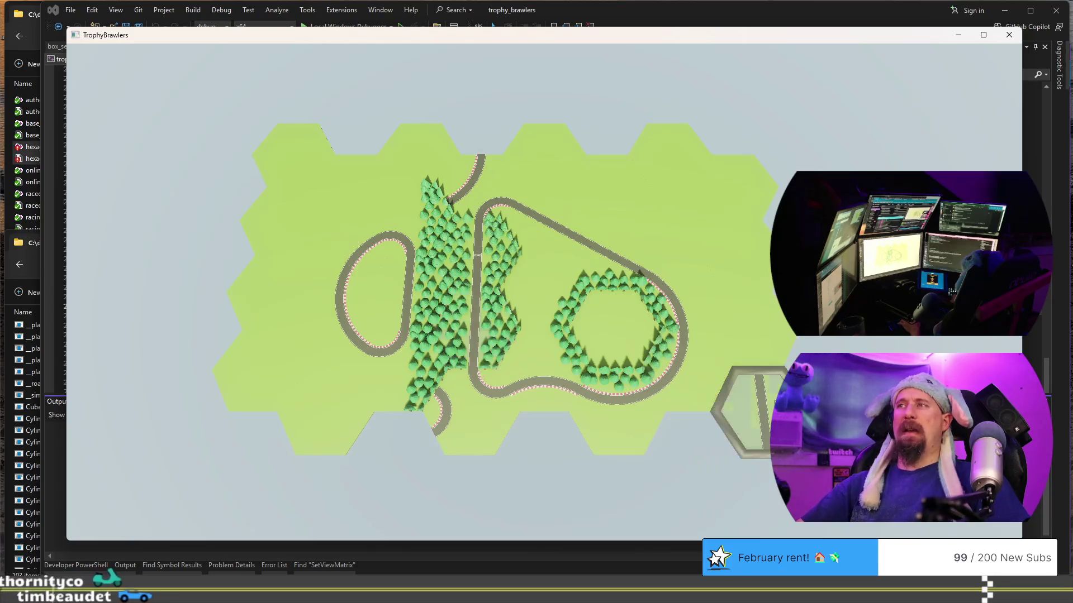
pyautogui.click(752, 227)
pyautogui.click(686, 165)
pyautogui.scroll(-1, 697, 164)
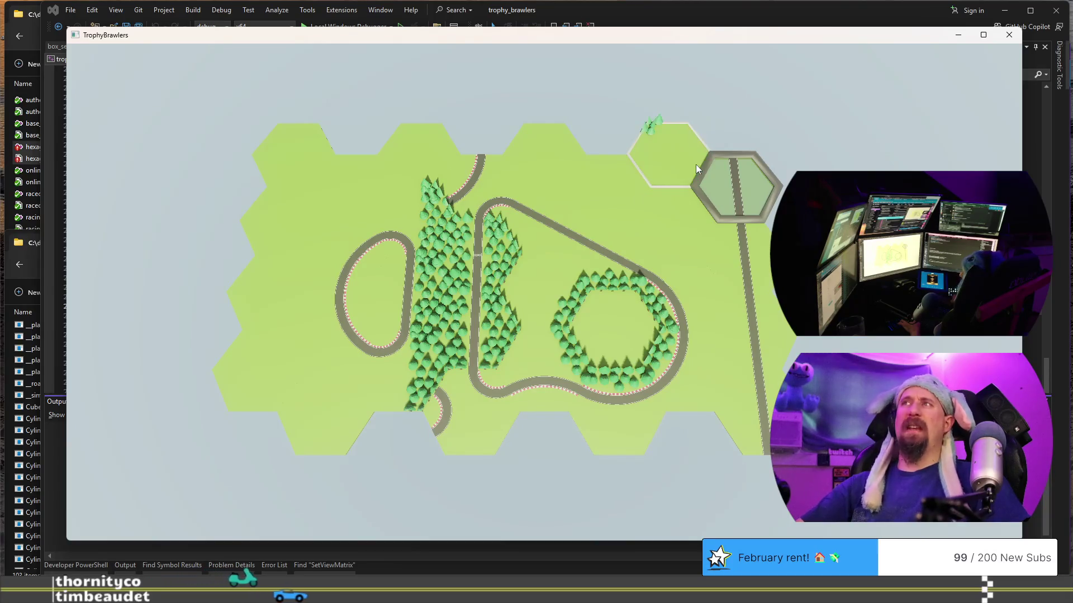
pyautogui.scroll(-1, 695, 164)
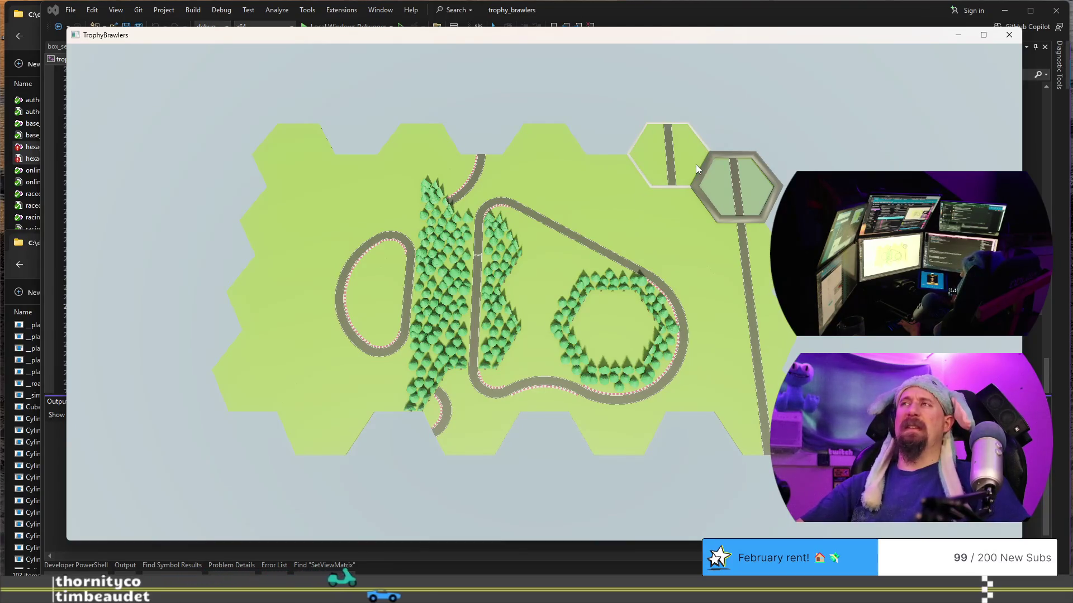
# Lay diagonal crossing road tiles across the top edge and down the left edge.
pyautogui.press('r')
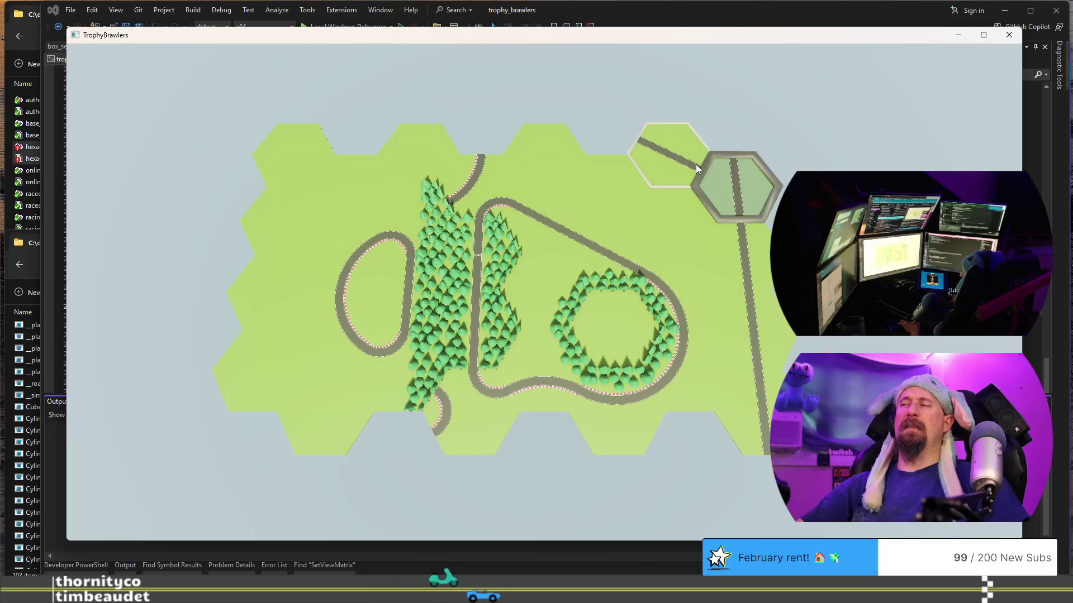
pyautogui.click(696, 166)
pyautogui.click(593, 184)
pyautogui.click(551, 155)
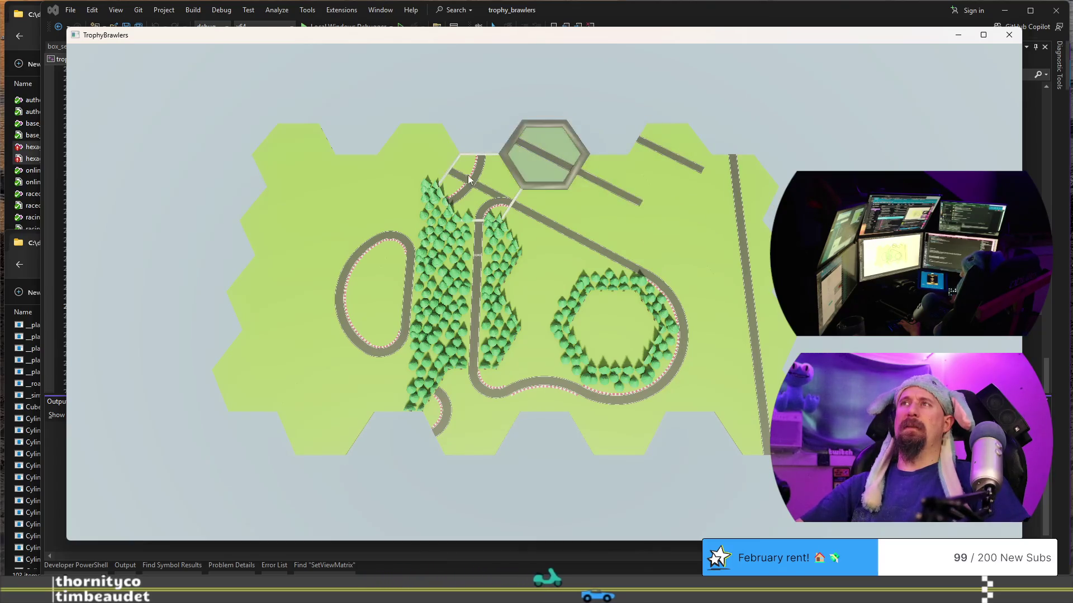
pyautogui.click(413, 157)
pyautogui.click(343, 195)
pyautogui.click(297, 186)
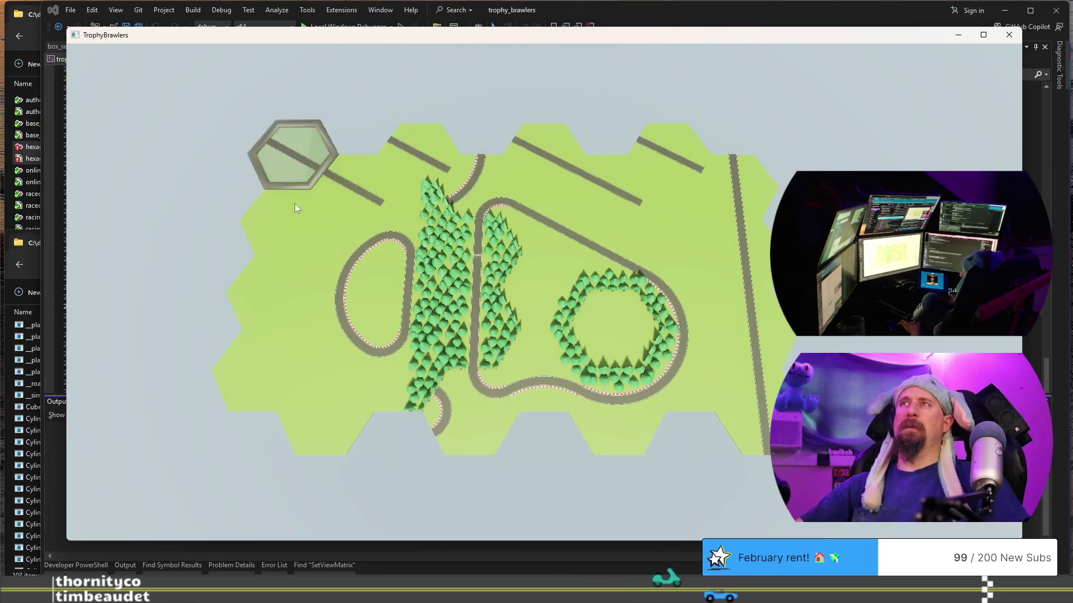
pyautogui.click(672, 201)
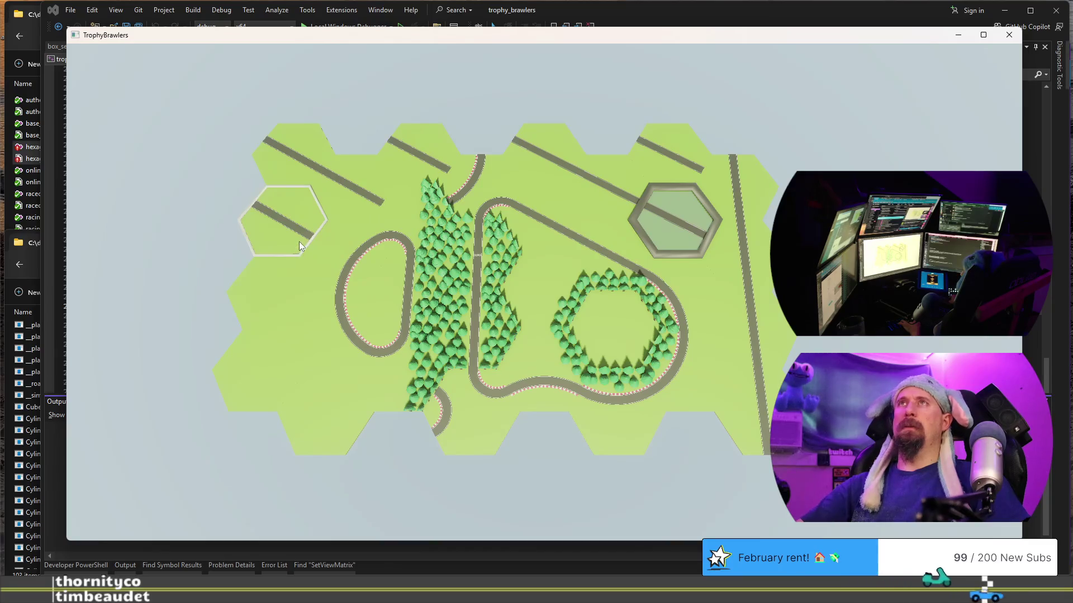
pyautogui.click(293, 230)
pyautogui.click(287, 299)
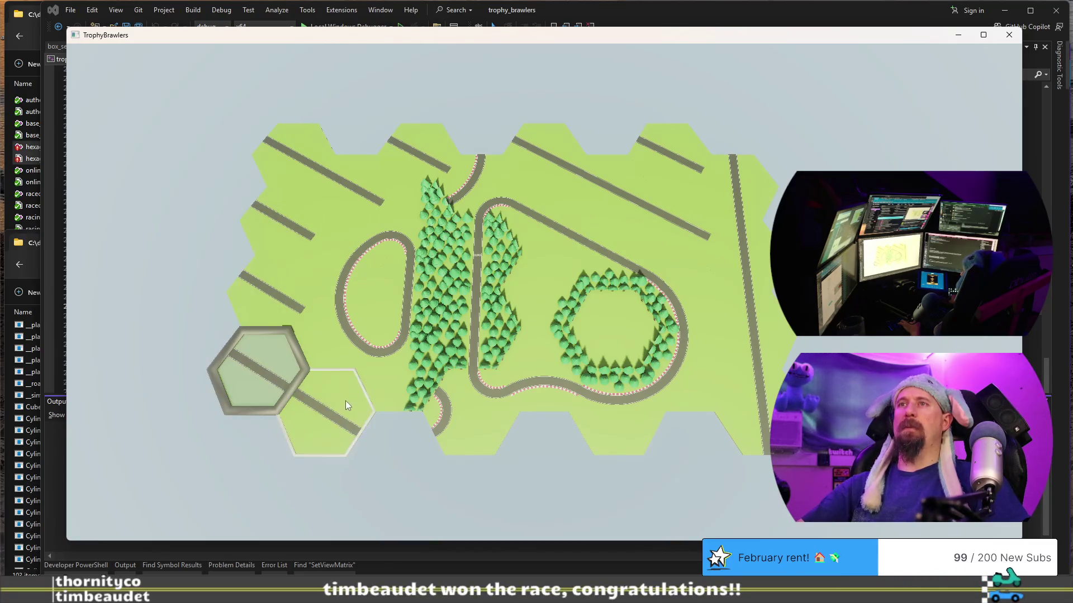
pyautogui.click(344, 399)
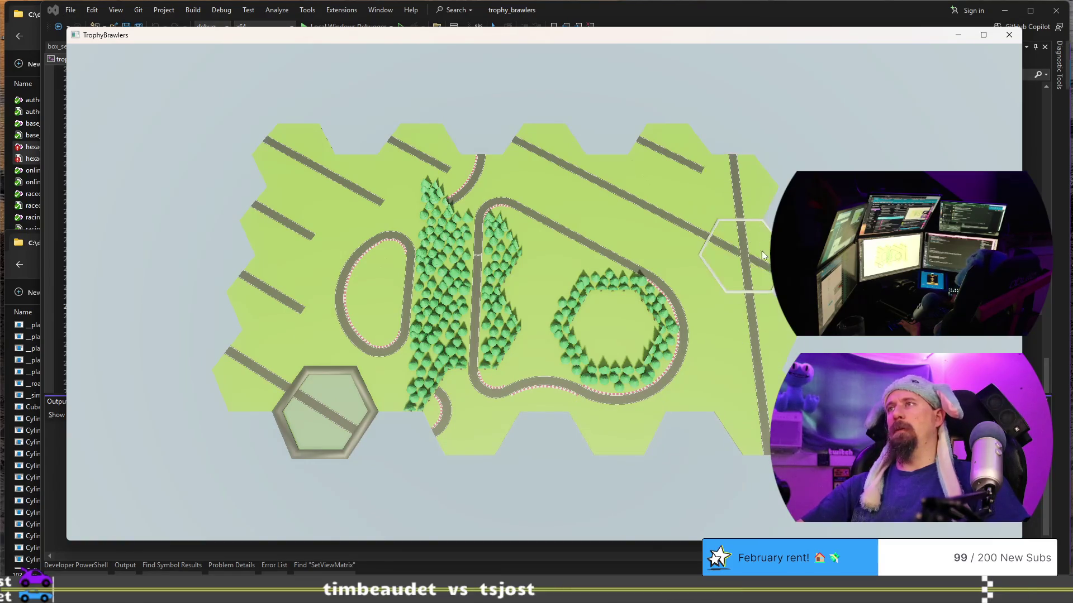
# Fill the remaining top-right, right and left edge hexes with crossing road tiles.
pyautogui.click(735, 188)
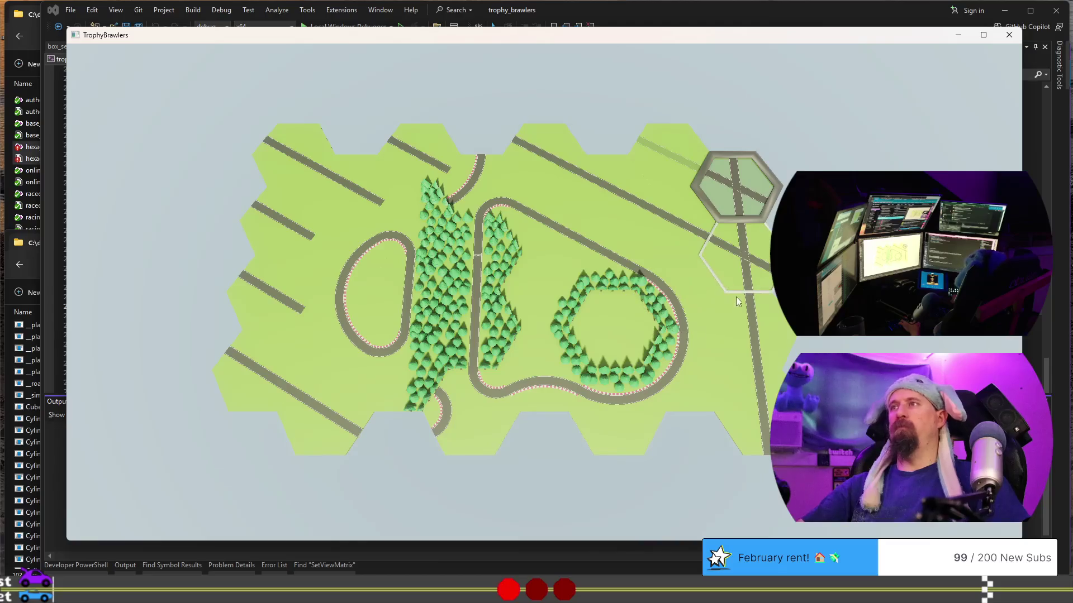
pyautogui.click(545, 151)
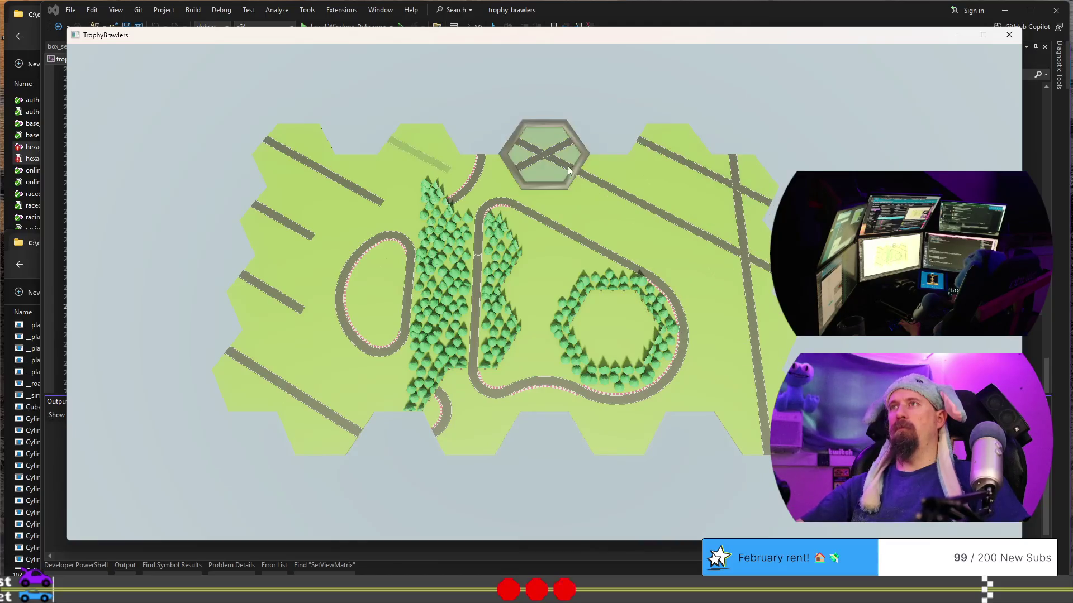
pyautogui.click(592, 177)
pyautogui.click(660, 202)
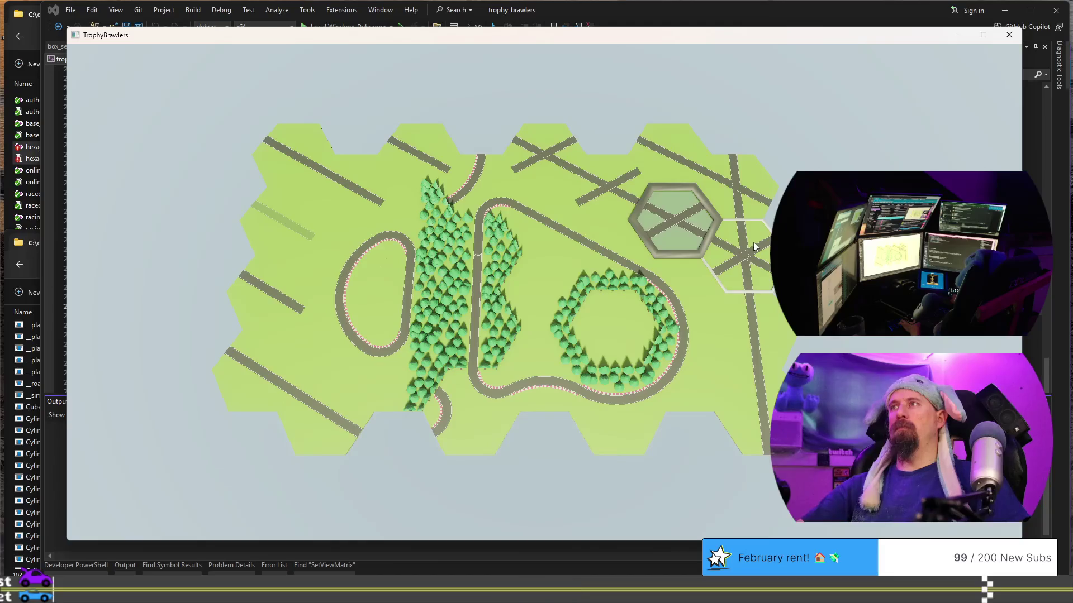
pyautogui.click(741, 248)
pyautogui.click(729, 179)
pyautogui.click(670, 151)
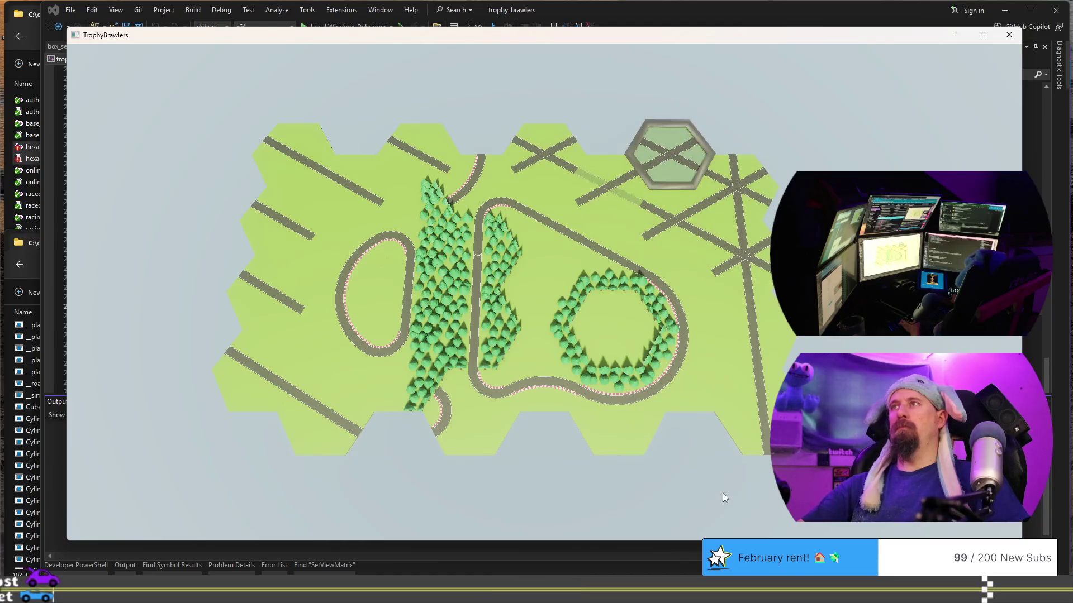
pyautogui.click(743, 345)
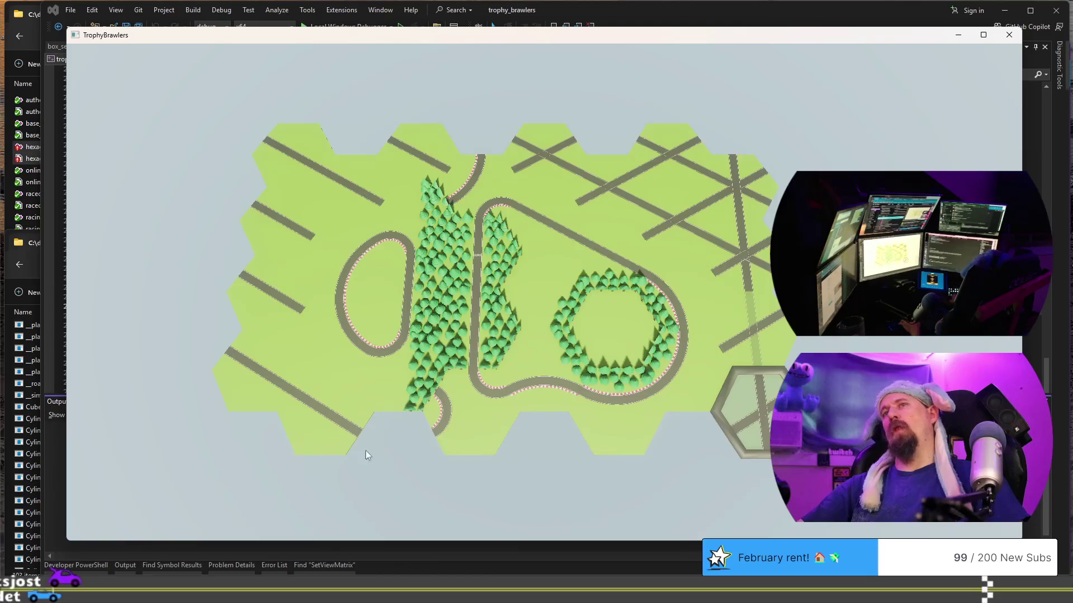
pyautogui.click(226, 374)
pyautogui.click(266, 287)
pyautogui.click(285, 217)
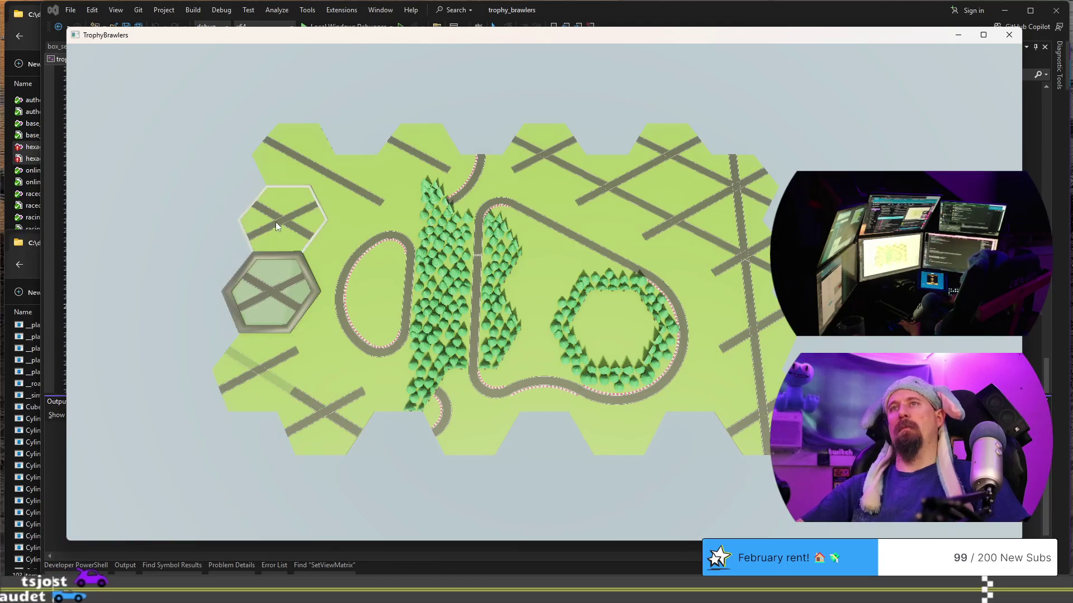
pyautogui.click(290, 169)
pyautogui.click(315, 181)
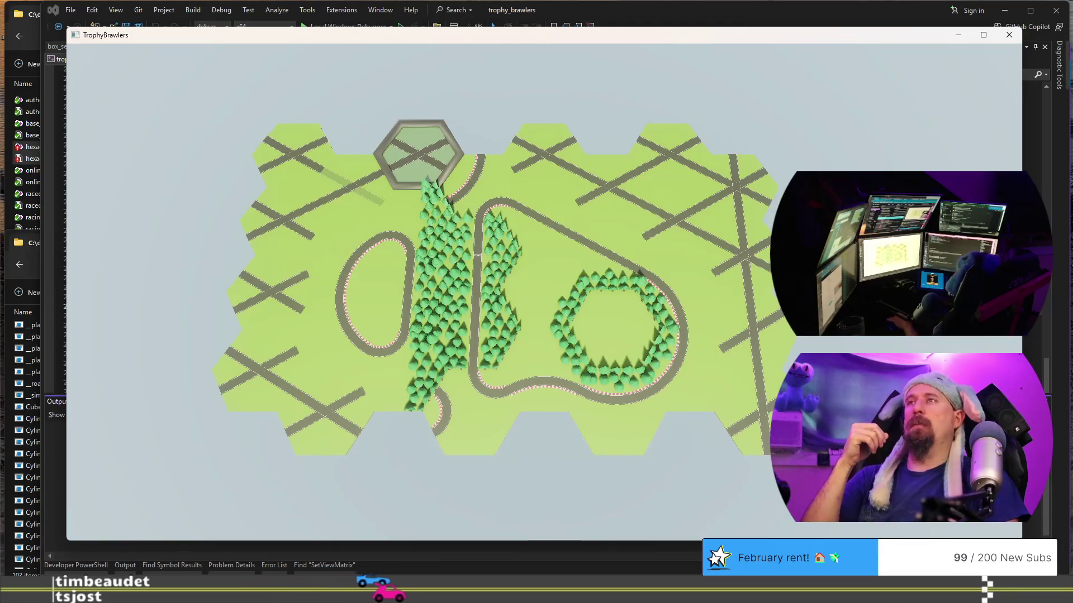
# Quit the TrophyBrawlers game window to return to the code.
pyautogui.press('Escape')
pyautogui.press('Escape')
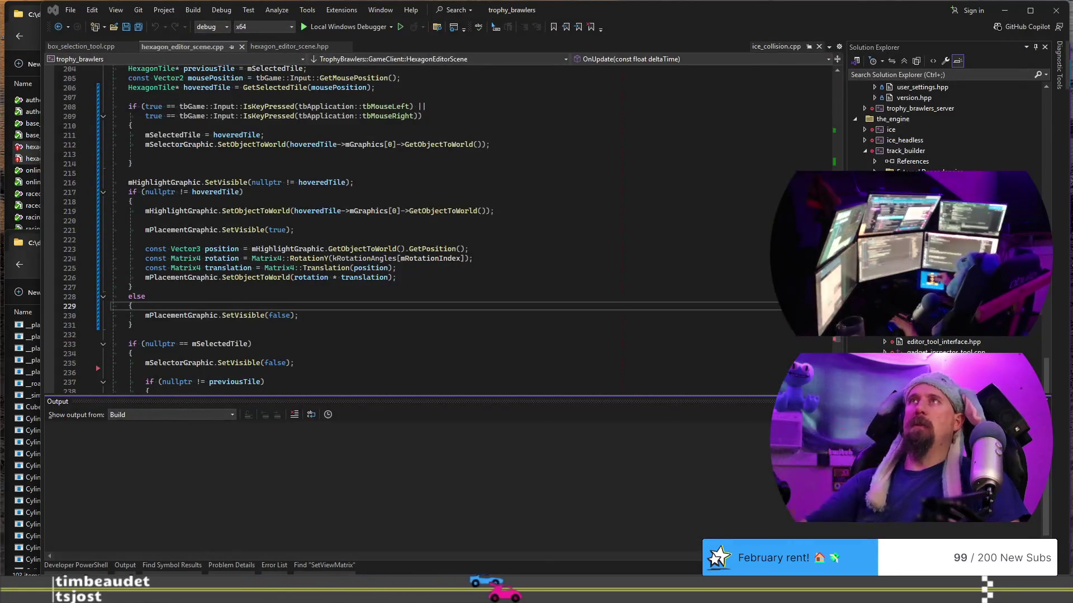
# Hide the build output, glance at hexagon_editor_scene.hpp, and return to the .cpp constructor's tile mesh list.
pyautogui.click(475, 176)
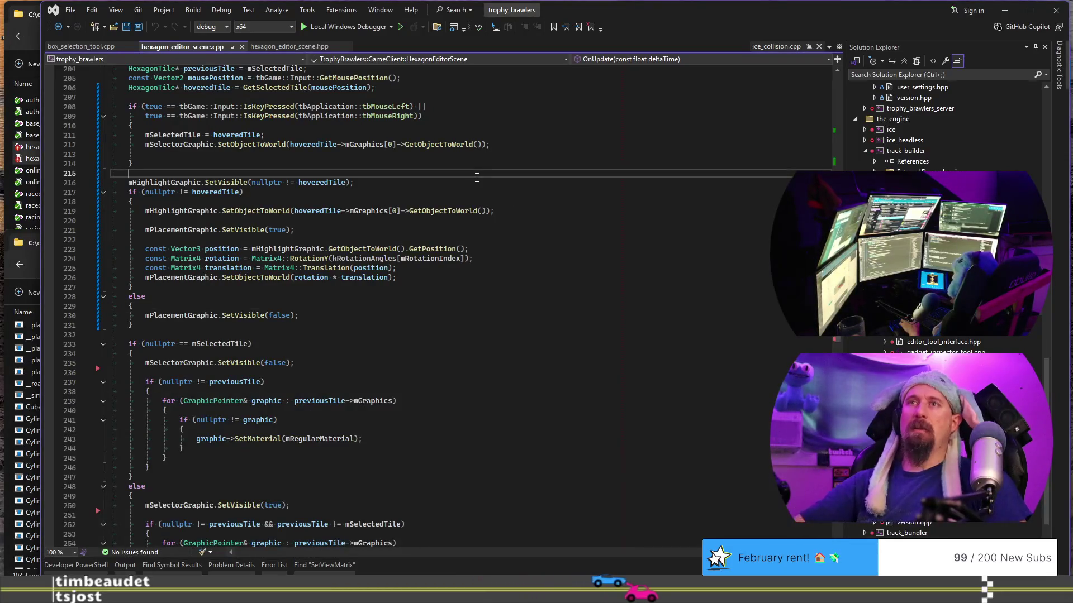
pyautogui.scroll(9, 476, 177)
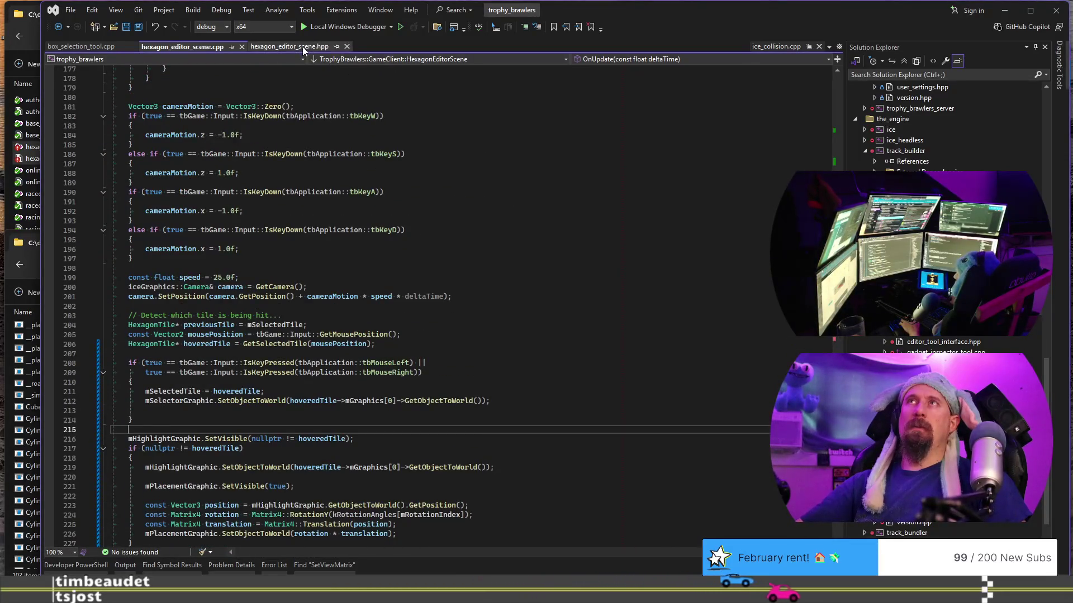
pyautogui.click(303, 46)
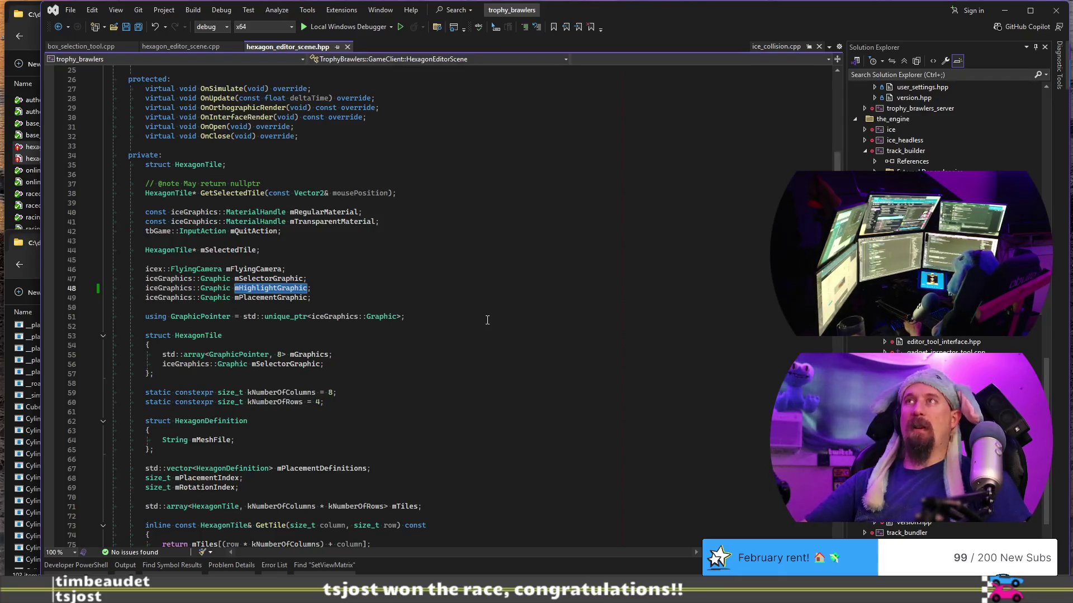
pyautogui.click(188, 48)
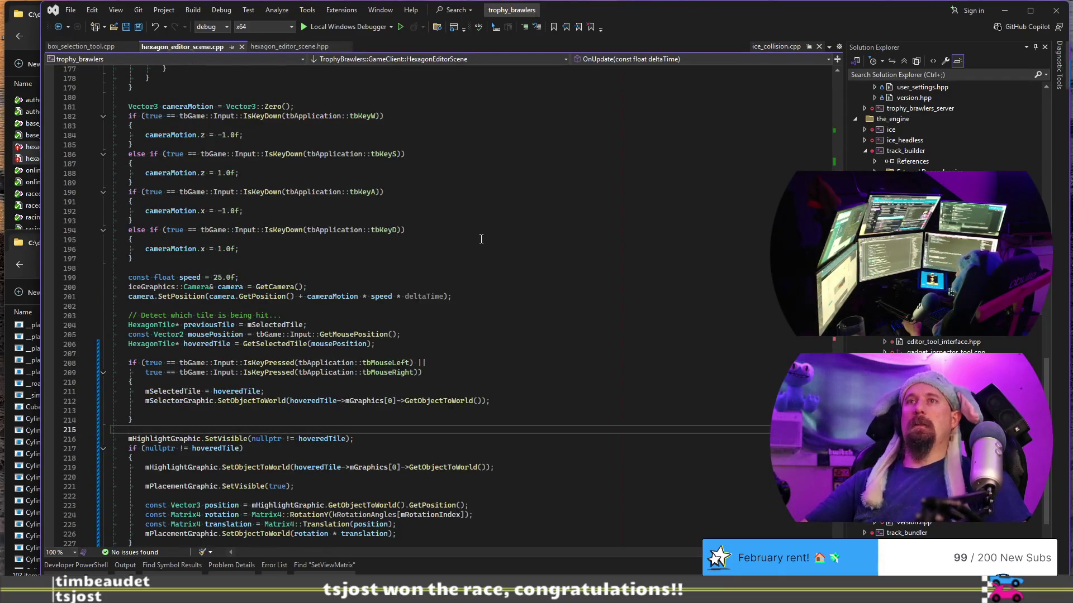
pyautogui.click(520, 255)
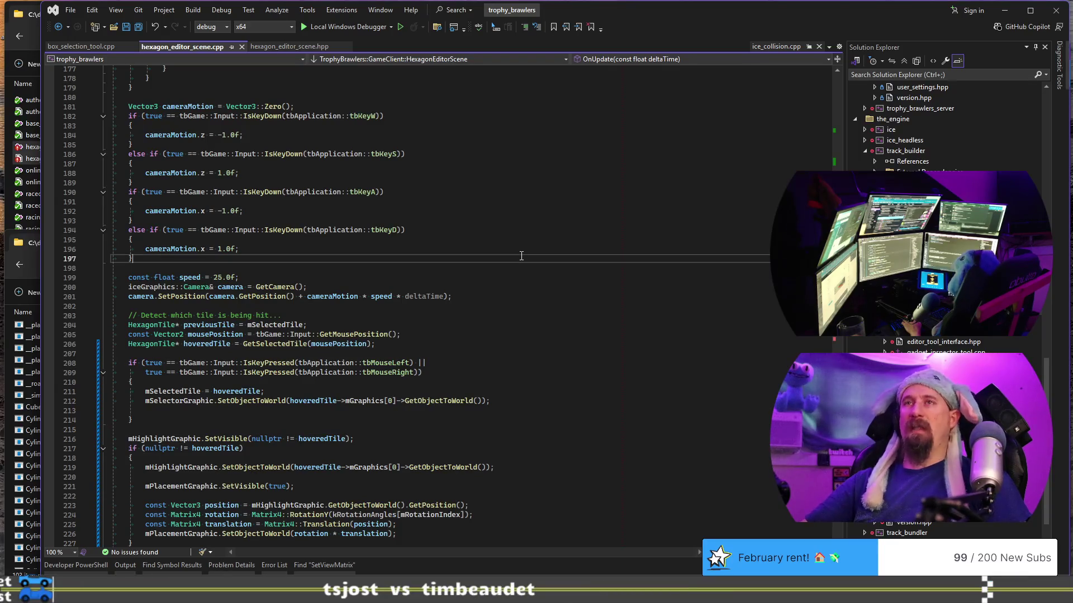
pyautogui.scroll(2, 520, 256)
pyautogui.scroll(3, 521, 256)
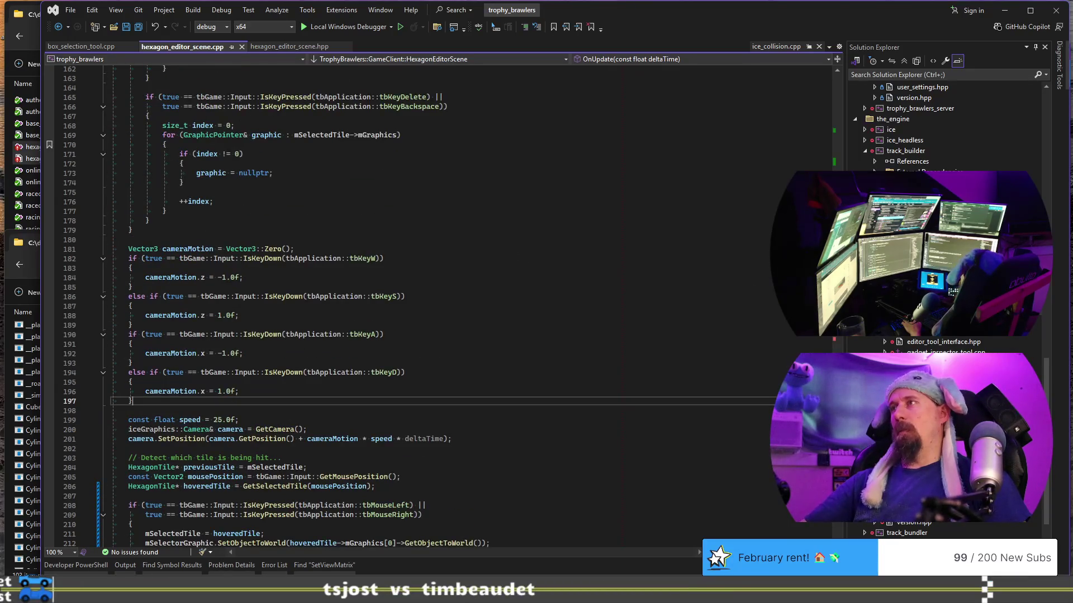
pyautogui.moveTo(836, 234)
pyautogui.mouseDown()
pyautogui.moveTo(831, 101)
pyautogui.moveTo(835, 217)
pyautogui.mouseUp()
pyautogui.scroll(-4, 419, 335)
pyautogui.scroll(-3, 419, 336)
pyautogui.scroll(-3, 420, 335)
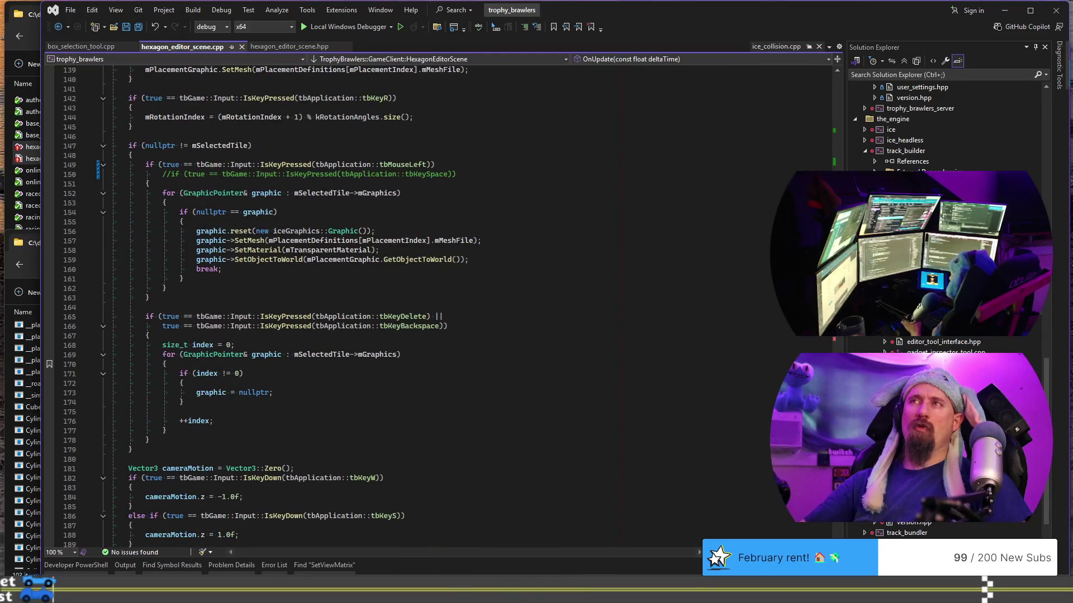
pyautogui.scroll(-8, 419, 335)
pyautogui.scroll(-4, 420, 336)
pyautogui.scroll(-3, 419, 335)
pyautogui.scroll(-3, 419, 335)
pyautogui.scroll(-3, 419, 335)
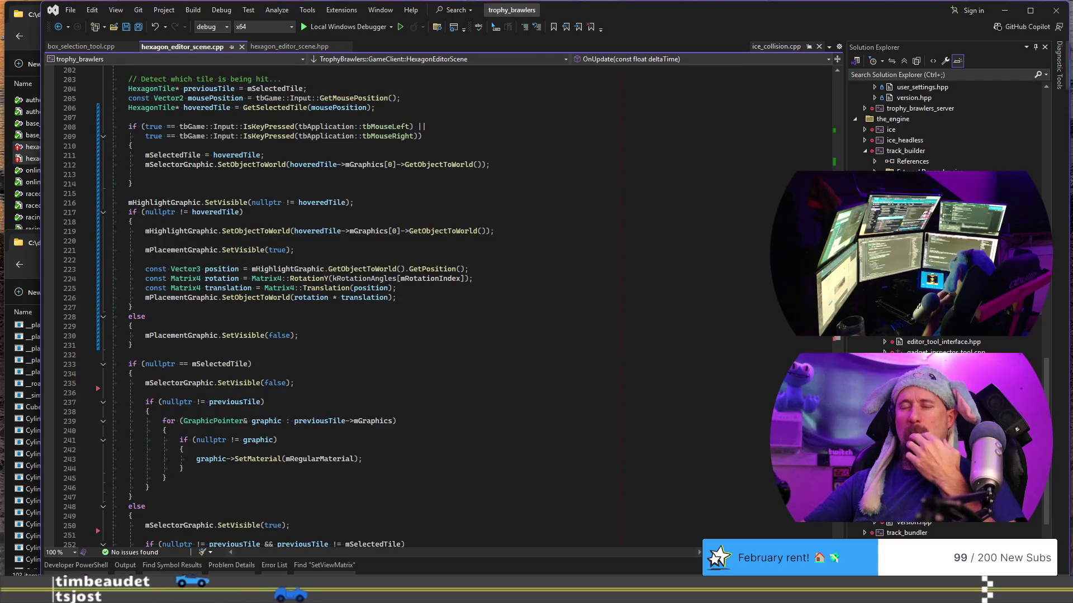
pyautogui.scroll(10, 824, 156)
pyautogui.scroll(15, 824, 156)
pyautogui.scroll(15, 823, 157)
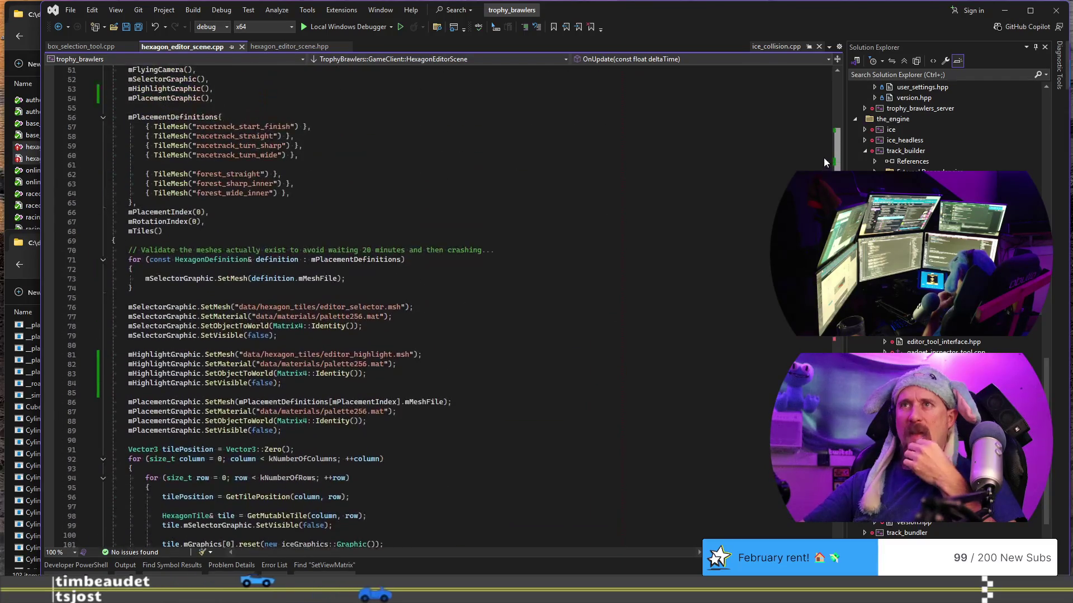
pyautogui.scroll(10, 824, 156)
# Paste copies of the three forest TileMesh entries and duplicate the forest_straight line.
pyautogui.click(354, 173)
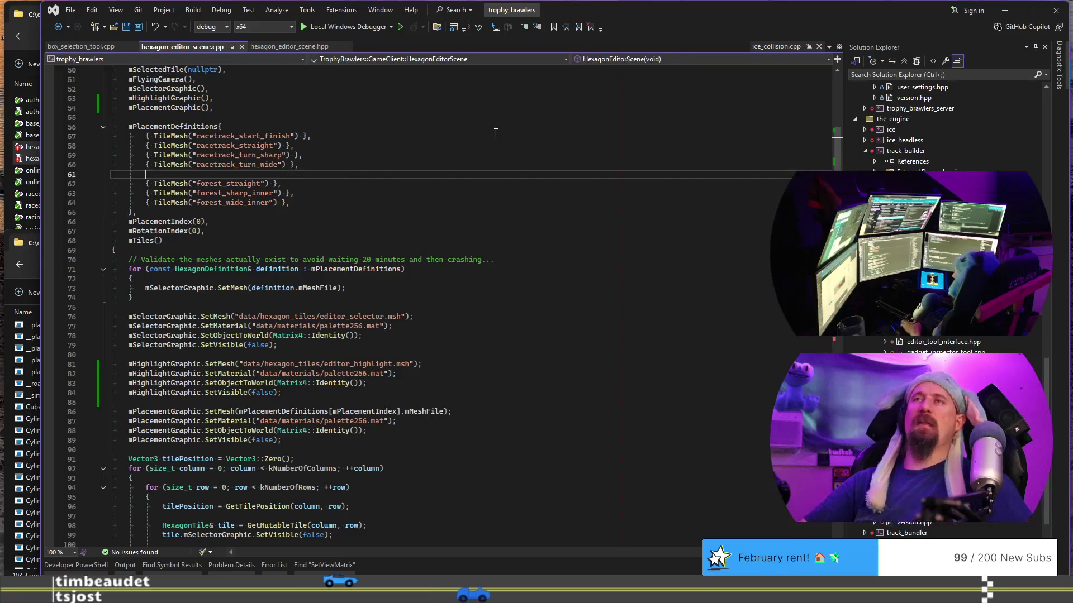
pyautogui.press('Down')
pyautogui.hotkey('shift', 'Down')
pyautogui.hotkey('shift', 'Down')
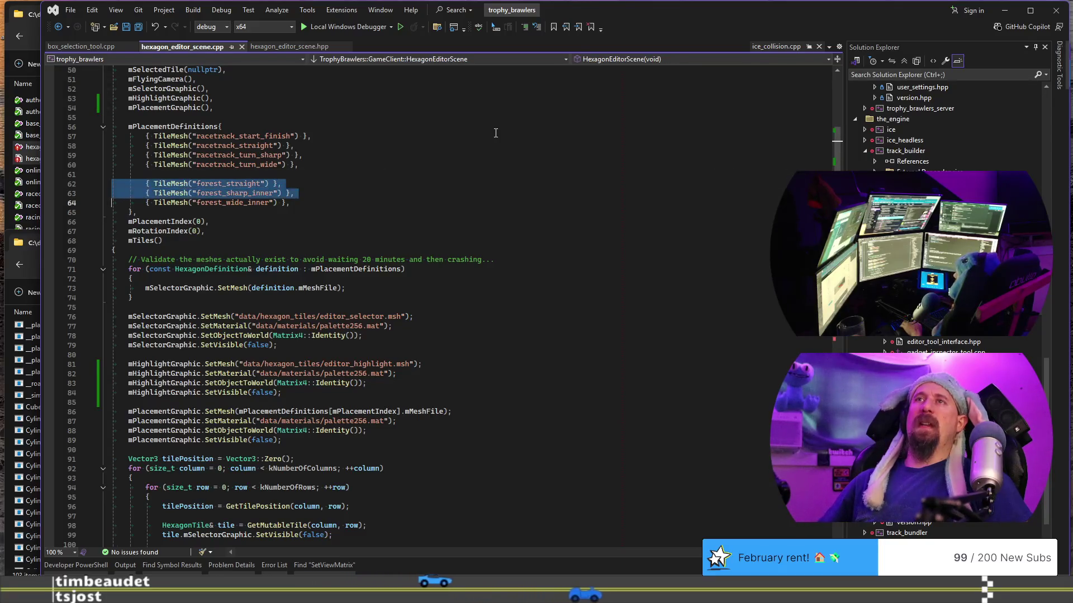
pyautogui.hotkey('shift', 'Down')
pyautogui.hotkey('ctrl', 'c')
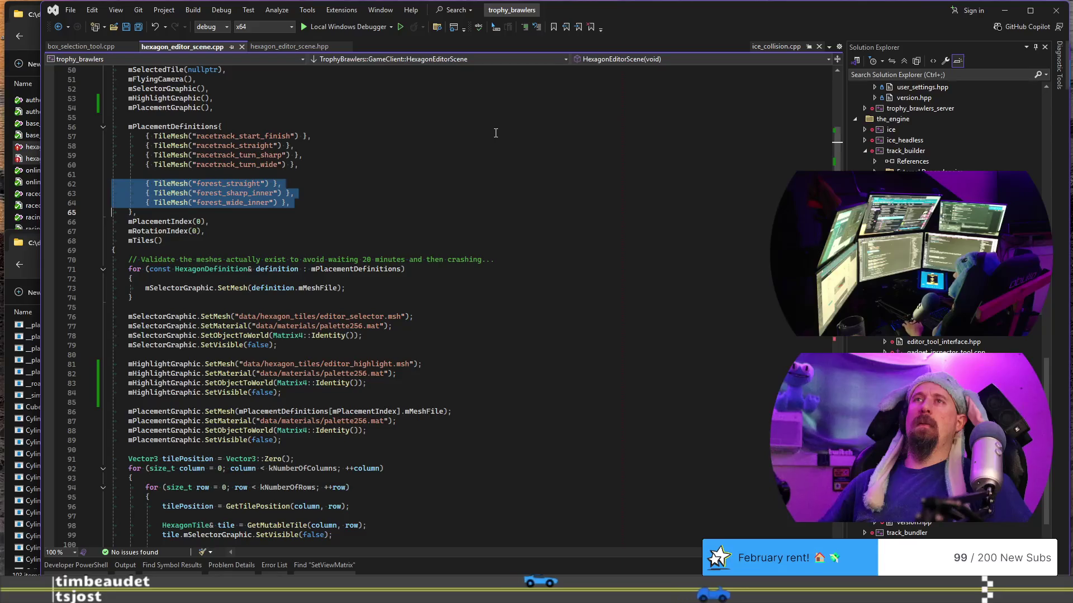
pyautogui.press('End')
pyautogui.press('Up')
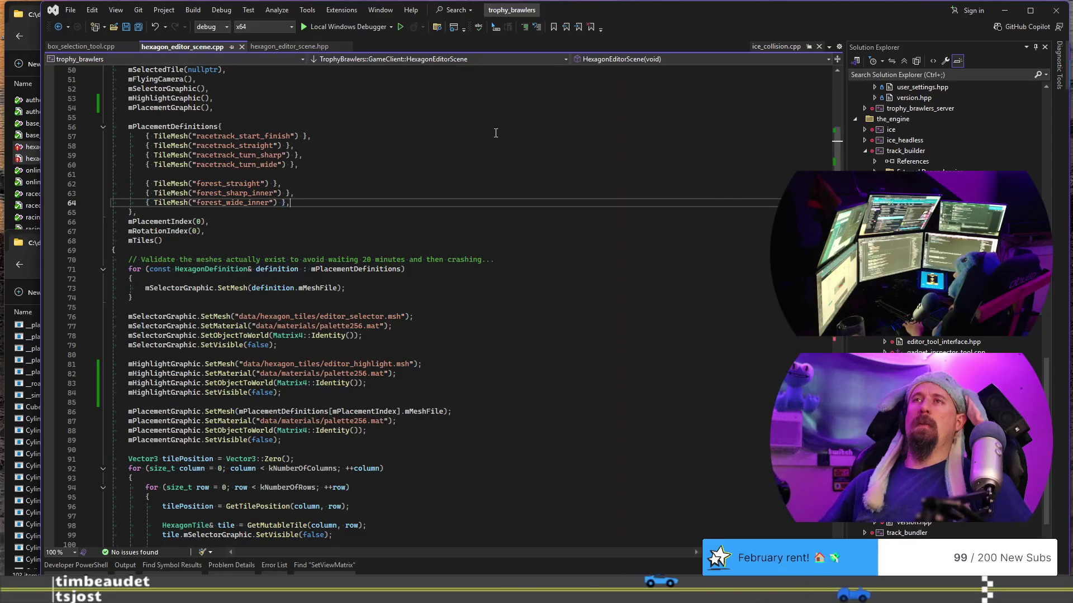
pyautogui.hotkey('ctrl', 'v')
pyautogui.press('Up')
pyautogui.press('Up')
pyautogui.press('Up')
pyautogui.press('Up')
pyautogui.press('Up')
pyautogui.press('Up')
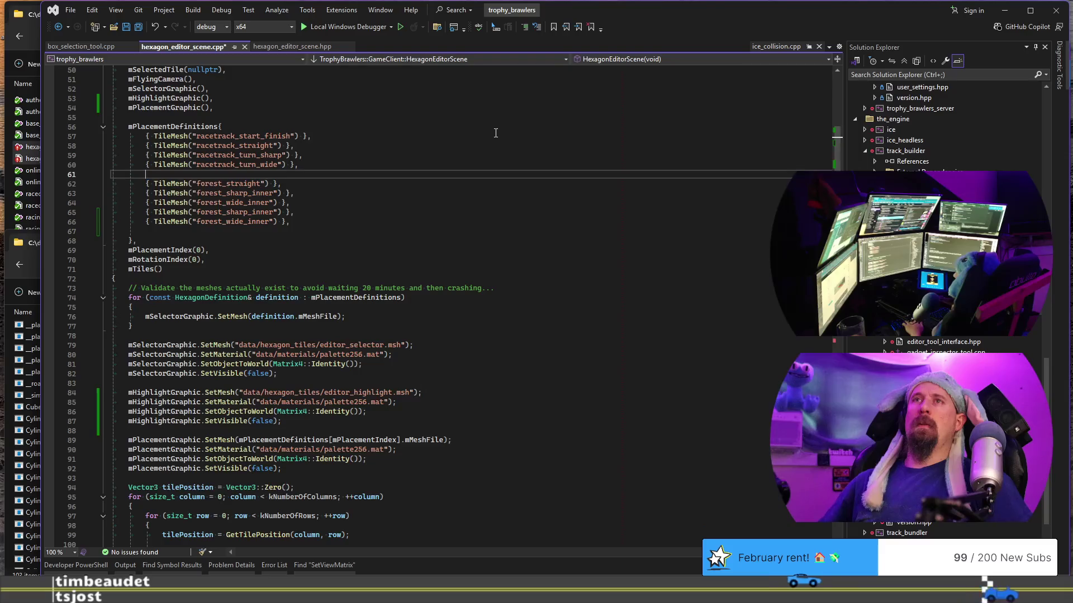
pyautogui.press('Down')
pyautogui.hotkey('ctrl', 'd')
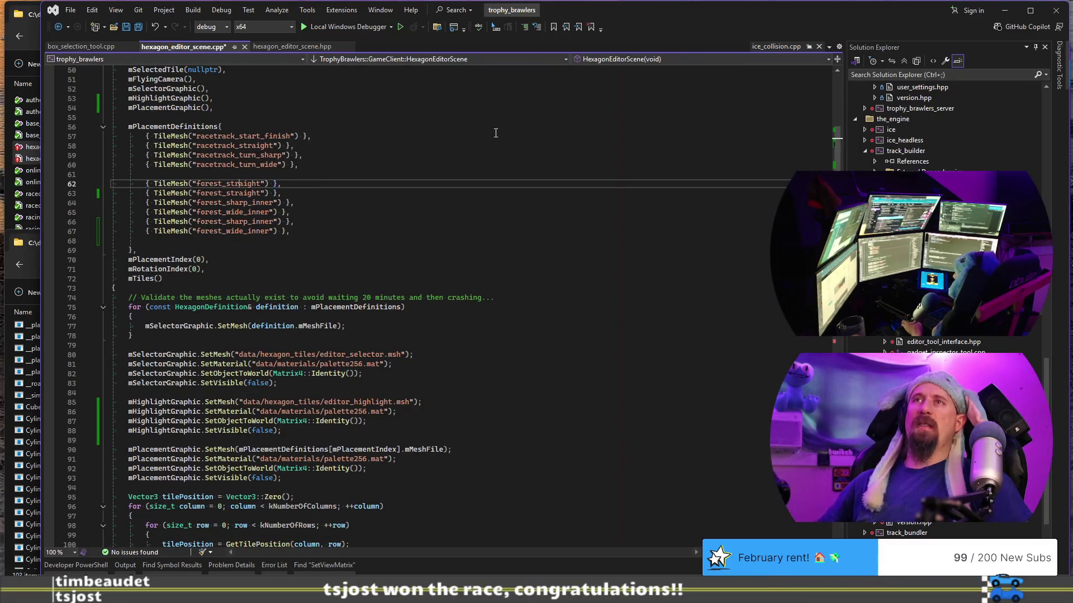
# Trim the first entry to forest, move forest_sharp_inner up, and start turning inner entries into outer variants.
pyautogui.hotkey('ctrl', 'shift', 'Right')
pyautogui.press('BackSpace')
pyautogui.press('BackSpace')
pyautogui.press('Down')
pyautogui.press('Down')
pyautogui.press('Down')
pyautogui.press('Down')
pyautogui.hotkey('alt', 'Up')
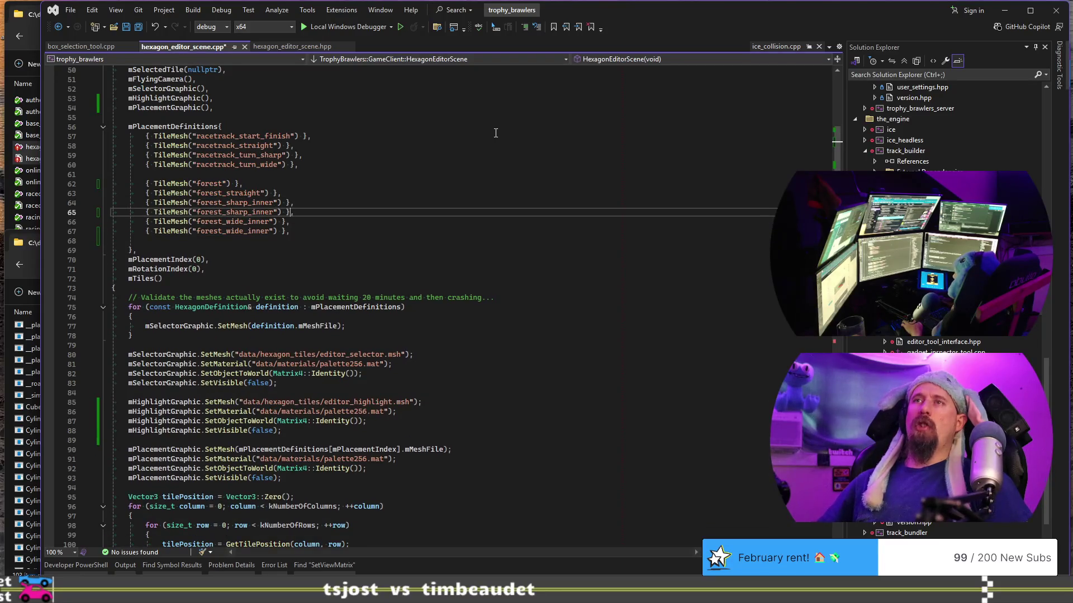
pyautogui.hotkey('ctrl', 'shift', 'Right')
pyautogui.write('outer')
pyautogui.press('Down')
pyautogui.press('Down')
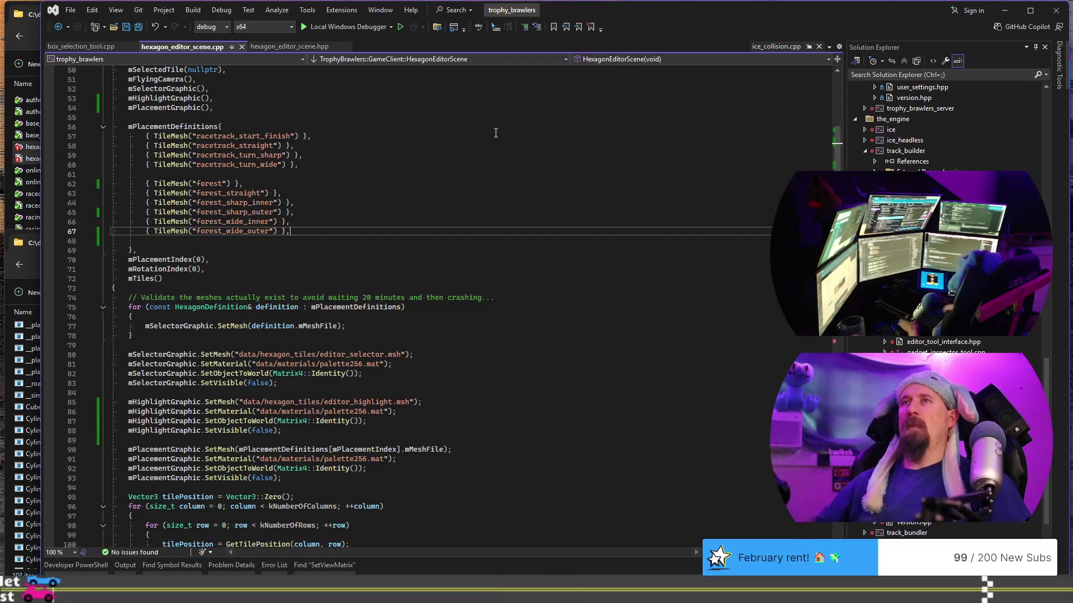
# Check the forest tile names in Blender and come back to Visual Studio.
pyautogui.hotkey('alt', 'Tab')
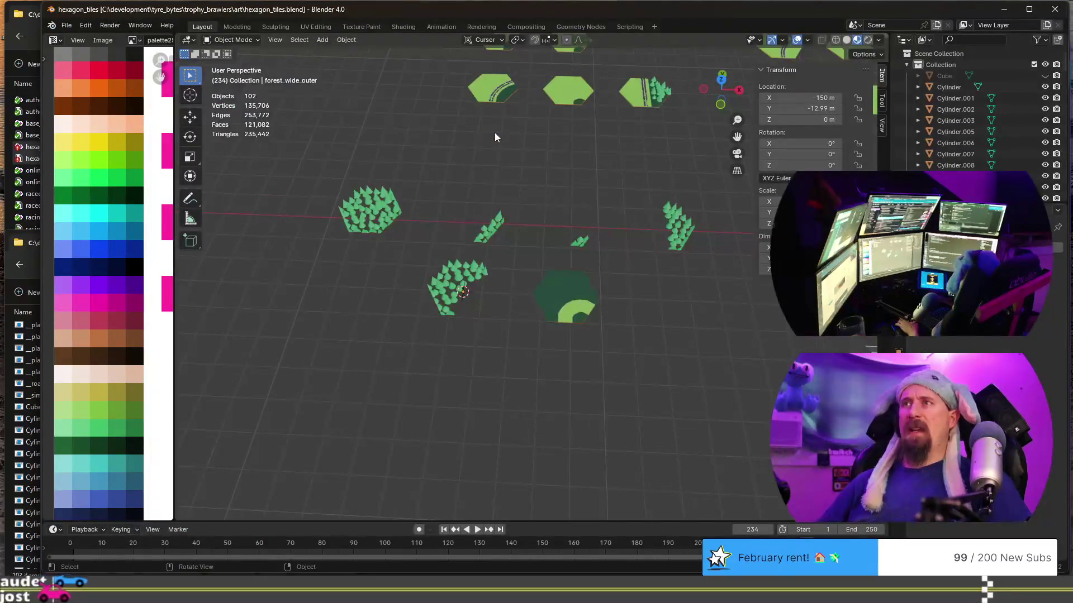
pyautogui.keyDown('shift'); pyautogui.moveTo(495, 133); pyautogui.dragTo(426, 368, button='middle'); pyautogui.keyUp('shift')
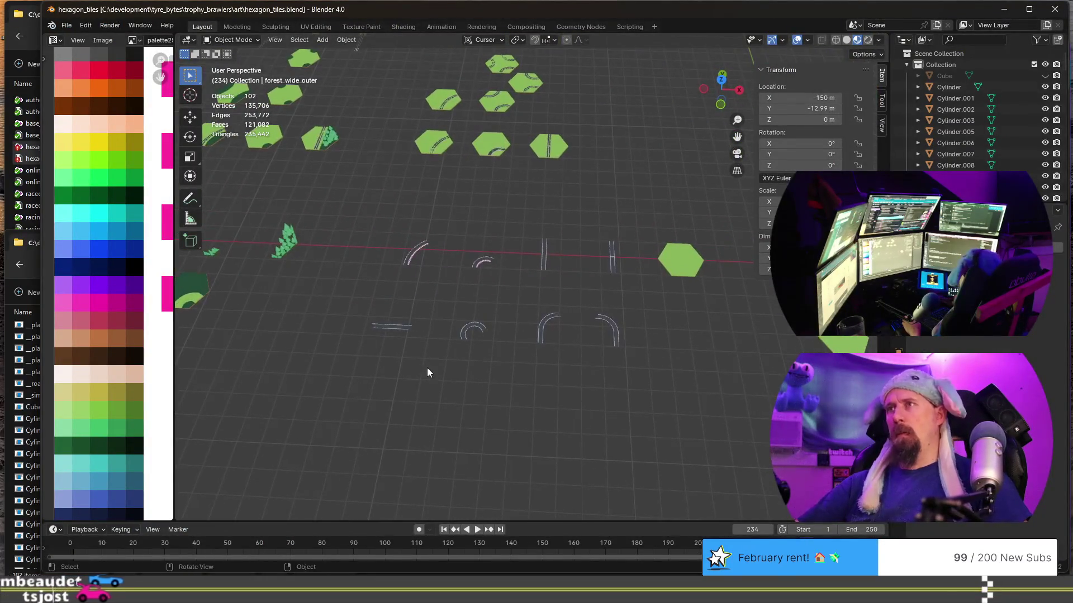
pyautogui.hotkey('alt', 'Tab')
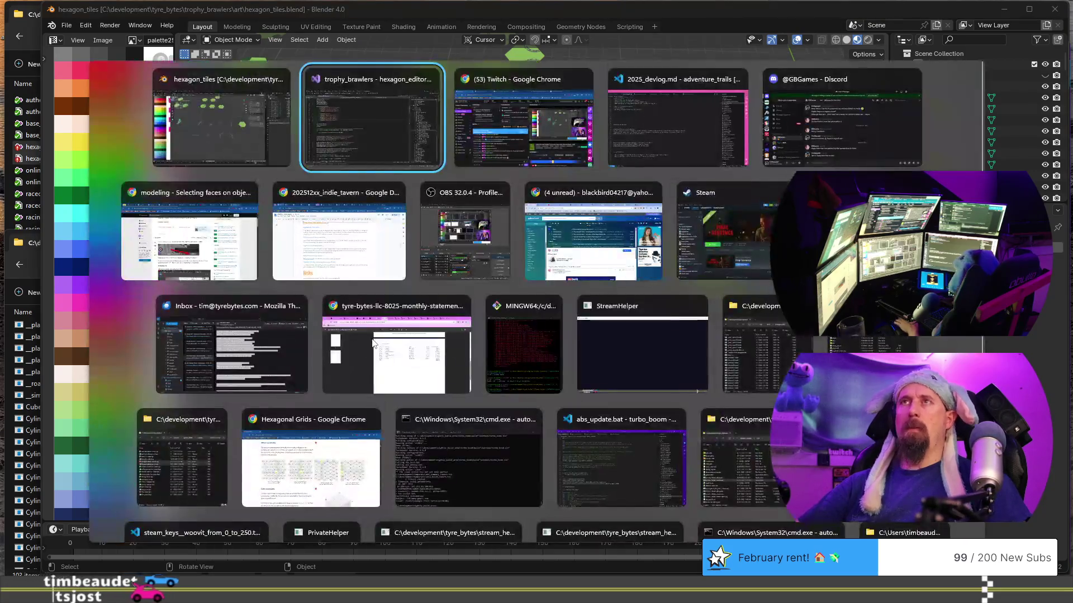
pyautogui.click(362, 172)
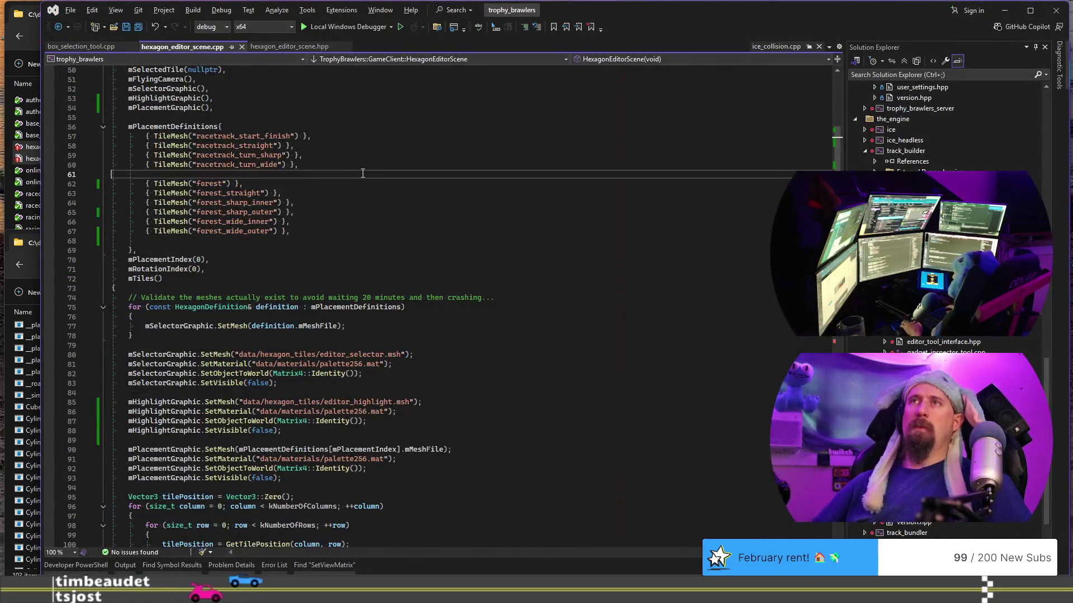
# Duplicate the three racetrack turn entries below the originals and fix line 61's indentation.
pyautogui.hotkey('shift', 'Up')
pyautogui.hotkey('shift', 'Up')
pyautogui.hotkey('shift', 'Up')
pyautogui.hotkey('ctrl', 'c')
pyautogui.press('Return')
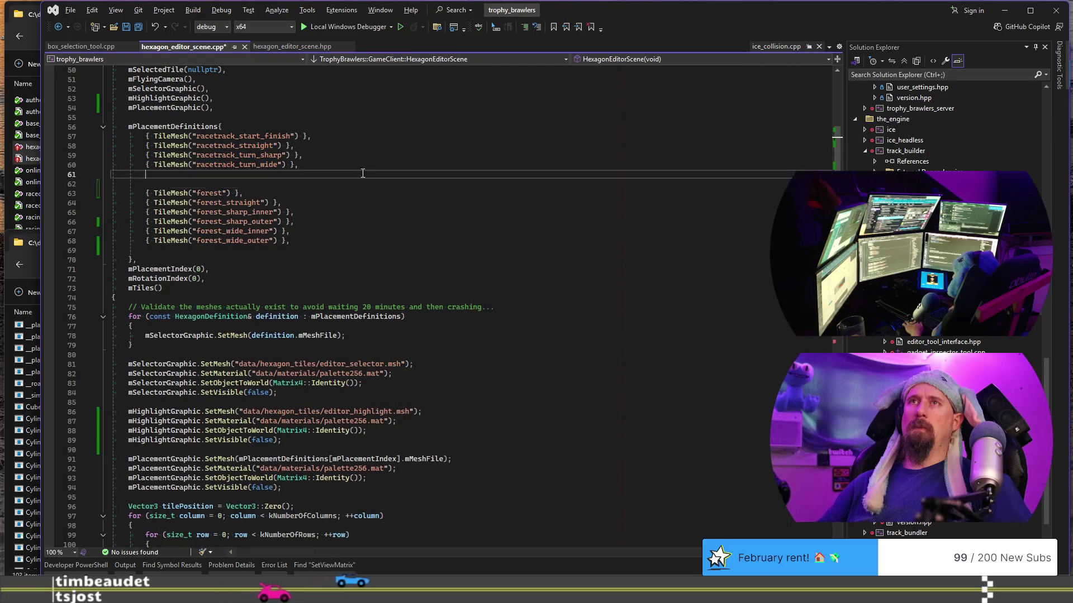
pyautogui.hotkey('ctrl', 'v')
pyautogui.press('Up')
pyautogui.hotkey('shift', 'Tab')
pyautogui.hotkey('ctrl', 'Right')
pyautogui.hotkey('ctrl', 'Right')
pyautogui.write('_other')
pyautogui.press('Down')
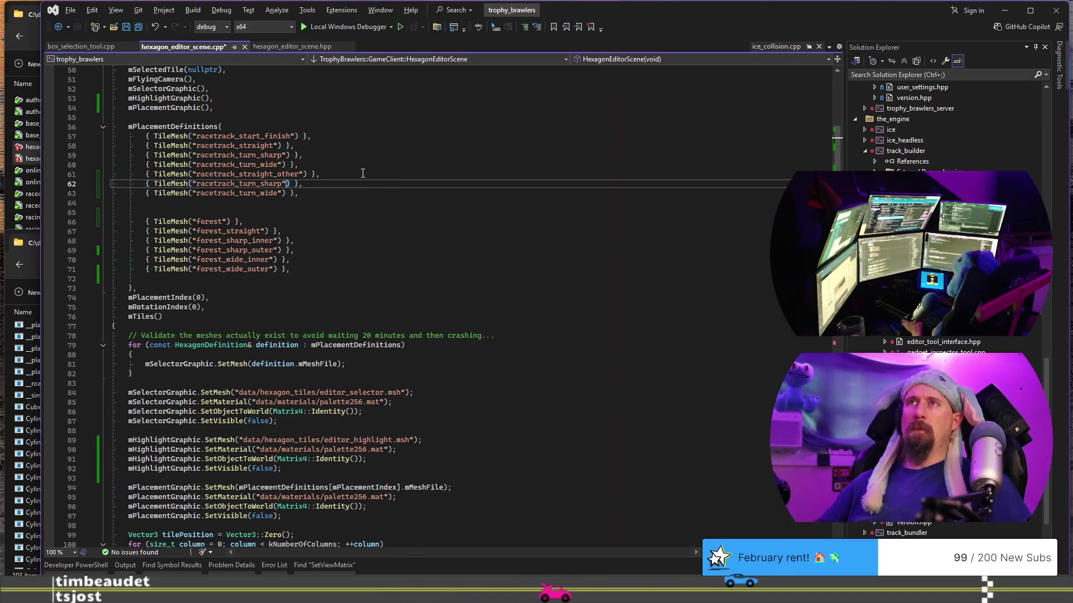
# Read the curved and transition track piece names in Blender, switching back to the code each time.
pyautogui.hotkey('alt', 'Tab')
pyautogui.click(469, 345)
pyautogui.hotkey('alt', 'Tab')
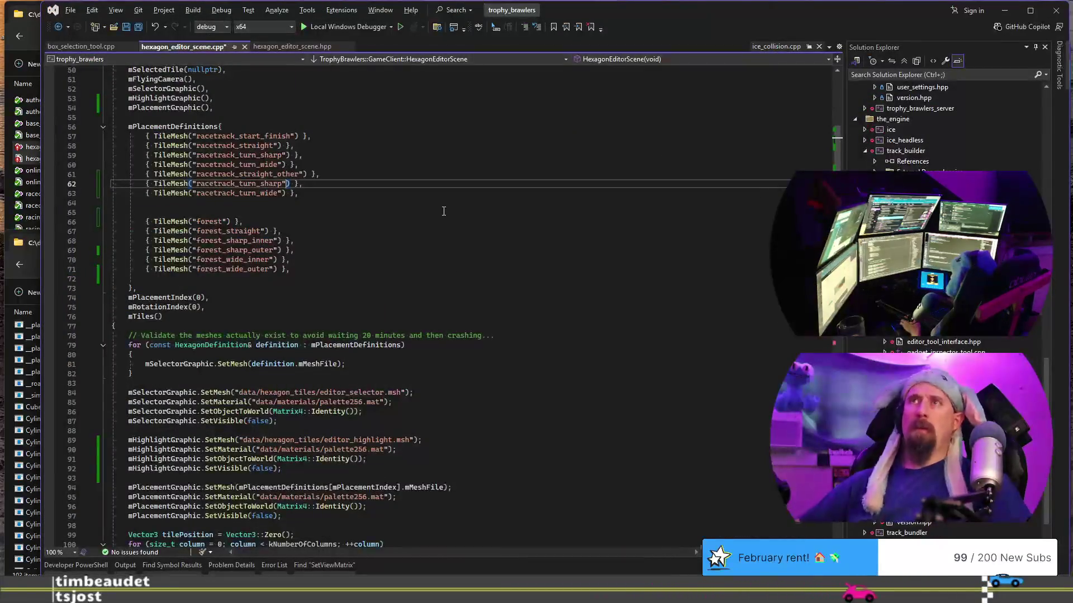
pyautogui.write('_other')
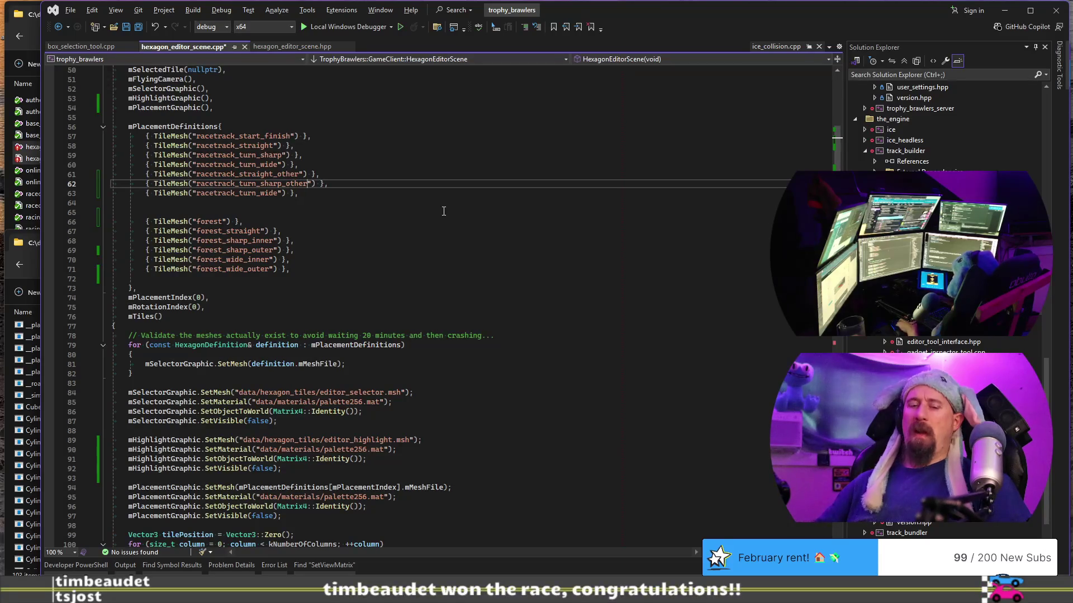
pyautogui.hotkey('alt', 'Tab')
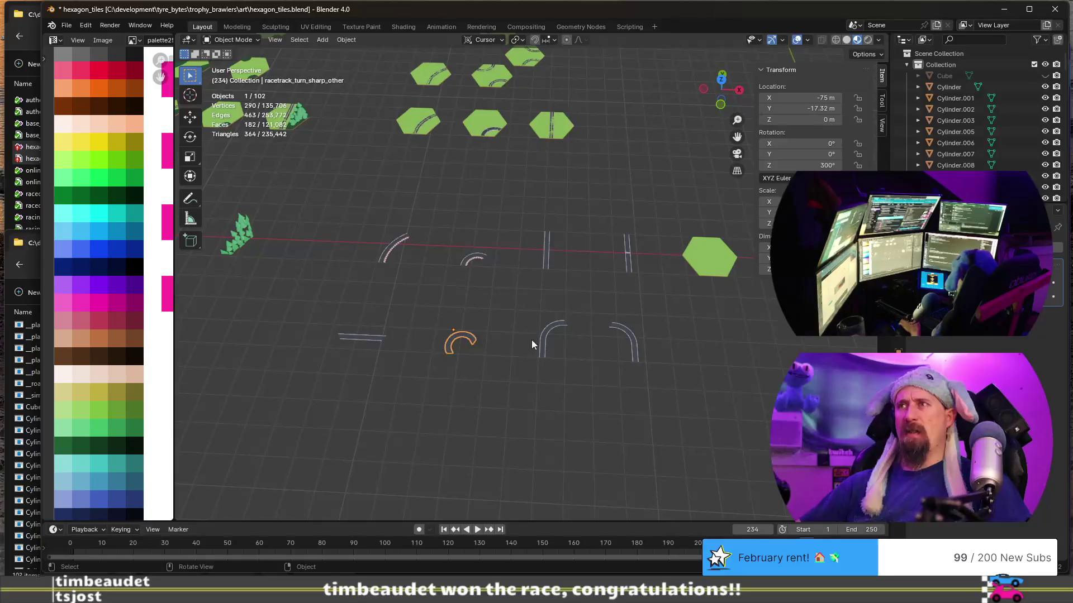
pyautogui.click(550, 339)
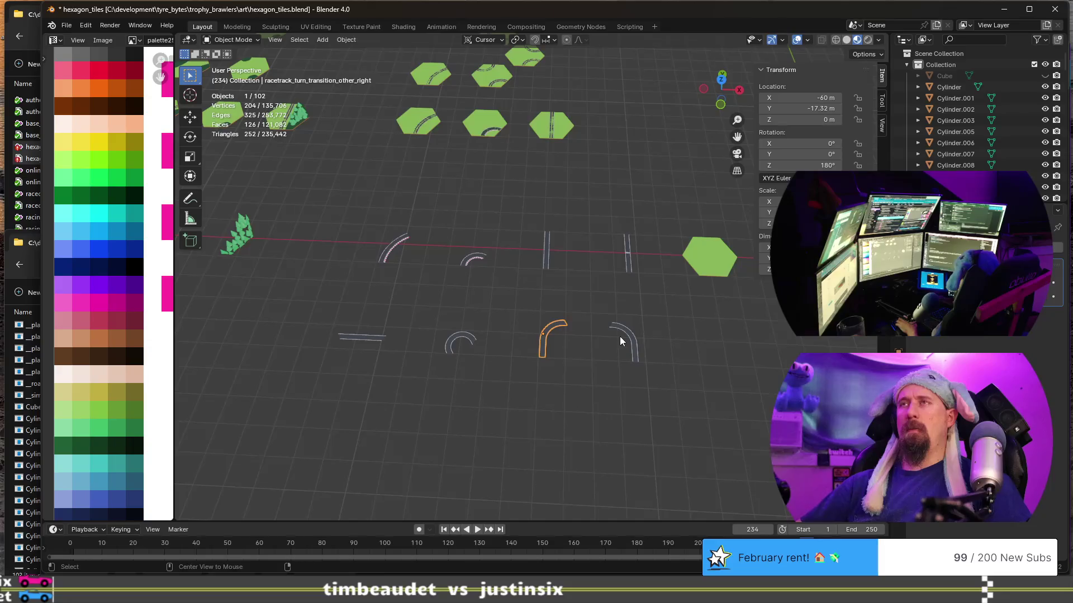
pyautogui.hotkey('alt', 'Tab')
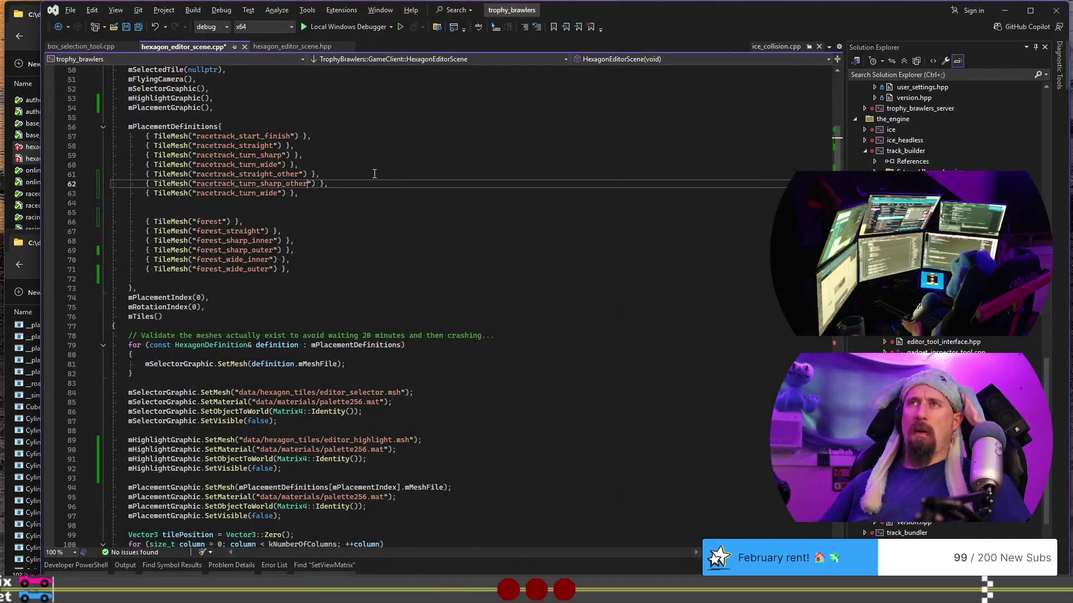
# Set line 62 to racetrack_turn_transition_other_left, add a _right entry, remove racetrack_turn_wide and blank lines, then build and run.
pyautogui.hotkey('shift', 'Left')
pyautogui.hotkey('shift', 'Left')
pyautogui.hotkey('shift', 'Left')
pyautogui.hotkey('shift', 'Left')
pyautogui.hotkey('shift', 'Left')
pyautogui.hotkey('shift', 'Left')
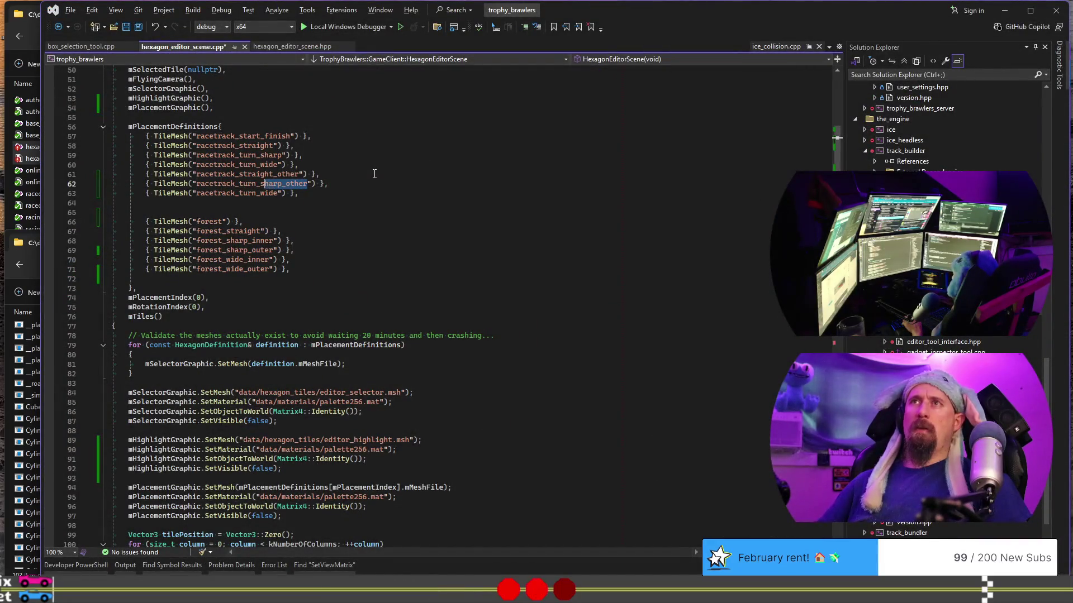
pyautogui.write('trans')
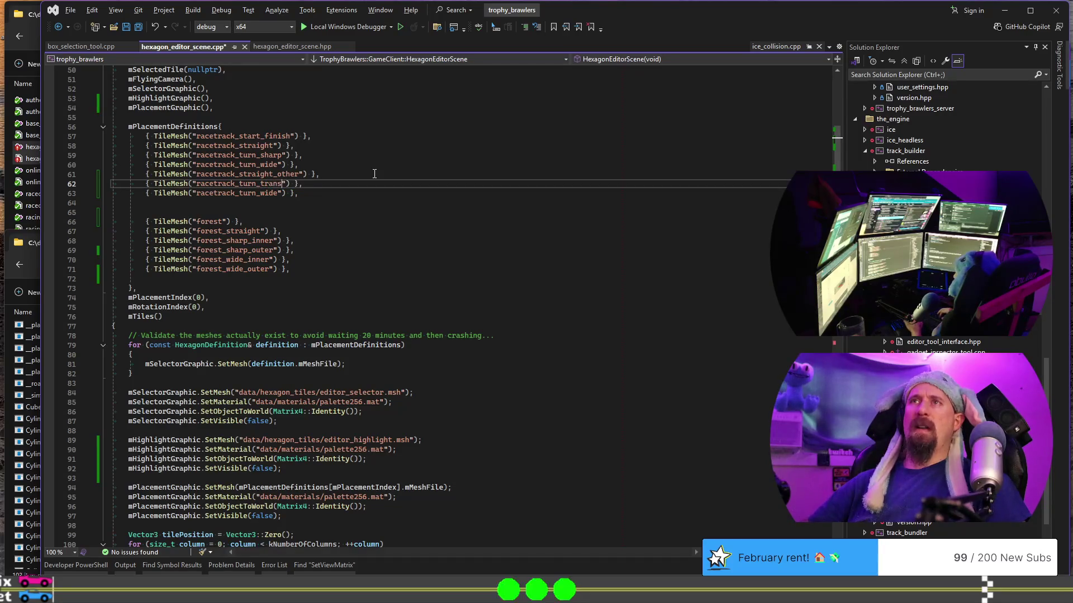
pyautogui.write('ition_other_left')
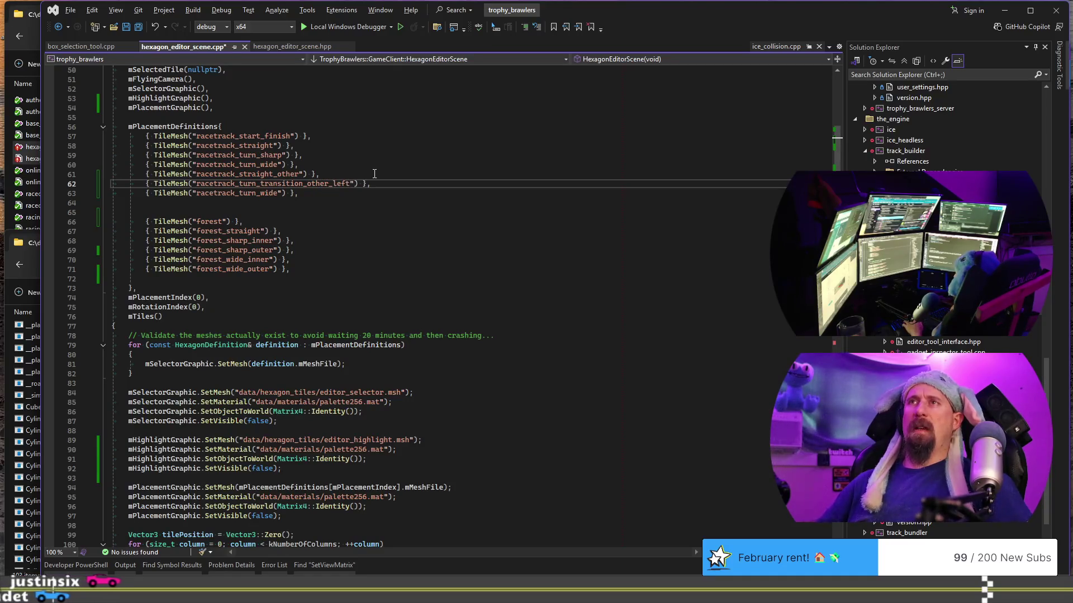
pyautogui.hotkey('ctrl', 'v')
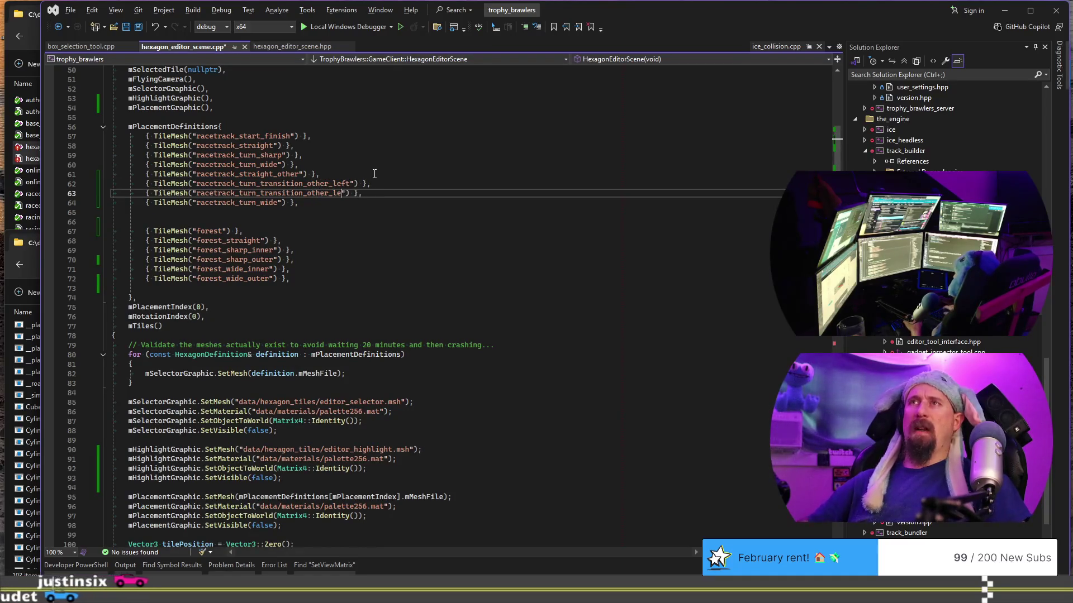
pyautogui.press('Down')
pyautogui.hotkey('ctrl', 'shift', 'l')
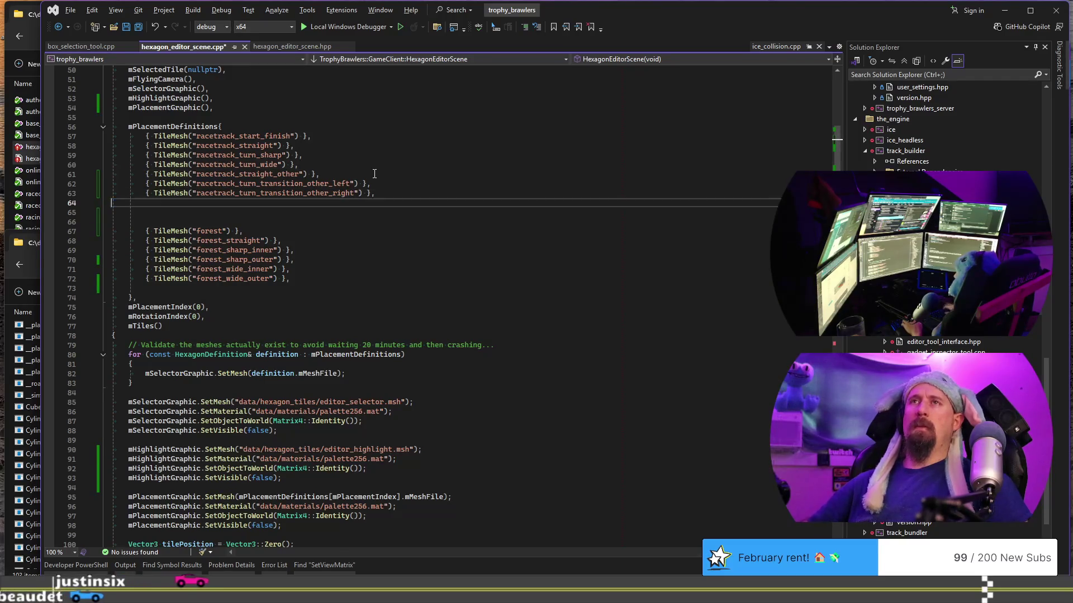
pyautogui.hotkey('ctrl', 'shift', 'l')
pyautogui.press('Up')
pyautogui.press('End')
pyautogui.press('Down')
pyautogui.press('Down')
pyautogui.press('Down')
pyautogui.press('Down')
pyautogui.press('Down')
pyautogui.hotkey('ctrl', 'shift', 'l')
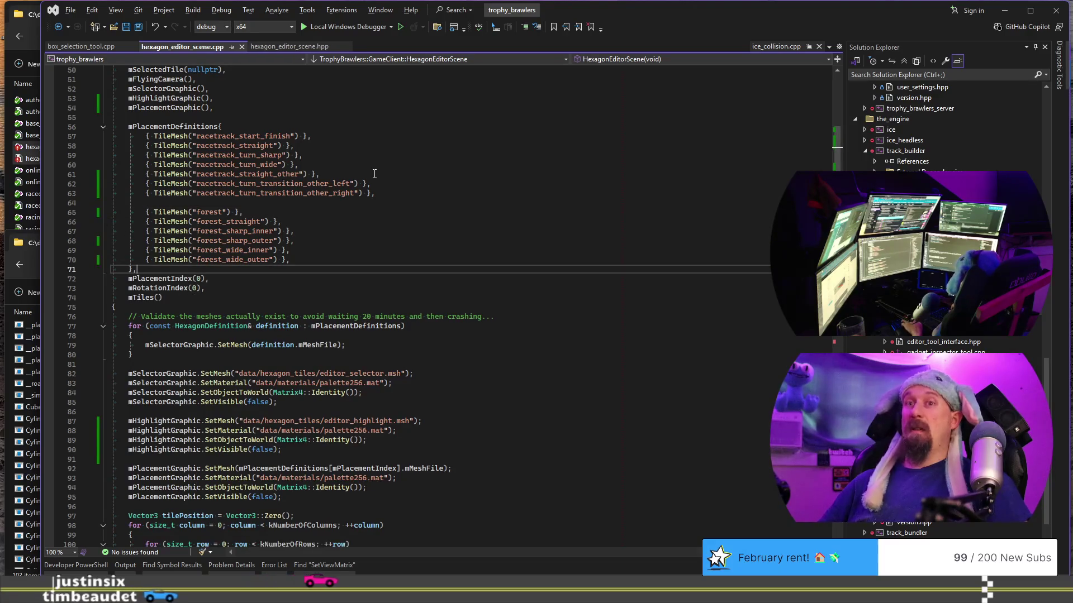
pyautogui.hotkey('ctrl', 'shift', 'b')
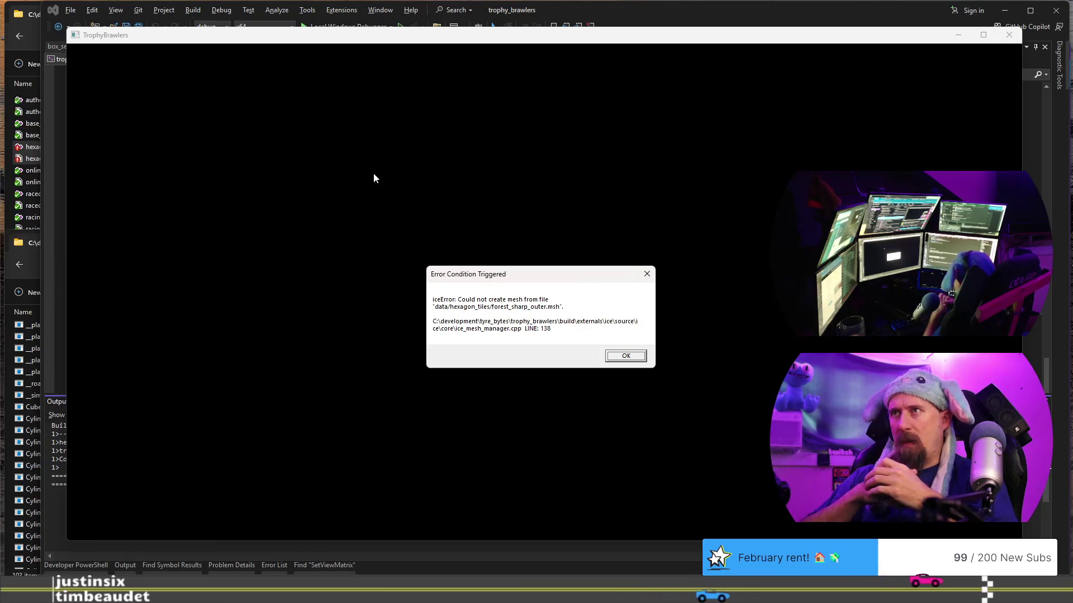
# Dismiss the missing forest_sharp_outer mesh error and switch toward Blender.
pyautogui.press('Return')
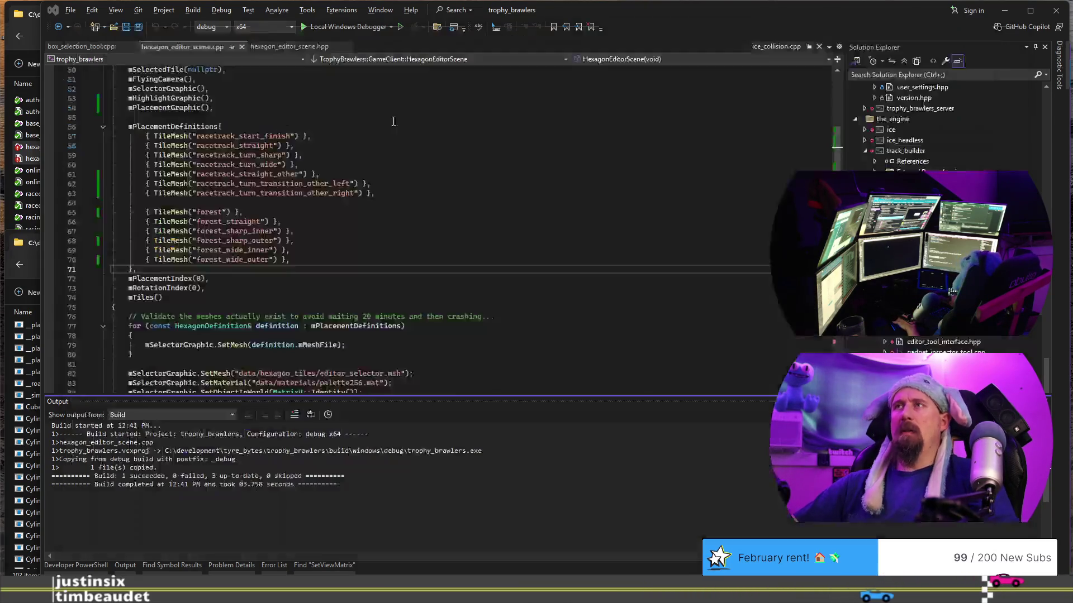
pyautogui.hotkey('alt', 'Tab')
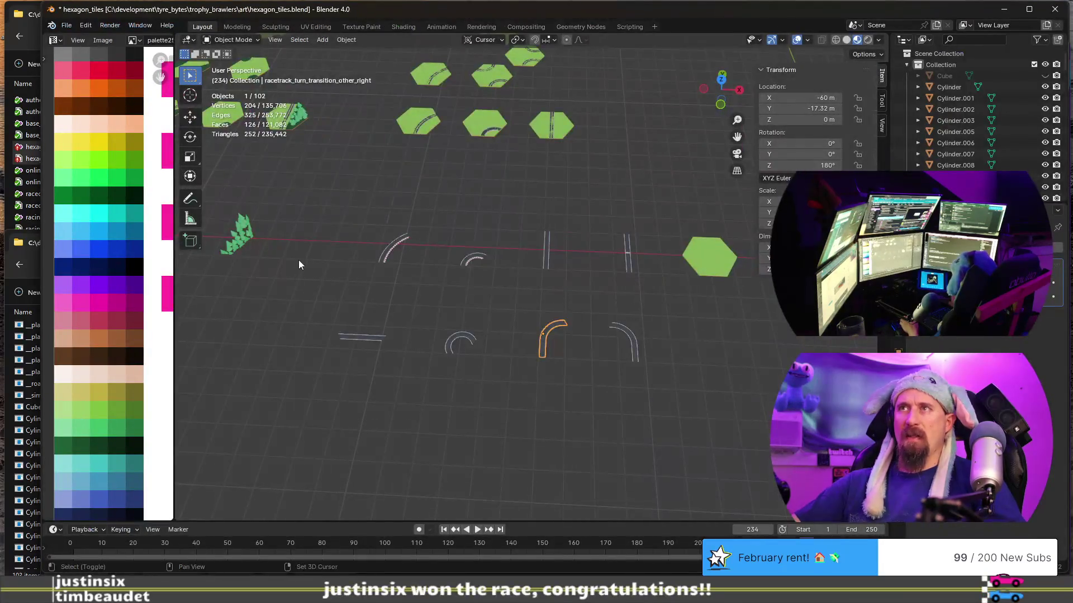
# Select the sharp road-turn hexagon tile and snap the 3D cursor to its centre.
pyautogui.keyDown('shift'); pyautogui.moveTo(299, 265); pyautogui.dragTo(640, 285, button='middle'); pyautogui.keyUp('shift')
pyautogui.click(372, 300)
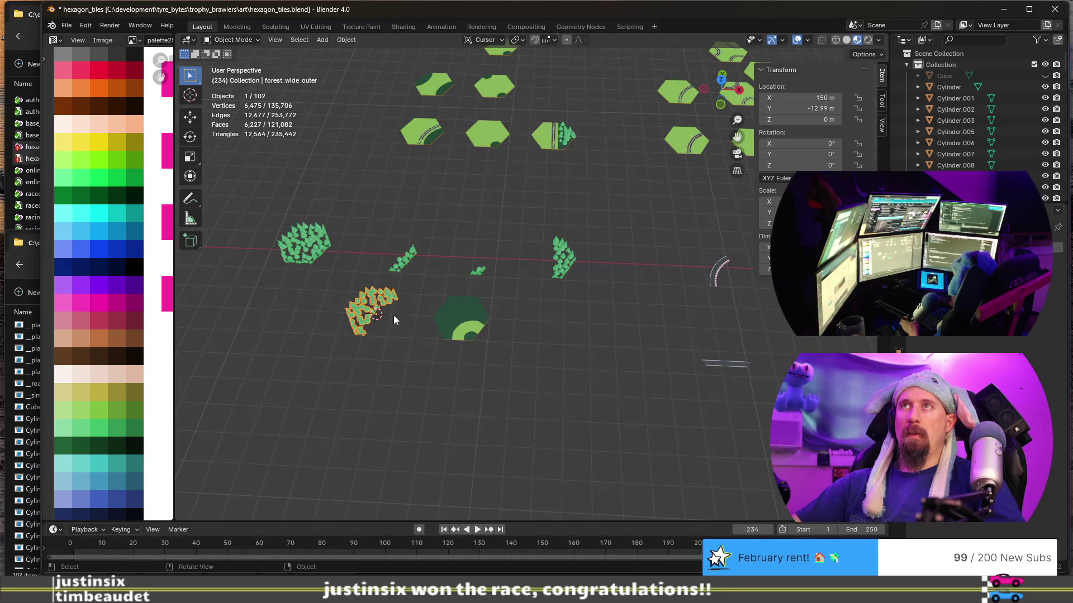
pyautogui.click(463, 317)
pyautogui.scroll(5, 448, 339)
pyautogui.keyDown('shift'); pyautogui.moveTo(447, 339); pyautogui.dragTo(610, 221, button='middle'); pyautogui.keyUp('shift')
pyautogui.scroll(3, 610, 220)
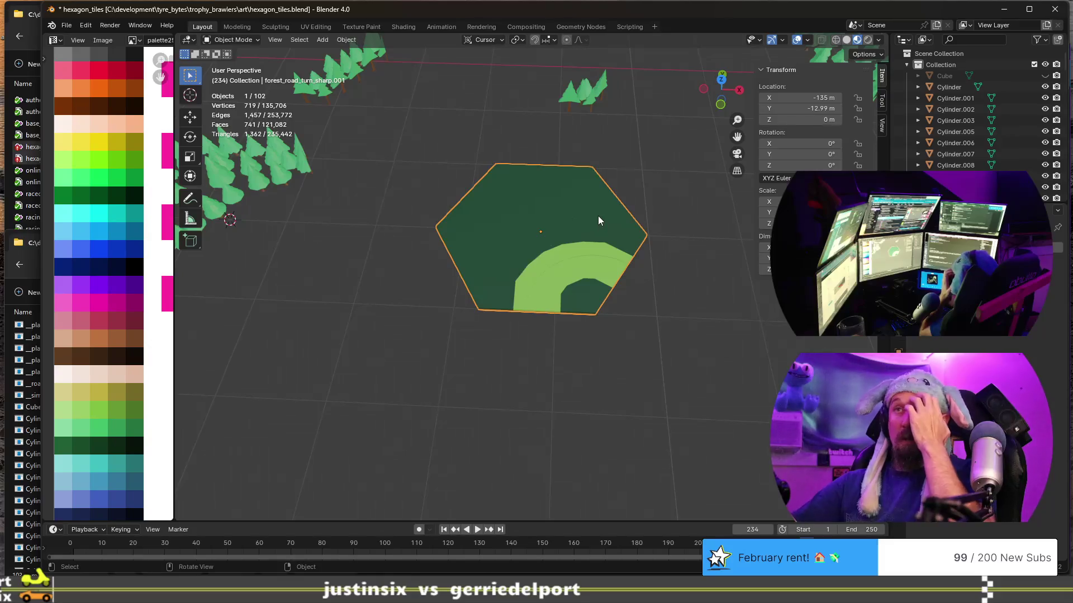
pyautogui.scroll(-3, 598, 216)
pyautogui.scroll(-2, 595, 215)
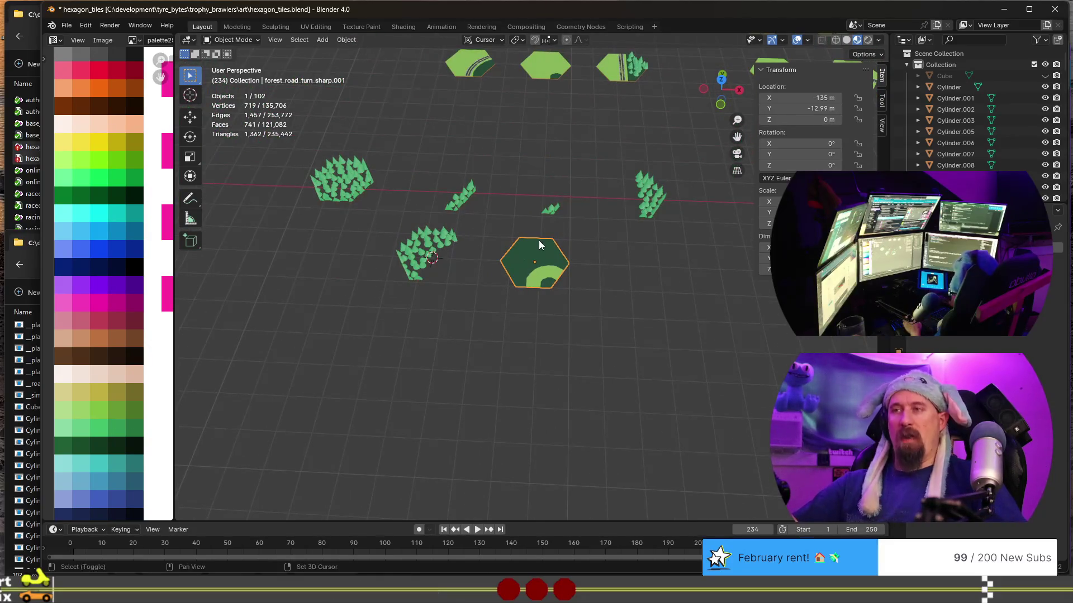
pyautogui.hotkey('shift', 's')
pyautogui.click(551, 304)
# Duplicate the forest tile, snap the copy onto the cursor over the road tile, and view it top-down.
pyautogui.click(342, 170)
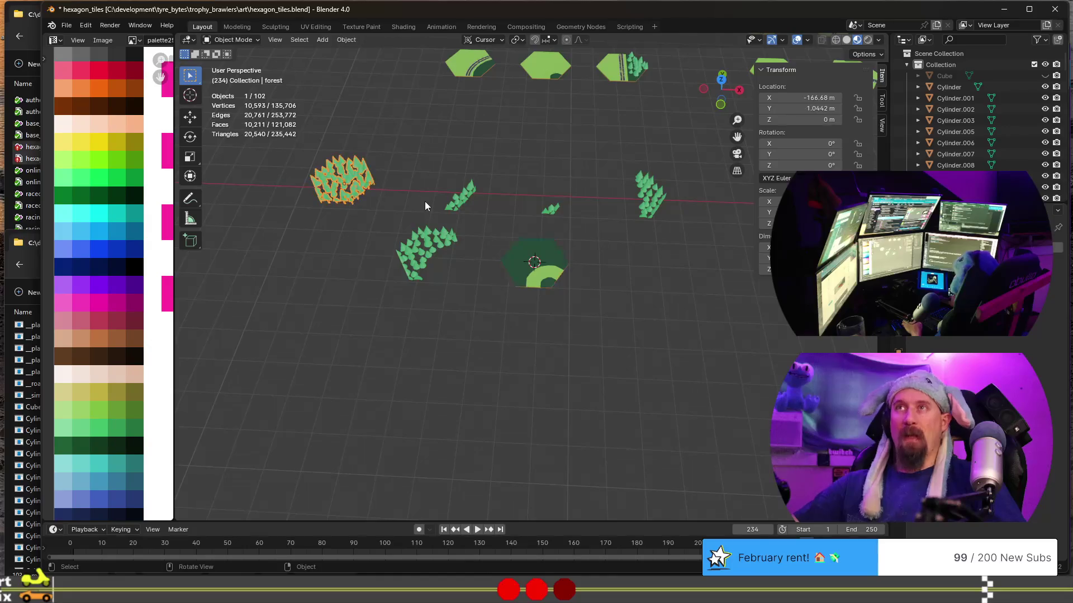
pyautogui.hotkey('shift', 'd')
pyautogui.rightClick(427, 198)
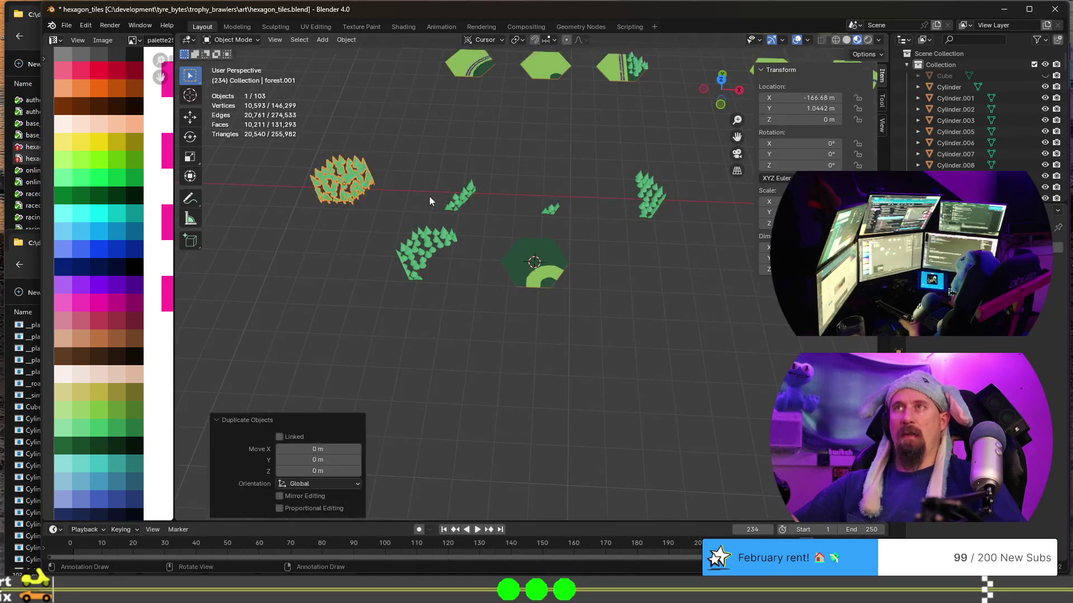
pyautogui.hotkey('shift', 's')
pyautogui.click(429, 138)
pyautogui.scroll(2, 525, 282)
pyautogui.scroll(3, 529, 284)
pyautogui.scroll(2, 503, 252)
pyautogui.moveTo(489, 224); pyautogui.dragTo(450, 292, button='middle')
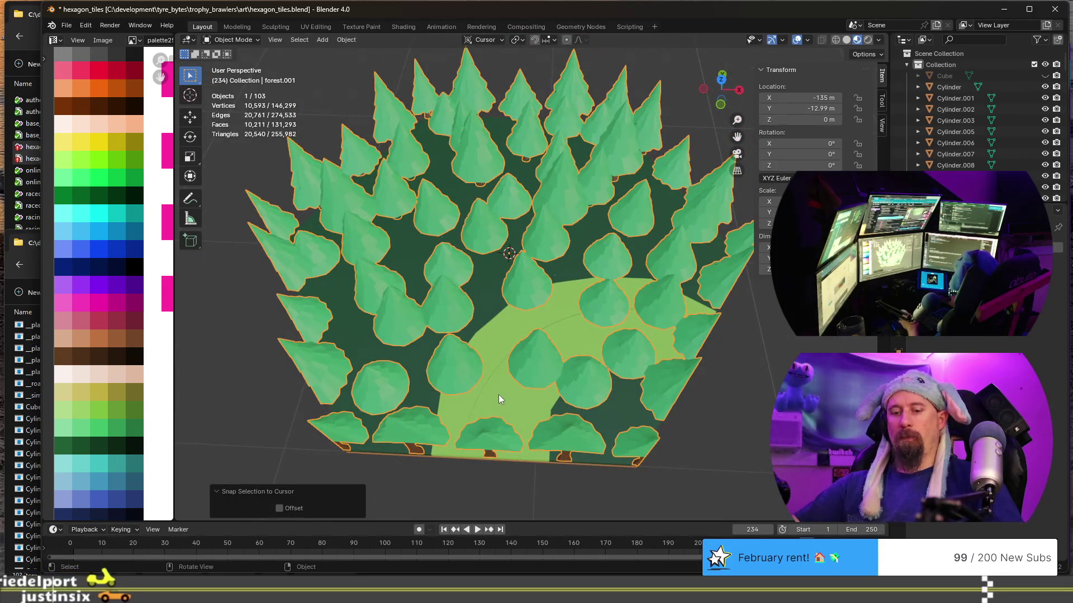
pyautogui.press('KP_7')
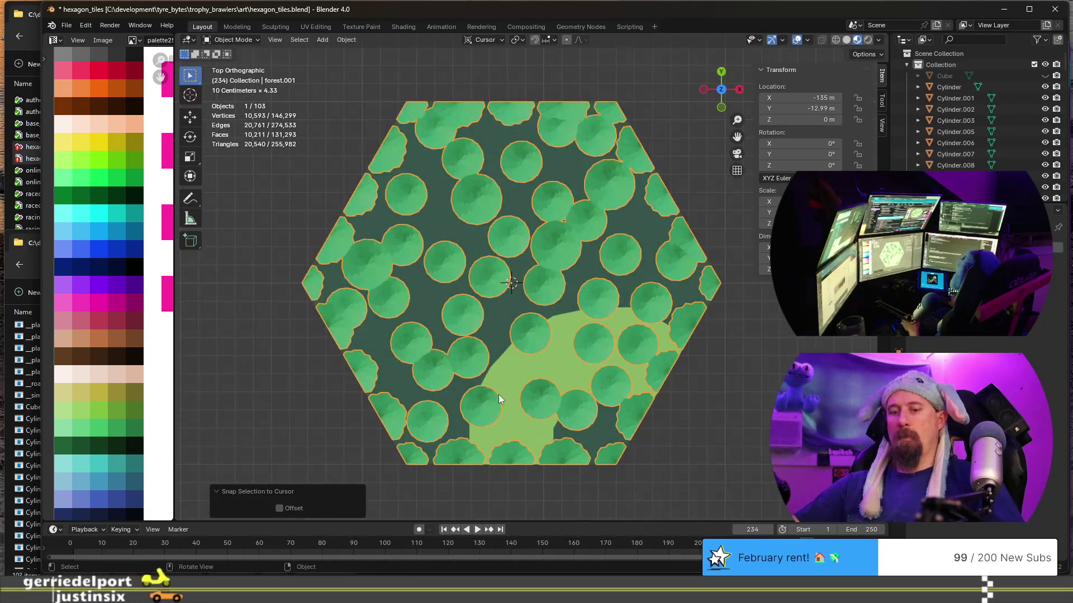
pyautogui.hotkey('ctrl', 'z')
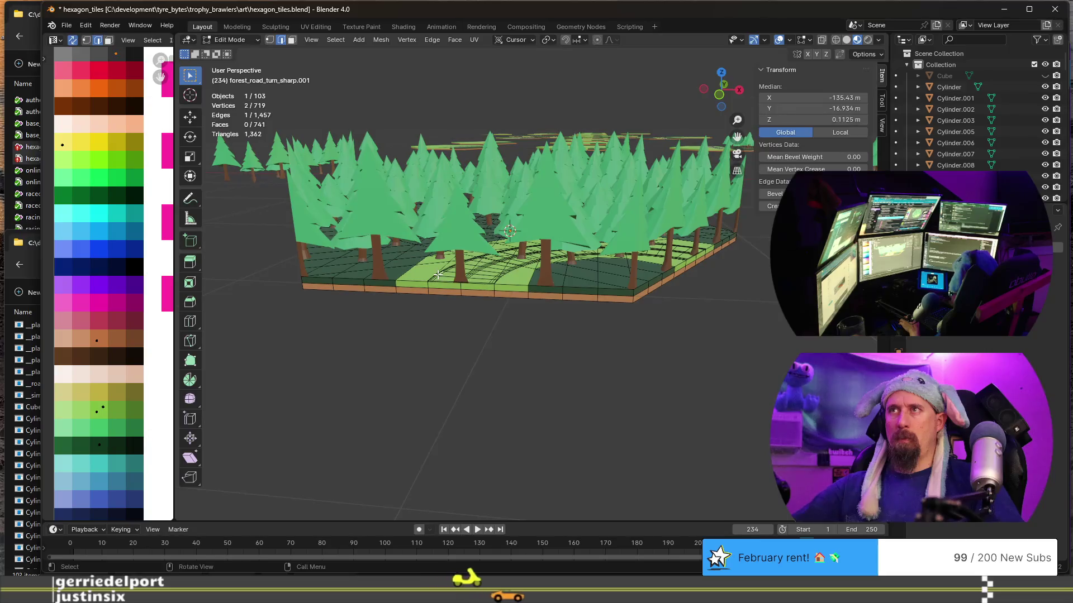
# Flip the road-turn tile's face normals and look straight down on it.
pyautogui.press('l')
pyautogui.hotkey('alt', 'n')
pyautogui.click(438, 278)
pyautogui.moveTo(438, 279); pyautogui.dragTo(473, 381, button='middle')
pyautogui.press('KP_7')
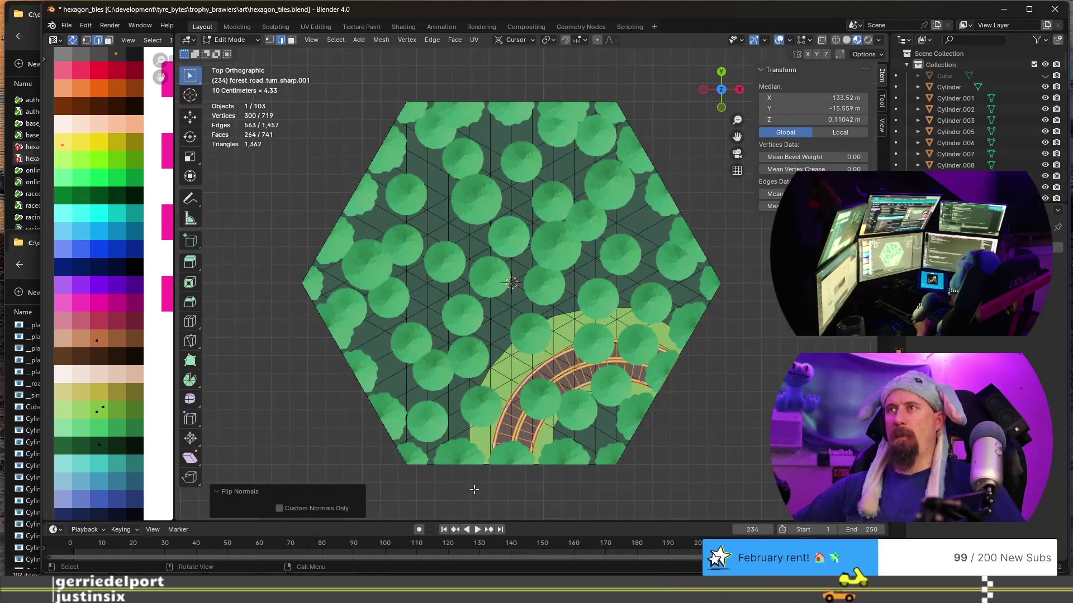
# Switch to editing the forest copy's mesh and discard an accidental tree duplicate.
pyautogui.press('Tab')
pyautogui.click(475, 358)
pyautogui.press('Tab')
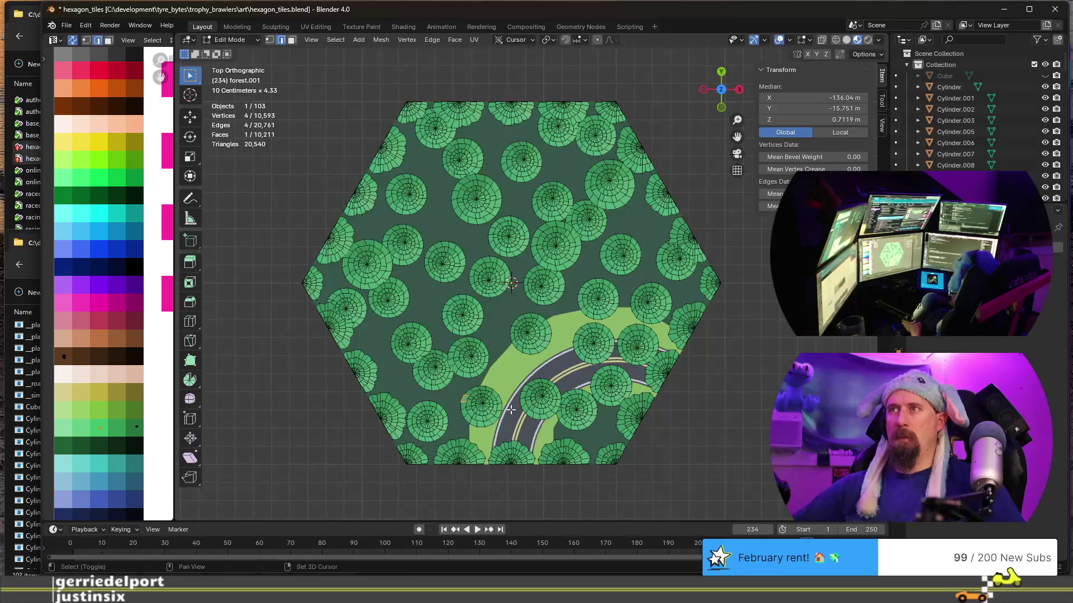
pyautogui.keyDown('shift'); pyautogui.moveTo(511, 409); pyautogui.dragTo(471, 372, button='middle'); pyautogui.keyUp('shift')
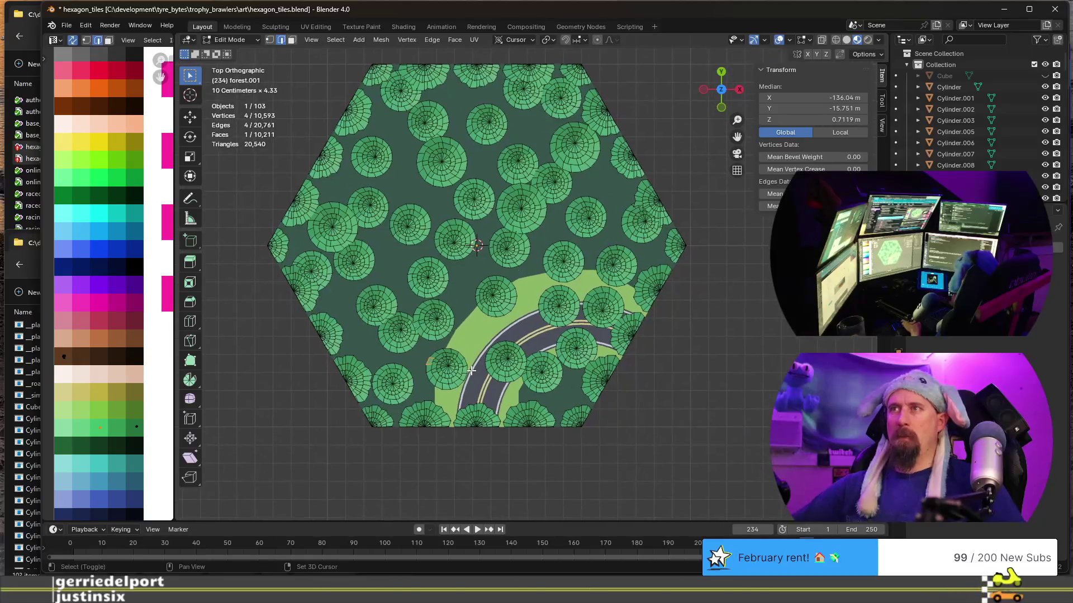
pyautogui.press('l')
pyautogui.click(502, 296)
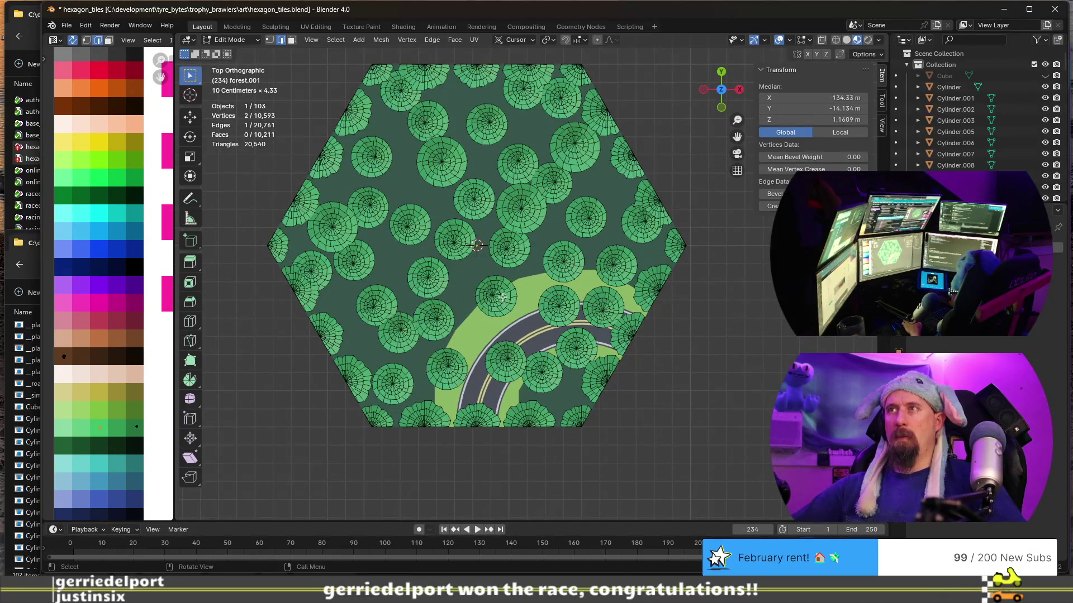
pyautogui.press('l')
pyautogui.hotkey('shift', 'd')
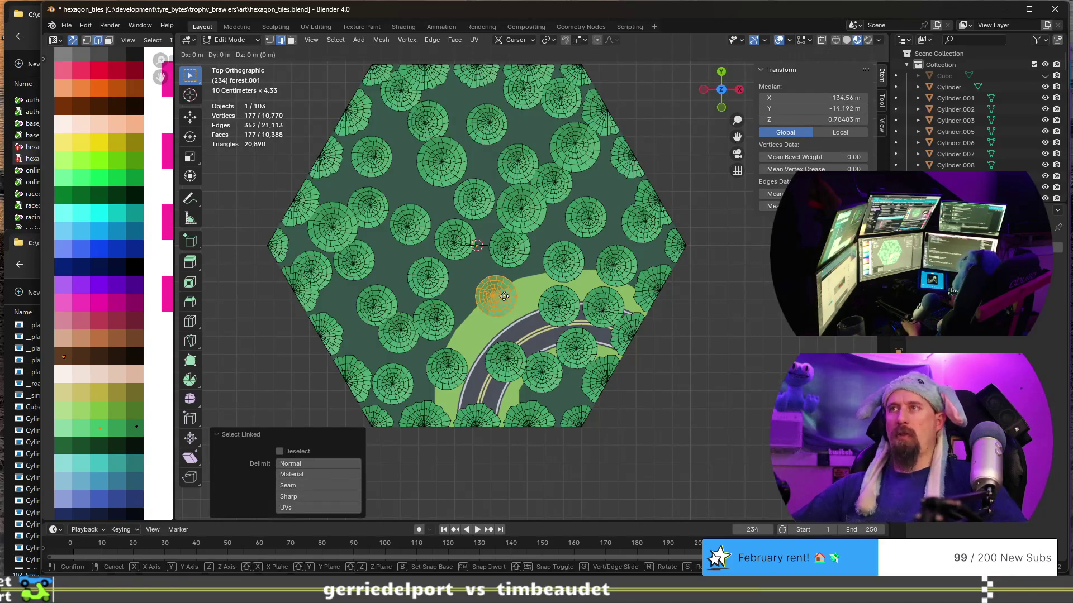
pyautogui.click(495, 291)
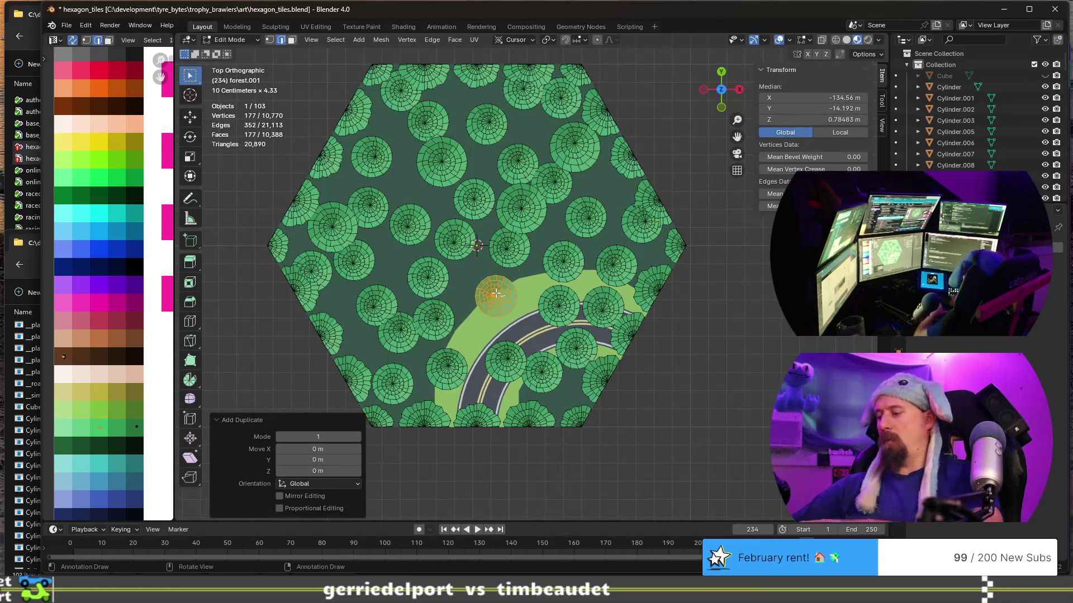
pyautogui.press('x')
pyautogui.click(492, 288)
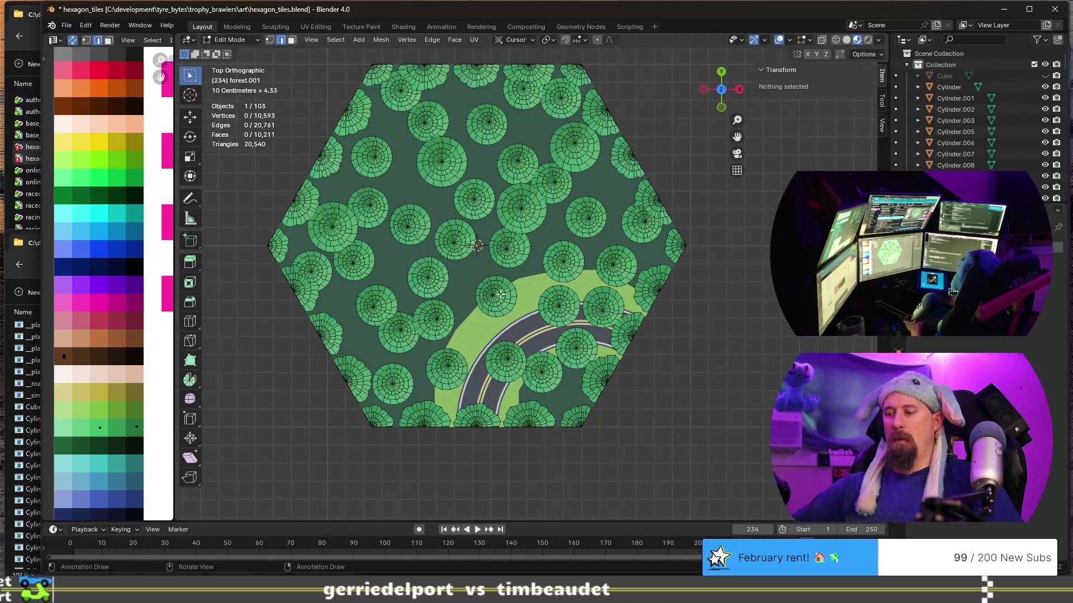
# Slide the trees covering the road to new ground-plane spots away from it.
pyautogui.press('l')
pyautogui.press('g')
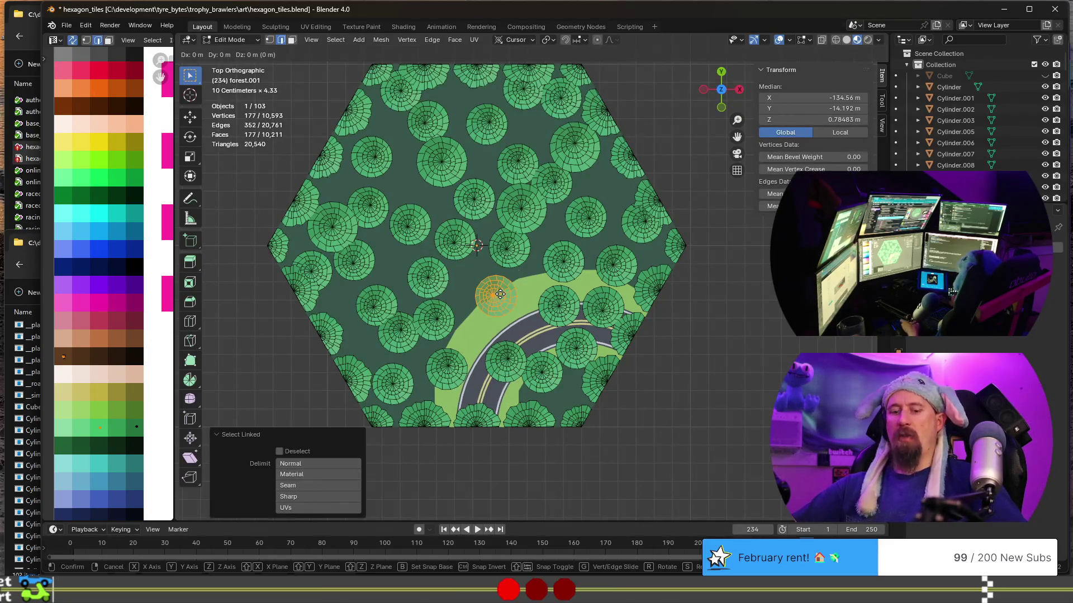
pyautogui.hotkey('shift', 'z')
pyautogui.click(480, 281)
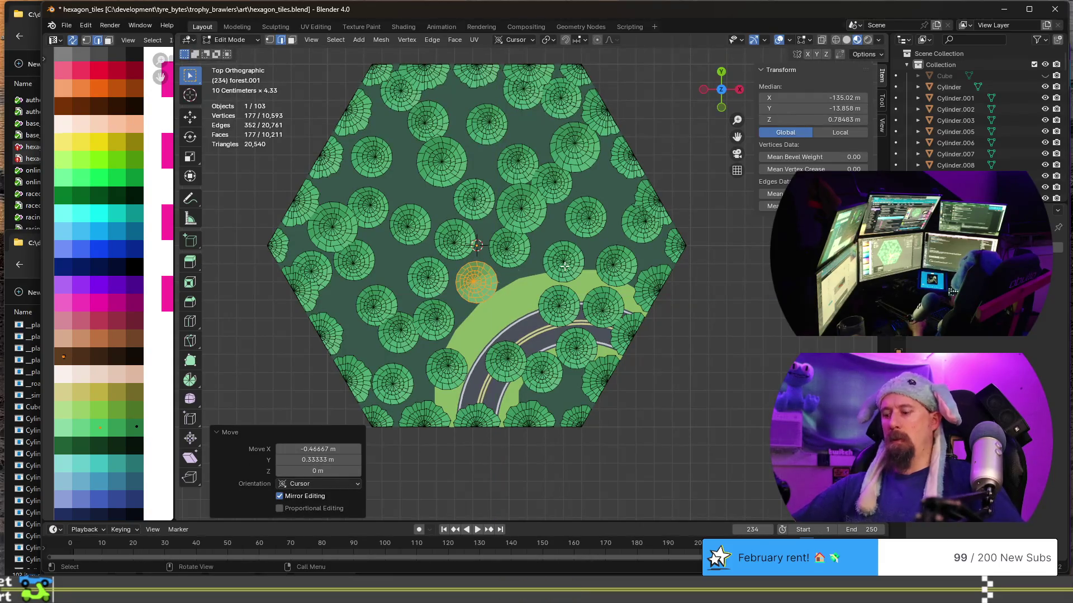
pyautogui.press('l')
pyautogui.press('g')
pyautogui.hotkey('shift', 'z')
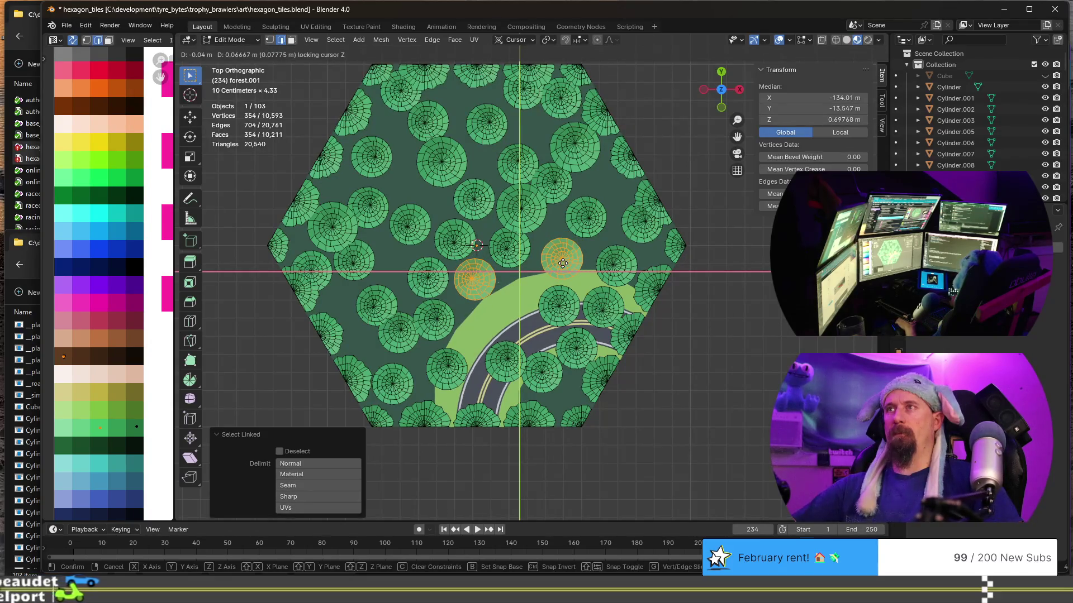
pyautogui.click(561, 263)
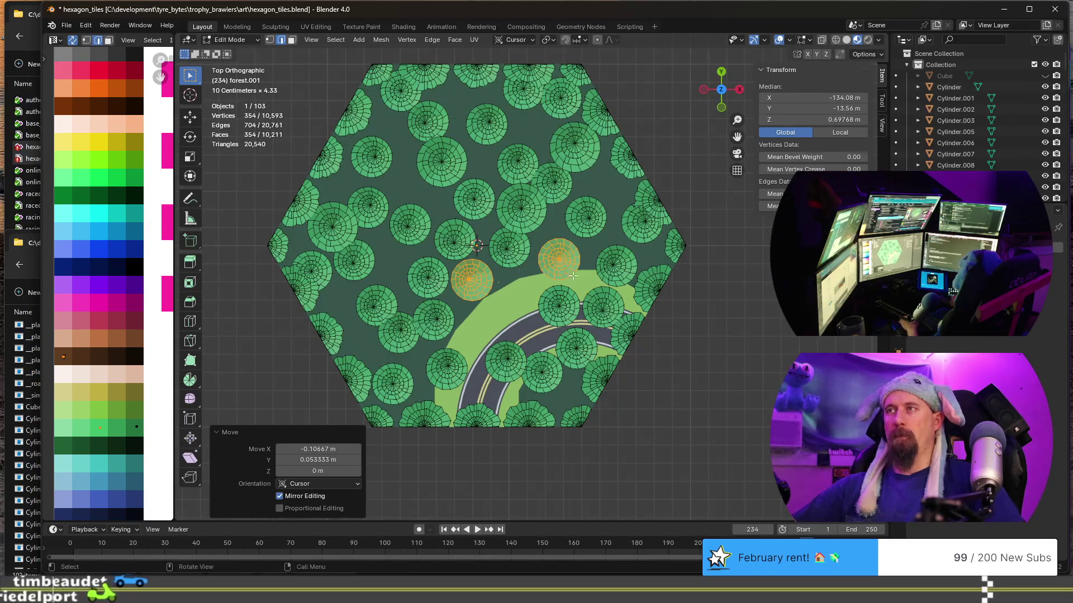
pyautogui.click(566, 266)
# Move two more road-side trees clear on the ground plane and rotate them slightly around Z.
pyautogui.press('l')
pyautogui.press('g')
pyautogui.hotkey('shift', 'z')
pyautogui.click(570, 265)
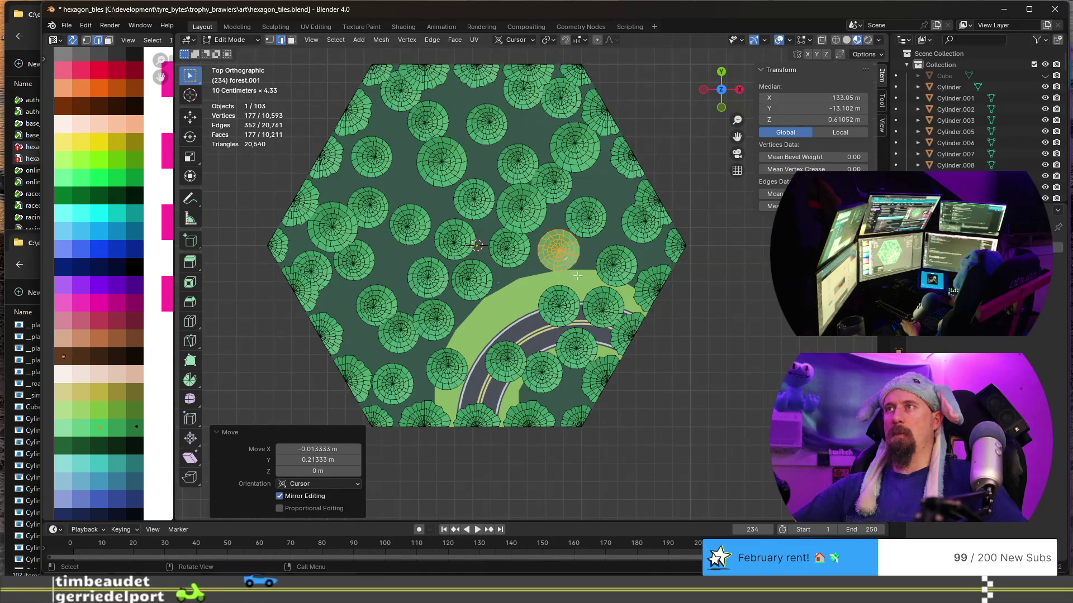
pyautogui.press('l')
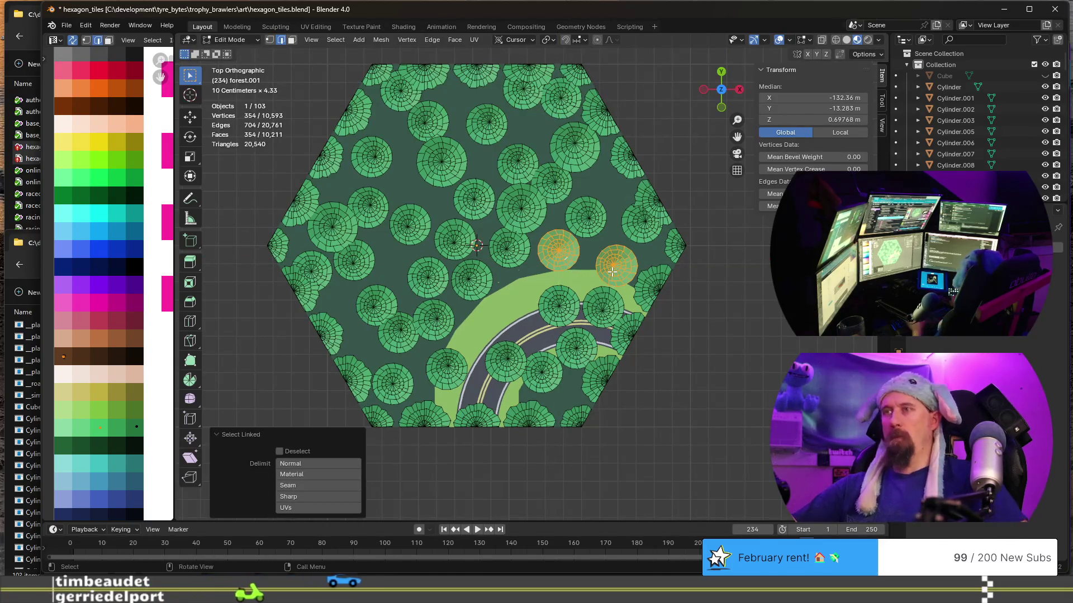
pyautogui.press('g')
pyautogui.hotkey('shift', 'z')
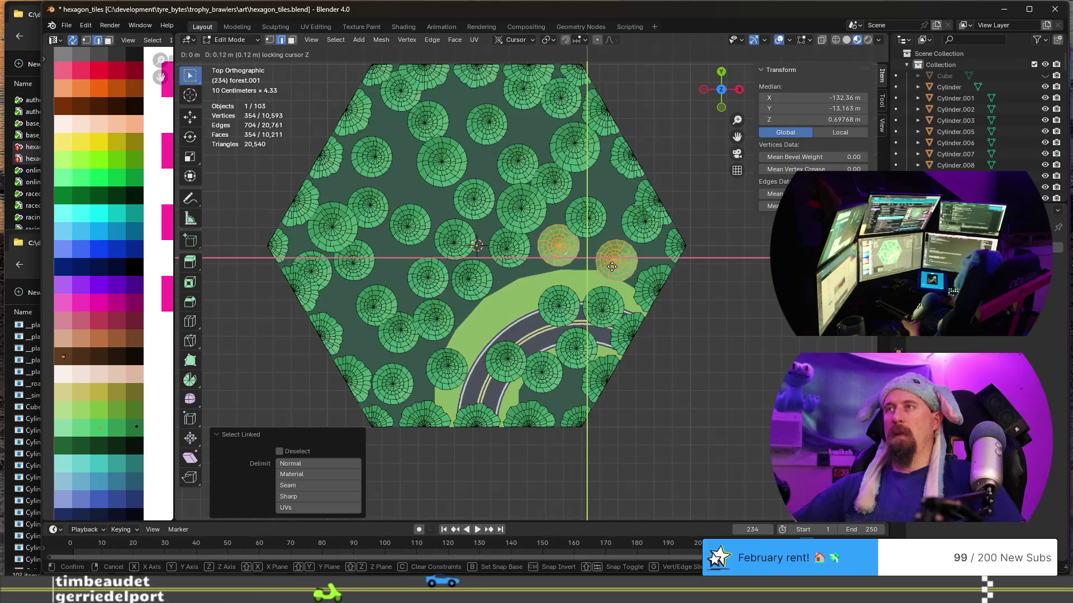
pyautogui.click(612, 261)
pyautogui.press('r')
pyautogui.press('z')
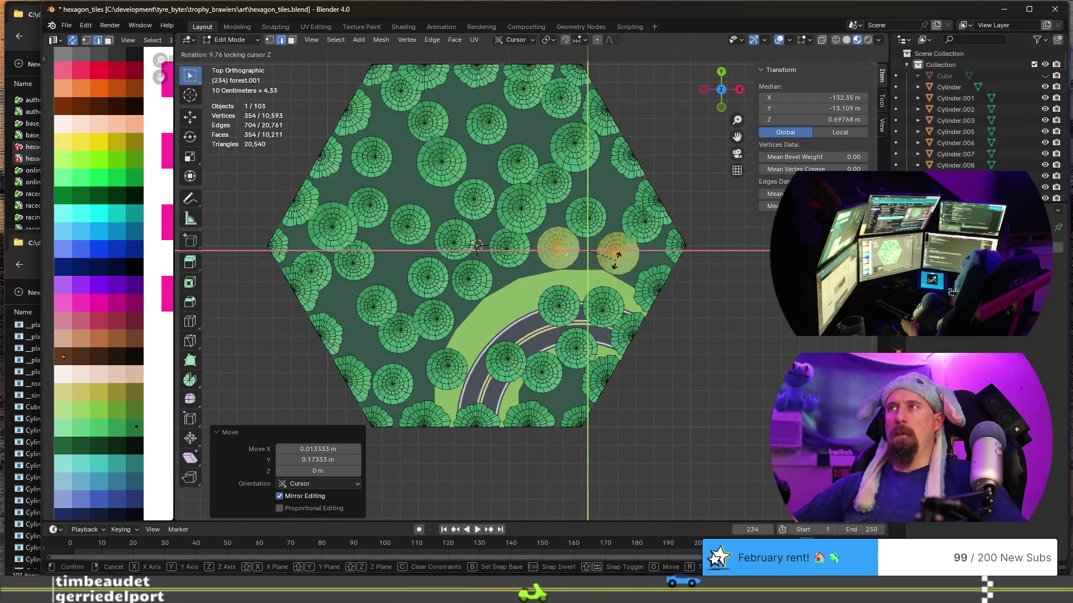
pyautogui.click(616, 261)
# Delete a batch of trees overlapping the road, move one tree, then undo to bring them back.
pyautogui.press('l')
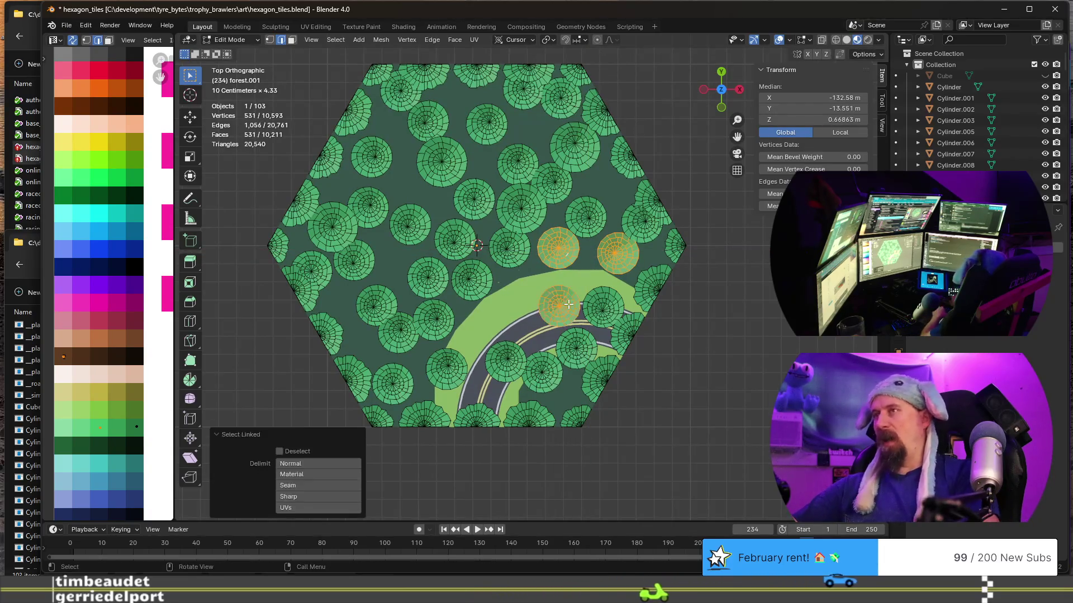
pyautogui.press('l')
pyautogui.press('l')
pyautogui.press('l')
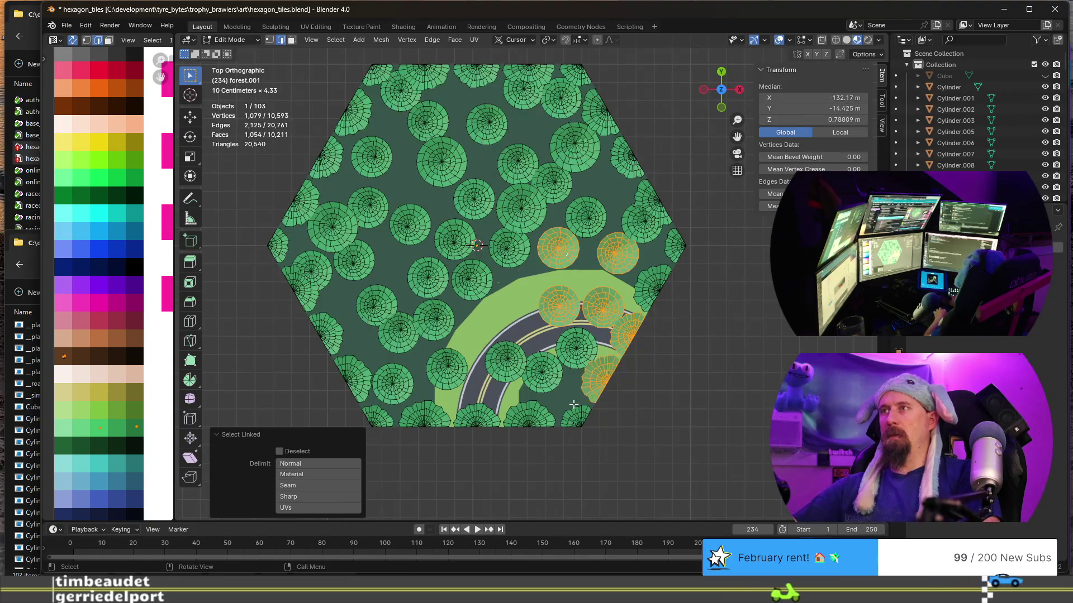
pyautogui.press('l')
pyautogui.press('l')
pyautogui.press('l')
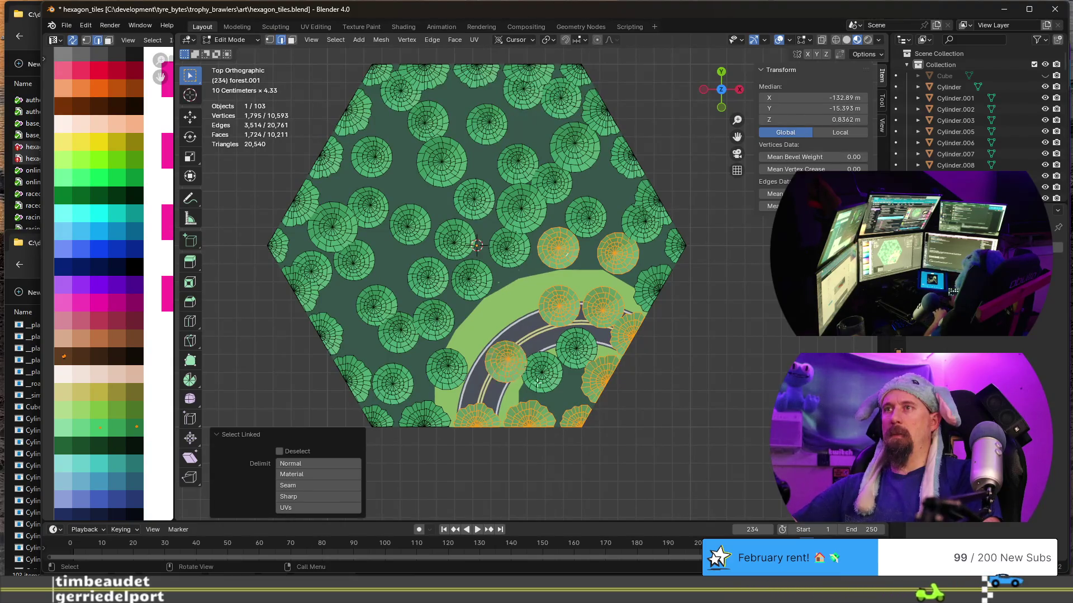
pyautogui.press('l')
pyautogui.press('l')
pyautogui.press('x')
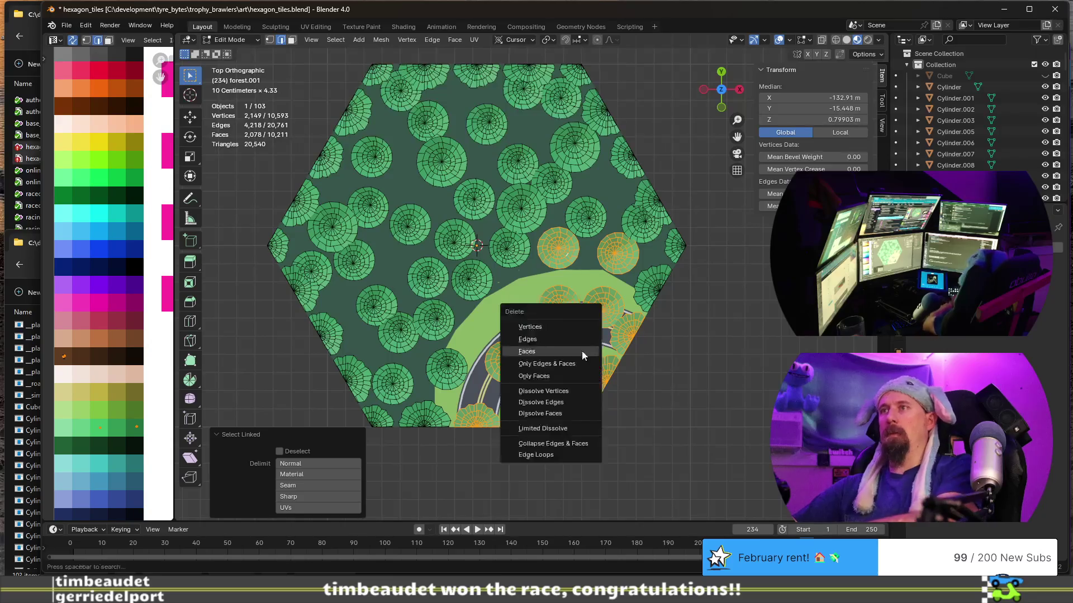
pyautogui.click(582, 351)
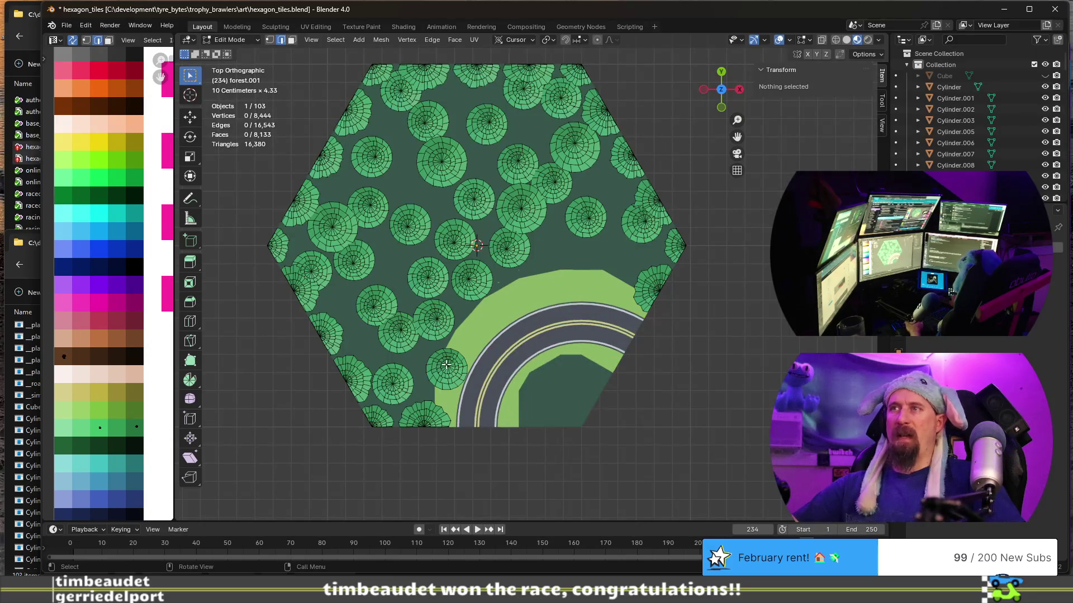
pyautogui.press('l')
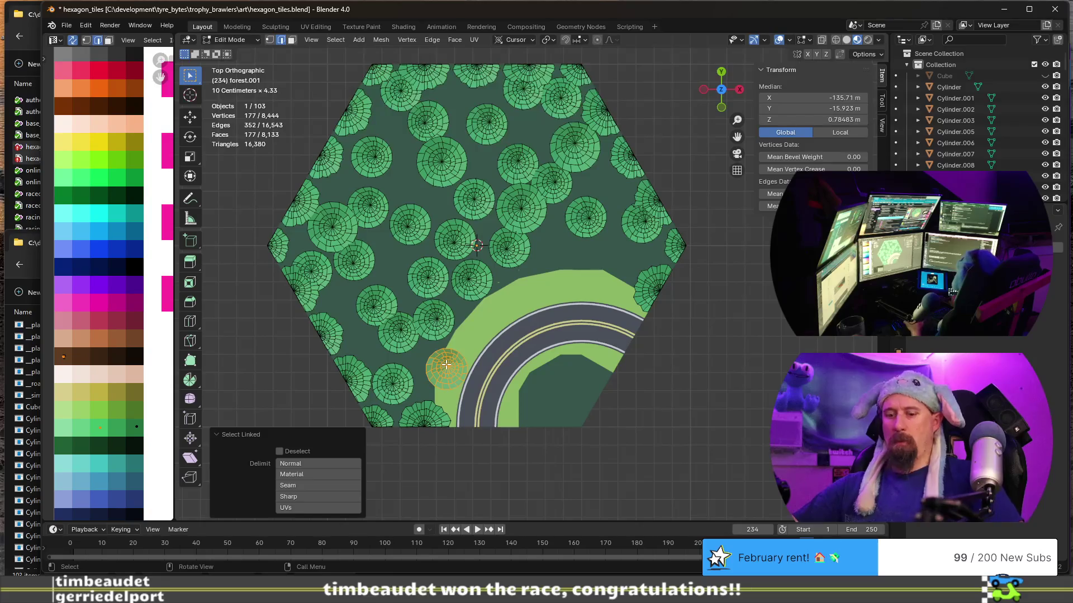
pyautogui.press('g')
pyautogui.click(448, 366)
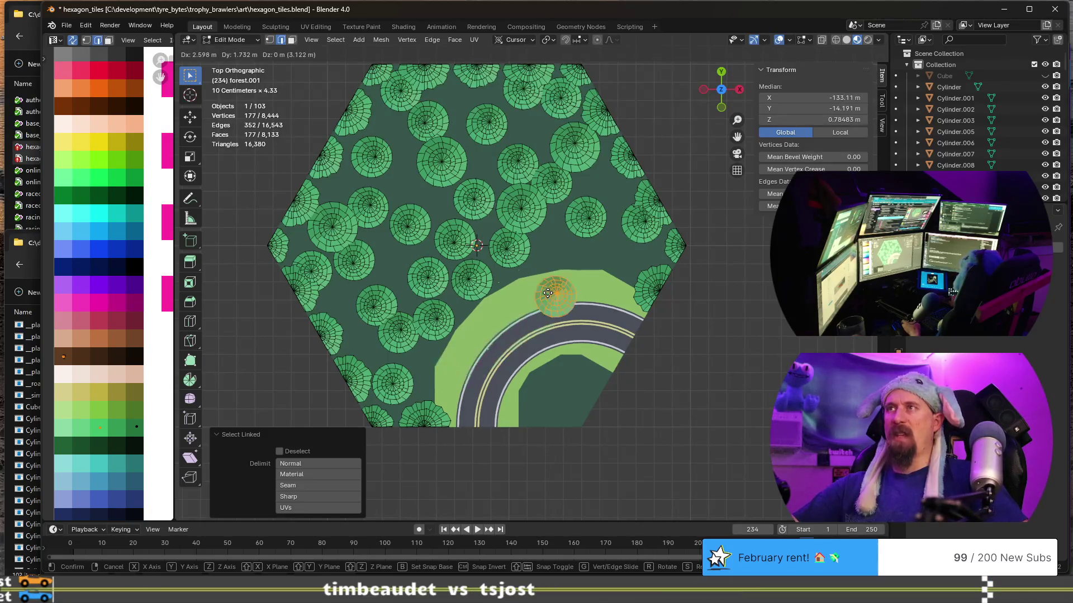
pyautogui.hotkey('ctrl', 'z')
pyautogui.hotkey('ctrl', 'z')
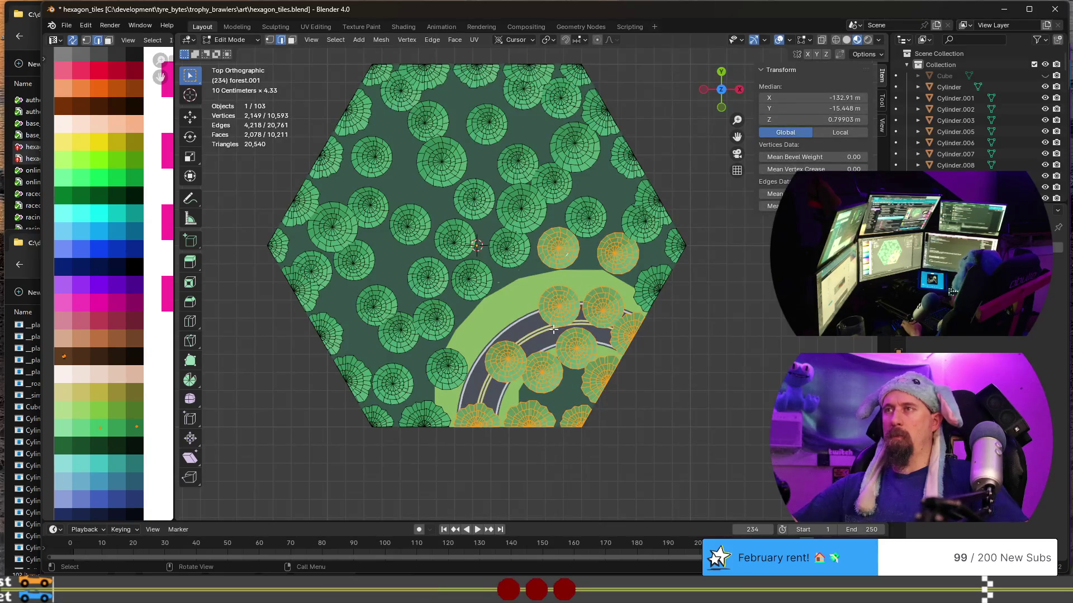
# Delete three trees overlapping the road.
pyautogui.click(552, 297)
pyautogui.press('l')
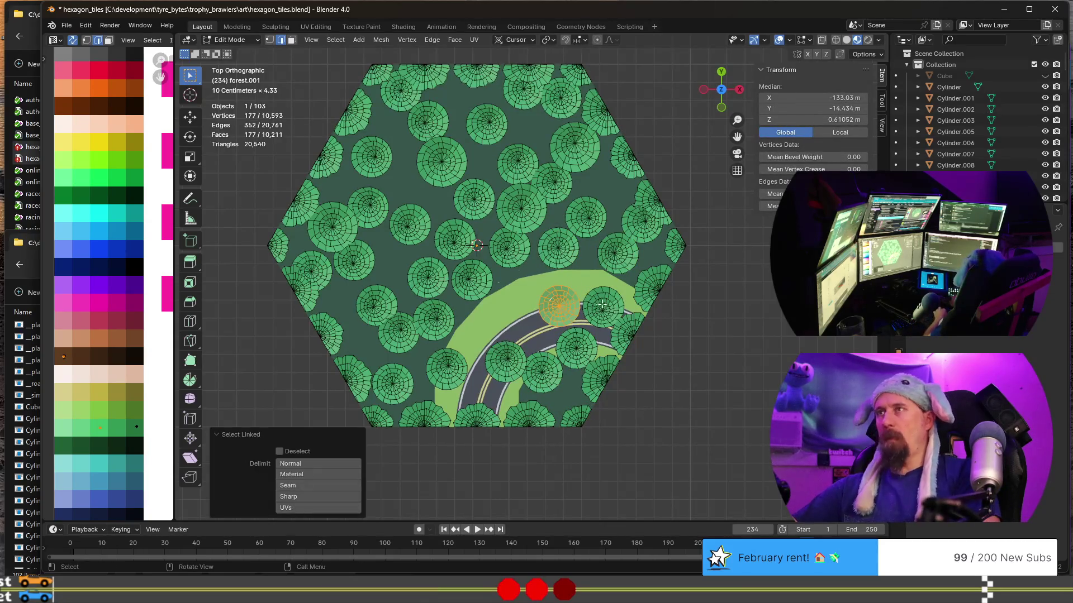
pyautogui.press('l')
pyautogui.press('l')
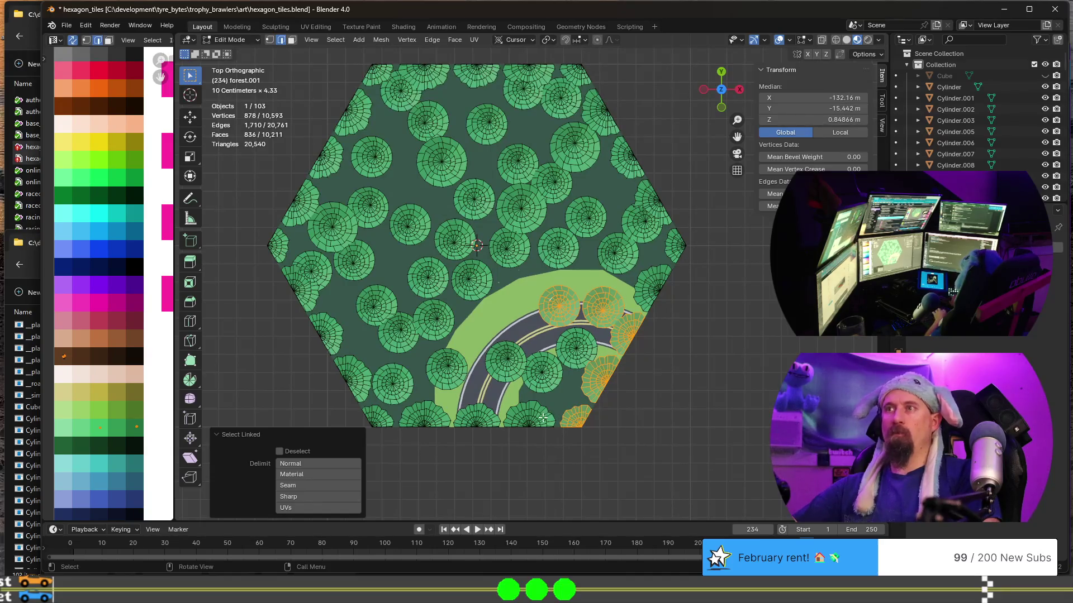
pyautogui.press('l')
pyautogui.press('l')
pyautogui.press('l')
pyautogui.press('l')
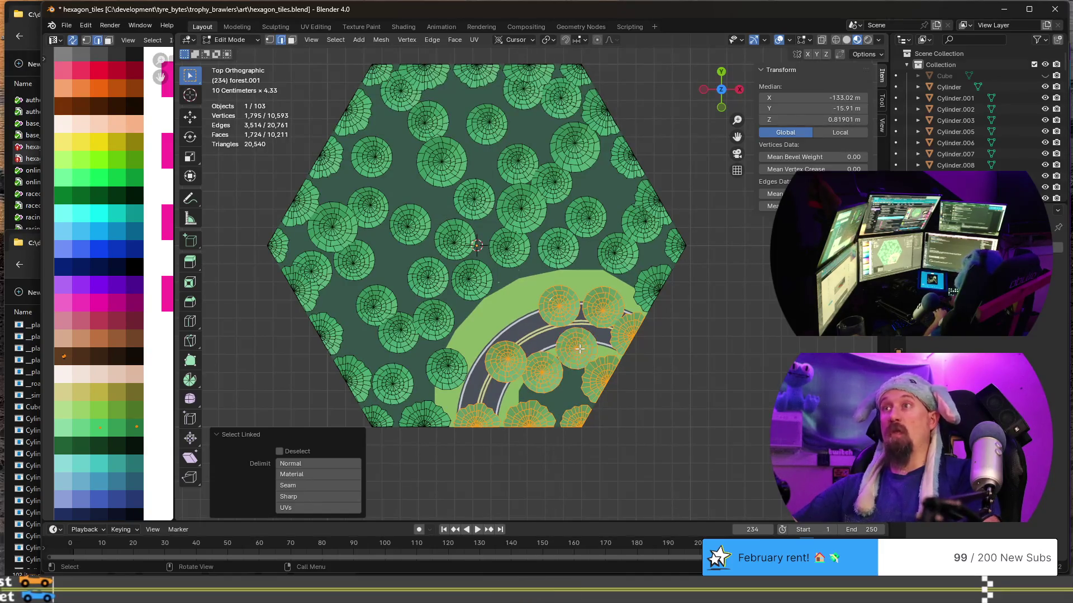
pyautogui.press('x')
pyautogui.click(580, 349)
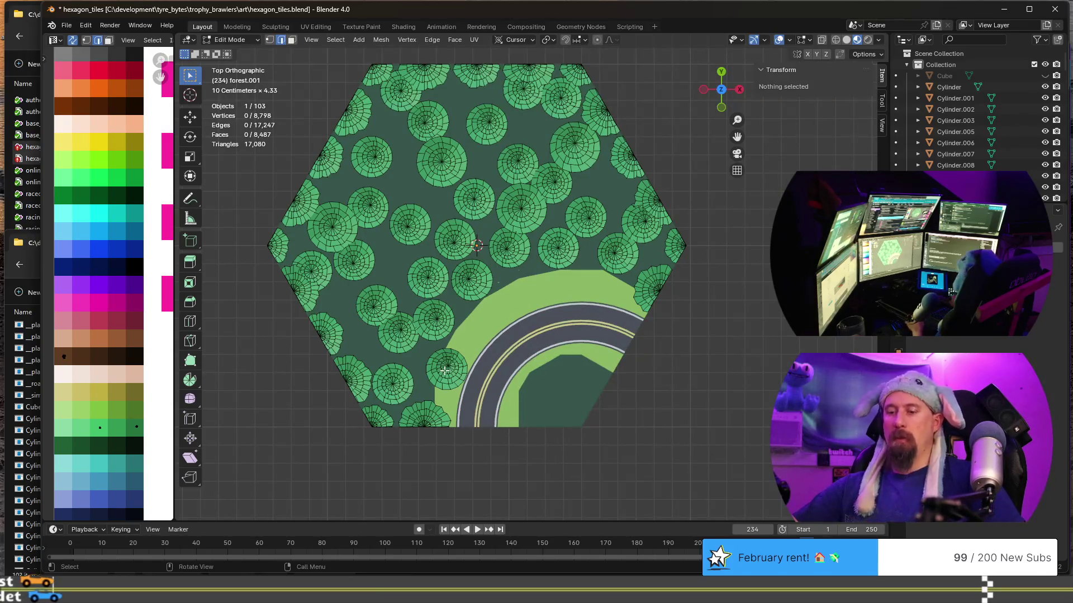
# Shift the left-edge tree and a neighbouring pair into better ground-plane positions.
pyautogui.press('l')
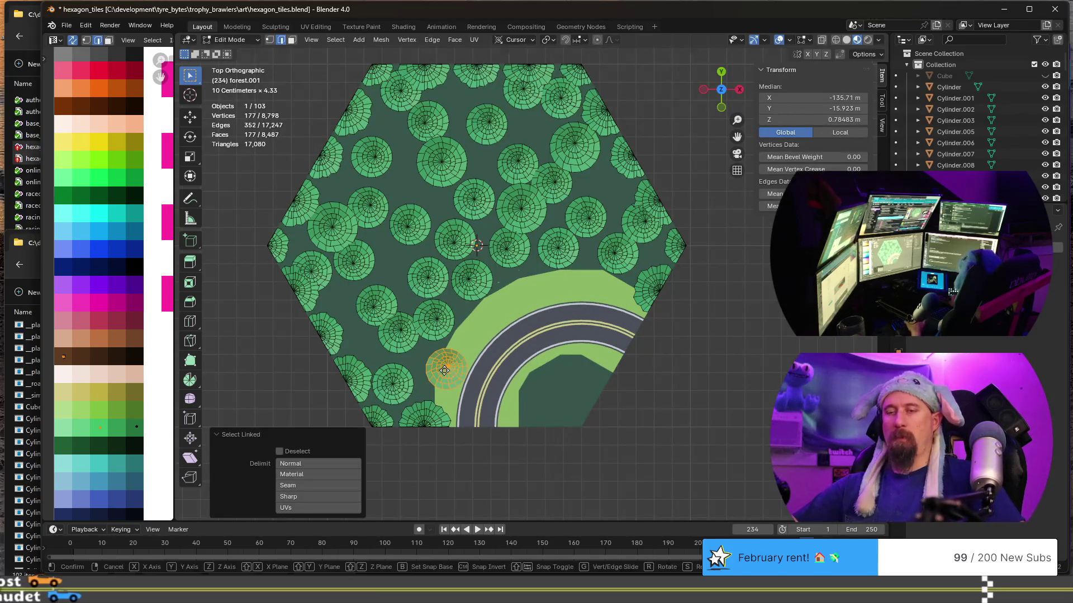
pyautogui.press('g')
pyautogui.hotkey('shift', 'z')
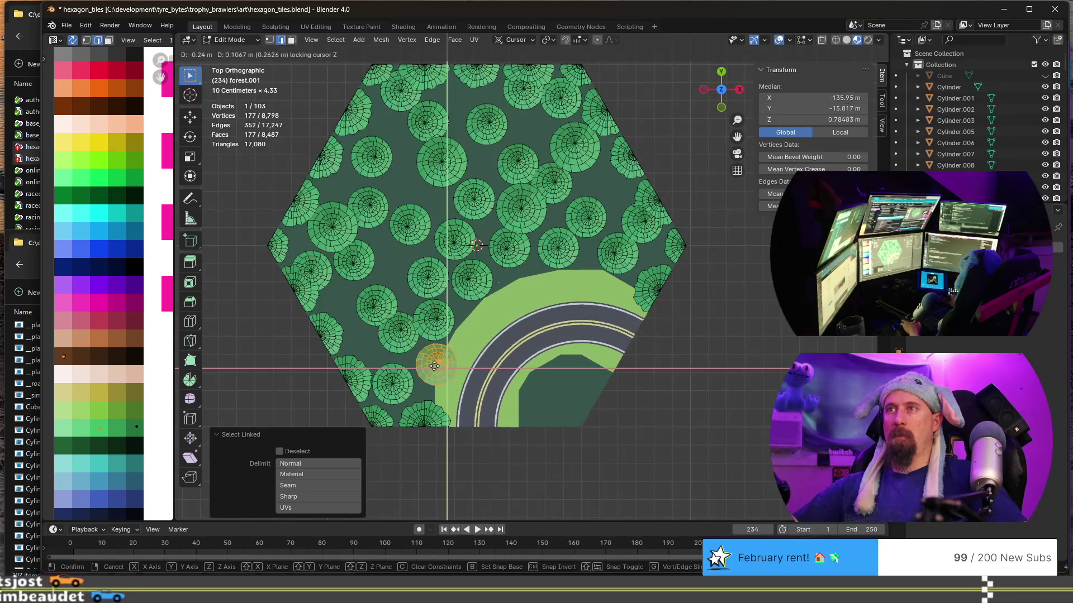
pyautogui.click(430, 365)
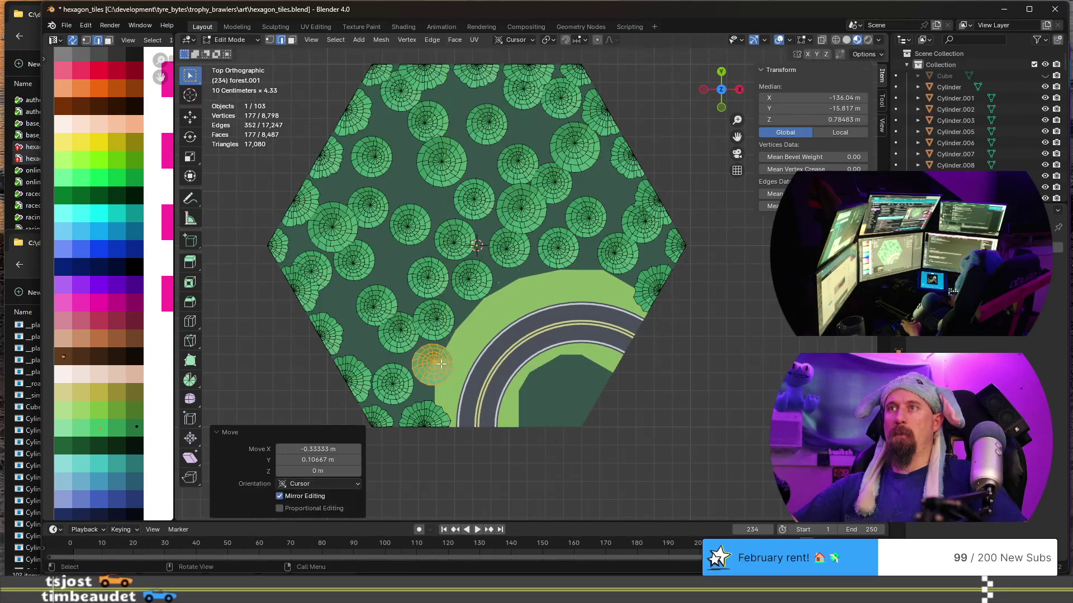
pyautogui.click(379, 308)
pyautogui.press('l')
pyautogui.press('l')
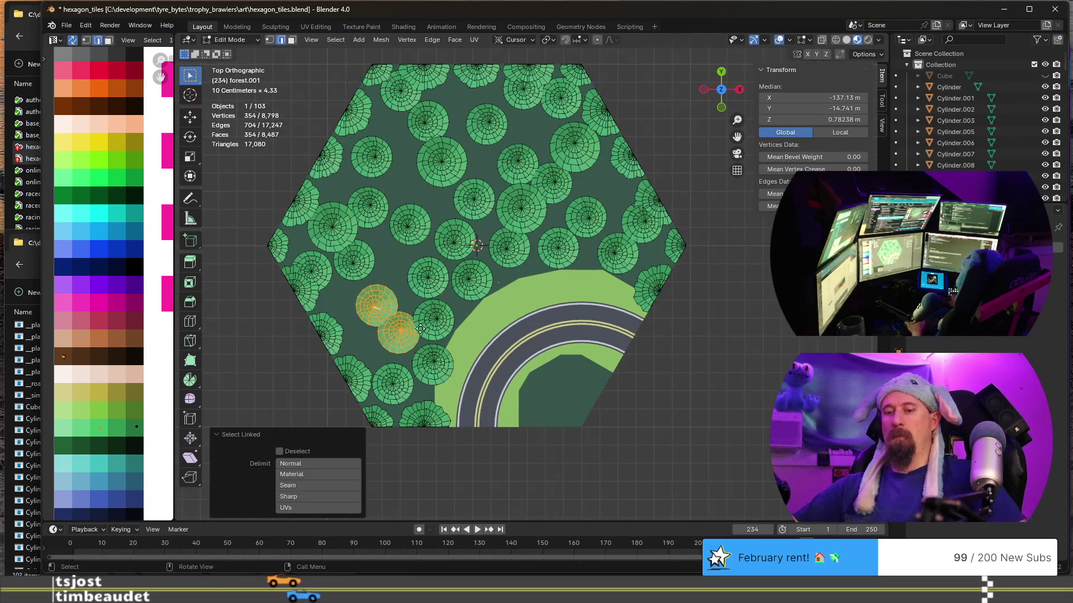
pyautogui.press('g')
pyautogui.hotkey('shift', 'z')
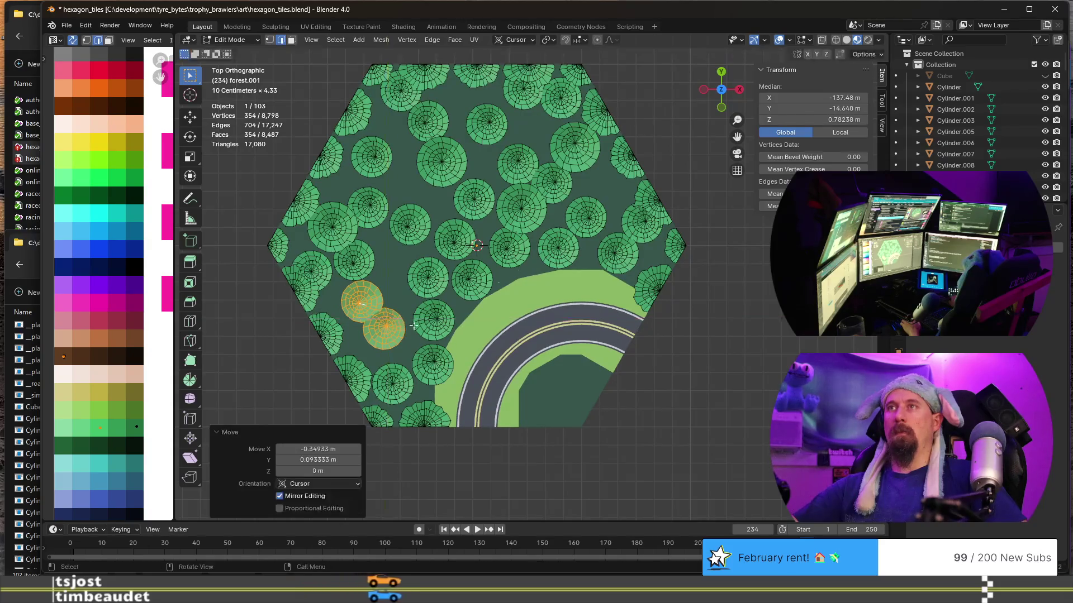
pyautogui.click(393, 325)
pyautogui.scroll(-2, 599, 371)
# Delete all faces of the forest_road_turn_sharp.001 tile and return to object mode.
pyautogui.moveTo(598, 372); pyautogui.dragTo(550, 314, button='middle')
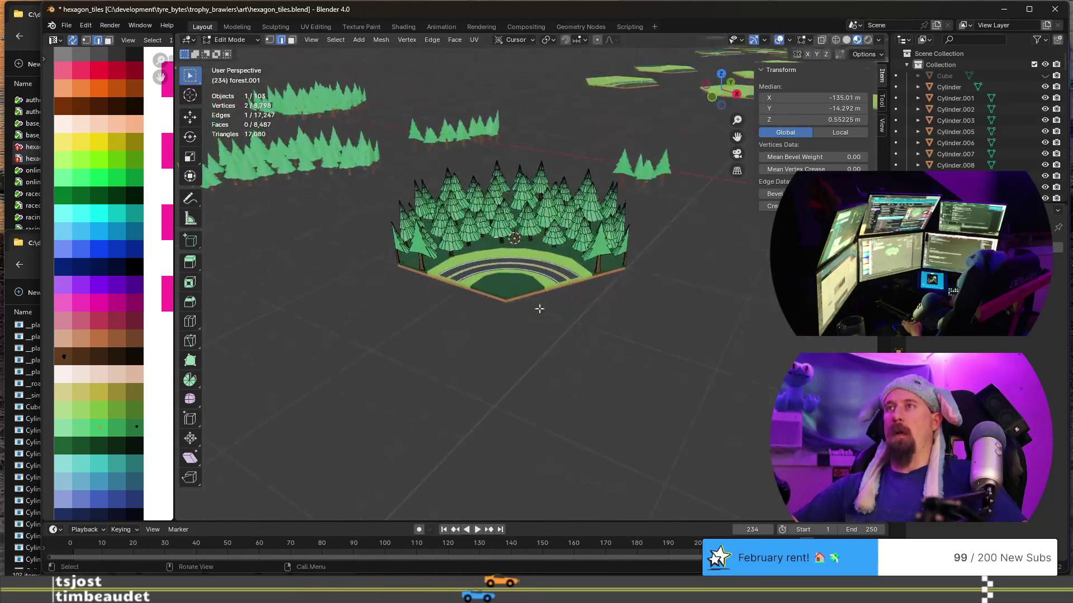
pyautogui.press('Tab')
pyautogui.click(522, 286)
pyautogui.press('Tab')
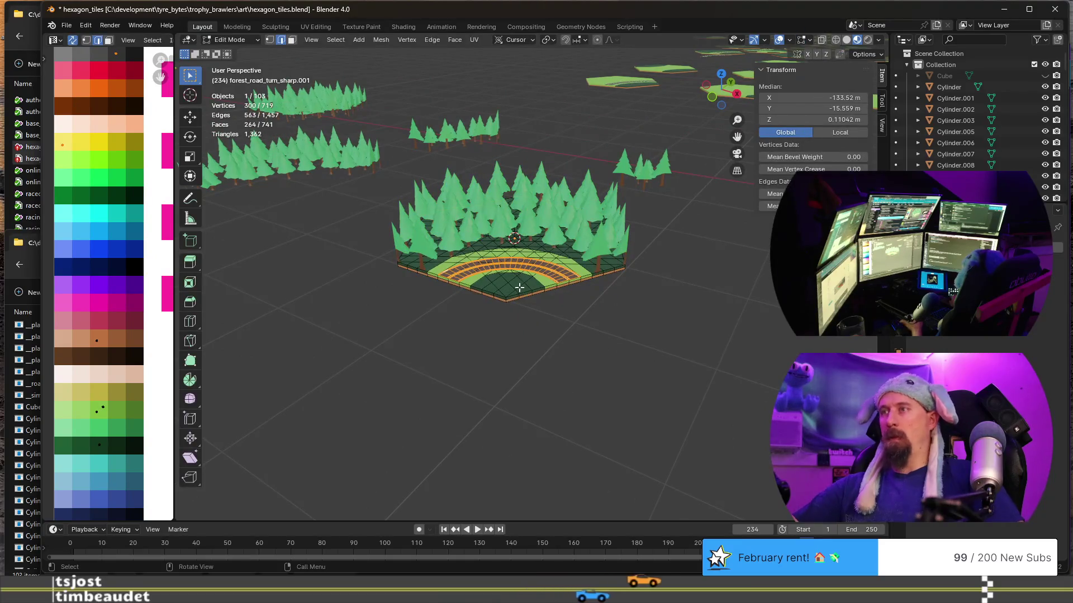
pyautogui.hotkey('ctrl', 'l')
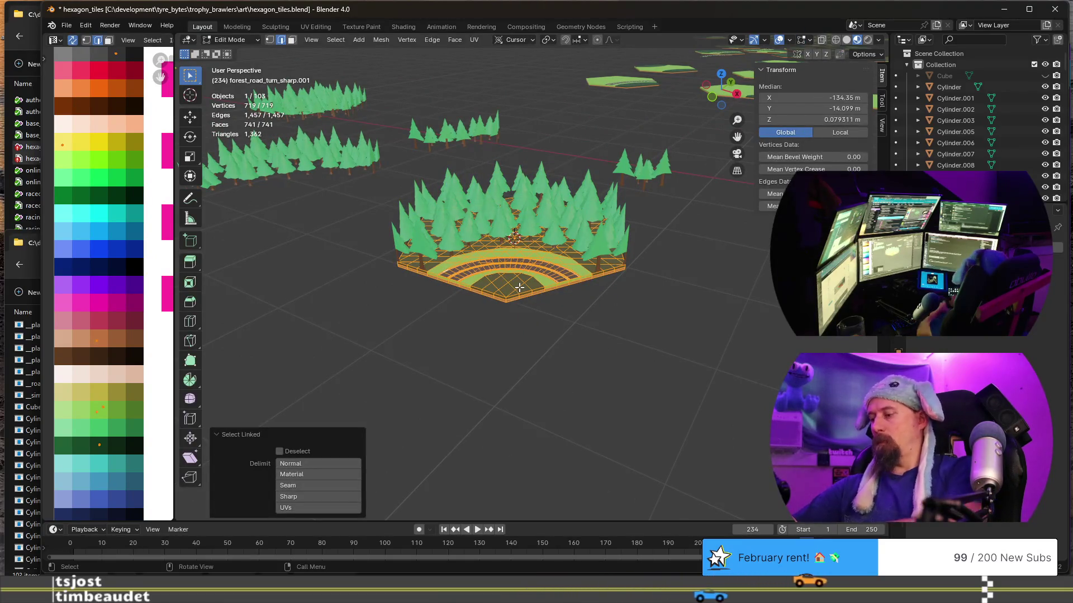
pyautogui.press('x')
pyautogui.click(518, 288)
pyautogui.press('Tab')
pyautogui.moveTo(510, 294)
pyautogui.mouseDown(button='middle')
pyautogui.moveTo(446, 338)
pyautogui.moveTo(490, 333)
pyautogui.mouseUp(button='middle')
# Remove the leftover road tile object sitting among the forest tiles.
pyautogui.click(493, 287)
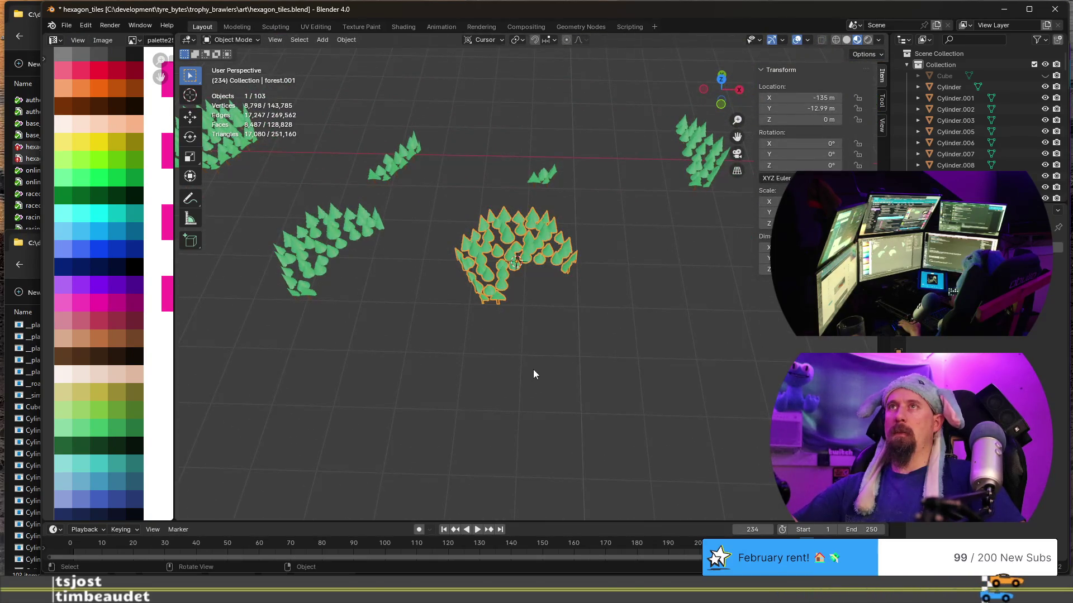
pyautogui.moveTo(534, 371); pyautogui.dragTo(520, 359, button='middle')
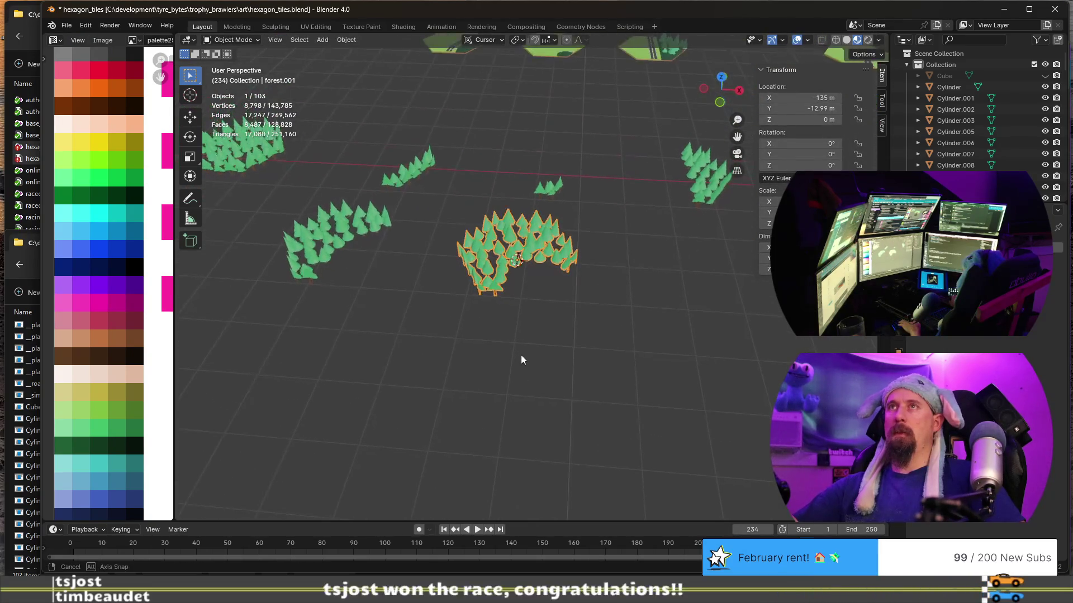
pyautogui.click(531, 298)
pyautogui.press('Tab')
pyautogui.press('a')
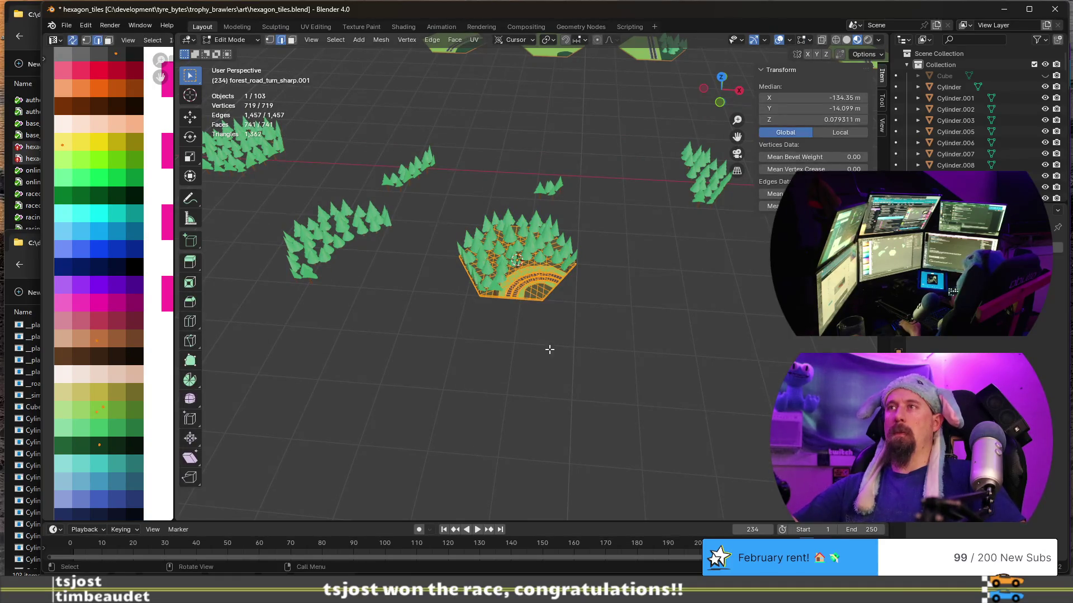
pyautogui.press('Tab')
pyautogui.press('Delete')
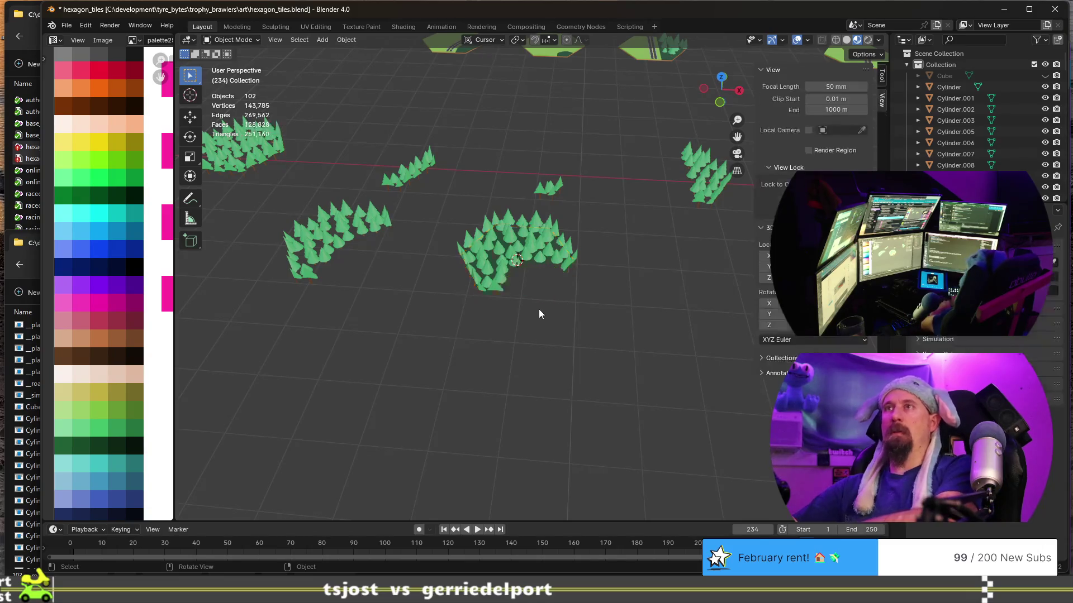
# Rename the centre forest object, then shorten the next forest tile's name by removing turn_.
pyautogui.click(512, 299)
pyautogui.press('F2')
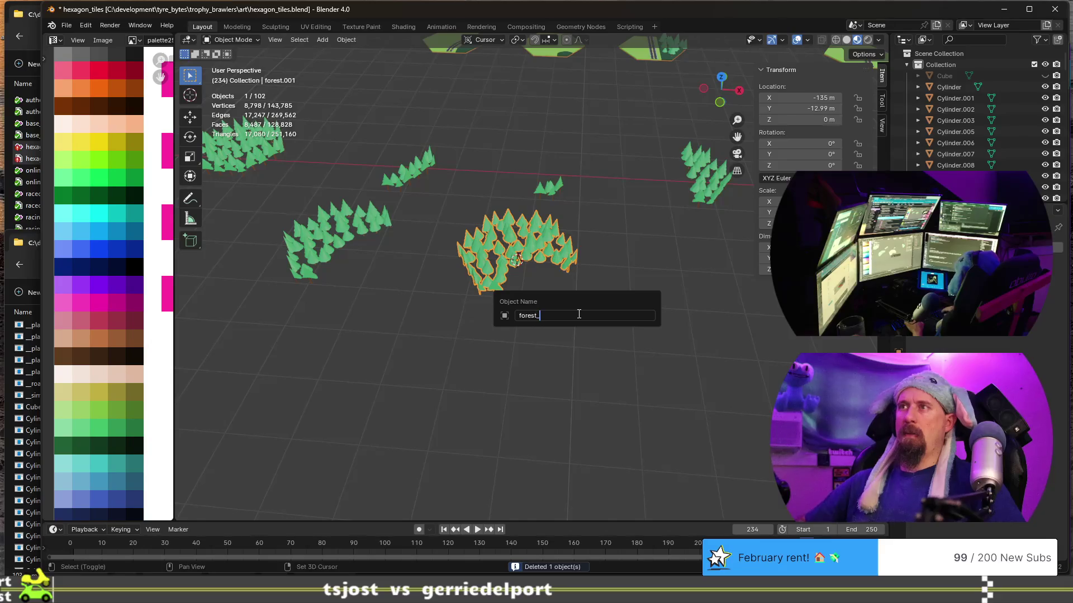
pyautogui.write('turn_sharp_outer')
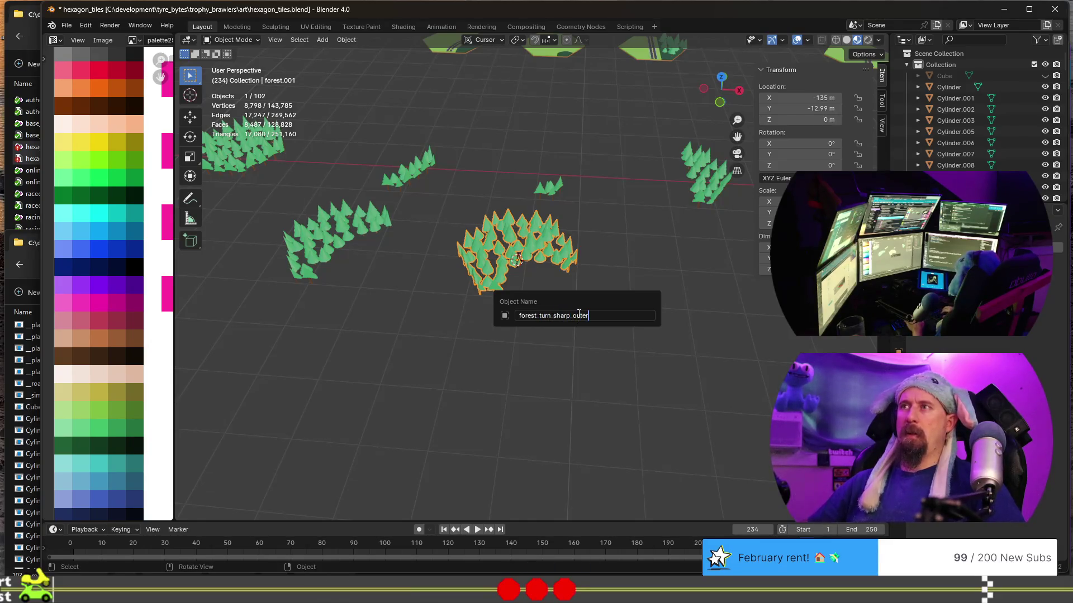
pyautogui.press('Return')
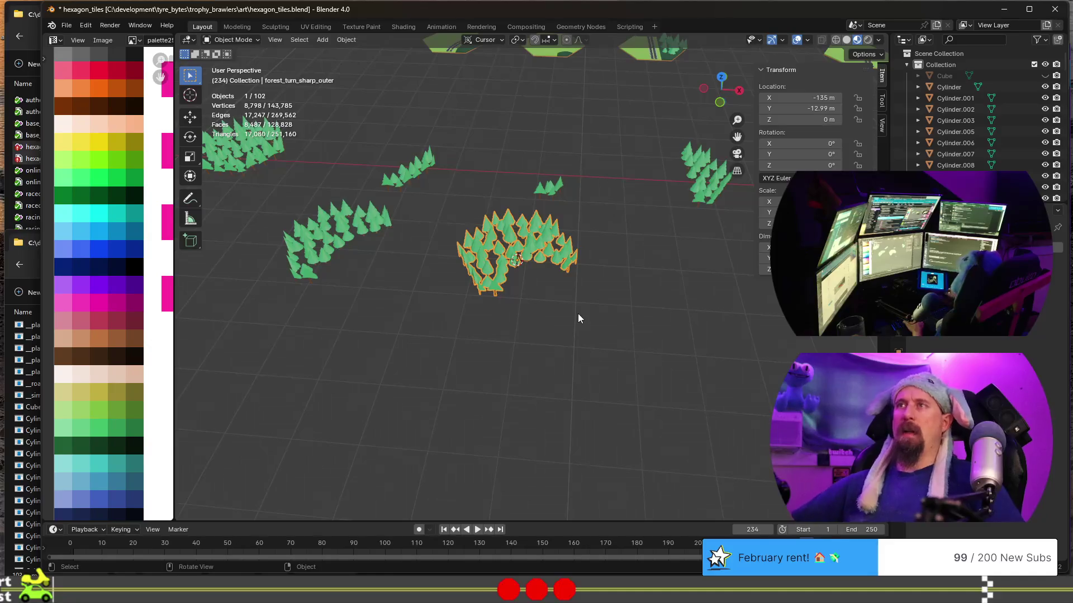
pyautogui.click(350, 239)
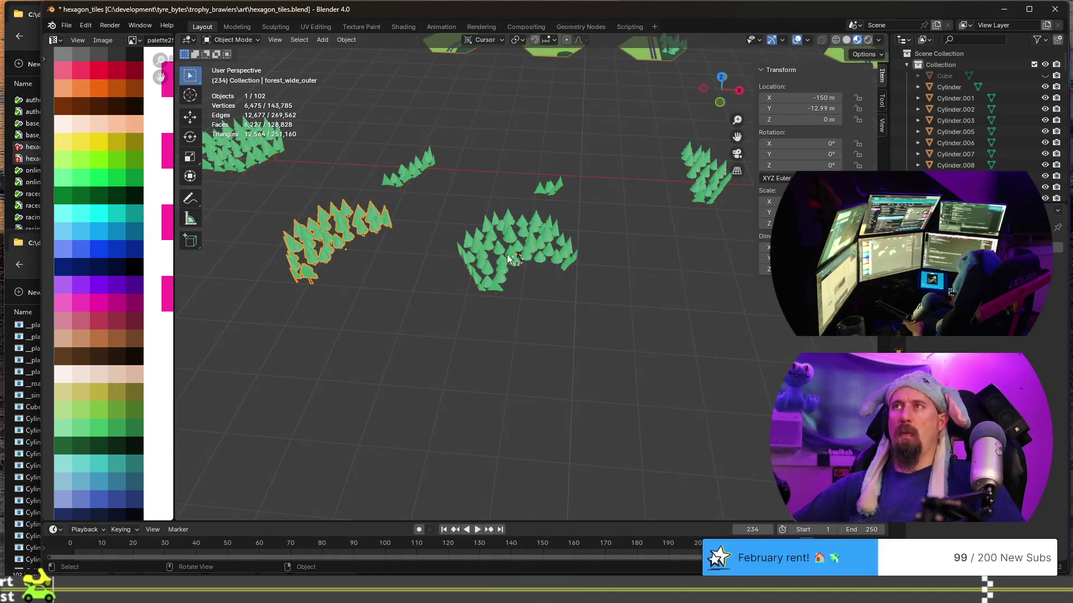
pyautogui.click(514, 260)
pyautogui.press('F2')
pyautogui.press('End')
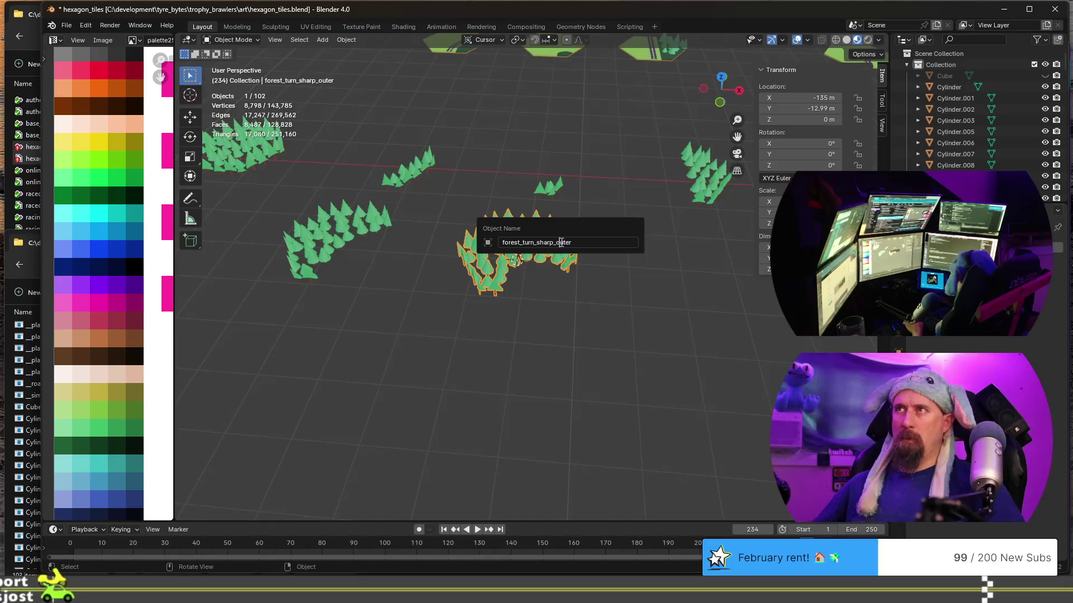
pyautogui.press('Left')
pyautogui.press('Left')
pyautogui.press('Left')
pyautogui.press('BackSpace')
pyautogui.press('BackSpace')
pyautogui.press('BackSpace')
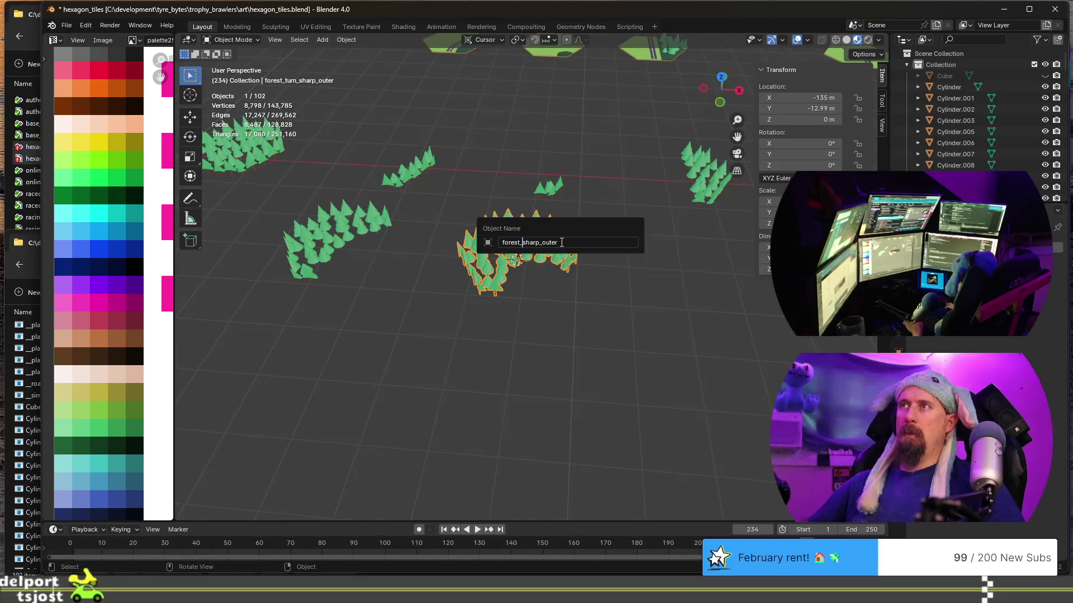
pyautogui.press('Return')
# Rename the sharp tiles to forest_turn_sharp_outer and forest_turn_sharp_inner.
pyautogui.click(701, 193)
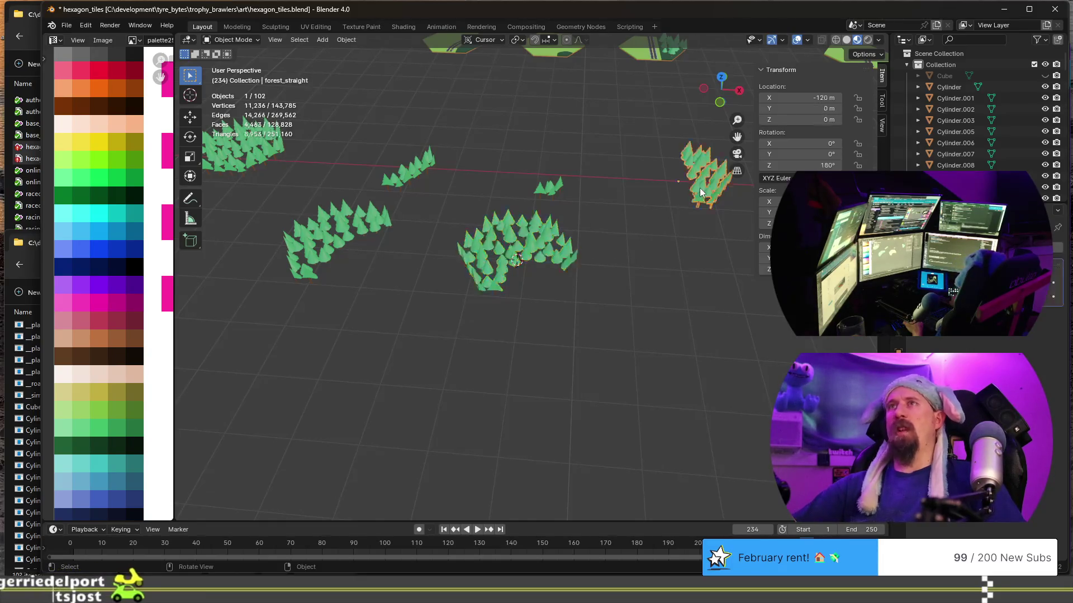
pyautogui.moveTo(575, 284)
pyautogui.mouseDown(button='middle')
pyautogui.moveTo(483, 393)
pyautogui.moveTo(495, 358)
pyautogui.mouseUp(button='middle')
pyautogui.click(503, 336)
pyautogui.press('F2')
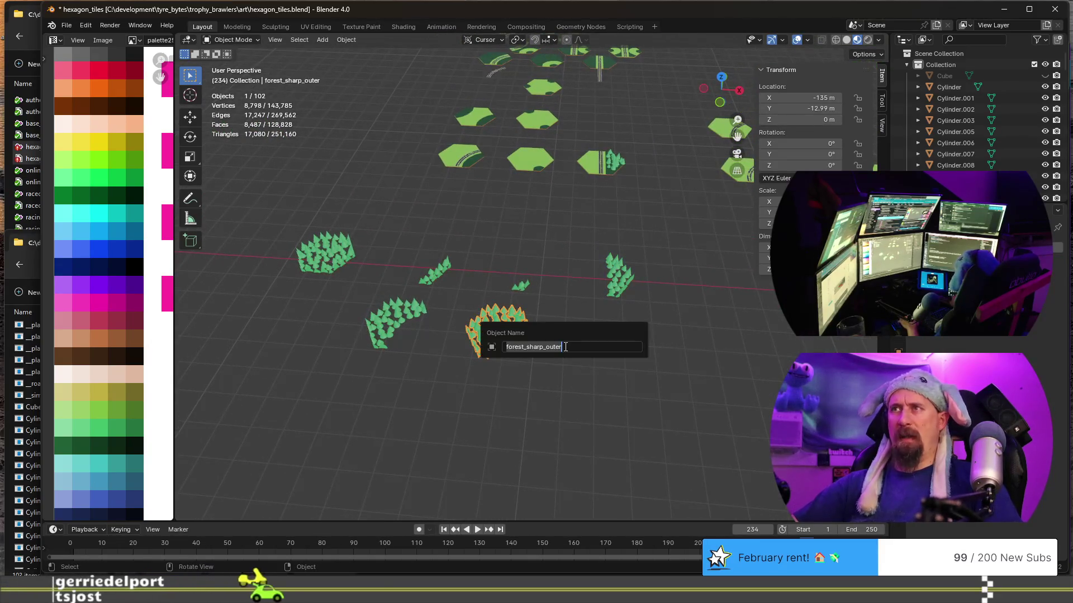
pyautogui.press('Home')
pyautogui.write('_')
pyautogui.press('Return')
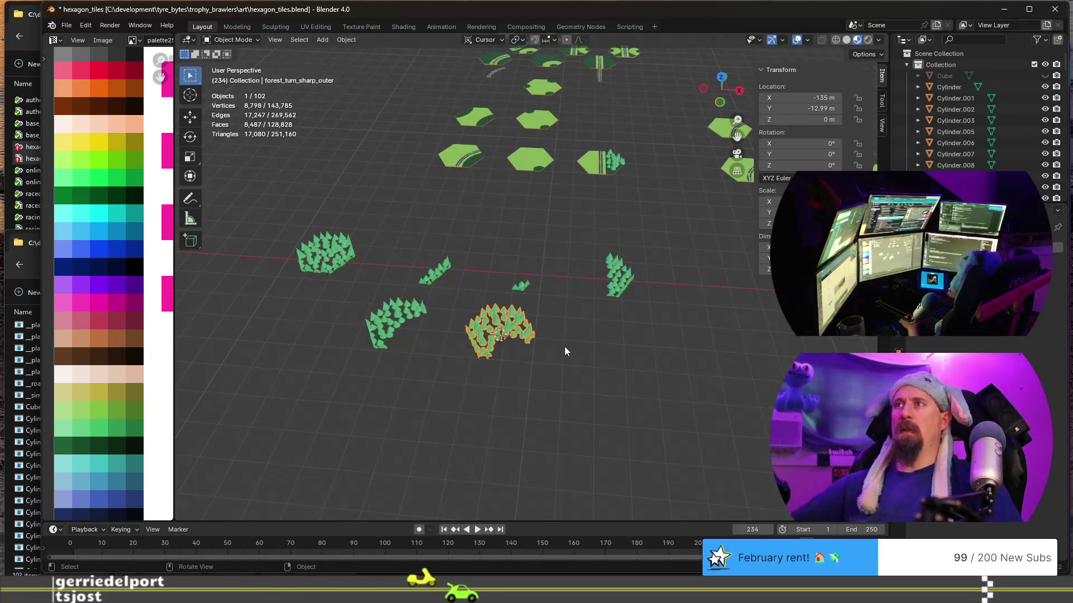
pyautogui.click(521, 289)
pyautogui.press('F2')
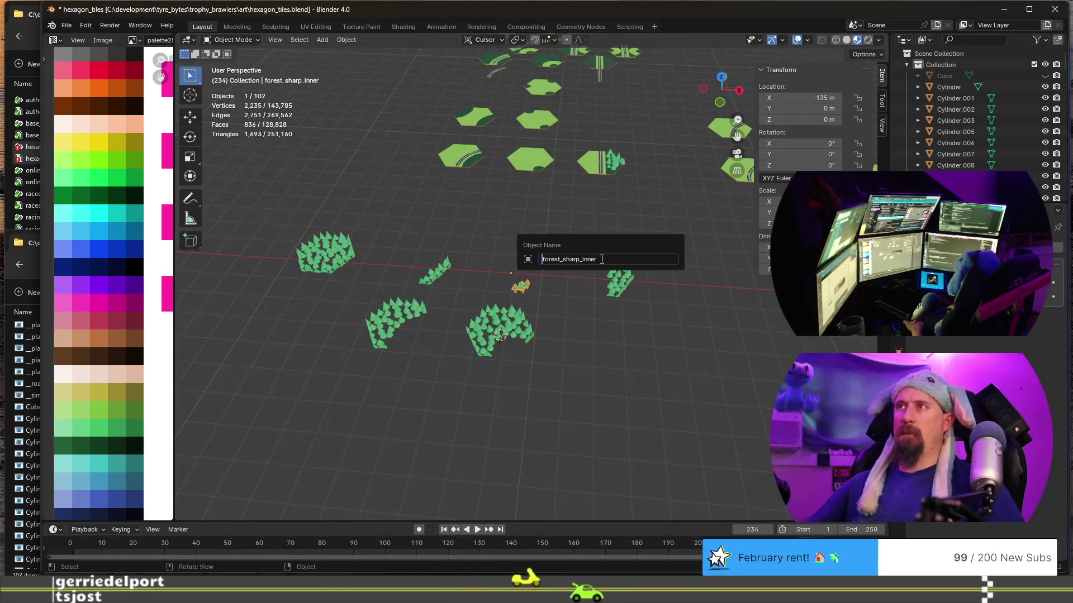
pyautogui.write('_turn')
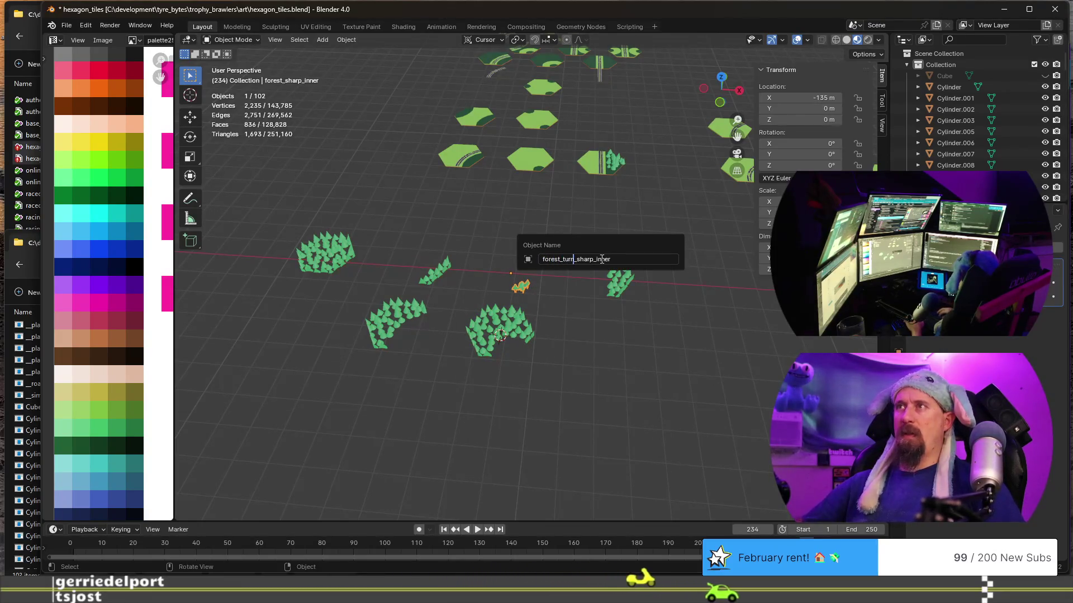
pyautogui.press('Return')
# Rename the wide tiles to forest_turn_wide_inner and forest_turn_wide_outer.
pyautogui.click(444, 275)
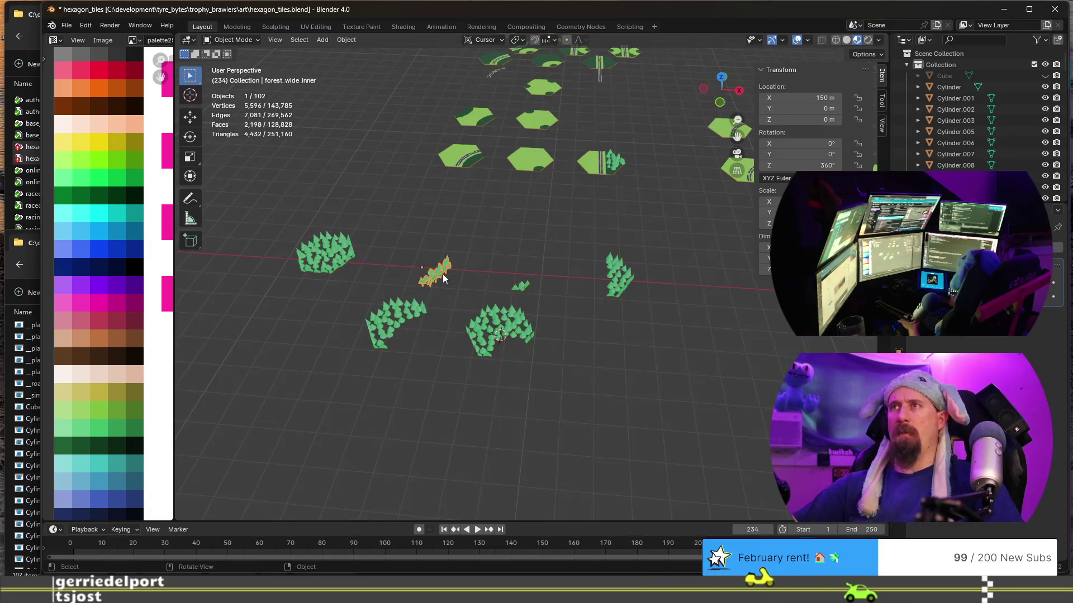
pyautogui.press('F2')
pyautogui.click(443, 275)
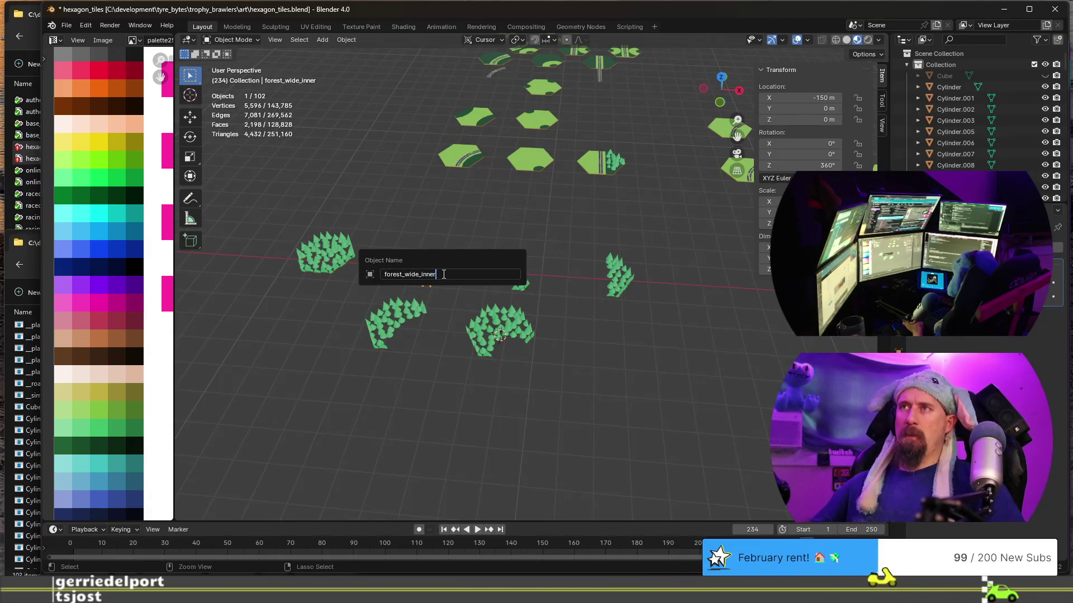
pyautogui.write('ti')
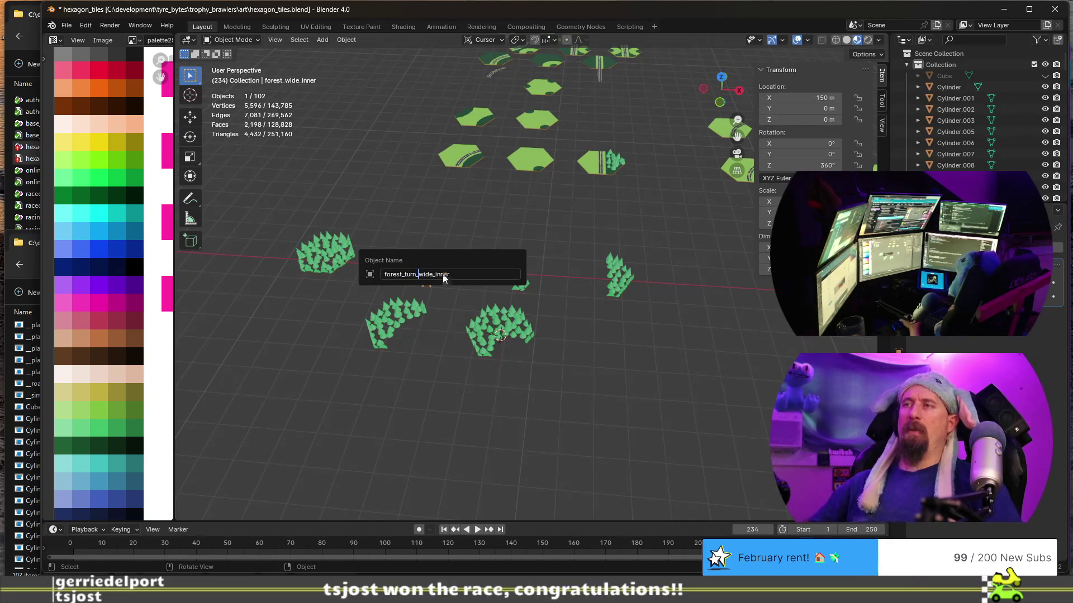
pyautogui.press('Return')
pyautogui.click(384, 327)
pyautogui.press('F2')
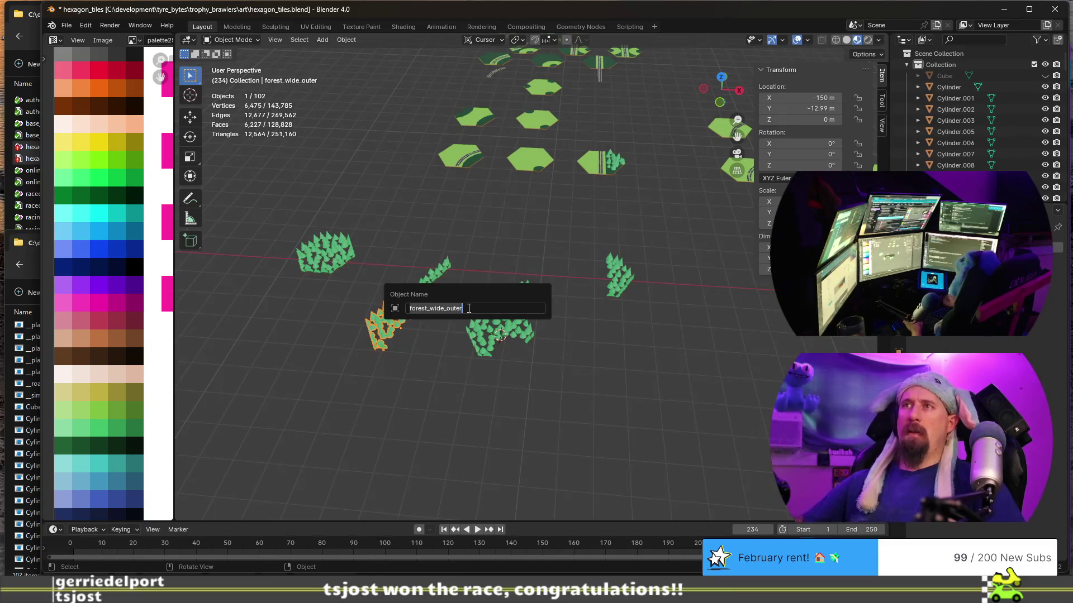
pyautogui.press('Right')
pyautogui.press('Right')
pyautogui.press('Right')
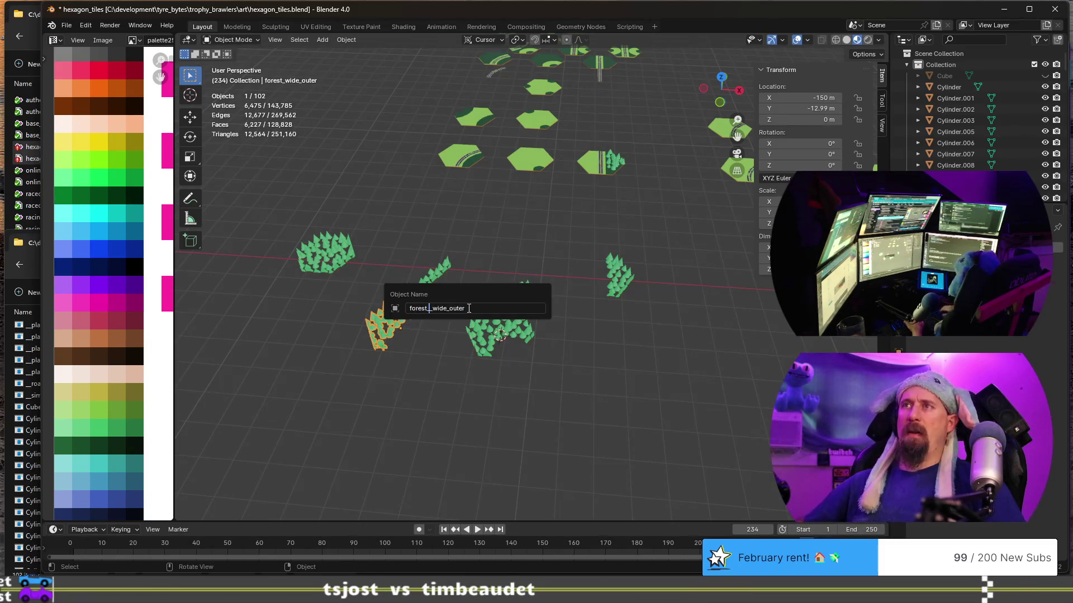
pyautogui.write('_turn')
pyautogui.press('Return')
# Save the hexagon_tiles blend file and switch over to Visual Studio.
pyautogui.hotkey('ctrl', 's')
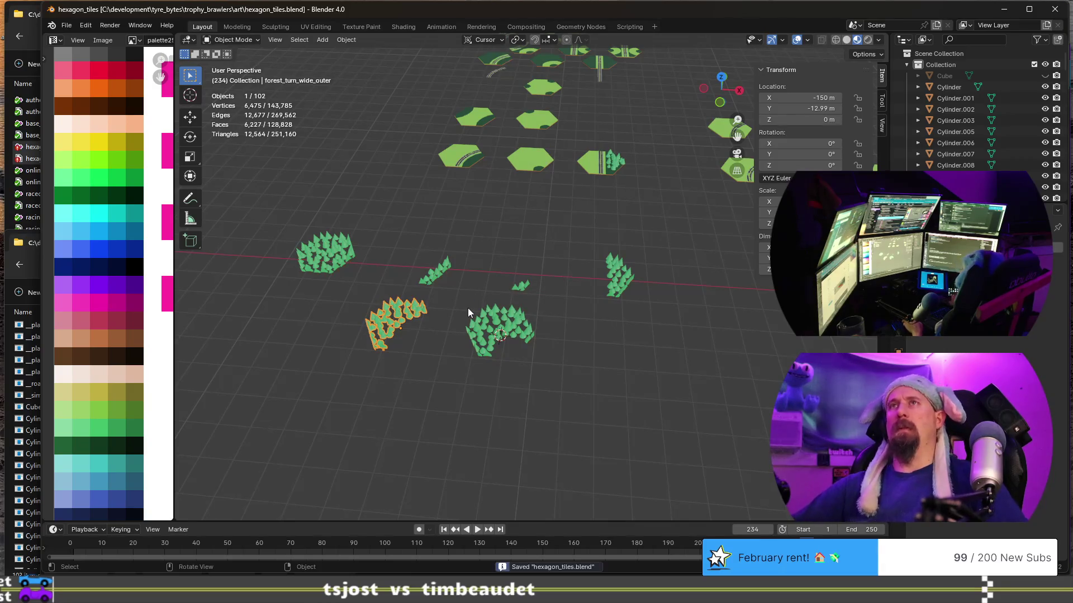
pyautogui.scroll(-3, 469, 310)
pyautogui.moveTo(558, 335); pyautogui.dragTo(471, 322, button='middle')
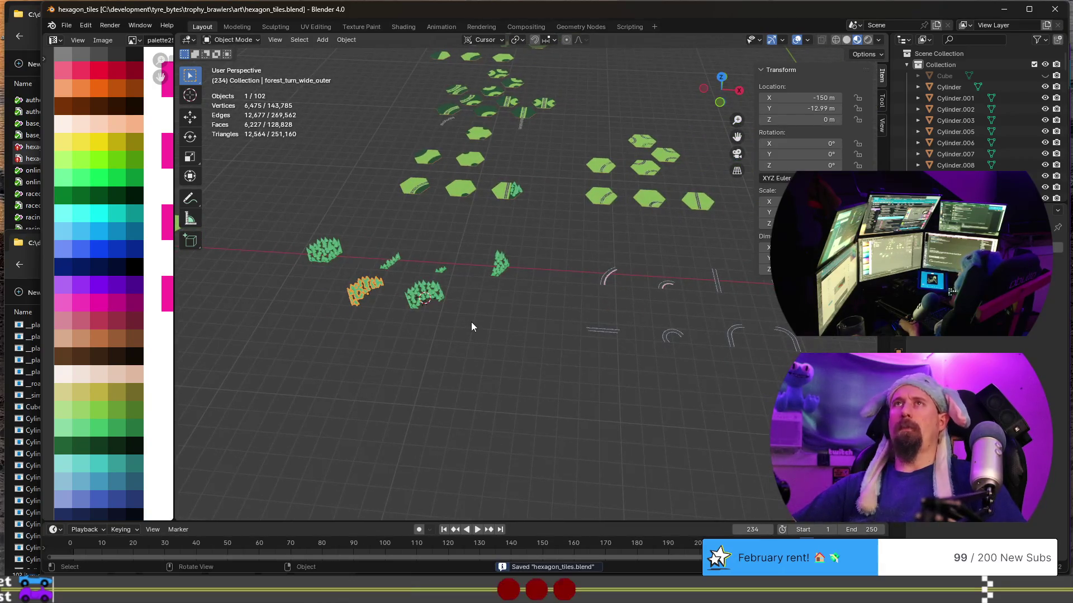
pyautogui.hotkey('ctrl', 'o')
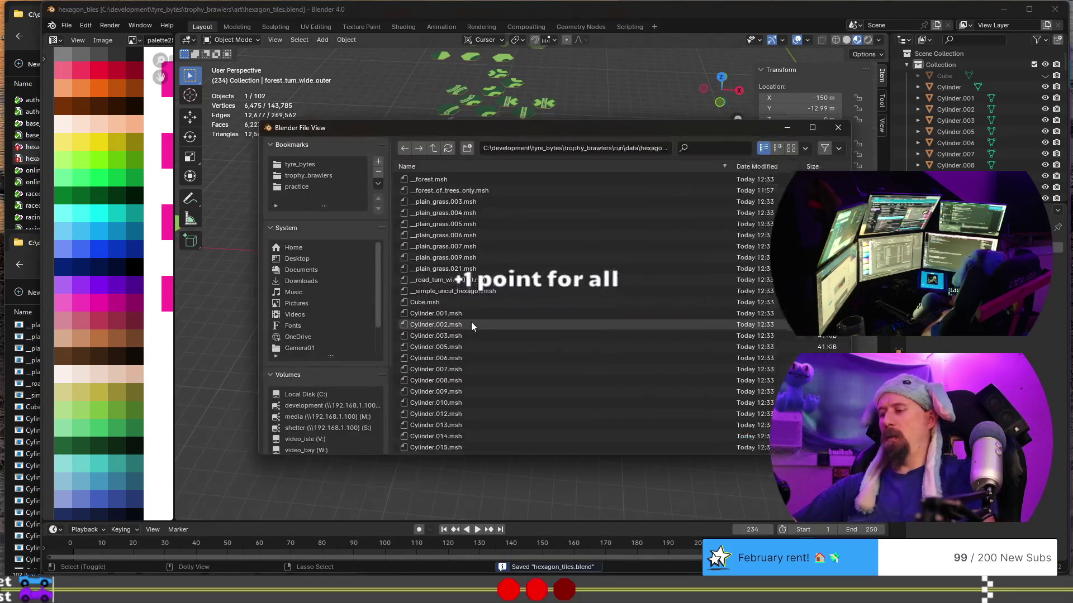
pyautogui.press('Escape')
pyautogui.hotkey('alt', 'Tab')
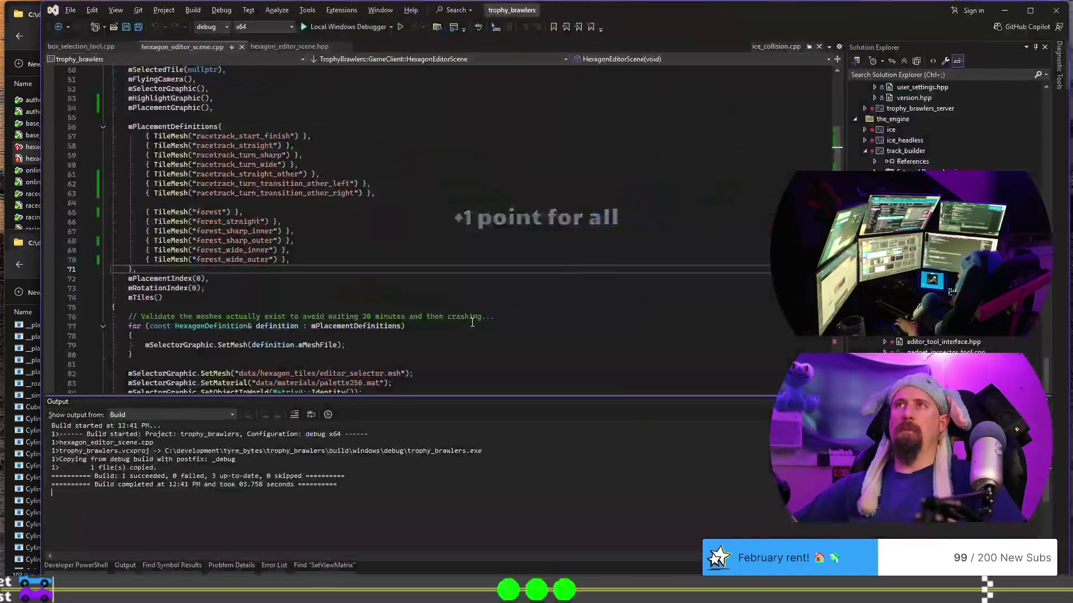
# Insert turn_ into the four sharp and wide forest names on lines 67–70, rebuild, and run the game.
pyautogui.click(224, 222)
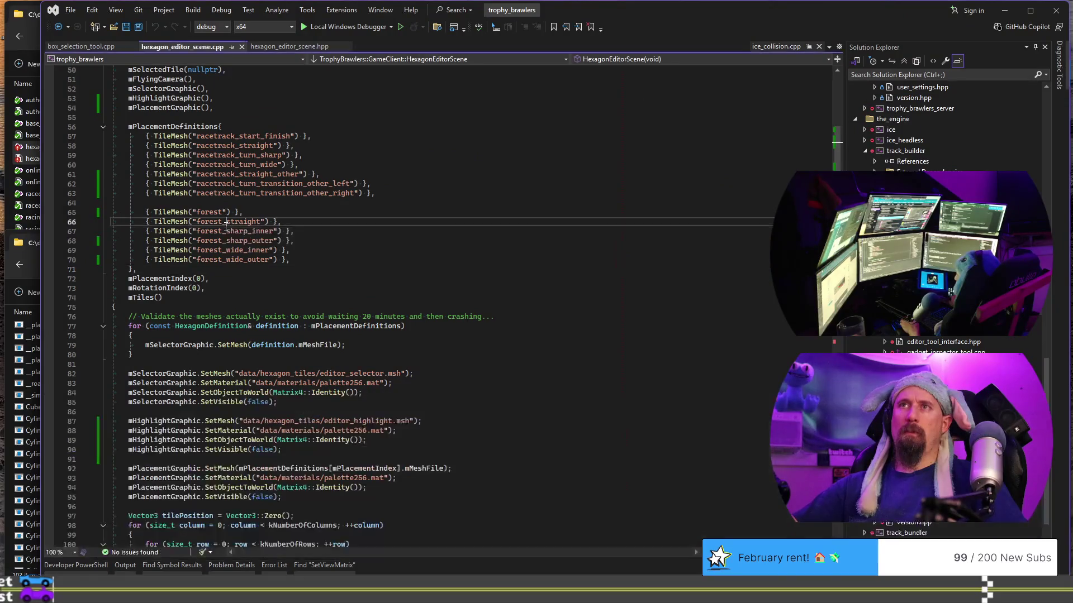
pyautogui.press('Down')
pyautogui.press('Down')
pyautogui.press('Down')
pyautogui.write('tre')
pyautogui.write('rn_')
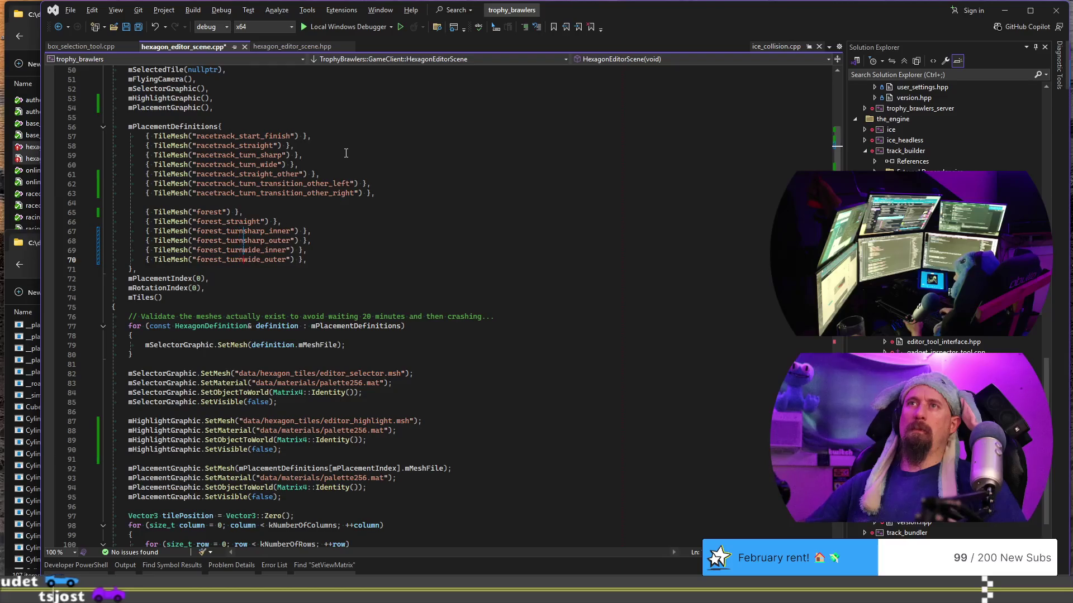
pyautogui.press('Escape')
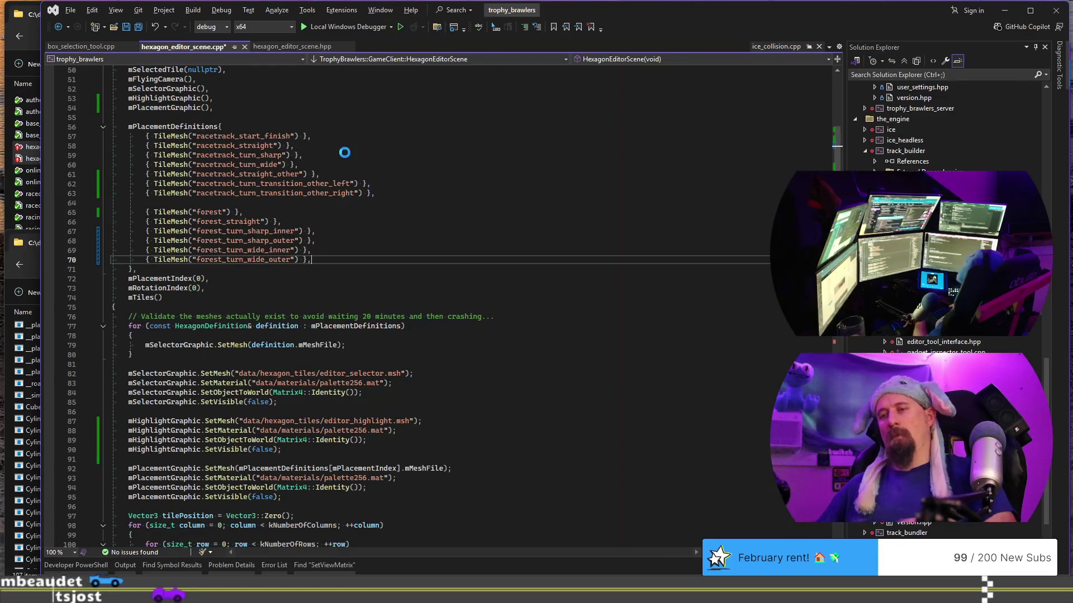
pyautogui.hotkey('ctrl', 'shift', 'b')
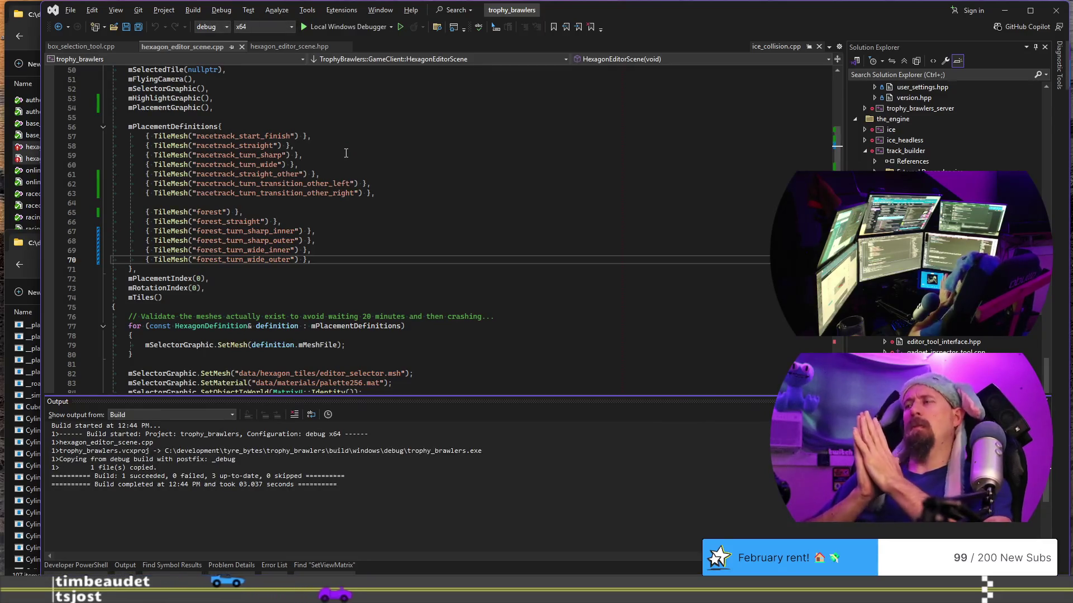
pyautogui.press('F5')
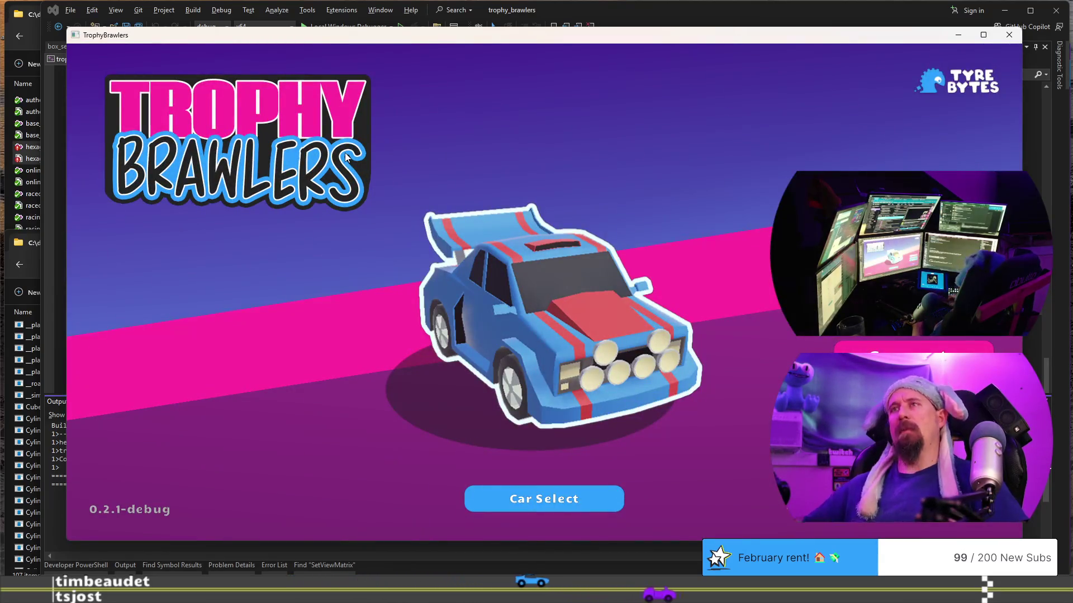
# Enter the hex editor and place a curved road piece joined to straight road tiles on the grass.
pyautogui.click(345, 155)
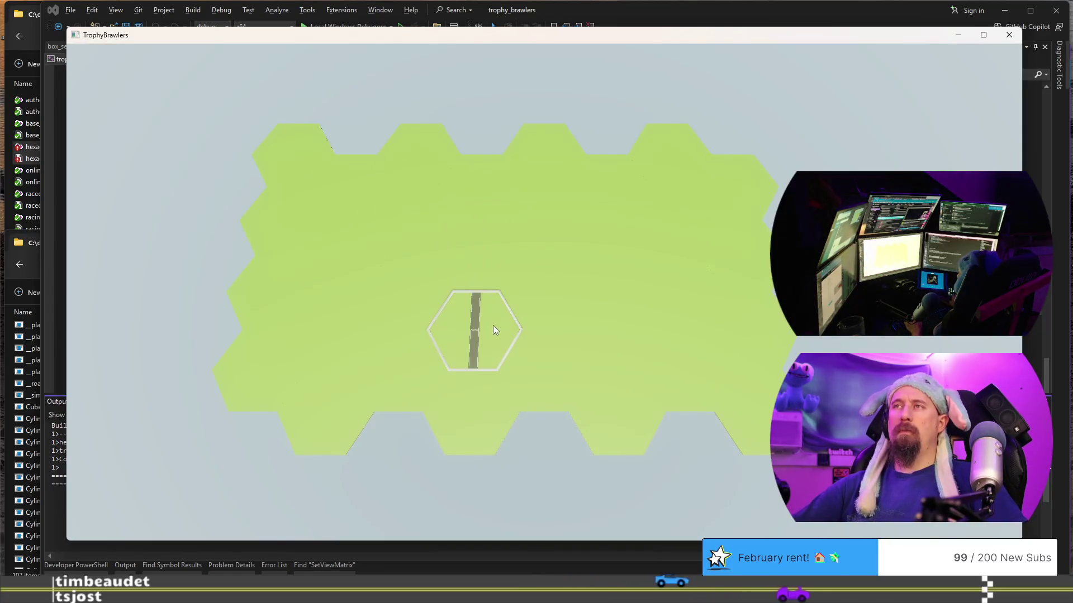
pyautogui.scroll(-1, 506, 314)
pyautogui.scroll(-1, 505, 315)
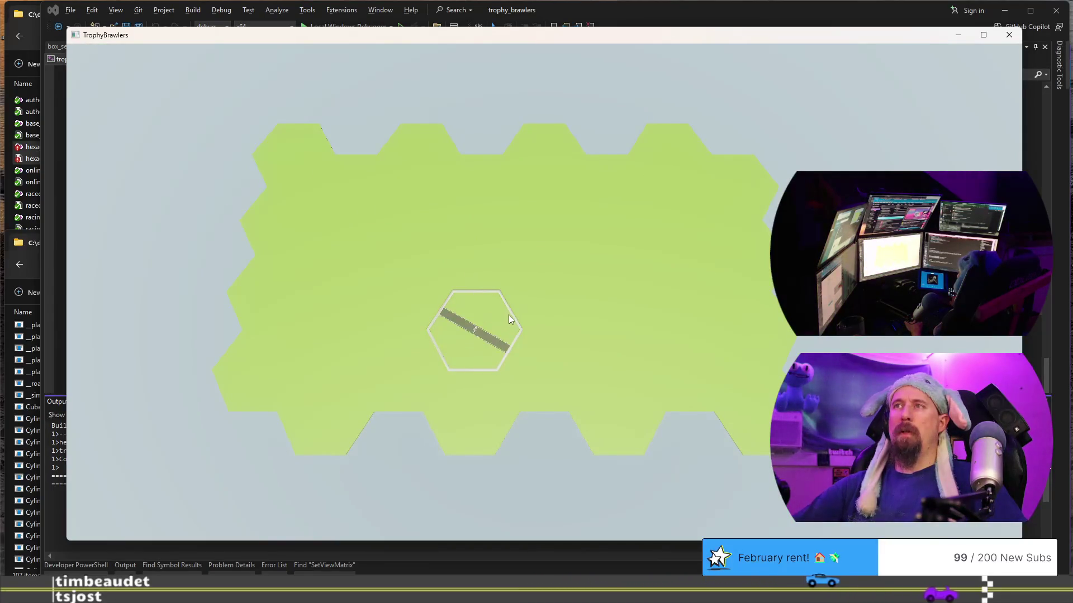
pyautogui.click(495, 310)
pyautogui.scroll(-1, 440, 295)
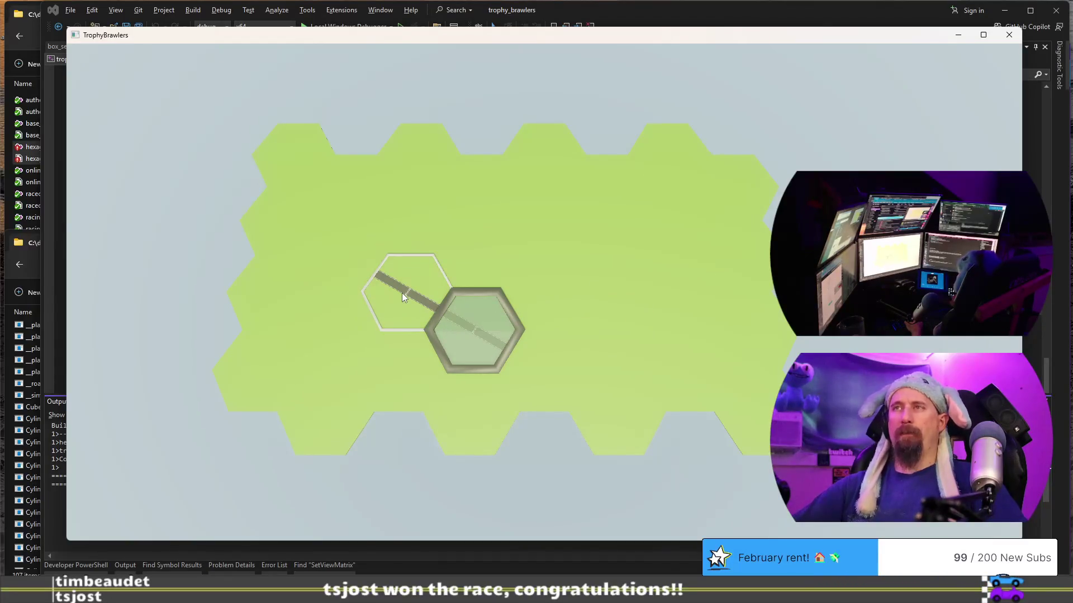
pyautogui.scroll(-1, 402, 292)
pyautogui.scroll(-1, 402, 293)
pyautogui.click(401, 292)
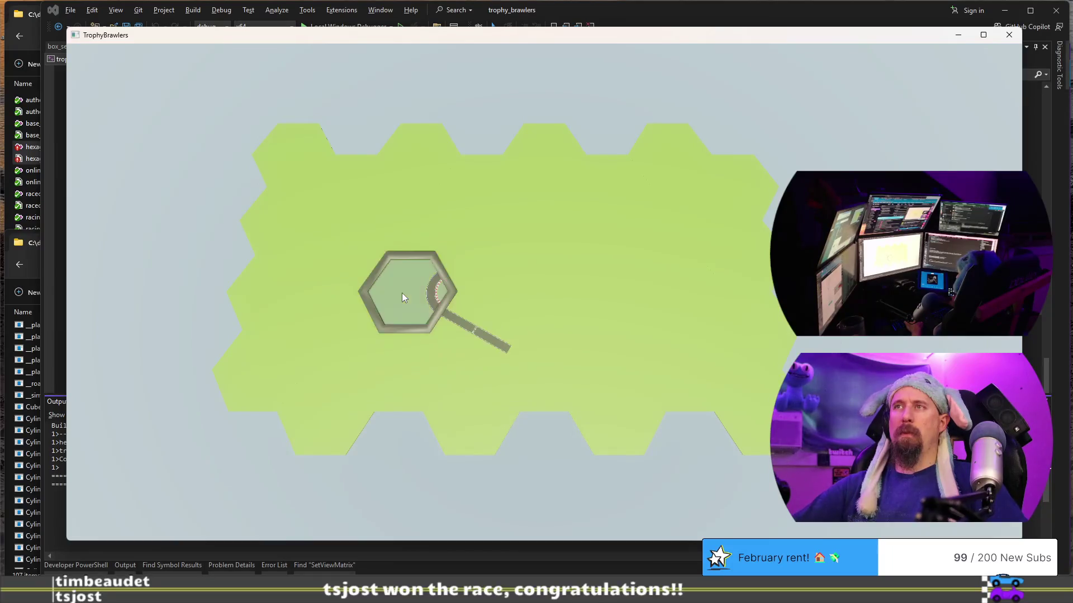
pyautogui.scroll(-1, 473, 256)
pyautogui.scroll(-1, 473, 256)
pyautogui.click(473, 256)
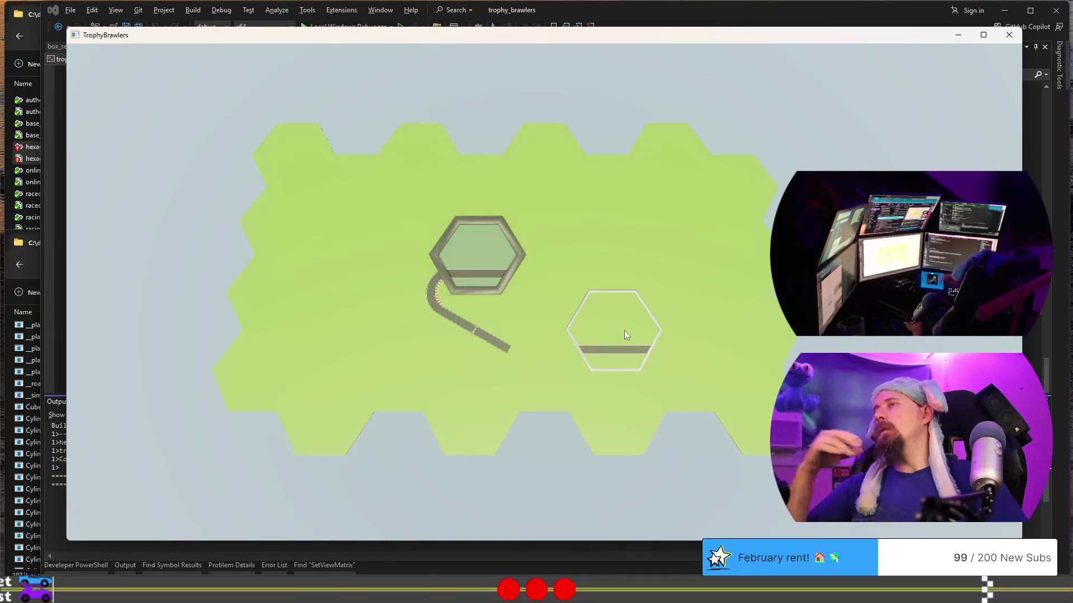
pyautogui.click(749, 415)
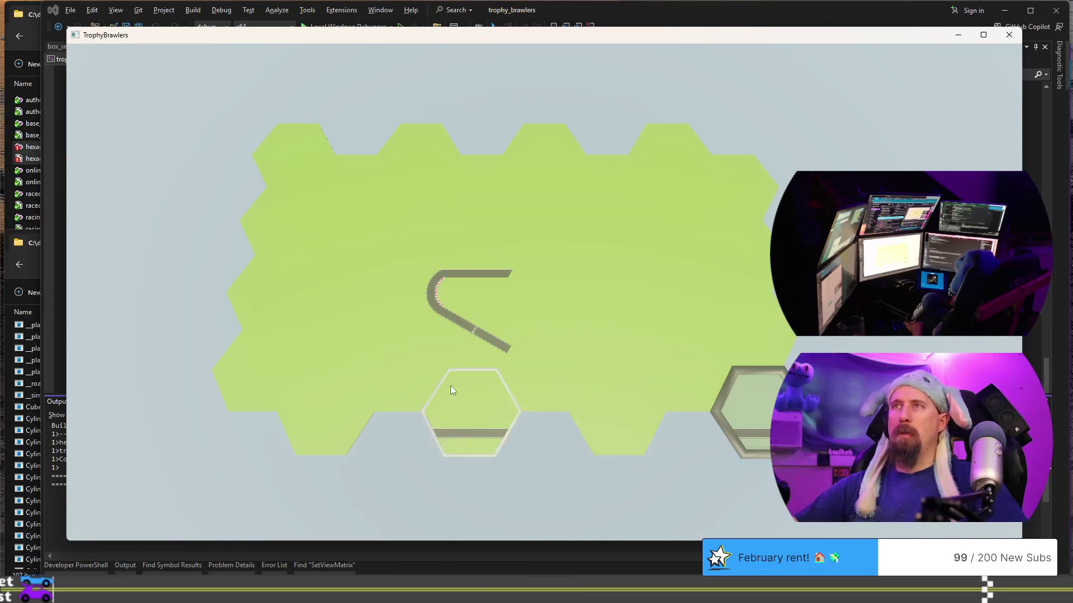
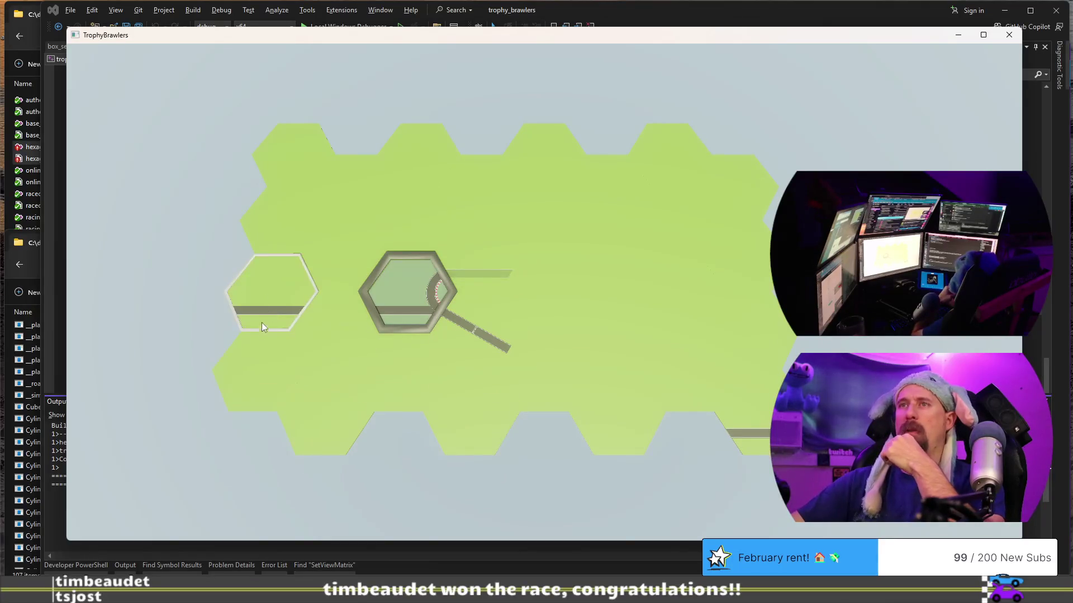
# Lay straight road tiles on the left hexes and along the lower row.
pyautogui.click(263, 320)
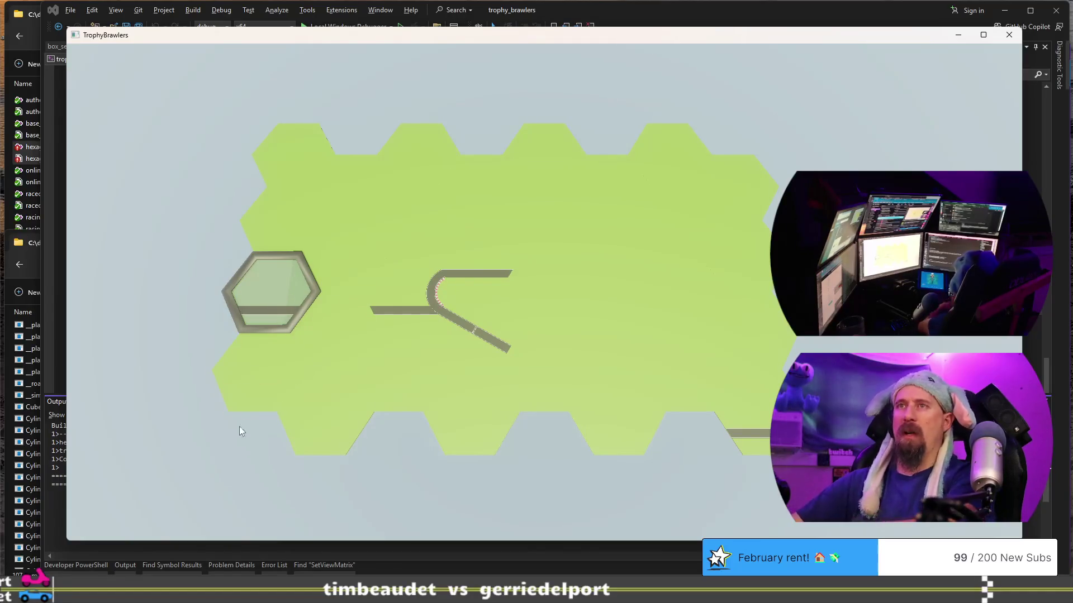
pyautogui.click(253, 382)
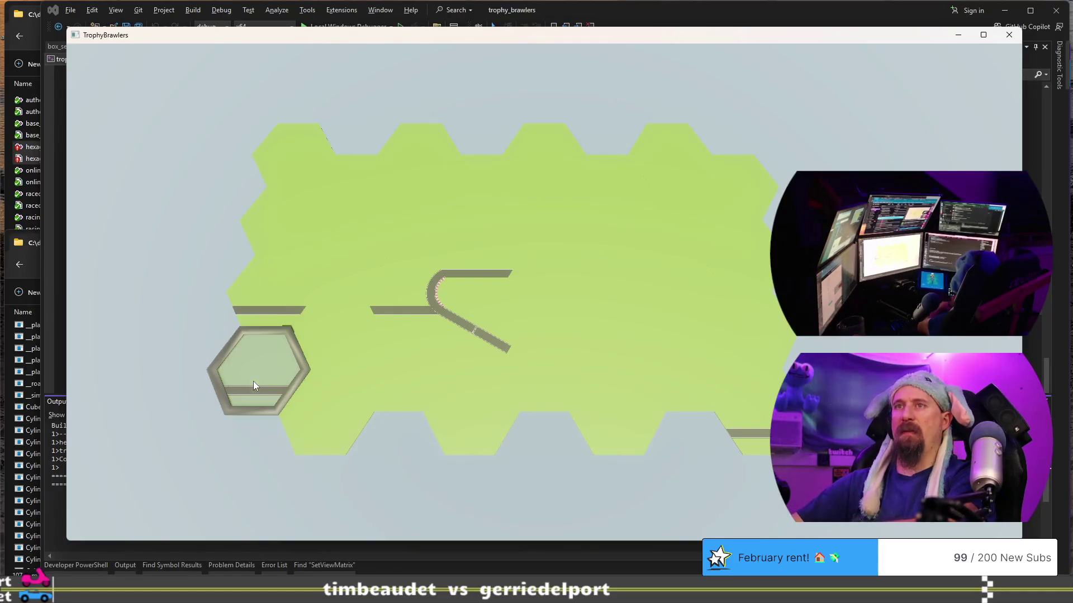
pyautogui.click(348, 386)
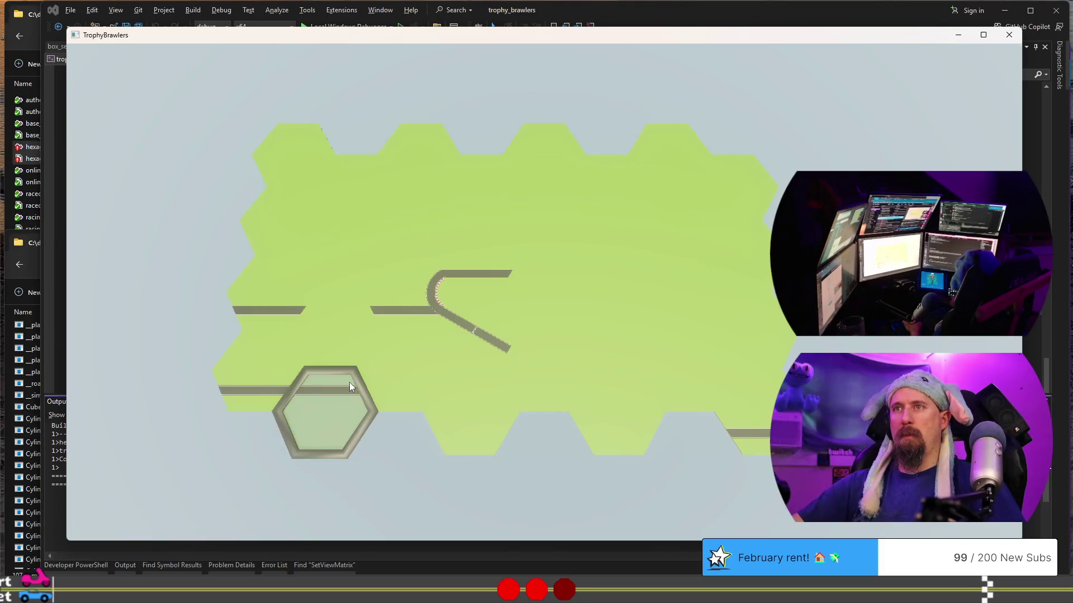
pyautogui.click(413, 380)
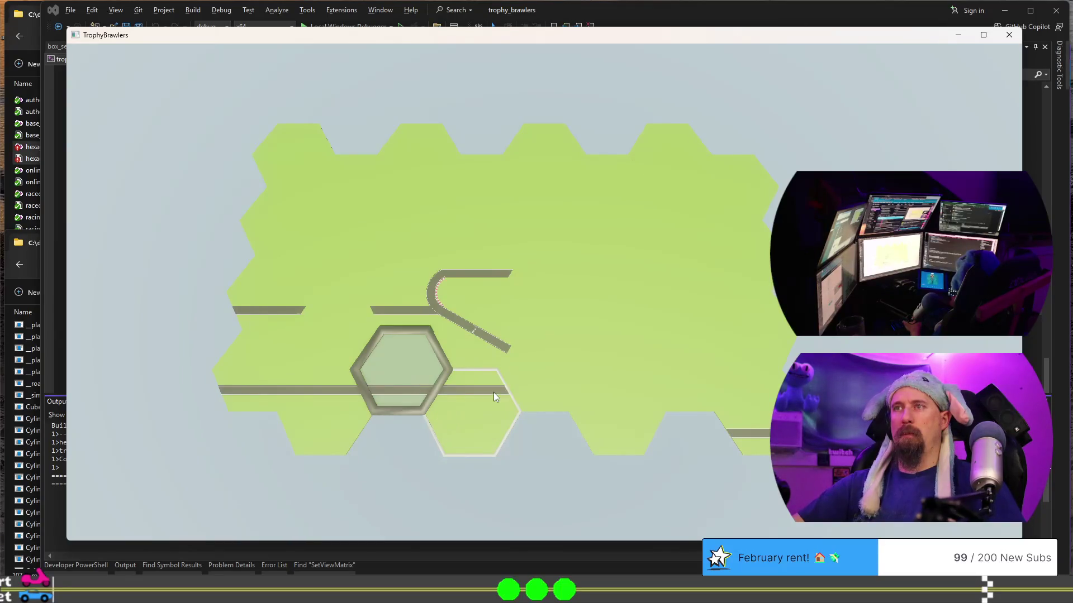
pyautogui.click(494, 392)
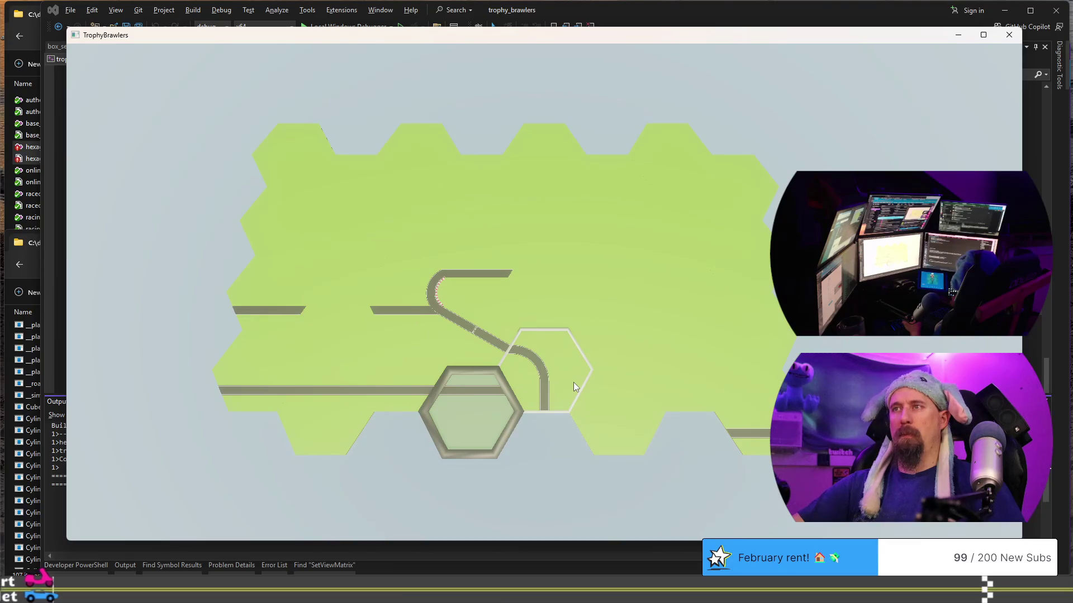
pyautogui.scroll(-1, 574, 382)
pyautogui.scroll(-1, 573, 382)
pyautogui.scroll(-1, 573, 383)
pyautogui.scroll(-1, 574, 383)
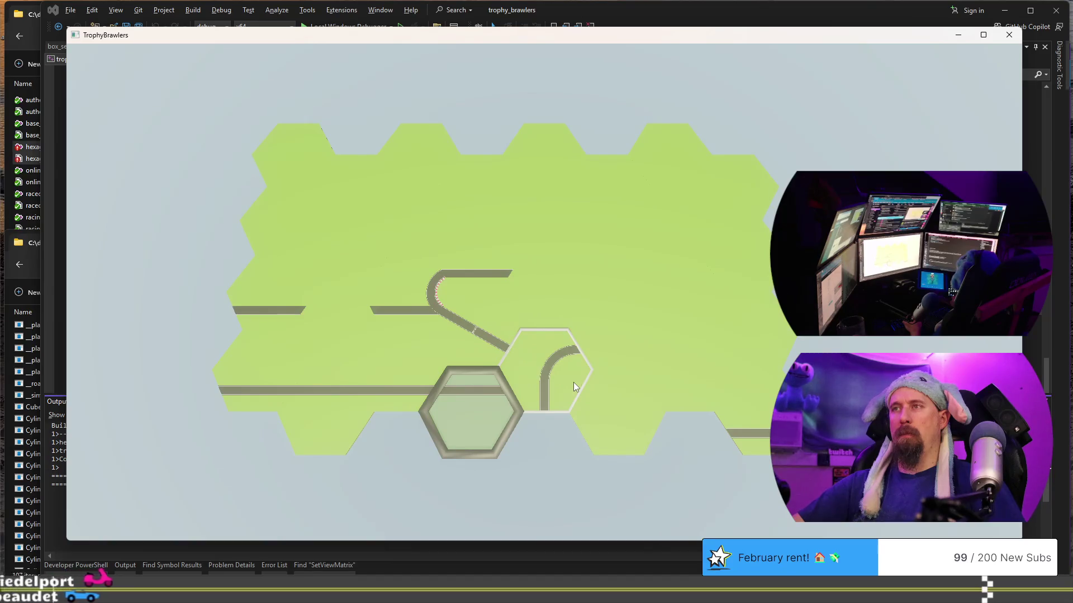
pyautogui.scroll(-1, 573, 382)
# Place the rotated curved road piece joining the diagonal track section.
pyautogui.click(573, 382)
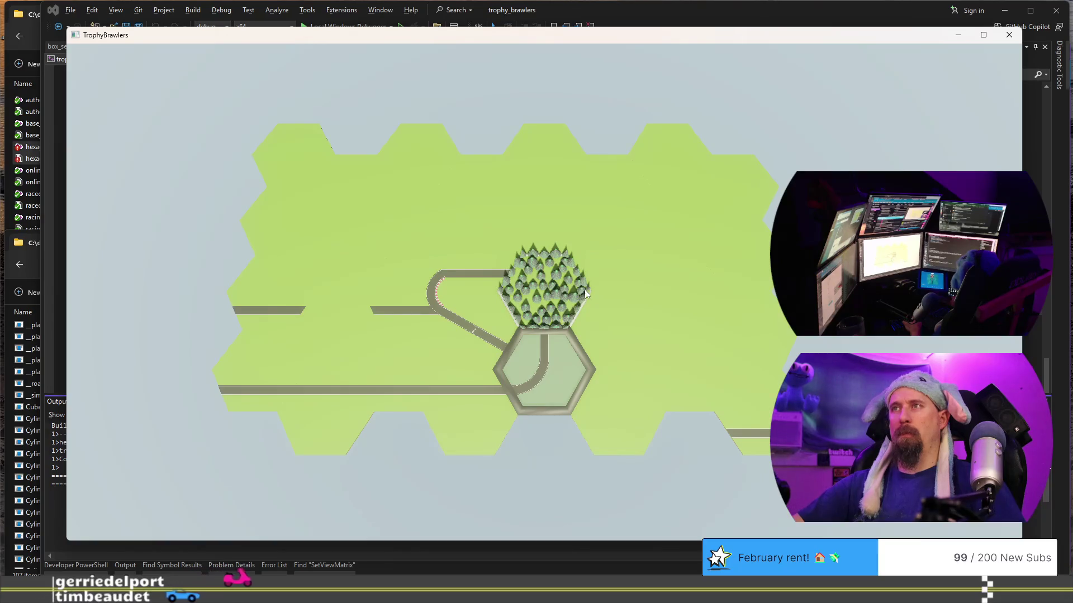
pyautogui.scroll(-1, 681, 291)
pyautogui.scroll(-1, 682, 291)
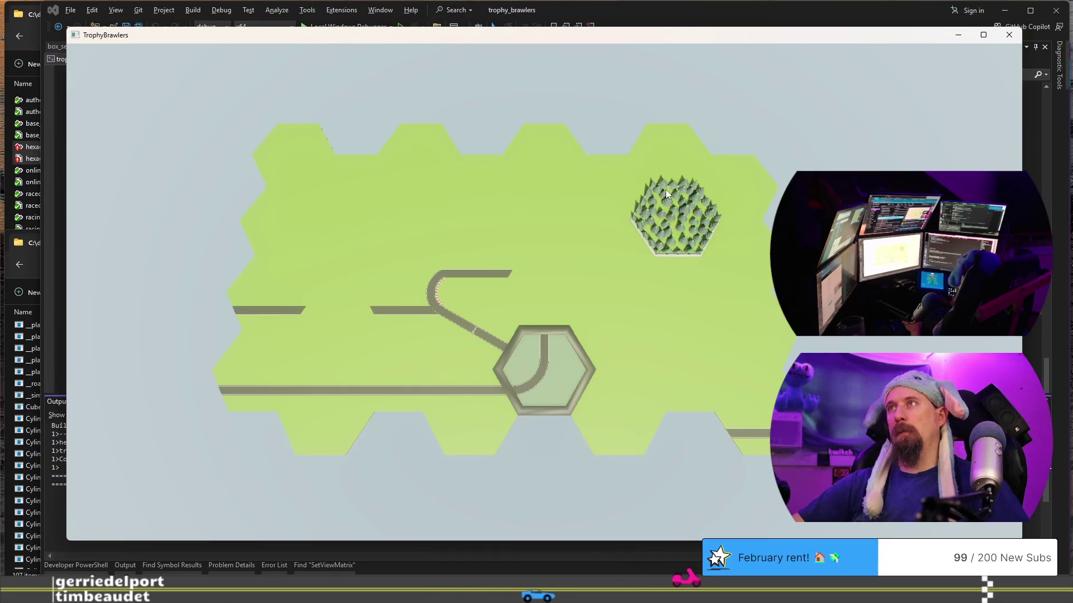
# Fill the right-edge hexes of the map with forest tiles.
pyautogui.click(668, 191)
pyautogui.click(723, 180)
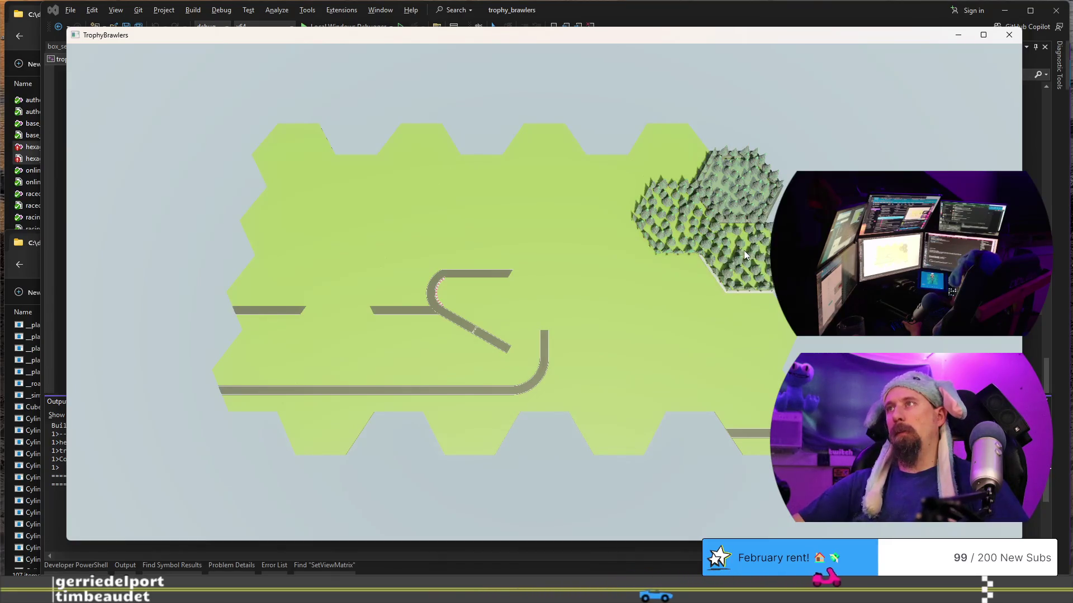
pyautogui.click(744, 251)
pyautogui.click(669, 298)
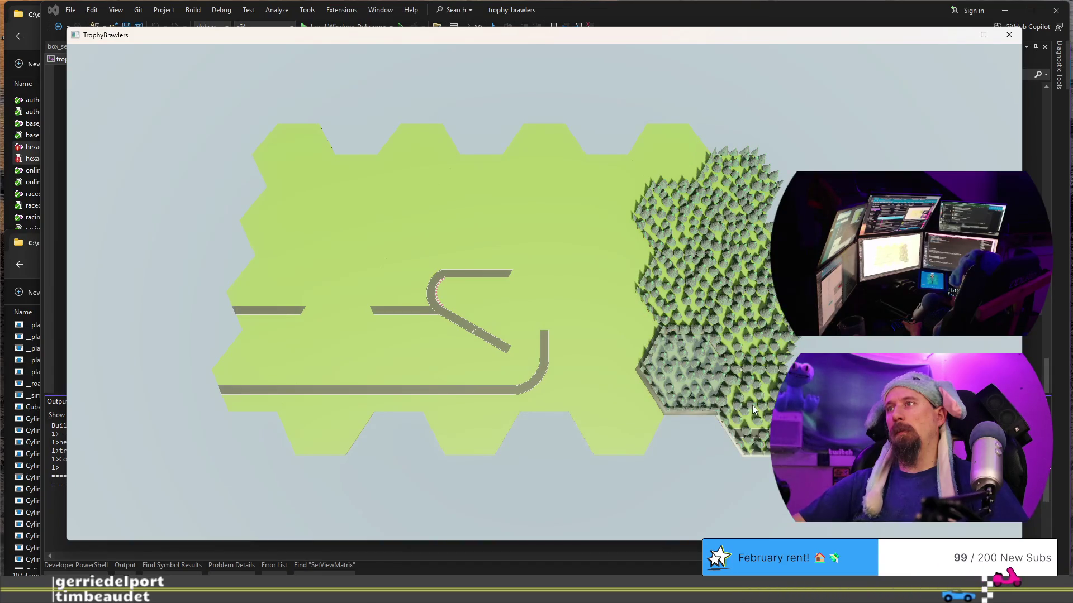
# Place forest tiles across the top row of hexes.
pyautogui.click(646, 167)
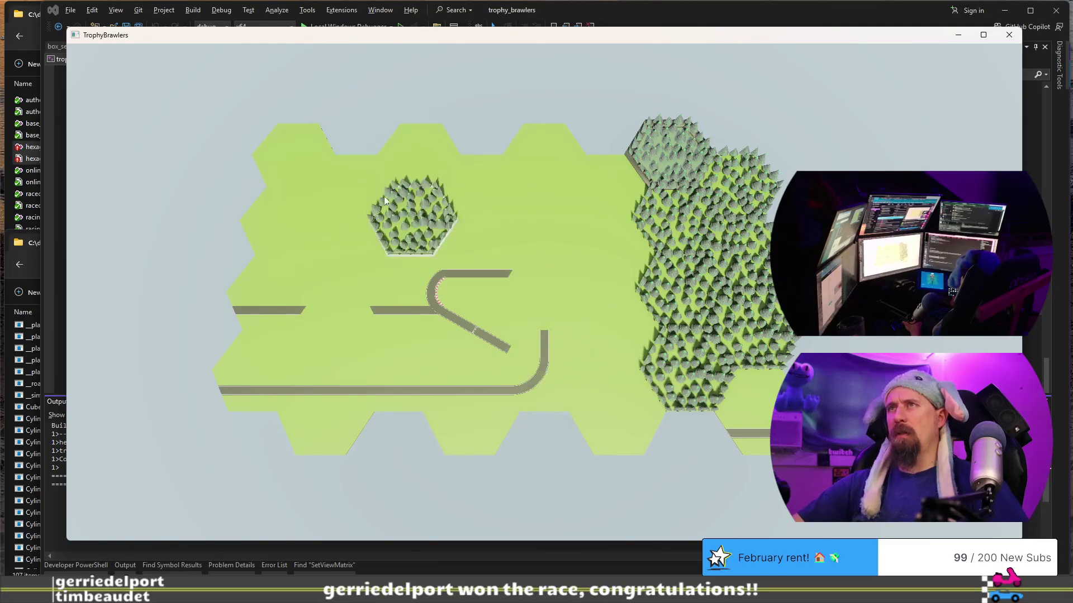
pyautogui.click(412, 156)
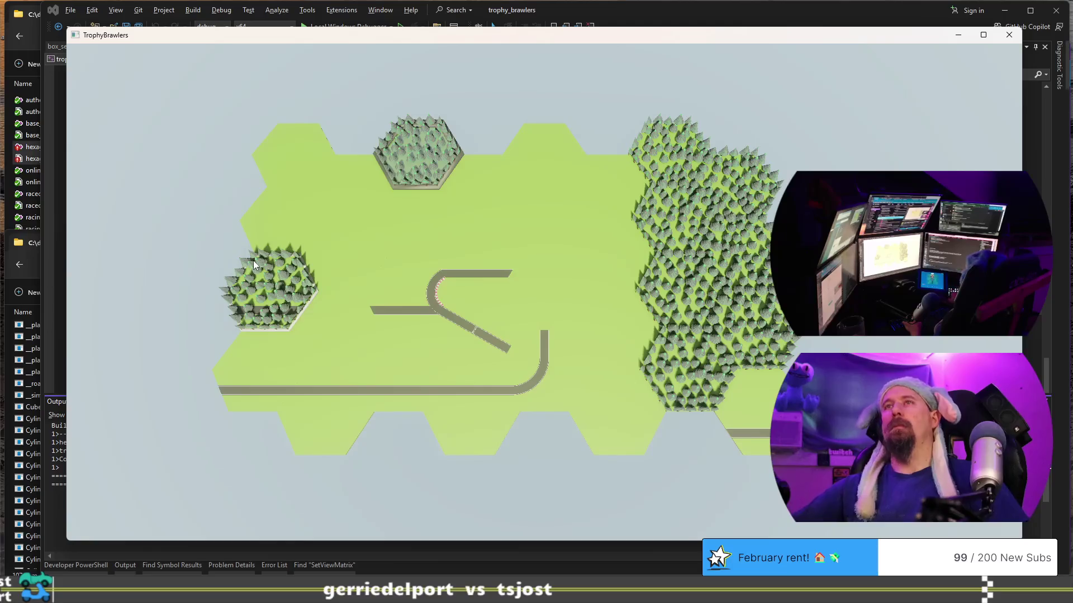
pyautogui.click(298, 149)
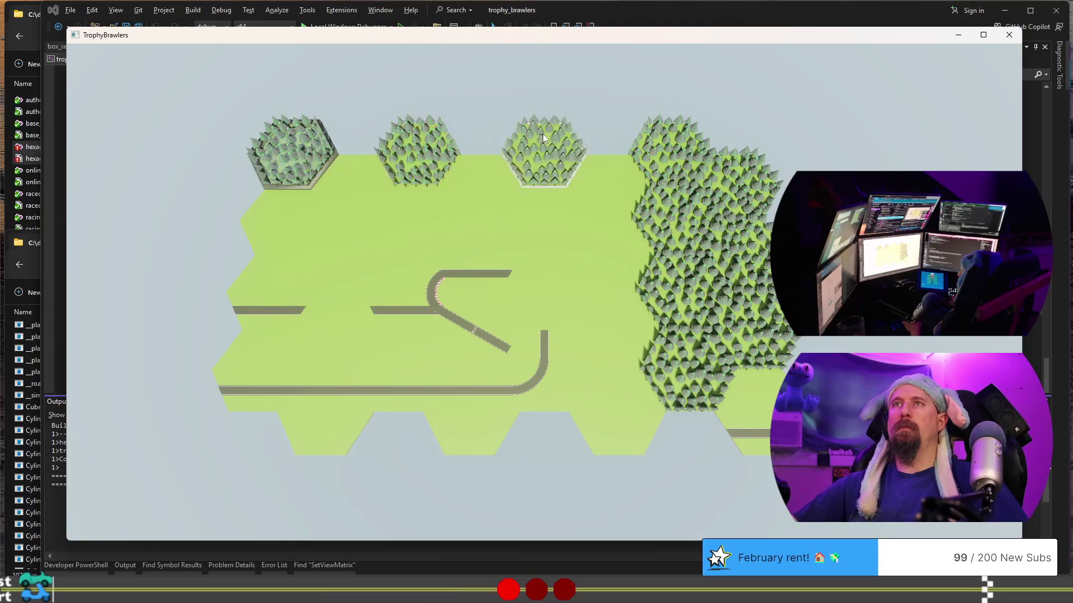
pyautogui.click(573, 165)
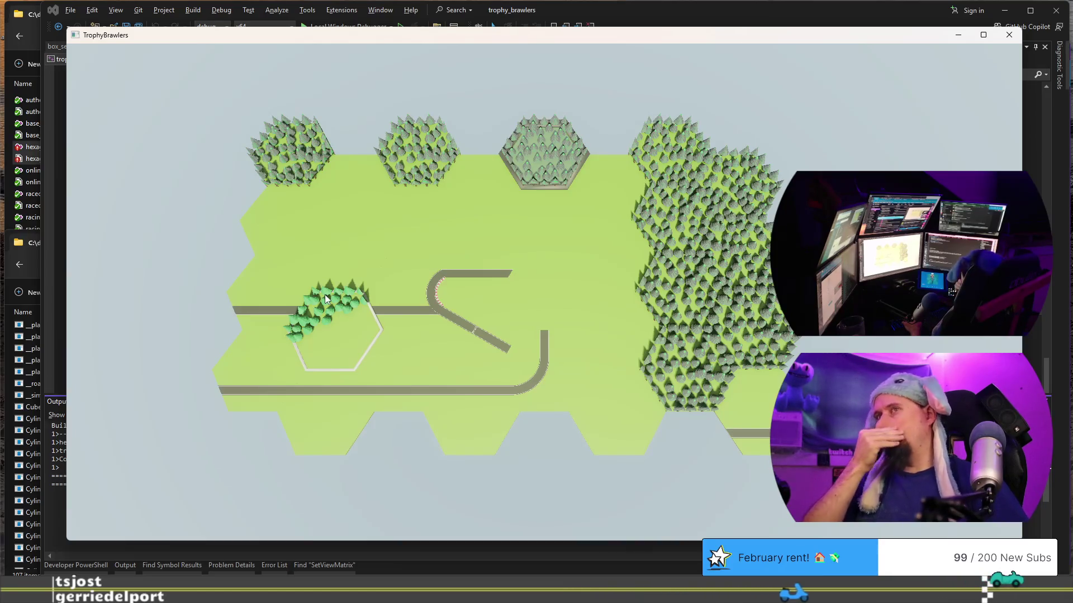
pyautogui.scroll(-1, 325, 293)
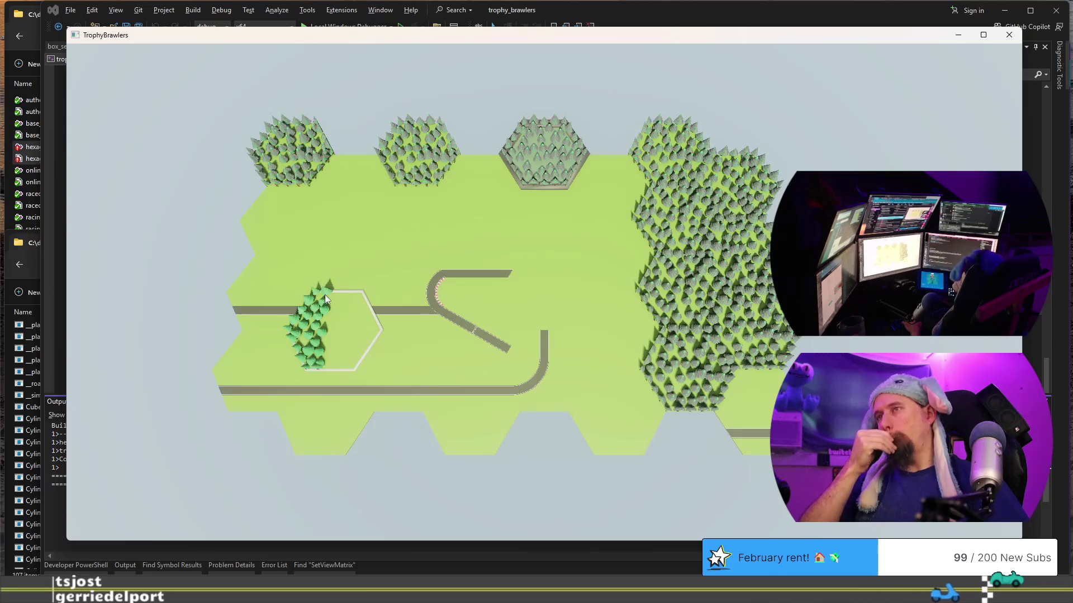
# Quit TrophyBrawlers and bring the hexagon_tiles Blender window to the front.
pyautogui.press('Escape')
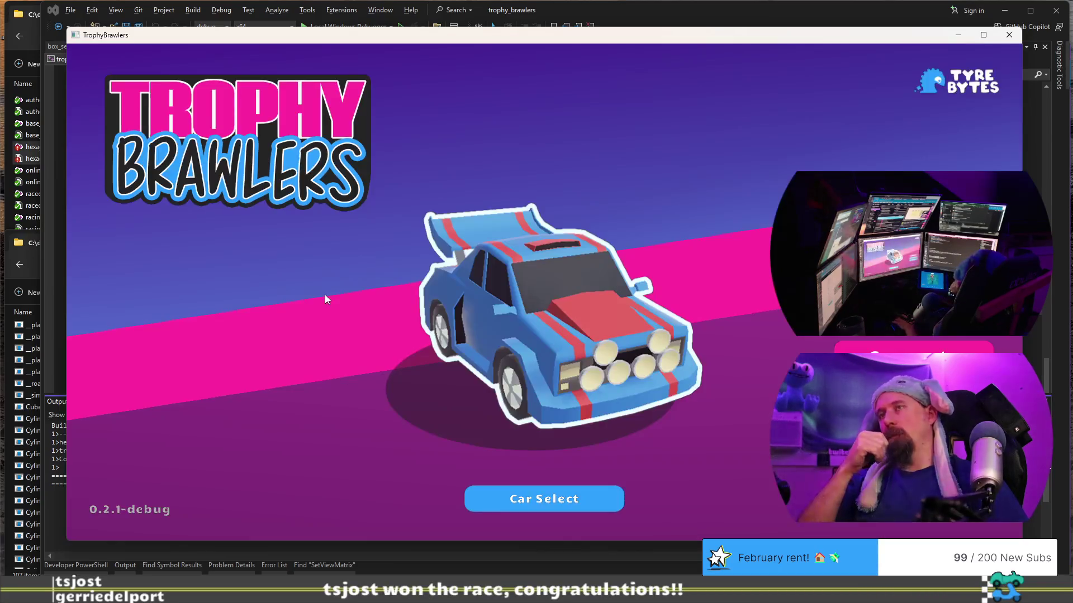
pyautogui.press('Escape')
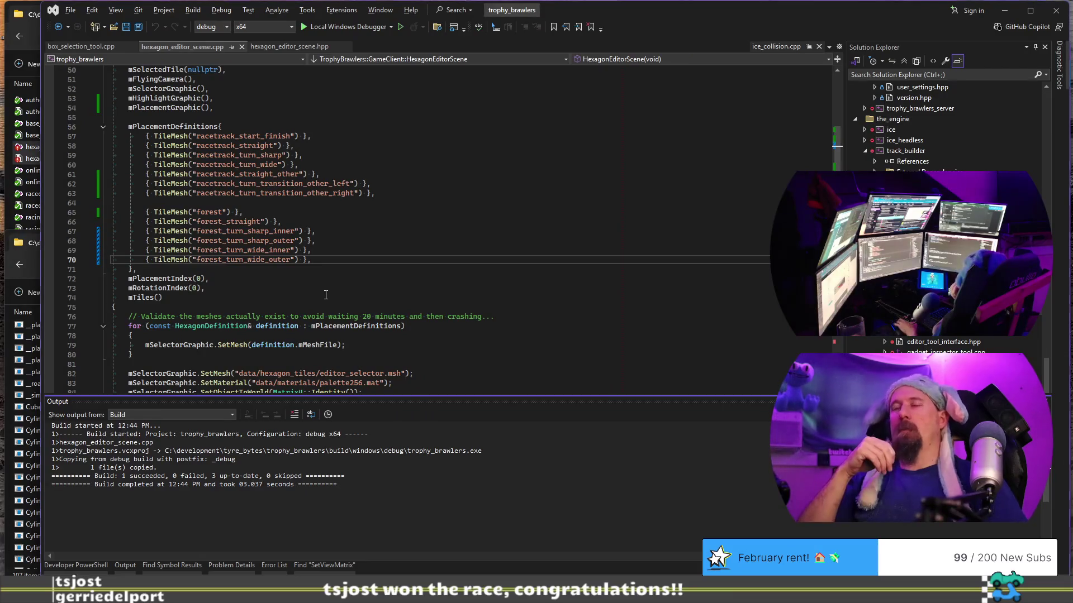
pyautogui.hotkey('alt', 'Tab')
pyautogui.press('alt')
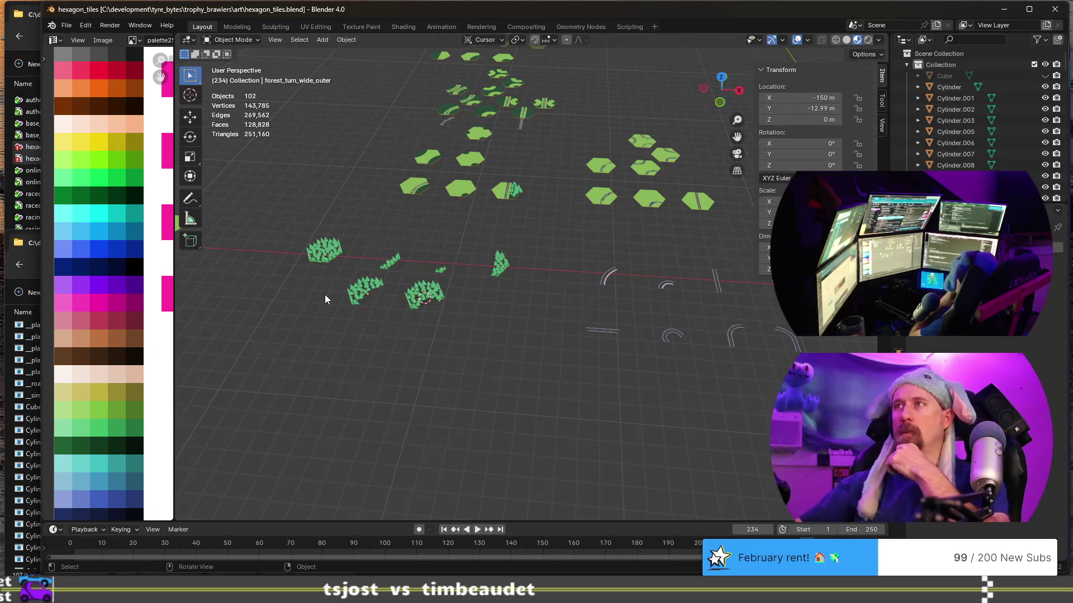
pyautogui.moveTo(325, 294); pyautogui.dragTo(362, 349, button='middle')
pyautogui.scroll(5, 447, 424)
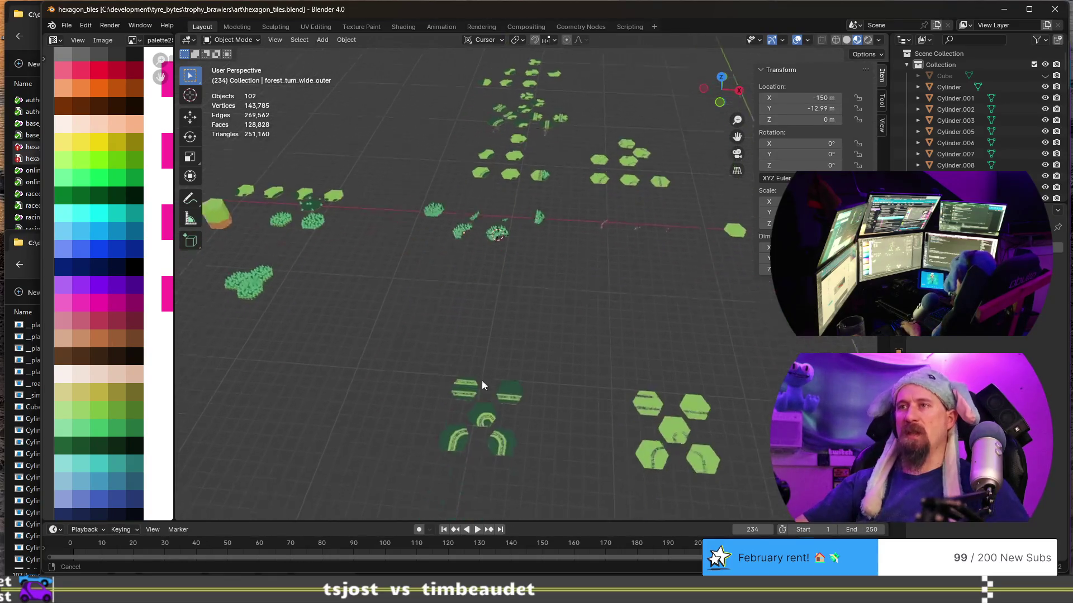
pyautogui.moveTo(493, 348)
pyautogui.keyDown('shift'); pyautogui.mouseDown(button='middle')
pyautogui.moveTo(545, 471)
pyautogui.moveTo(596, 357)
pyautogui.mouseUp(button='middle'); pyautogui.keyUp('shift')
pyautogui.scroll(-2, 593, 360)
pyautogui.scroll(2, 594, 359)
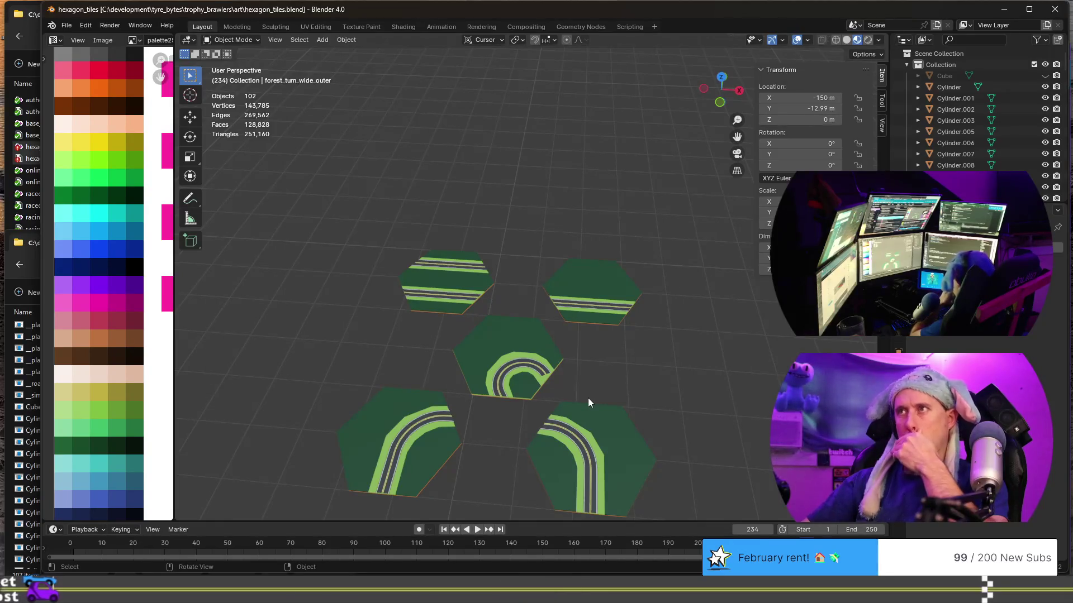
pyautogui.scroll(-2, 590, 400)
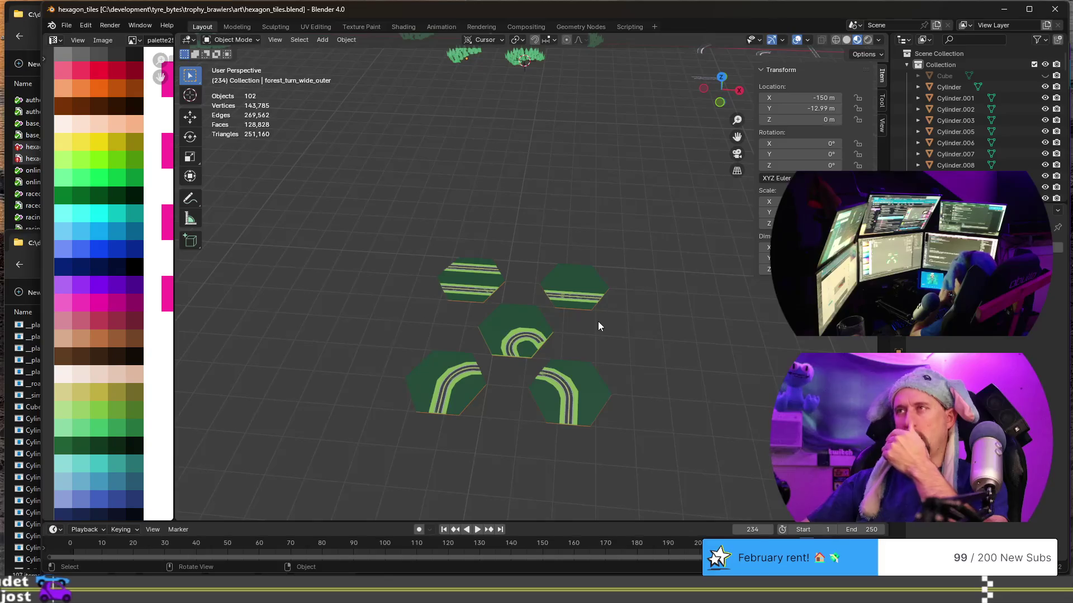
pyautogui.scroll(-2, 598, 325)
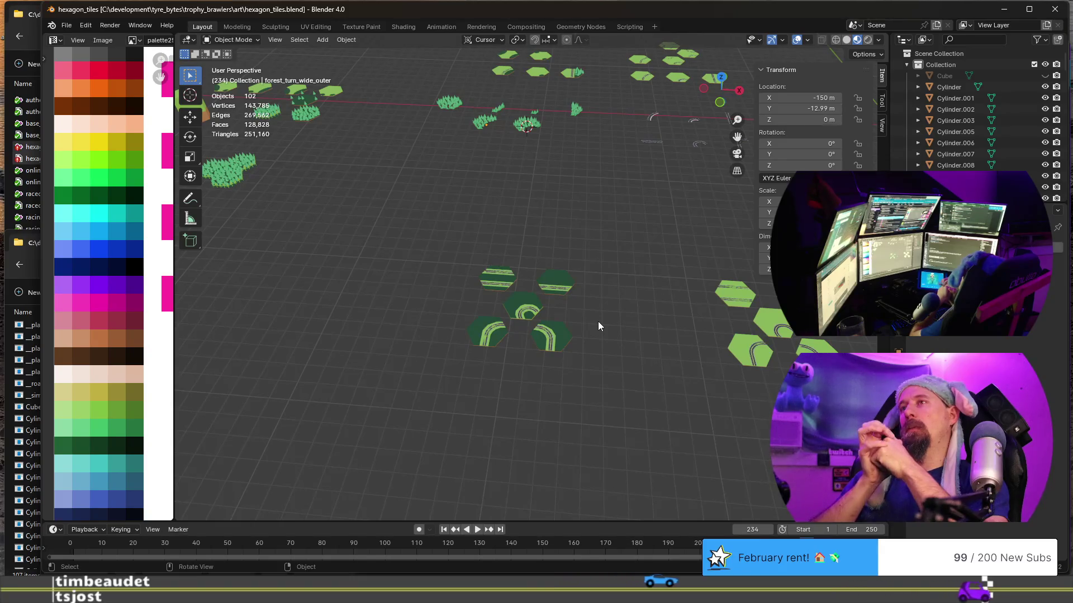
pyautogui.scroll(5, 598, 321)
pyautogui.moveTo(598, 321)
pyautogui.mouseDown(button='middle')
pyautogui.moveTo(482, 378)
pyautogui.moveTo(423, 381)
pyautogui.mouseUp(button='middle')
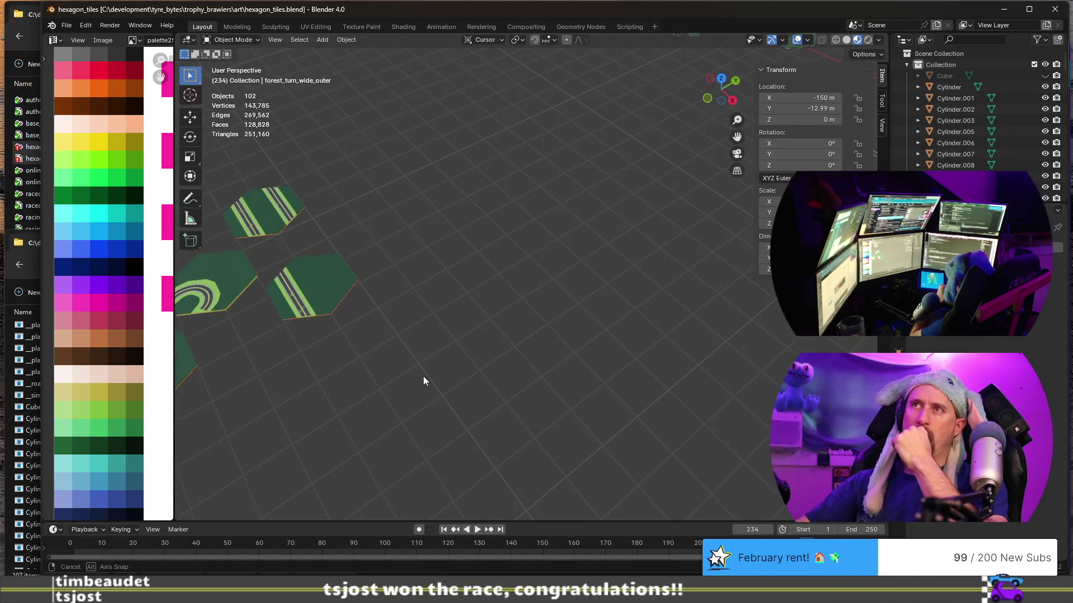
pyautogui.scroll(-5, 423, 381)
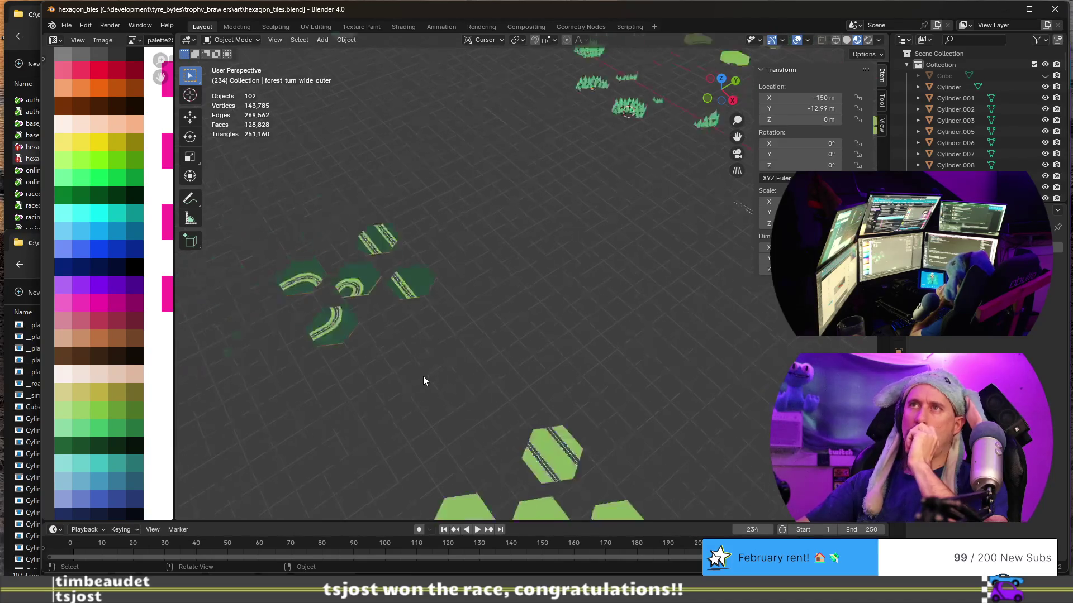
pyautogui.moveTo(426, 379)
pyautogui.mouseDown(button='middle')
pyautogui.moveTo(720, 387)
pyautogui.moveTo(705, 401)
pyautogui.moveTo(601, 386)
pyautogui.moveTo(722, 393)
pyautogui.moveTo(752, 418)
pyautogui.mouseUp(button='middle')
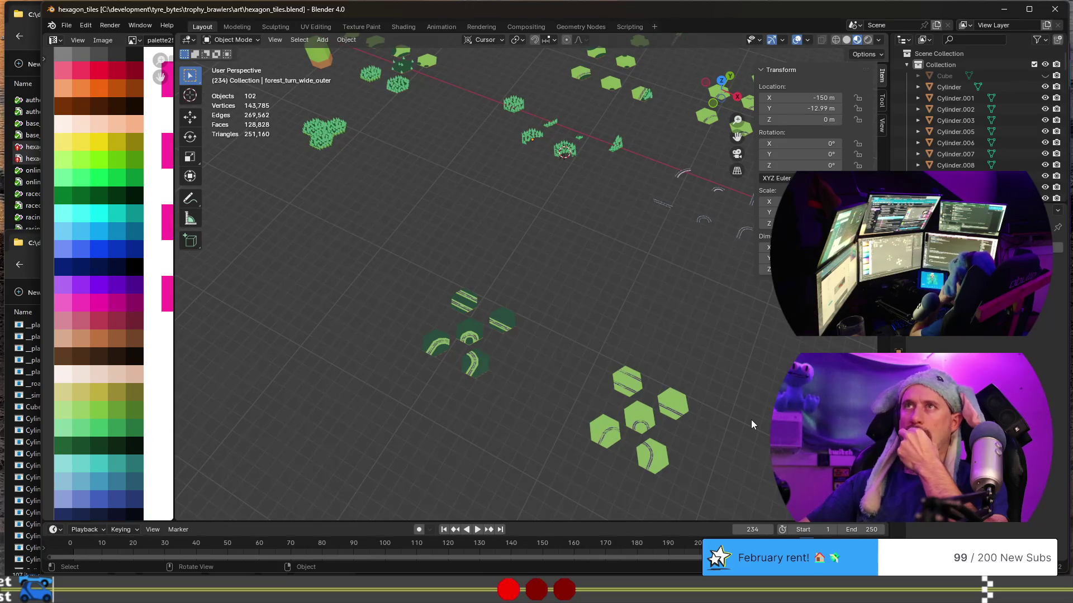
pyautogui.moveTo(687, 351)
pyautogui.keyDown('shift'); pyautogui.mouseDown(button='middle')
pyautogui.moveTo(645, 329)
pyautogui.moveTo(503, 325)
pyautogui.mouseUp(button='middle'); pyautogui.keyUp('shift')
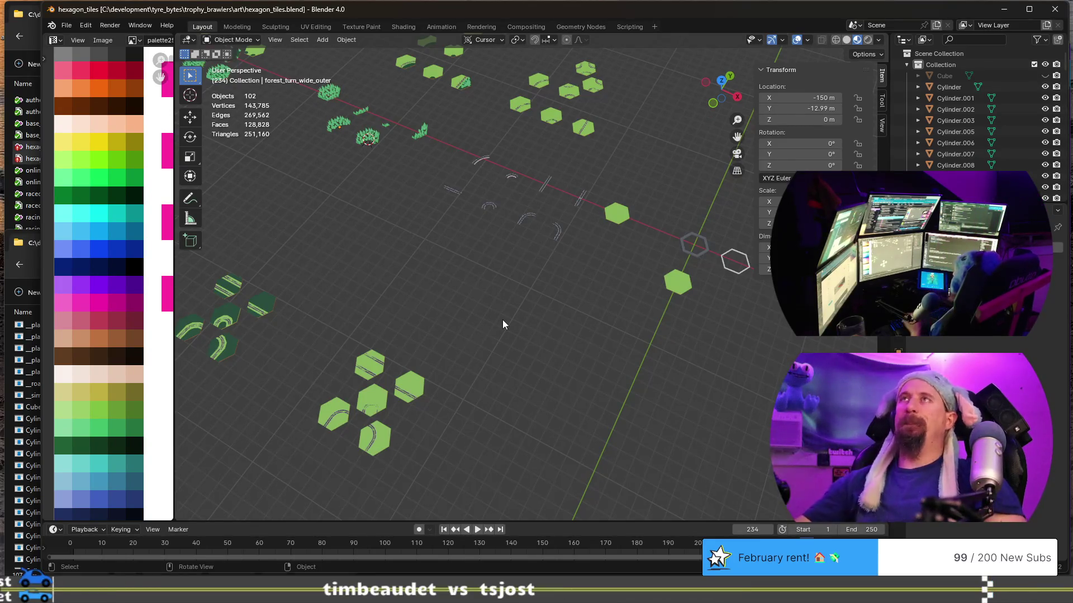
pyautogui.moveTo(429, 273)
pyautogui.mouseDown(button='middle')
pyautogui.moveTo(534, 367)
pyautogui.moveTo(527, 411)
pyautogui.mouseUp(button='middle')
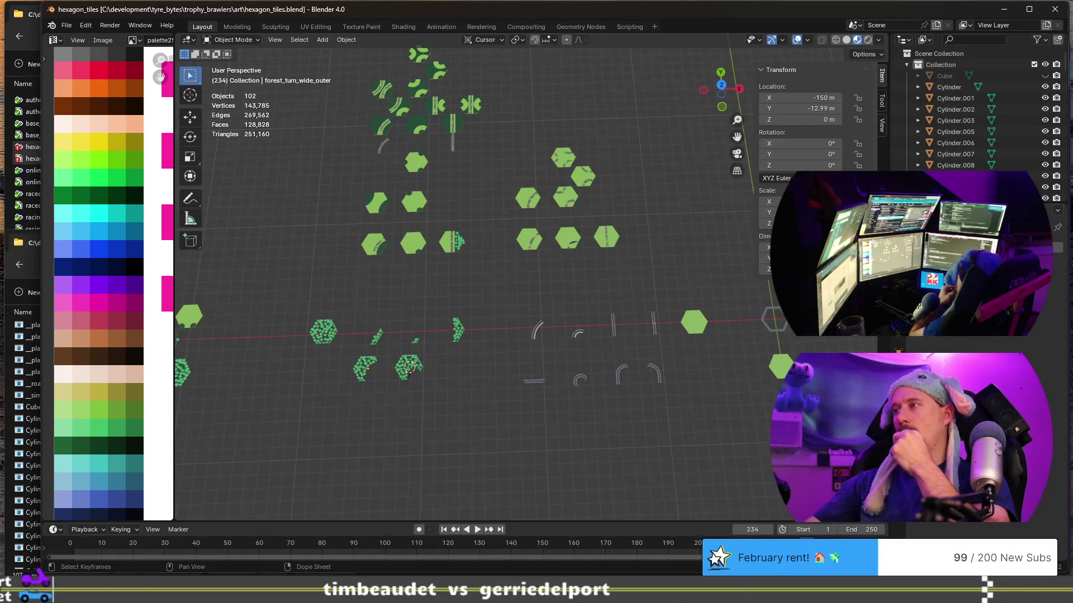
pyautogui.moveTo(657, 474)
pyautogui.mouseDown(button='middle')
pyautogui.moveTo(506, 444)
pyautogui.moveTo(492, 399)
pyautogui.mouseUp(button='middle')
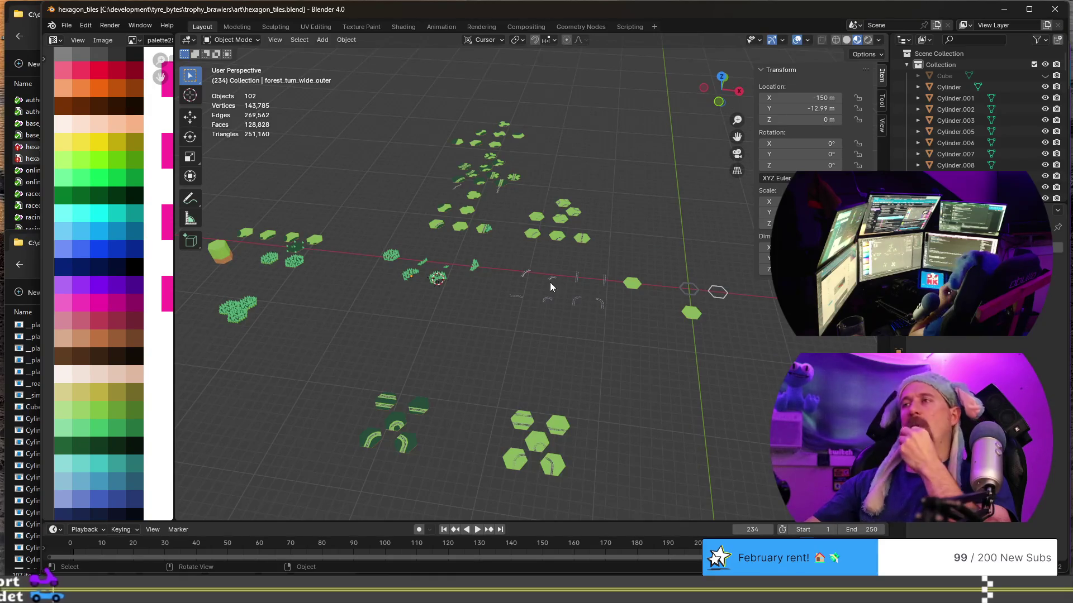
pyautogui.scroll(5, 545, 295)
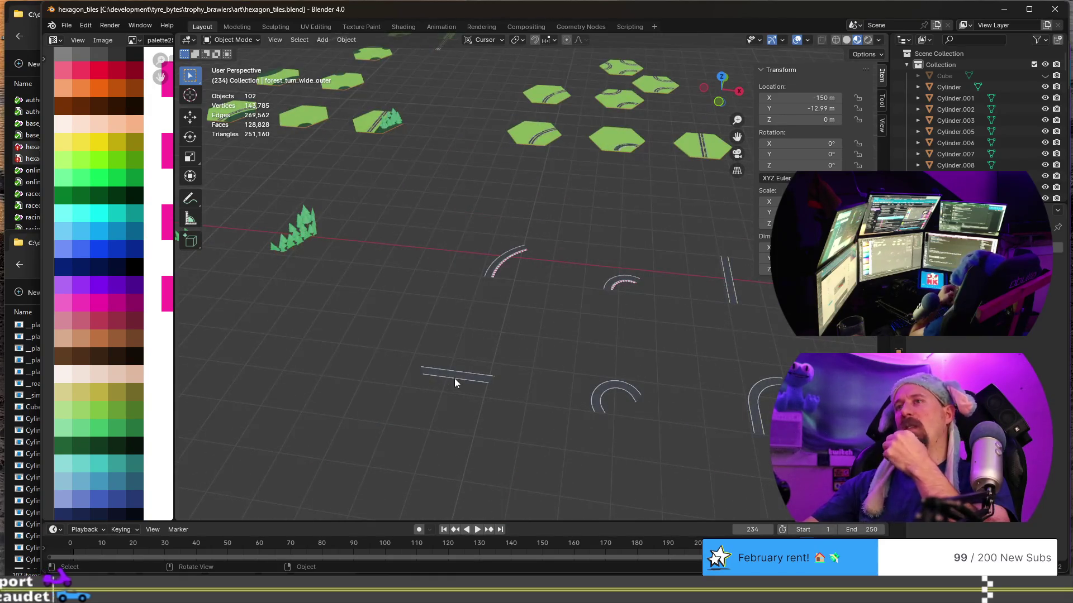
pyautogui.scroll(-4, 576, 322)
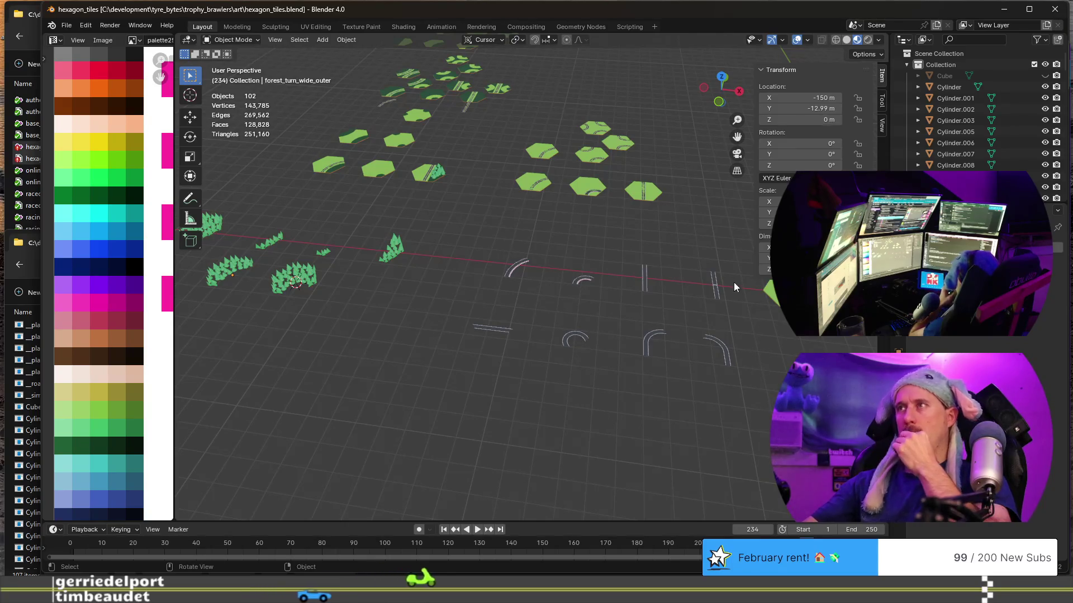
# Select racetrack_start_finish, frame it and orbit to view it end-on and from above.
pyautogui.click(715, 291)
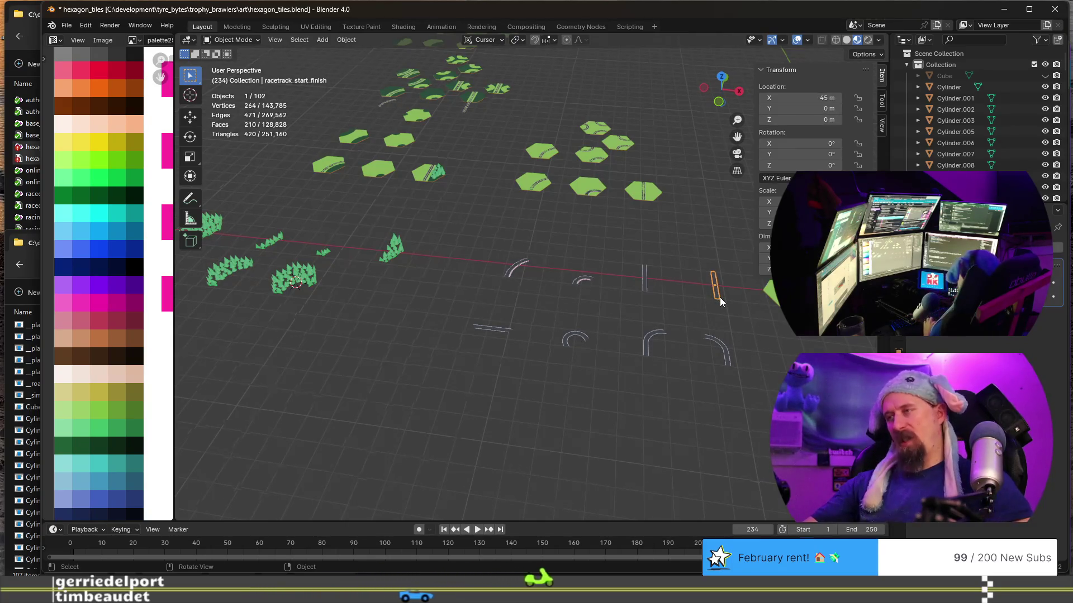
pyautogui.press('KP_Decimal')
pyautogui.moveTo(719, 359); pyautogui.dragTo(588, 336, button='middle')
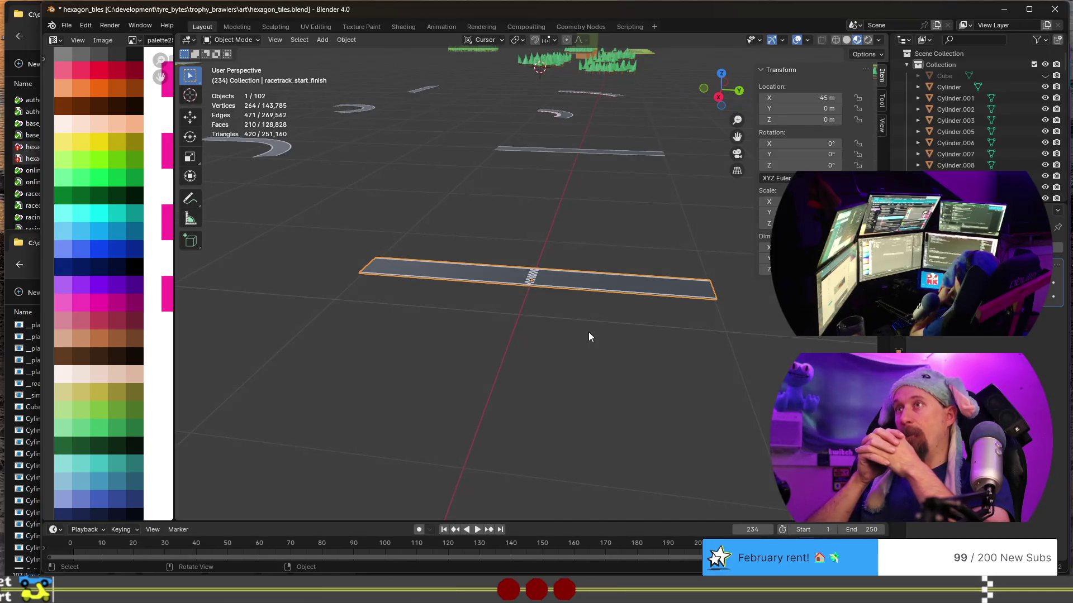
pyautogui.moveTo(589, 333)
pyautogui.mouseDown(button='middle')
pyautogui.moveTo(493, 304)
pyautogui.moveTo(688, 305)
pyautogui.mouseUp(button='middle')
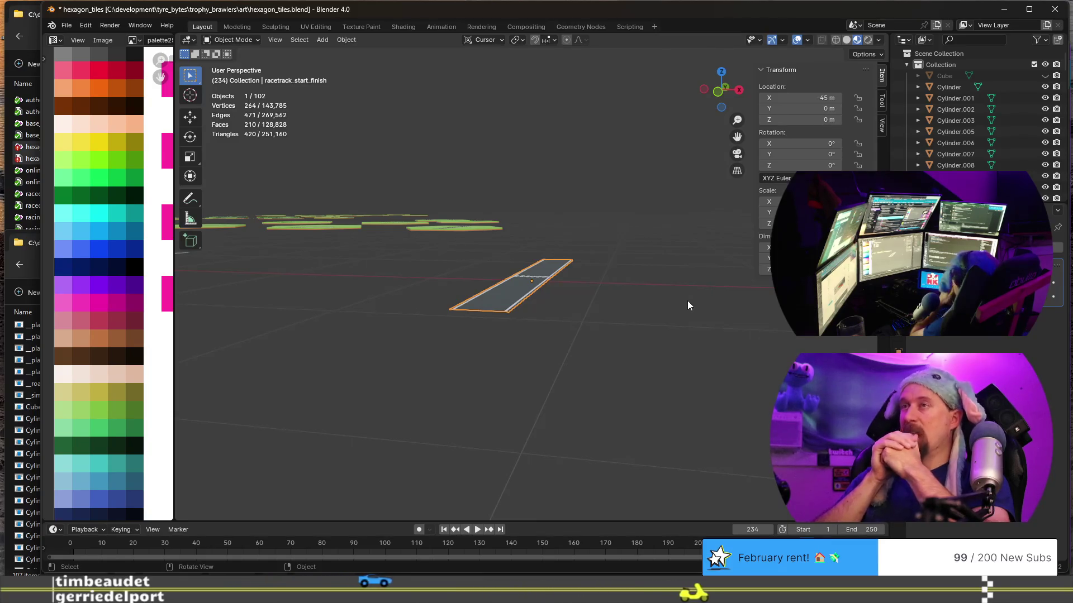
pyautogui.moveTo(688, 305)
pyautogui.mouseDown(button='middle')
pyautogui.moveTo(686, 316)
pyautogui.moveTo(485, 321)
pyautogui.mouseUp(button='middle')
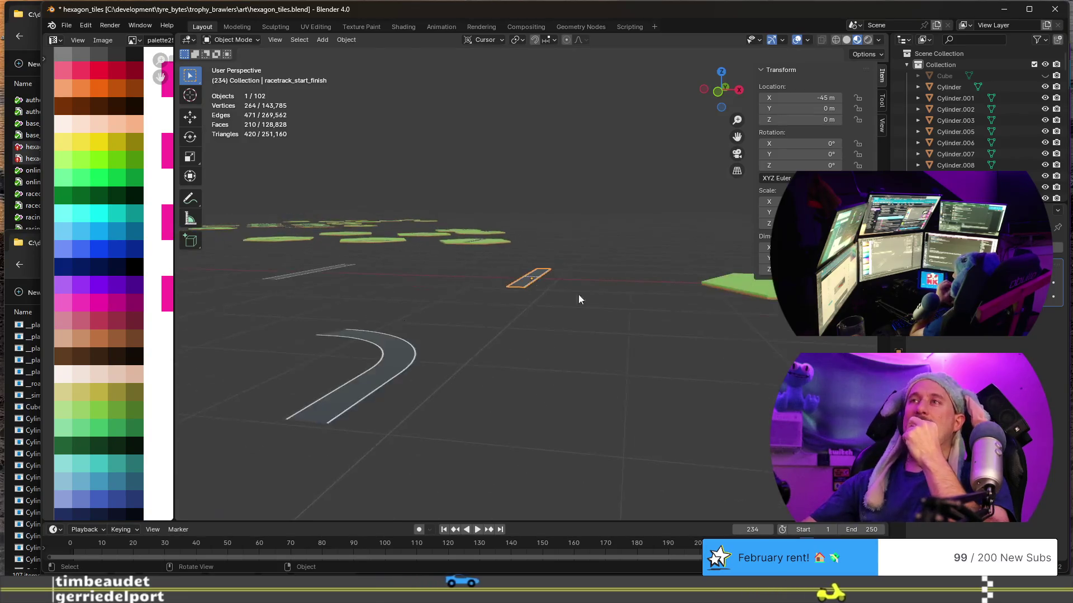
pyautogui.scroll(-1, 484, 321)
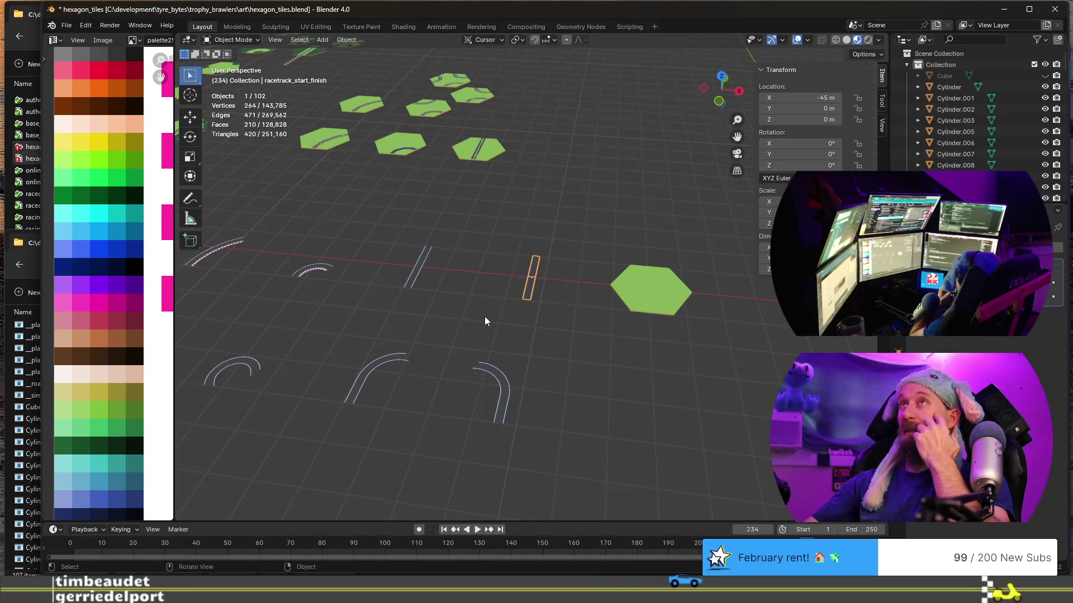
pyautogui.scroll(1, 485, 321)
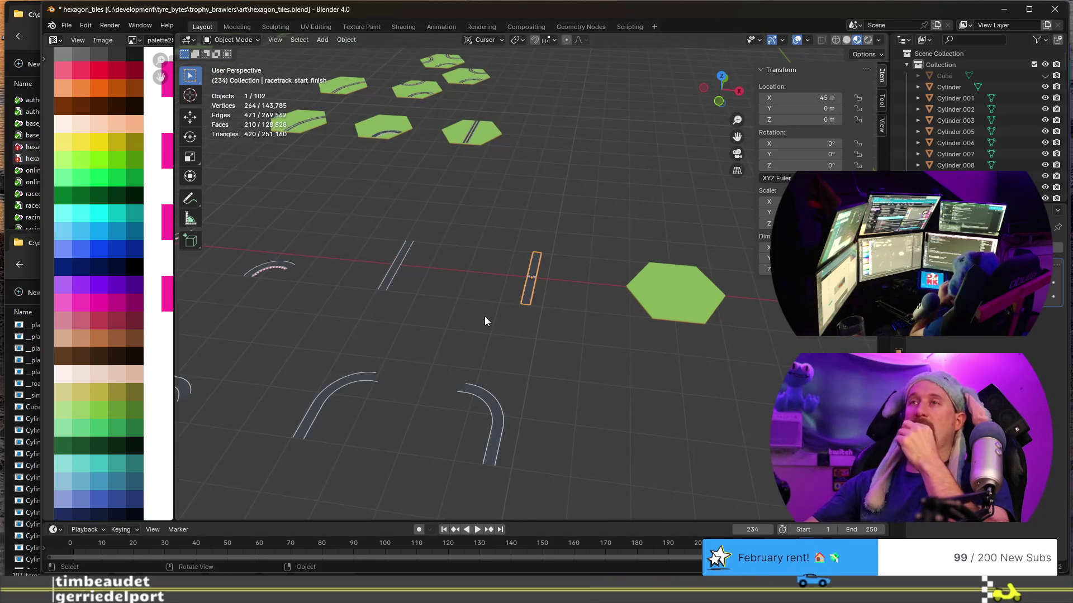
pyautogui.scroll(5, 485, 321)
pyautogui.scroll(2, 484, 320)
pyautogui.scroll(-2, 484, 322)
pyautogui.scroll(1, 485, 321)
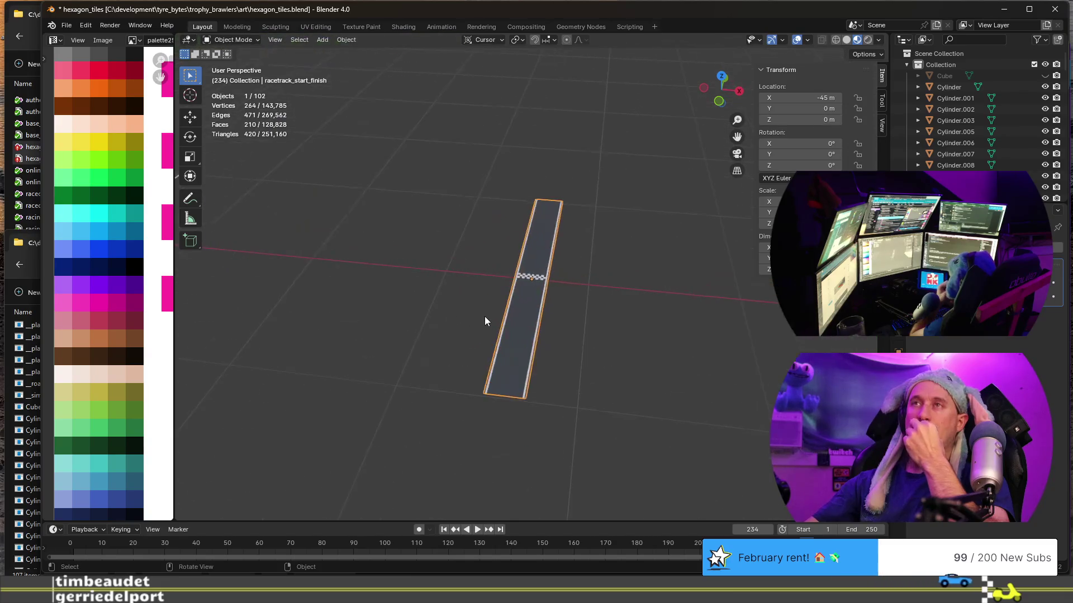
pyautogui.scroll(-2, 484, 321)
pyautogui.scroll(-2, 485, 321)
pyautogui.scroll(-2, 484, 321)
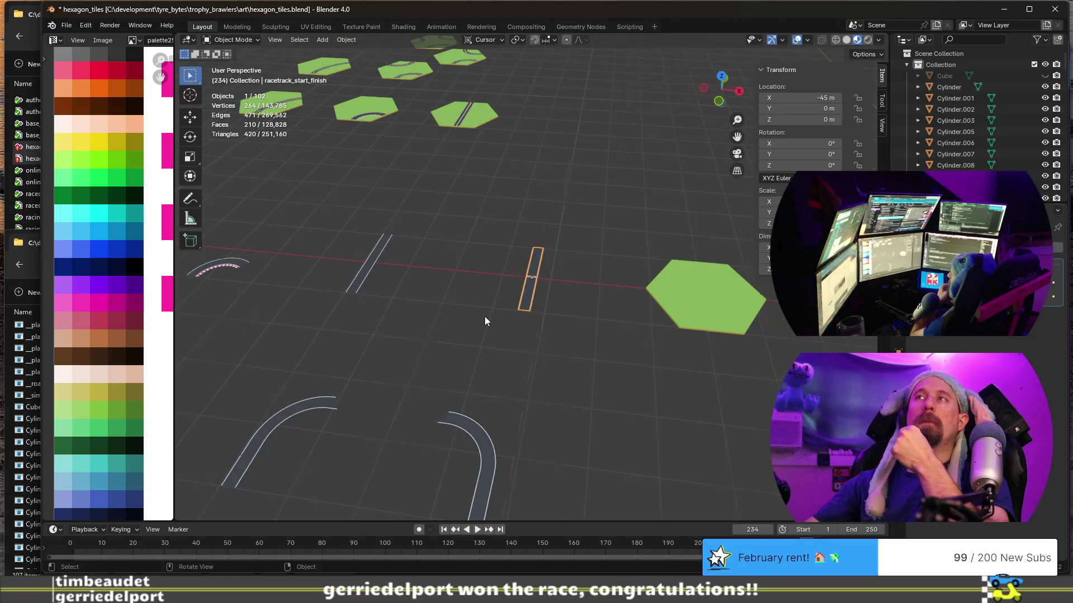
pyautogui.scroll(-2, 485, 321)
pyautogui.scroll(-1, 484, 320)
pyautogui.scroll(-1, 484, 321)
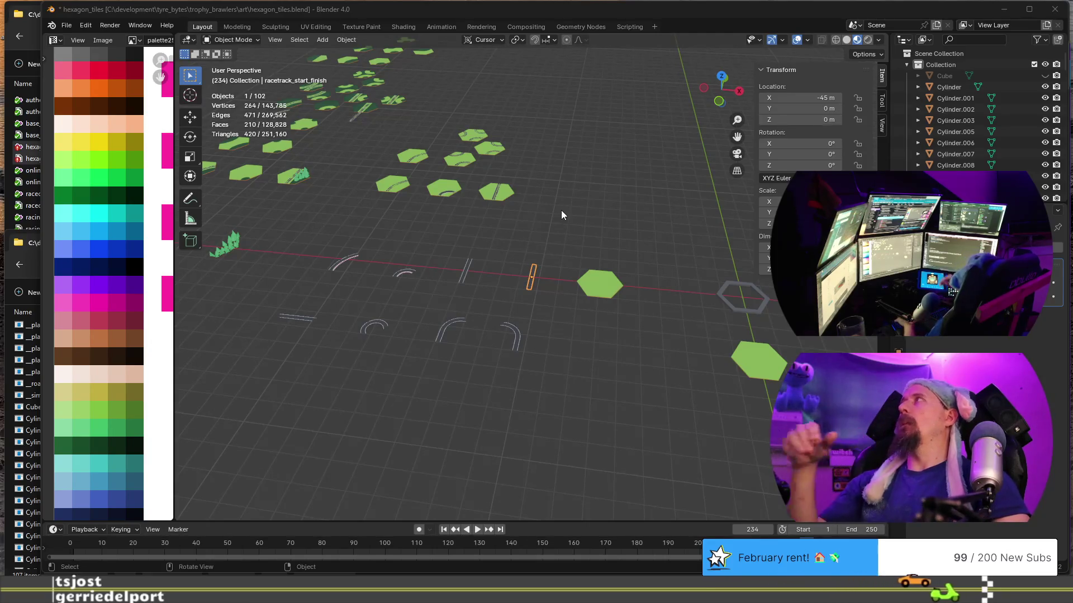
# Save hexagon_tiles.blend, then select a plain road hexagon tile from the upper group.
pyautogui.hotkey('ctrl', 's')
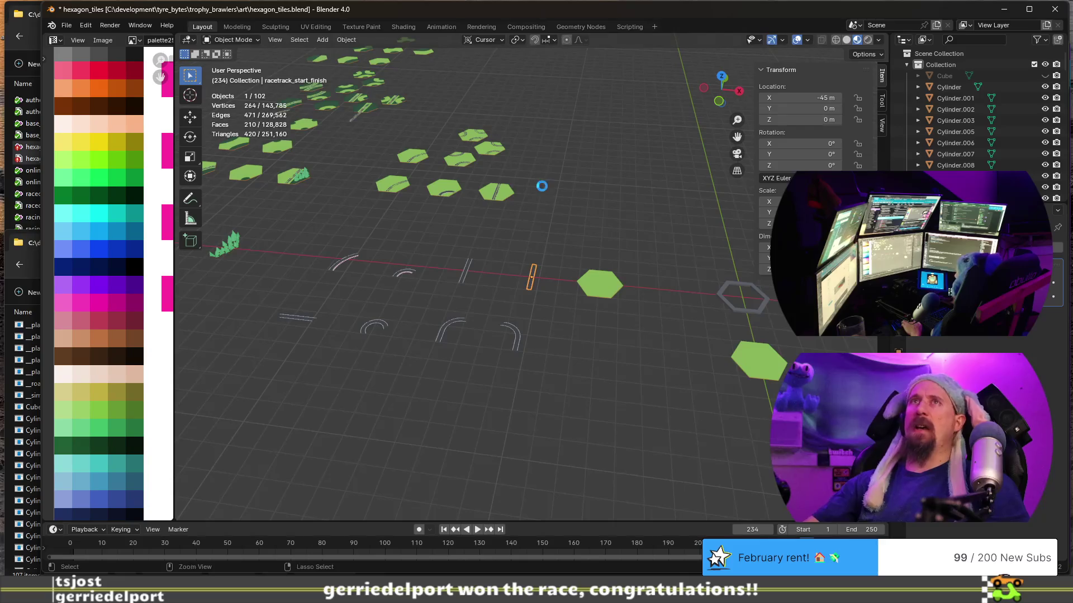
pyautogui.scroll(-3, 542, 186)
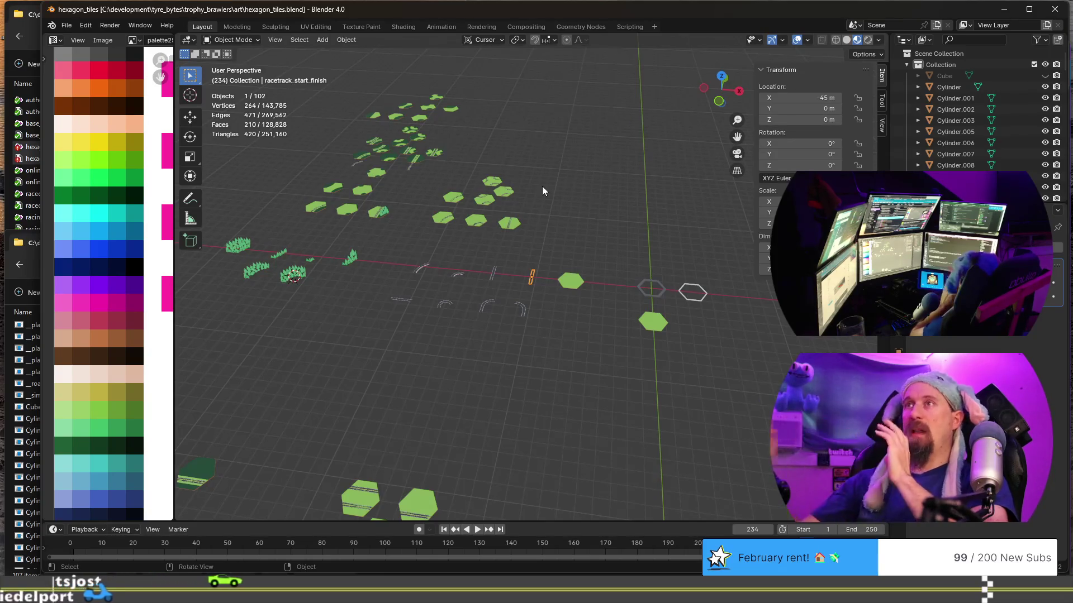
pyautogui.click(502, 192)
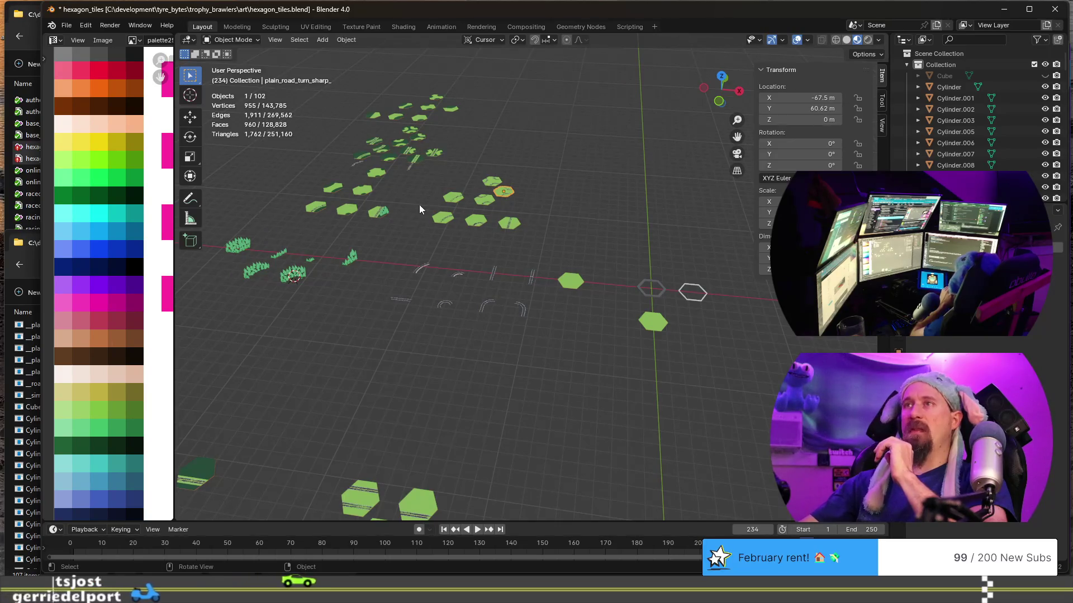
pyautogui.scroll(-2, 420, 209)
# Box-select a group of pieces, then make racetrack_turn_transition_other_left the active object.
pyautogui.moveTo(314, 240); pyautogui.dragTo(543, 318)
pyautogui.click(560, 335)
pyautogui.moveTo(520, 326)
pyautogui.mouseDown(button='middle')
pyautogui.moveTo(460, 282)
pyautogui.moveTo(637, 372)
pyautogui.moveTo(466, 308)
pyautogui.mouseUp(button='middle')
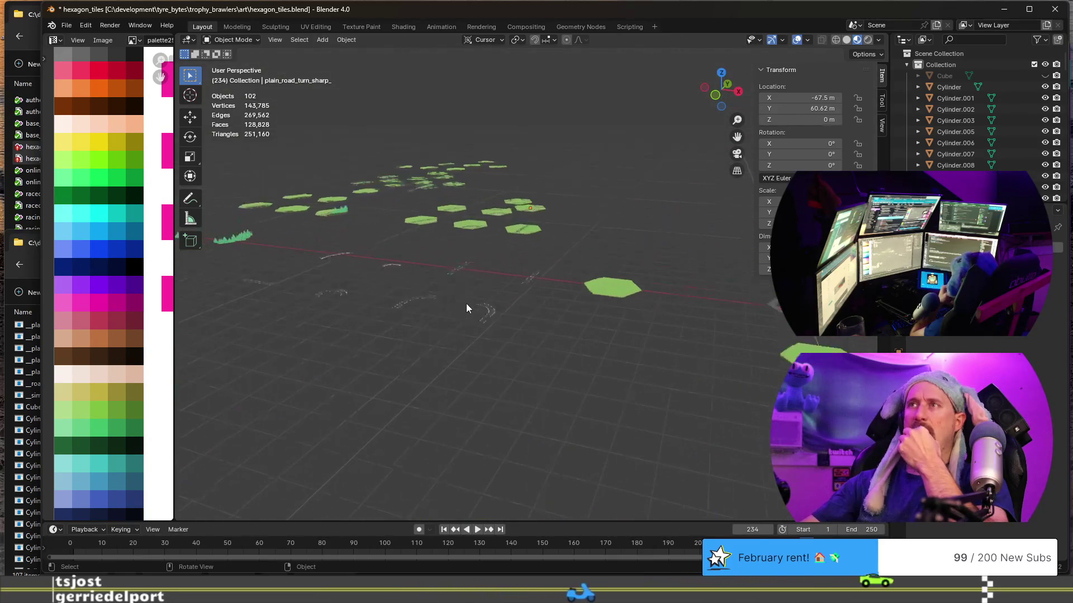
pyautogui.click(485, 312)
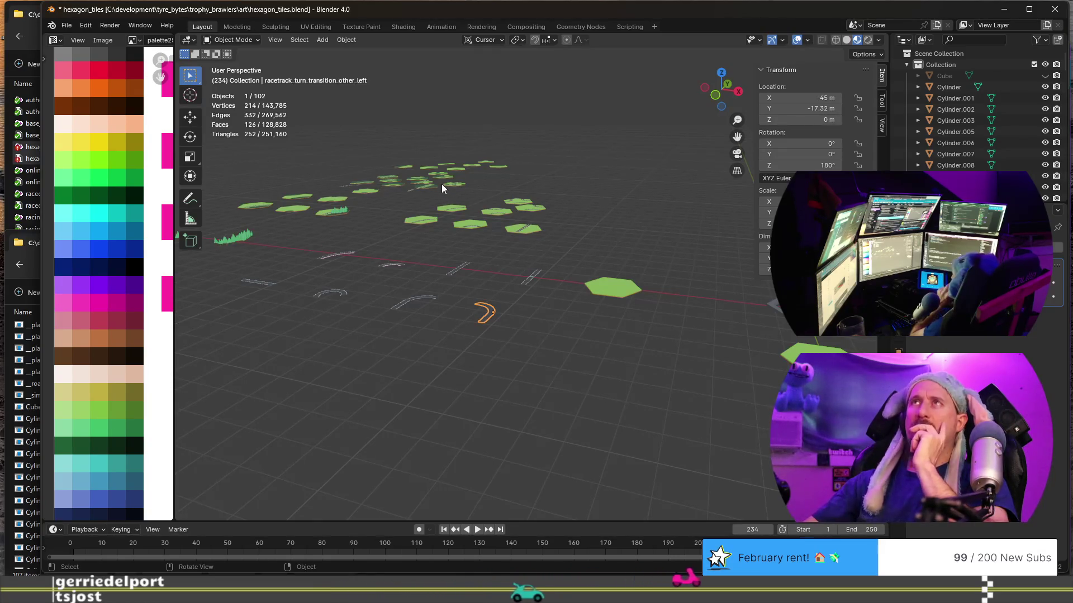
# Orbit to look down on the whole field of tiles from higher up.
pyautogui.moveTo(442, 183); pyautogui.dragTo(452, 215, button='middle')
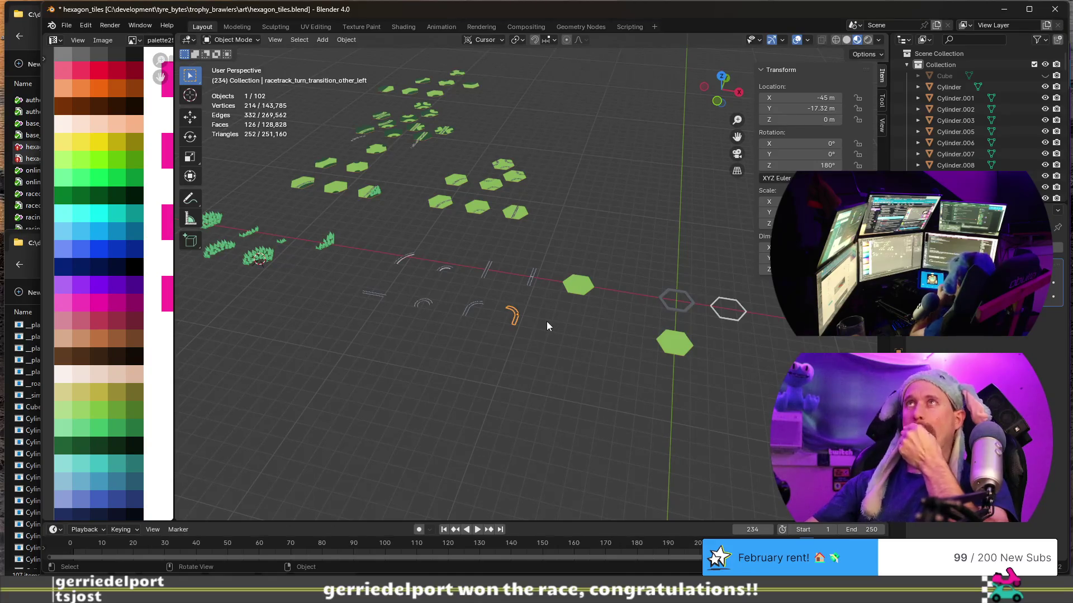
pyautogui.scroll(-2, 546, 325)
pyautogui.moveTo(598, 364); pyautogui.dragTo(524, 332, button='middle')
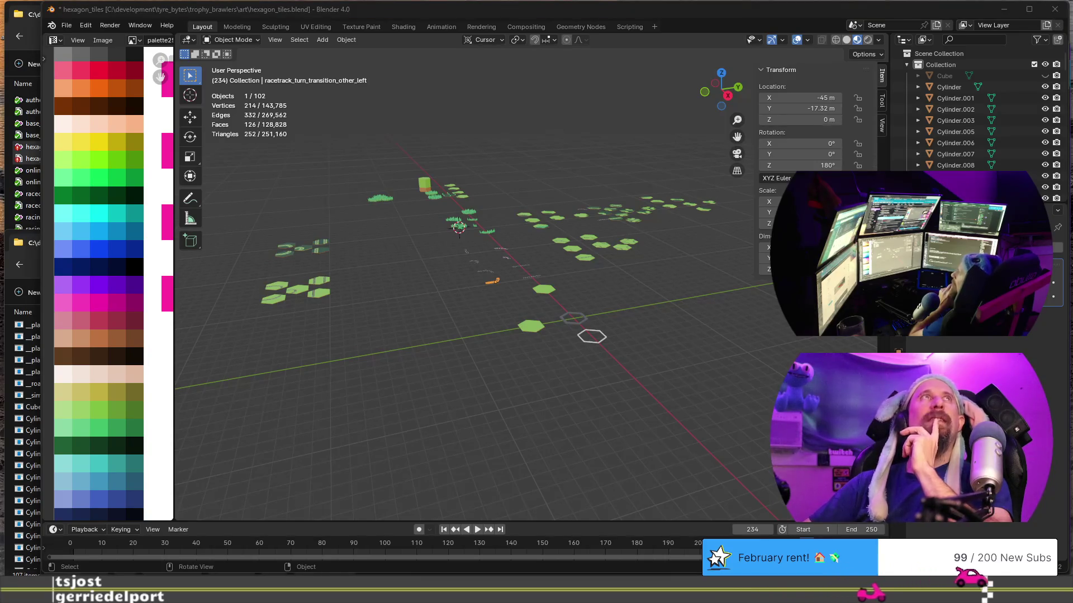
# View the Stack Exchange UV-editor face selection question in Chrome, then return to Blender.
pyautogui.hotkey('alt', 'Tab')
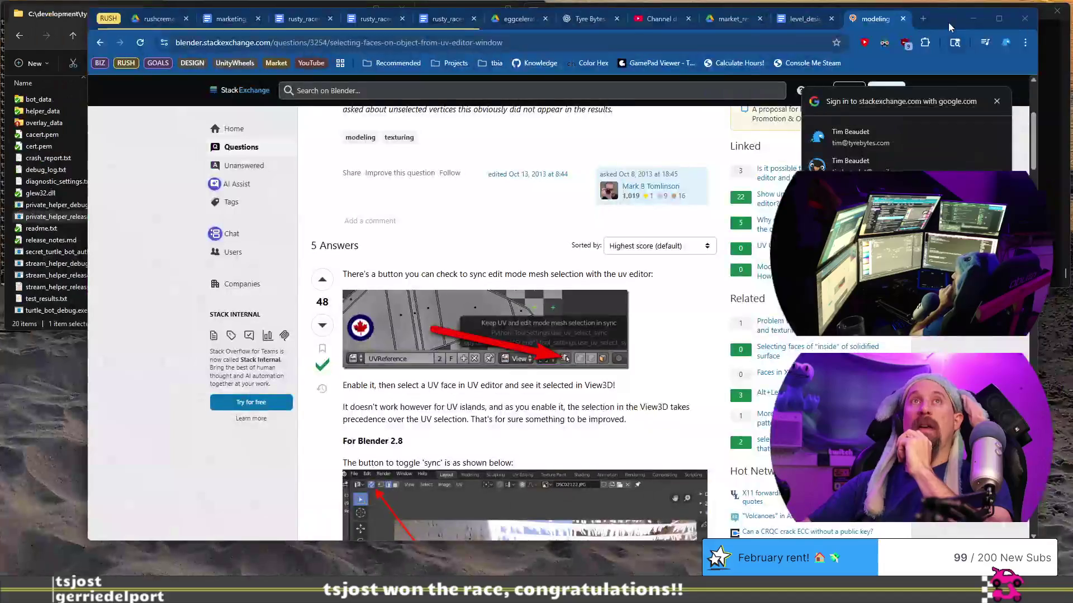
pyautogui.moveTo(947, 22); pyautogui.dragTo(956, 38)
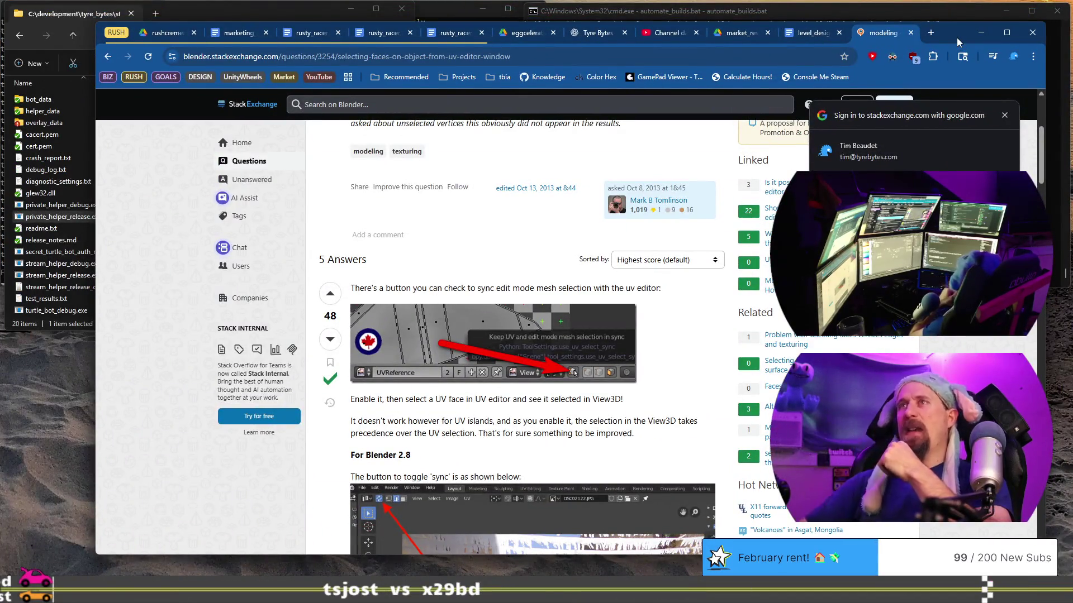
pyautogui.hotkey('alt', 'Tab')
pyautogui.scroll(4, 467, 211)
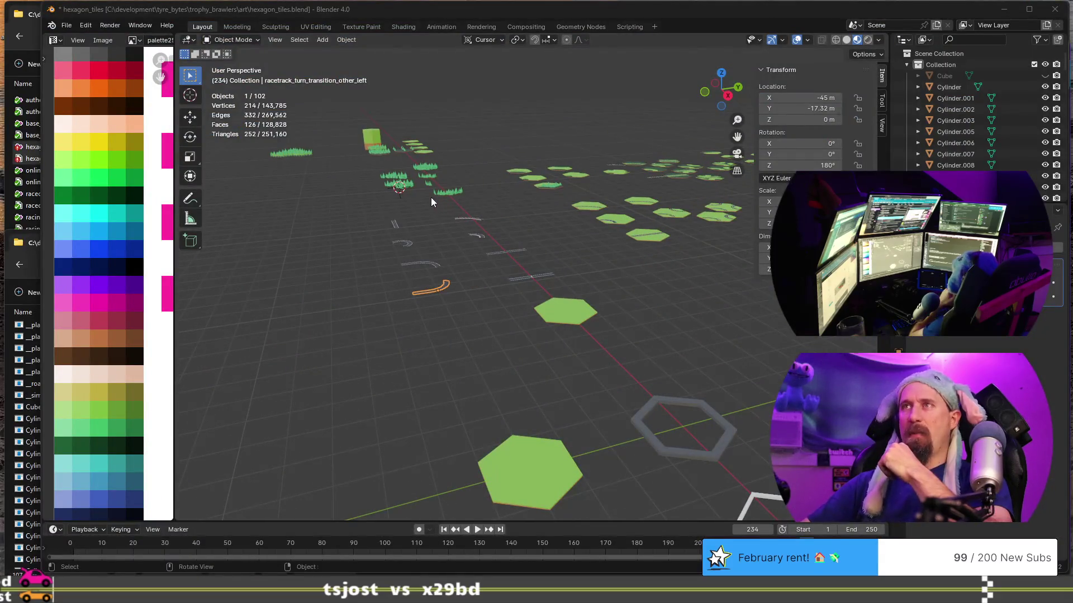
# Select forest_straight, clear the selection and orbit in close to the racetrack road pieces.
pyautogui.click(455, 191)
pyautogui.click(325, 235)
pyautogui.scroll(-2, 330, 256)
pyautogui.scroll(3, 438, 296)
pyautogui.moveTo(486, 333)
pyautogui.mouseDown(button='middle')
pyautogui.moveTo(453, 347)
pyautogui.moveTo(538, 275)
pyautogui.mouseUp(button='middle')
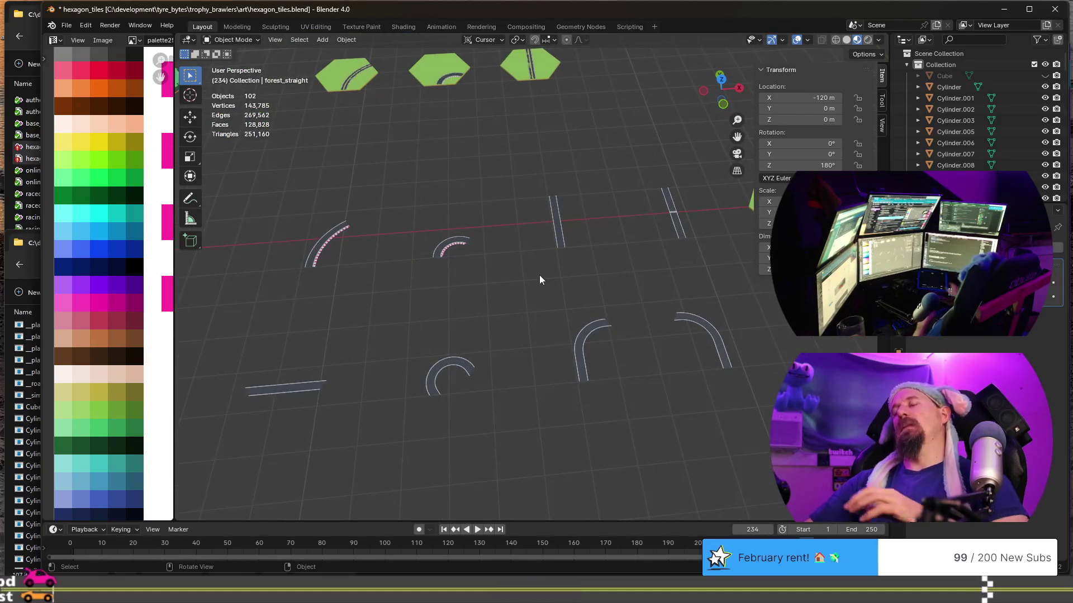